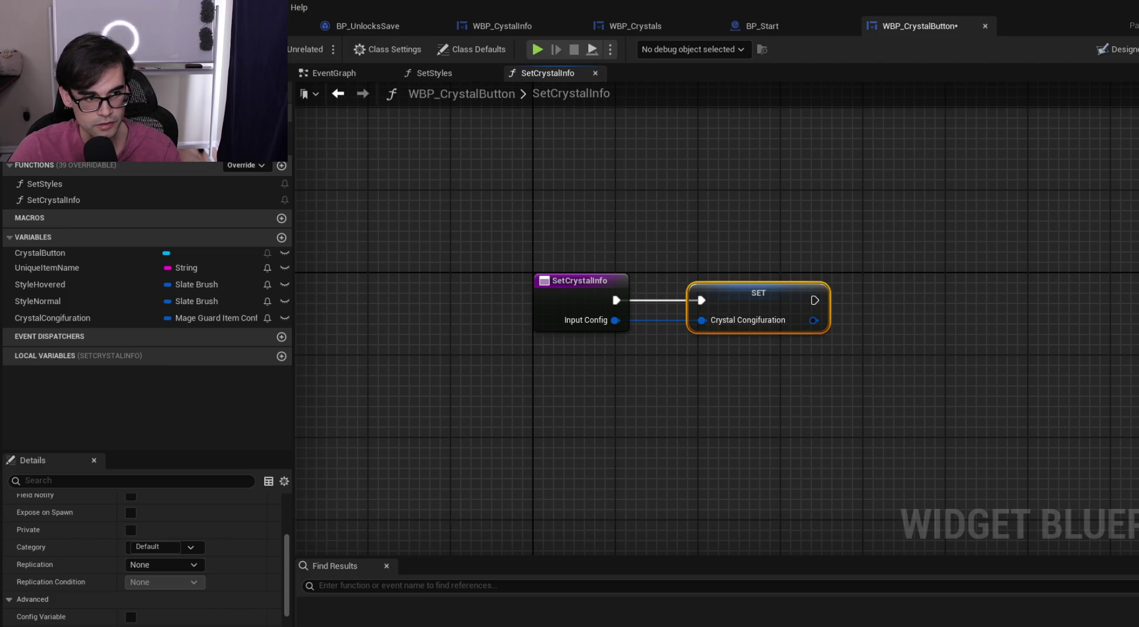
Save WBP_CrystalButton and switch to the PopulateCrystals graph in WBP_Crystals
{"action": "key", "text": "ctrl+s"}
{"action": "left_click", "coordinate": [763, 26]}
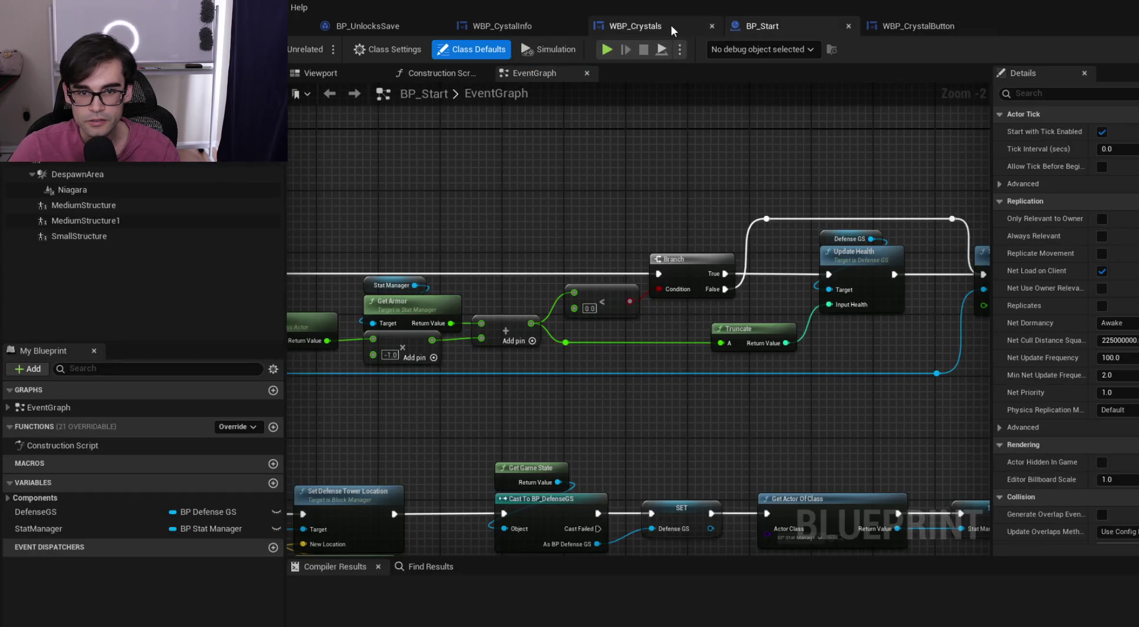
{"action": "left_click", "coordinate": [634, 24]}
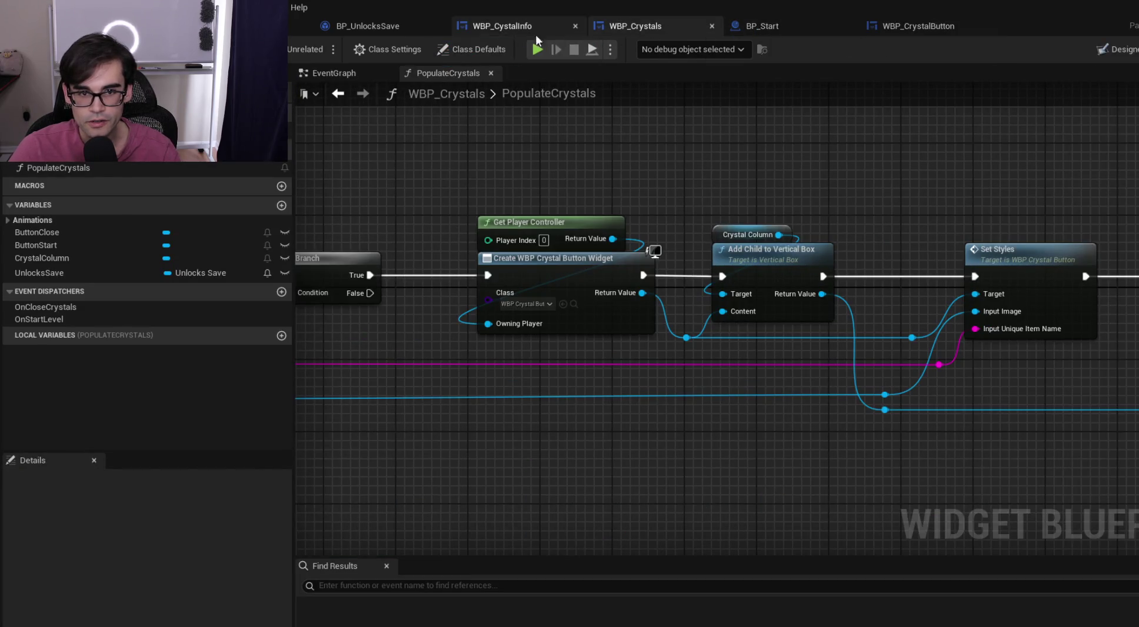
Move Get Player Controller and the Create Widget node left to make room
{"action": "mouse_move", "coordinate": [733, 383]}
{"action": "left_mouse_down"}
{"action": "mouse_move", "coordinate": [441, 358]}
{"action": "mouse_move", "coordinate": [786, 311]}
{"action": "left_mouse_up"}
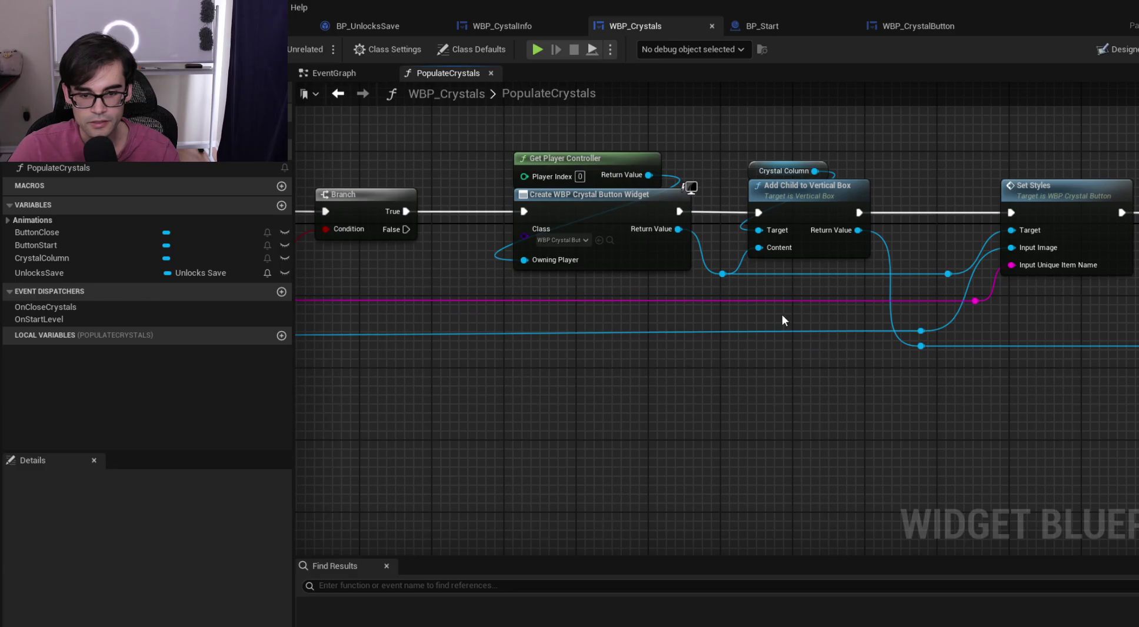
{"action": "scroll", "coordinate": [780, 313], "scroll_direction": "down", "scroll_amount": 3}
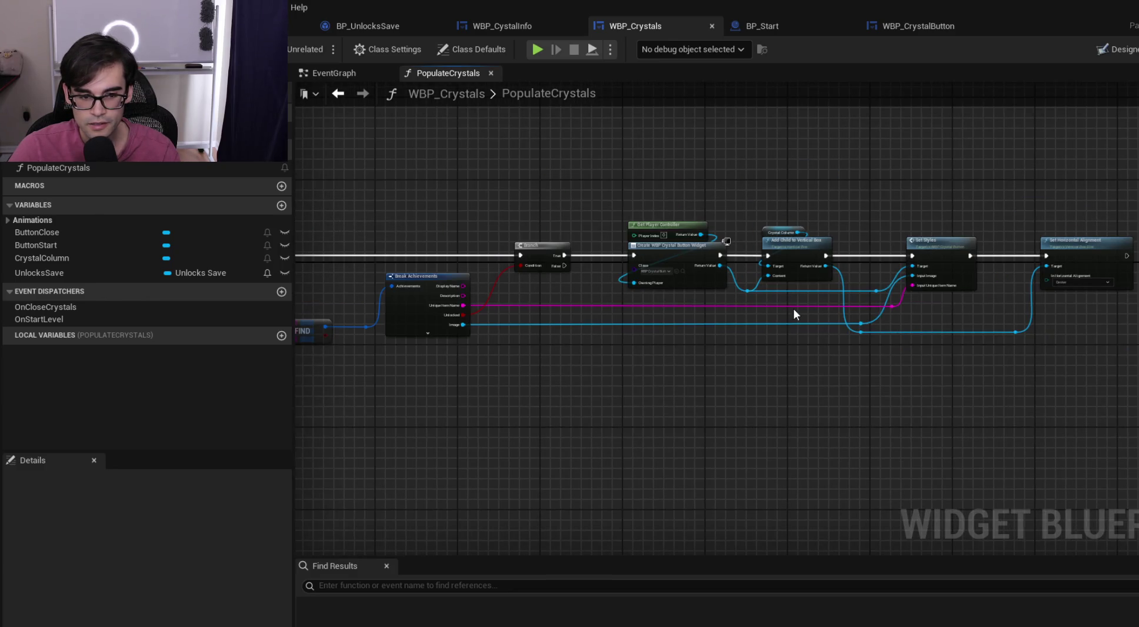
{"action": "scroll", "coordinate": [794, 308], "scroll_direction": "up", "scroll_amount": 2}
{"action": "left_click_drag", "start_coordinate": [832, 313], "coordinate": [663, 349]}
{"action": "left_click_drag", "start_coordinate": [773, 328], "coordinate": [1108, 317]}
{"action": "mouse_move", "coordinate": [637, 122]}
{"action": "left_mouse_down"}
{"action": "mouse_move", "coordinate": [771, 258]}
{"action": "mouse_move", "coordinate": [750, 227]}
{"action": "mouse_move", "coordinate": [686, 226]}
{"action": "left_mouse_up"}
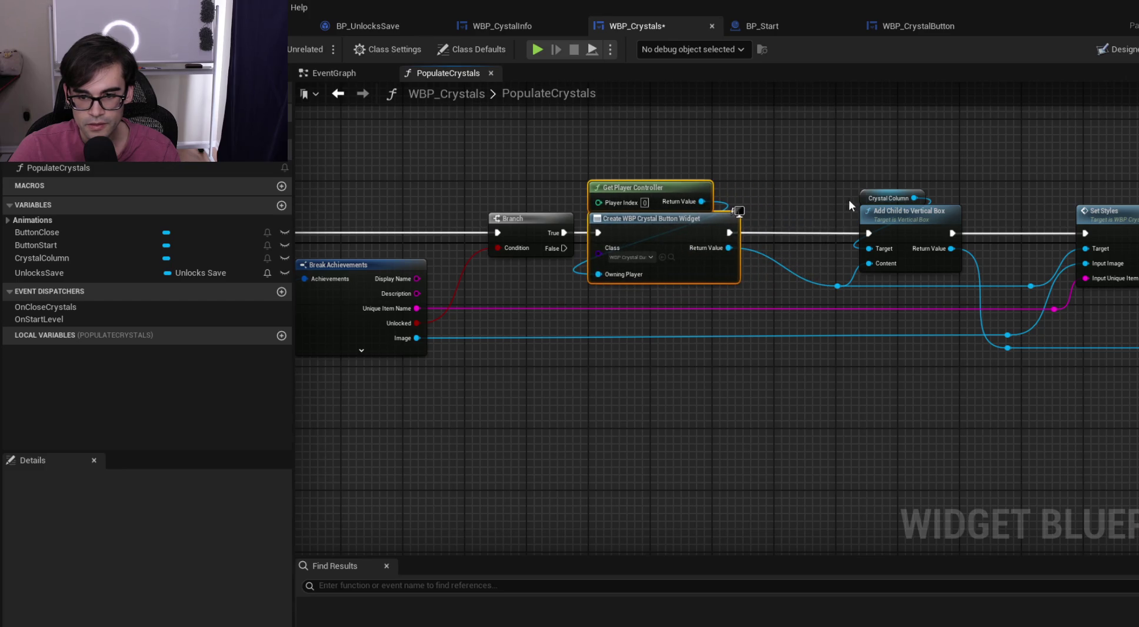
{"action": "left_click_drag", "start_coordinate": [821, 224], "coordinate": [695, 218]}
Add a reroute point on the created button's Return Value wire, cancelling the action search
{"action": "double_click", "coordinate": [639, 253]}
{"action": "mouse_move", "coordinate": [640, 254]}
{"action": "left_mouse_down"}
{"action": "mouse_move", "coordinate": [638, 284]}
{"action": "mouse_move", "coordinate": [679, 193]}
{"action": "left_mouse_up"}
{"action": "type", "text": "set w"}
{"action": "key", "text": "BackSpace"}
{"action": "key", "text": "BackSpace"}
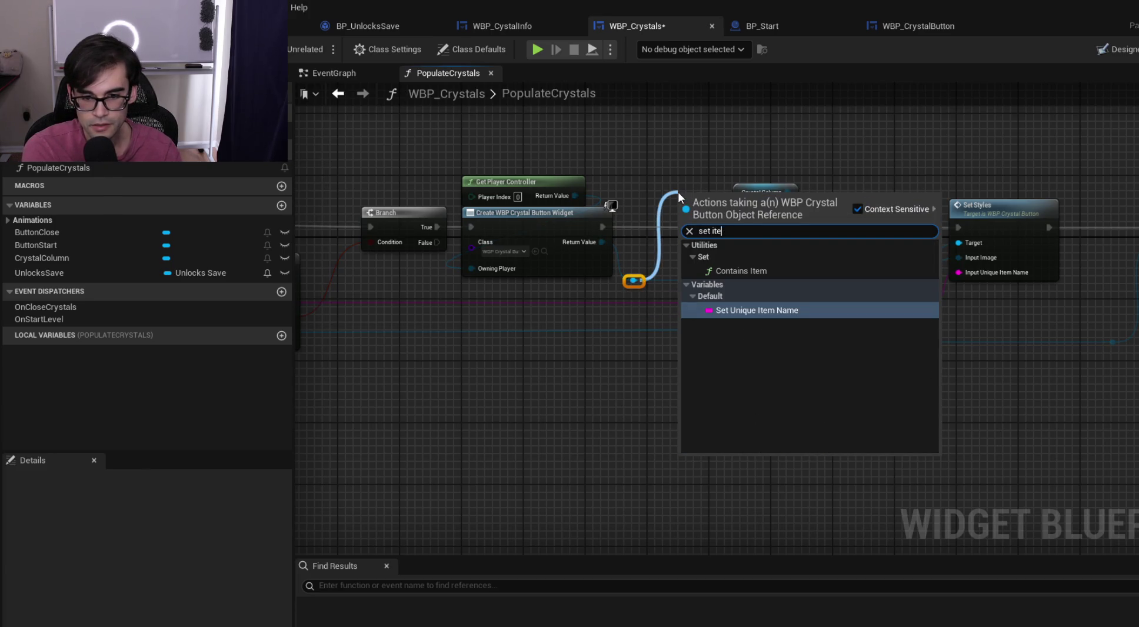
{"action": "type", "text": "cr"}
{"action": "key", "text": "Down"}
{"action": "key", "text": "Up"}
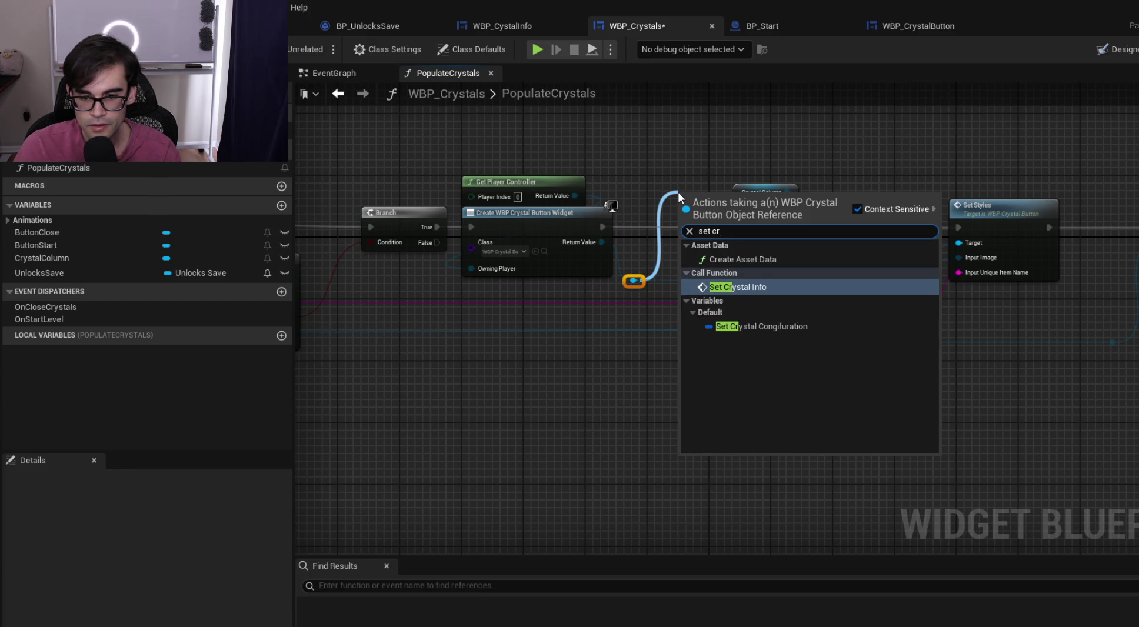
{"action": "key", "text": "Escape"}
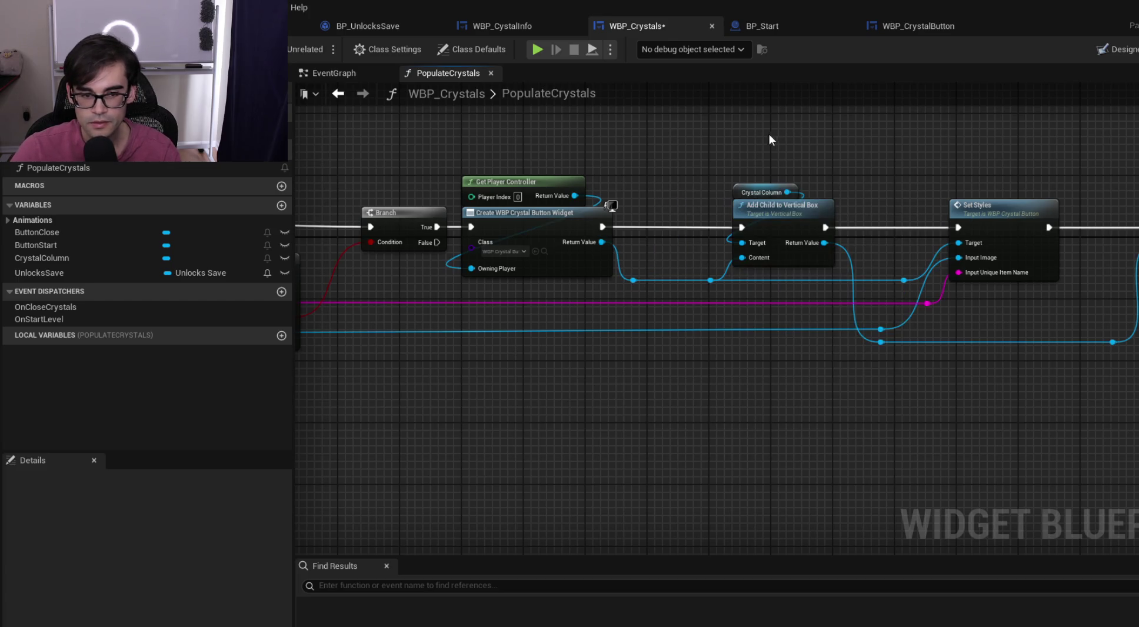
{"action": "left_click", "coordinate": [934, 23]}
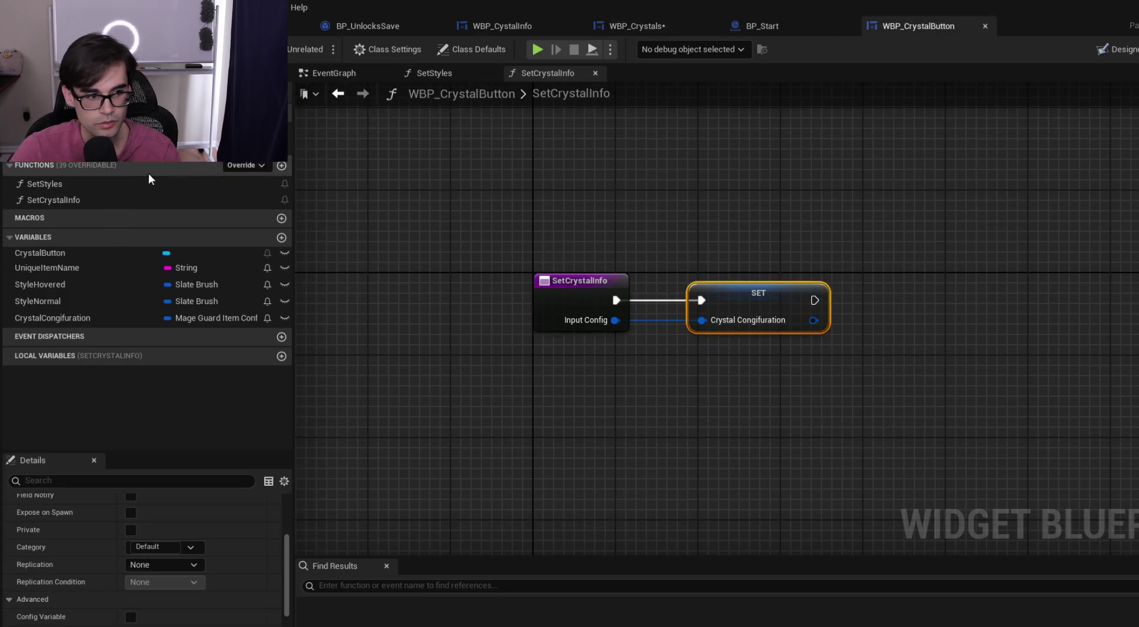
Rename the SetCrystalInfo function to SetCrystalConfiguration and save
{"action": "left_click", "coordinate": [73, 201]}
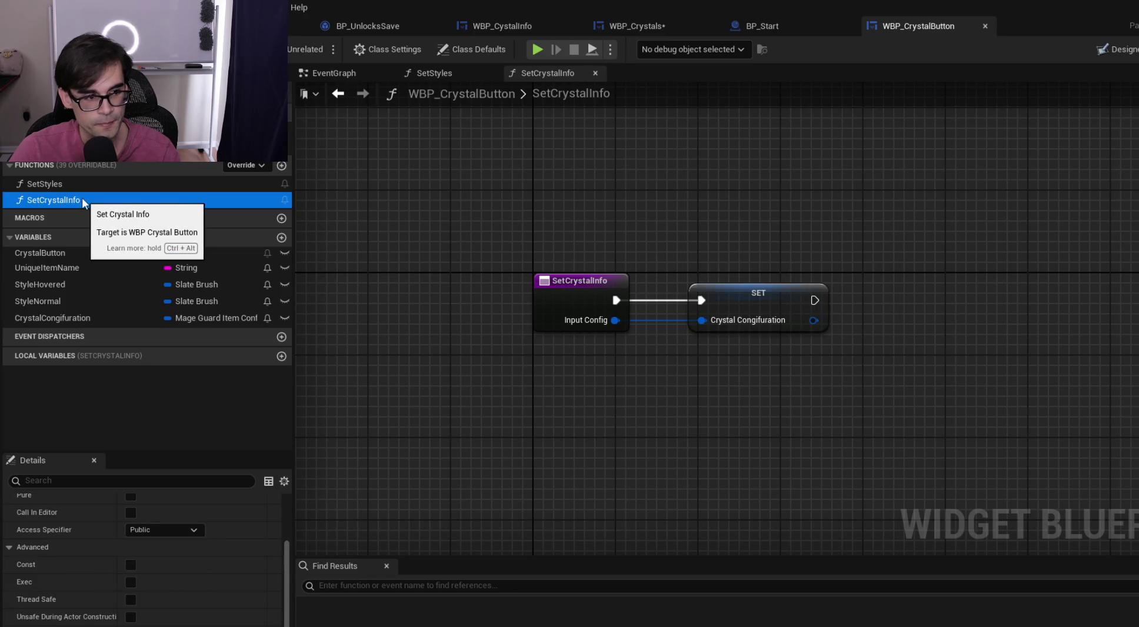
{"action": "key", "text": "F2"}
{"action": "key", "text": "End"}
{"action": "key", "text": "shift+Left"}
{"action": "key", "text": "shift+Left"}
{"action": "key", "text": "shift+Left"}
{"action": "key", "text": "BackSpace"}
{"action": "key", "text": "BackSpace"}
{"action": "key", "text": "BackSpace"}
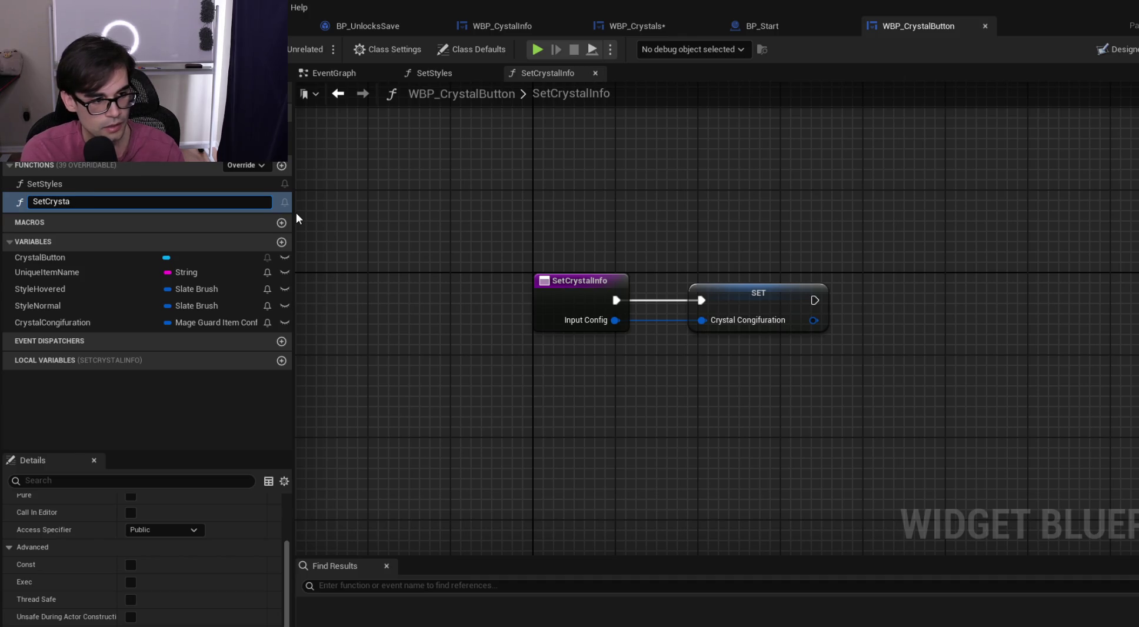
{"action": "type", "text": "lConfiguration"}
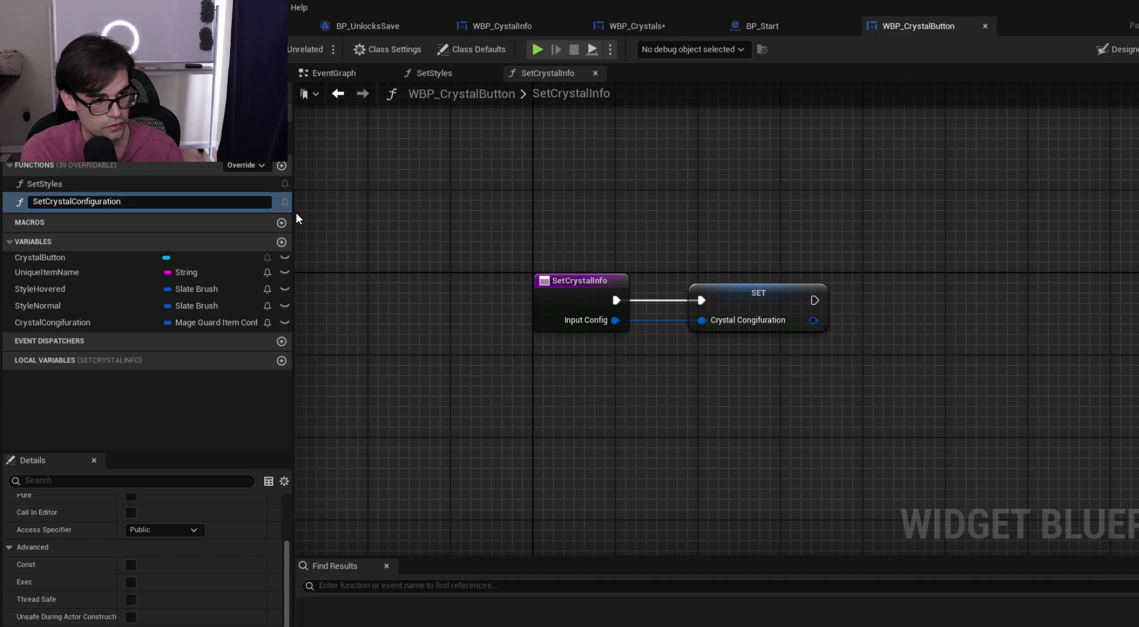
{"action": "key", "text": "Return"}
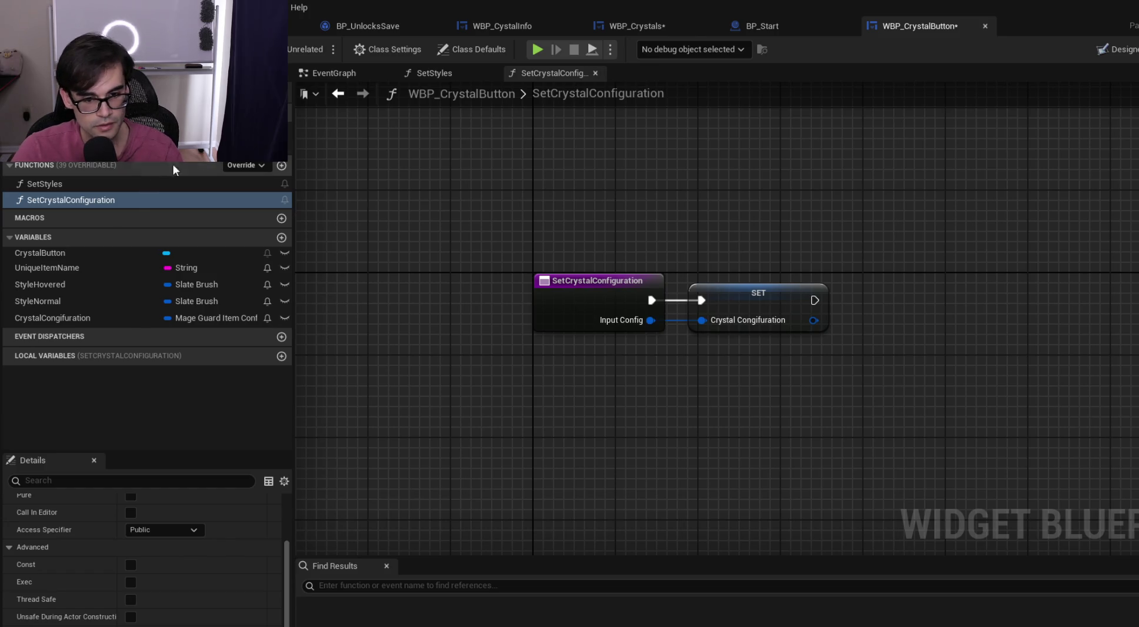
{"action": "key", "text": "ctrl+s"}
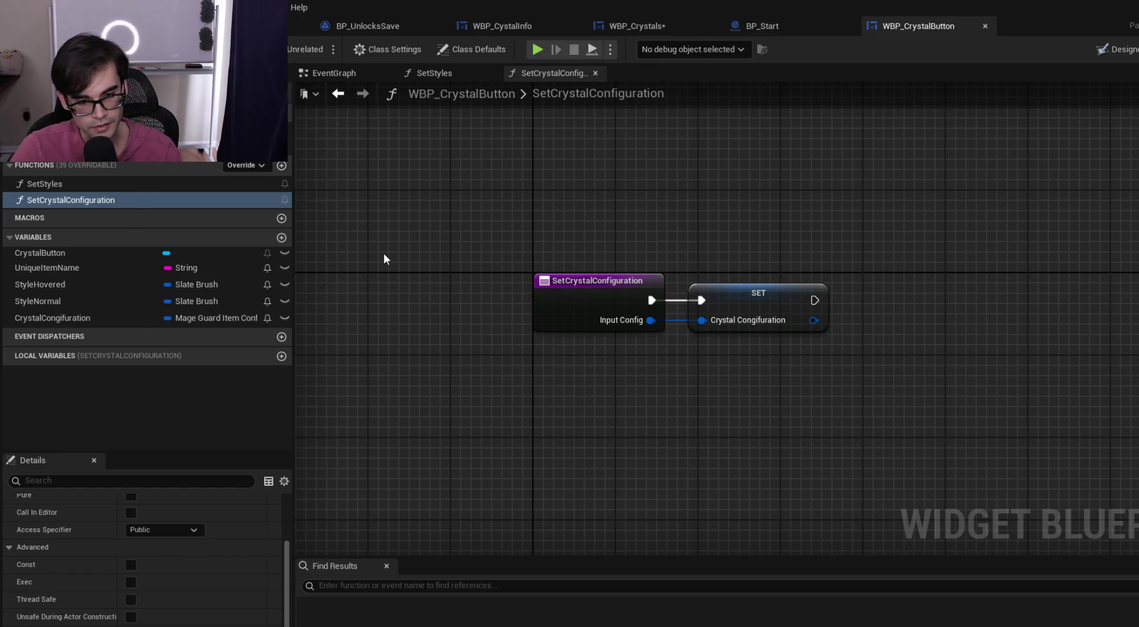
Rename the function's InputConfig input to InputConfiguration in Details and save
{"action": "double_click", "coordinate": [624, 320]}
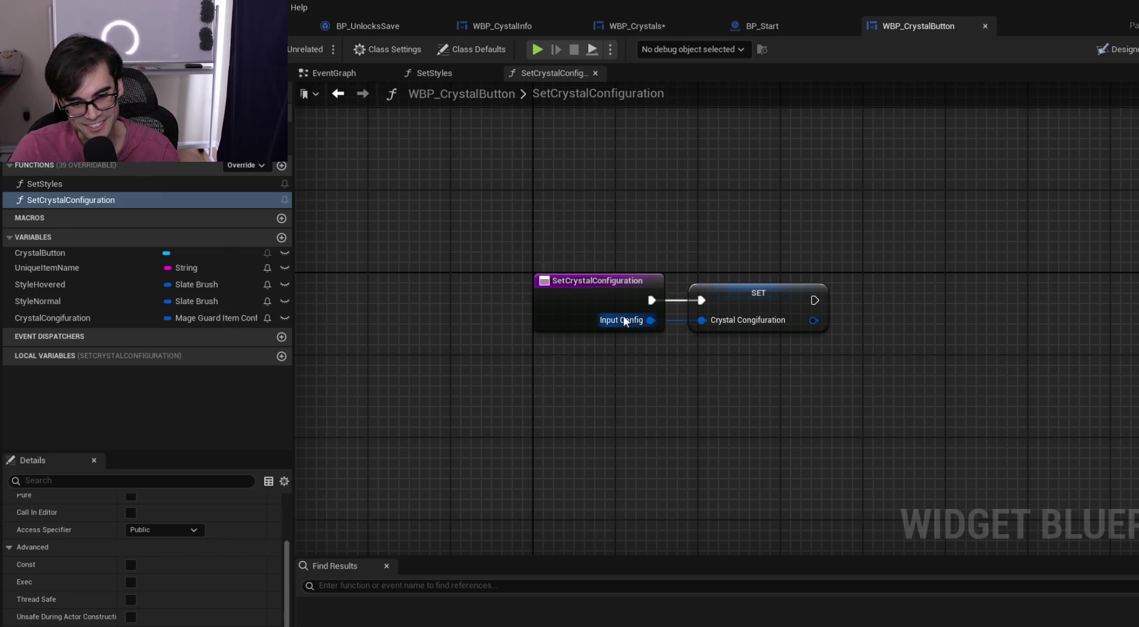
{"action": "key", "text": "Escape"}
{"action": "scroll", "coordinate": [96, 592], "scroll_direction": "down", "scroll_amount": 3}
{"action": "left_click", "coordinate": [88, 616]}
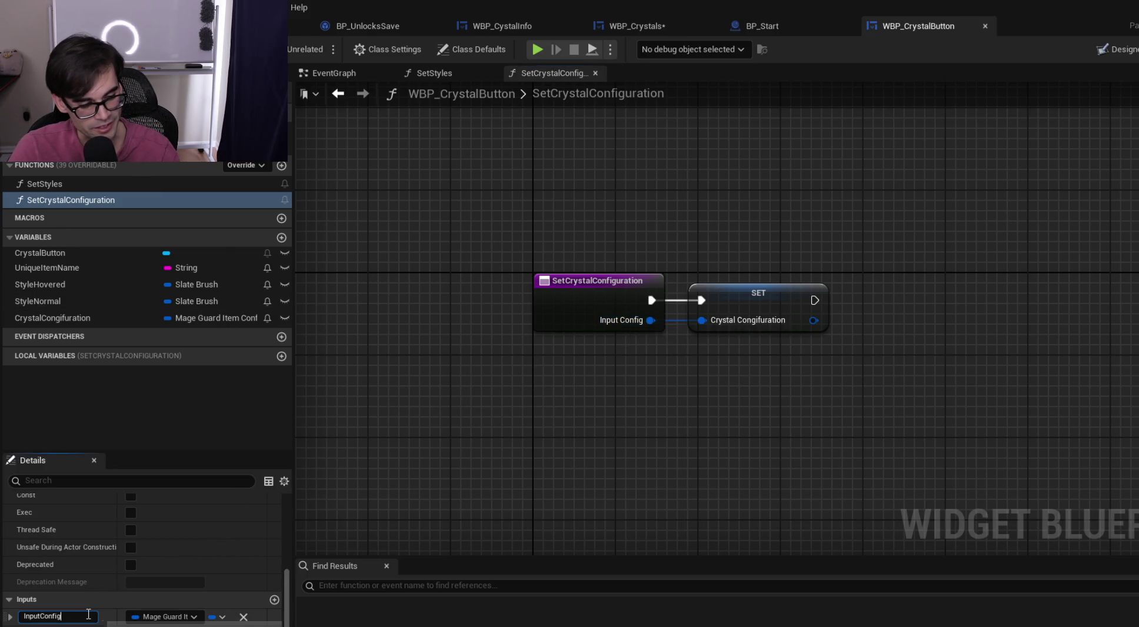
{"action": "type", "text": "uration"}
{"action": "key", "text": "Return"}
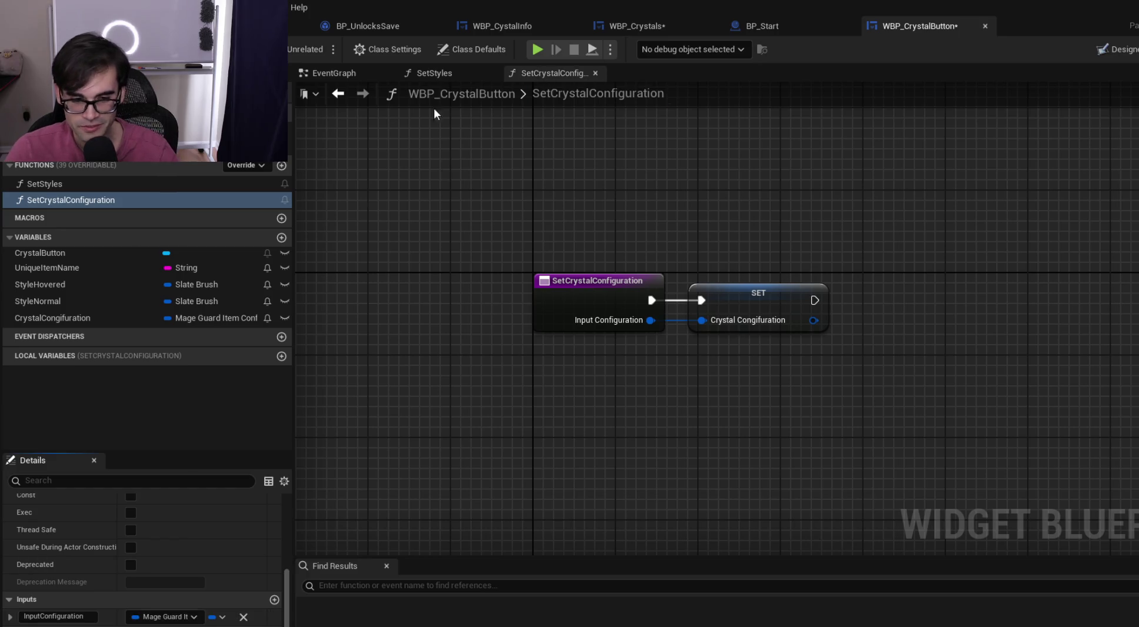
{"action": "key", "text": "ctrl+s"}
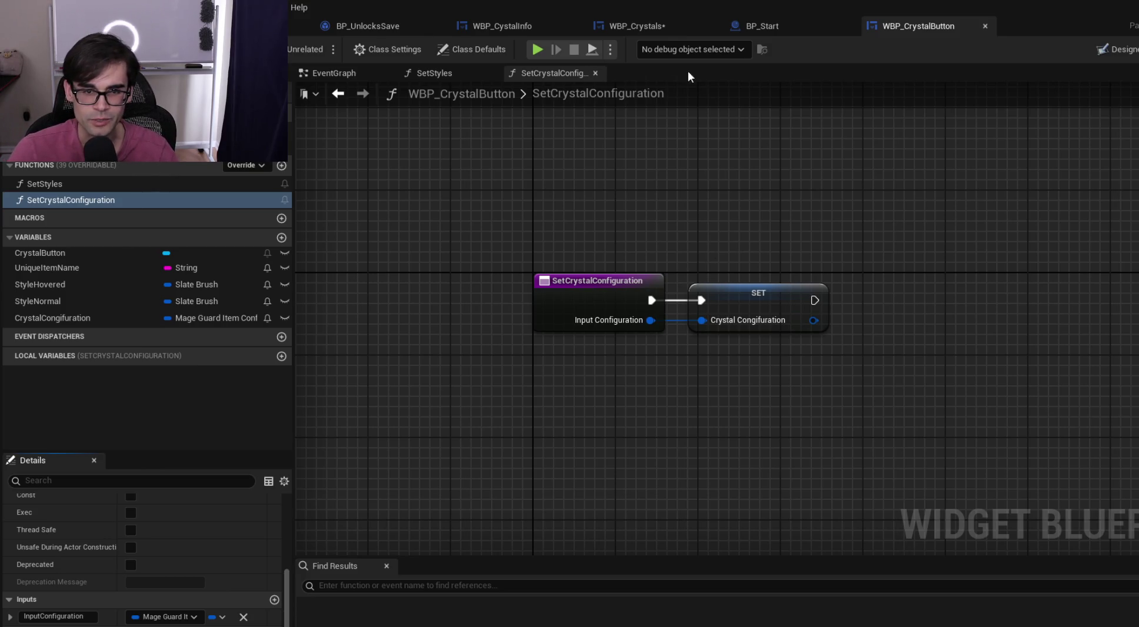
{"action": "left_click", "coordinate": [634, 27]}
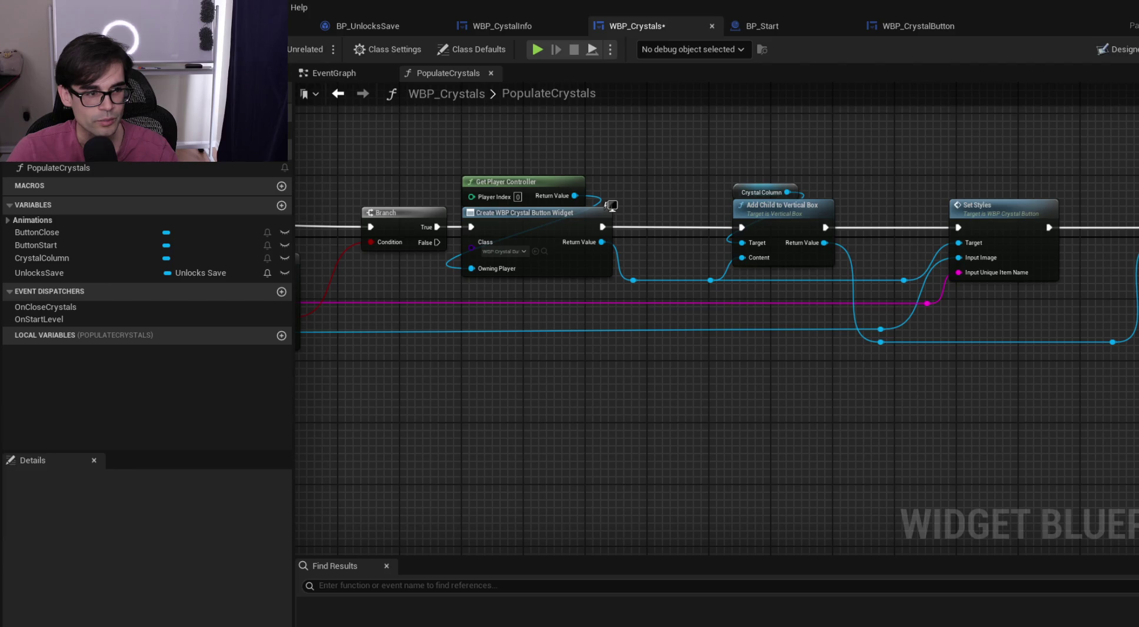
Save WBP_Crystals and shift Add Child through Set Horizontal Alignment right to make room
{"action": "key", "text": "ctrl+s"}
{"action": "mouse_move", "coordinate": [680, 163]}
{"action": "left_mouse_down"}
{"action": "mouse_move", "coordinate": [520, 170]}
{"action": "mouse_move", "coordinate": [1000, 362]}
{"action": "left_mouse_up"}
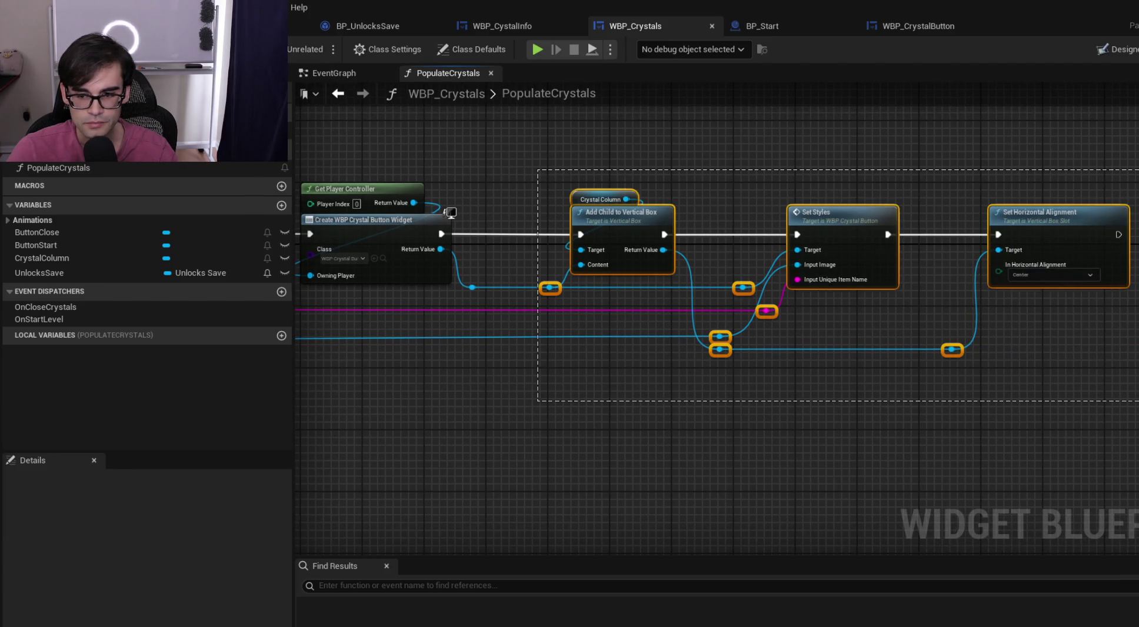
{"action": "left_click_drag", "start_coordinate": [642, 221], "coordinate": [776, 222]}
{"action": "left_click", "coordinate": [614, 238]}
{"action": "left_click_drag", "start_coordinate": [614, 239], "coordinate": [744, 247]}
Add a Set Crystal Configuration call from the button reroute wire via 'set cr'
{"action": "left_click_drag", "start_coordinate": [622, 290], "coordinate": [671, 238]}
{"action": "type", "text": "set"}
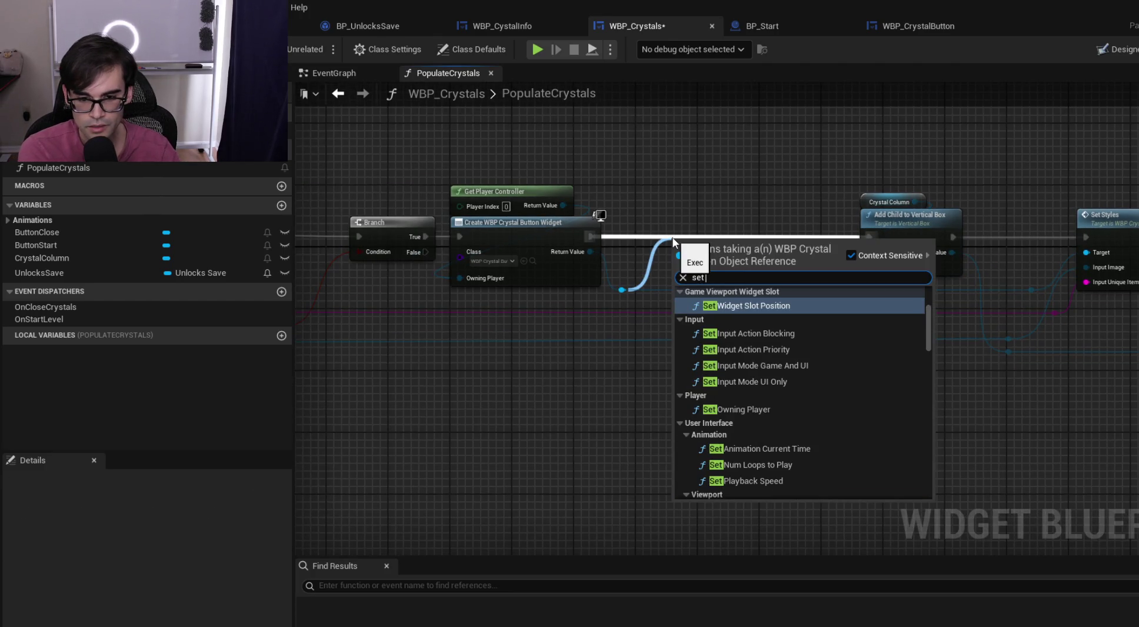
{"action": "type", "text": " cr"}
{"action": "key", "text": "Return"}
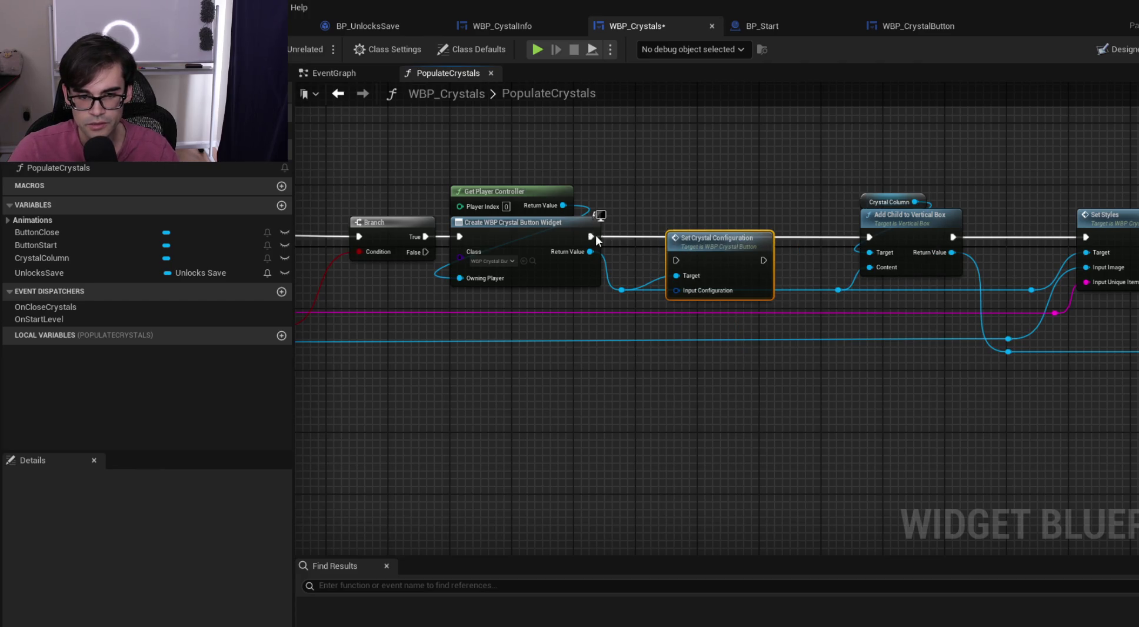
{"action": "mouse_move", "coordinate": [600, 244]}
{"action": "left_mouse_down"}
{"action": "mouse_move", "coordinate": [686, 242]}
{"action": "mouse_move", "coordinate": [601, 243]}
{"action": "mouse_move", "coordinate": [676, 261]}
{"action": "mouse_move", "coordinate": [742, 227]}
{"action": "mouse_move", "coordinate": [869, 237]}
{"action": "left_mouse_up"}
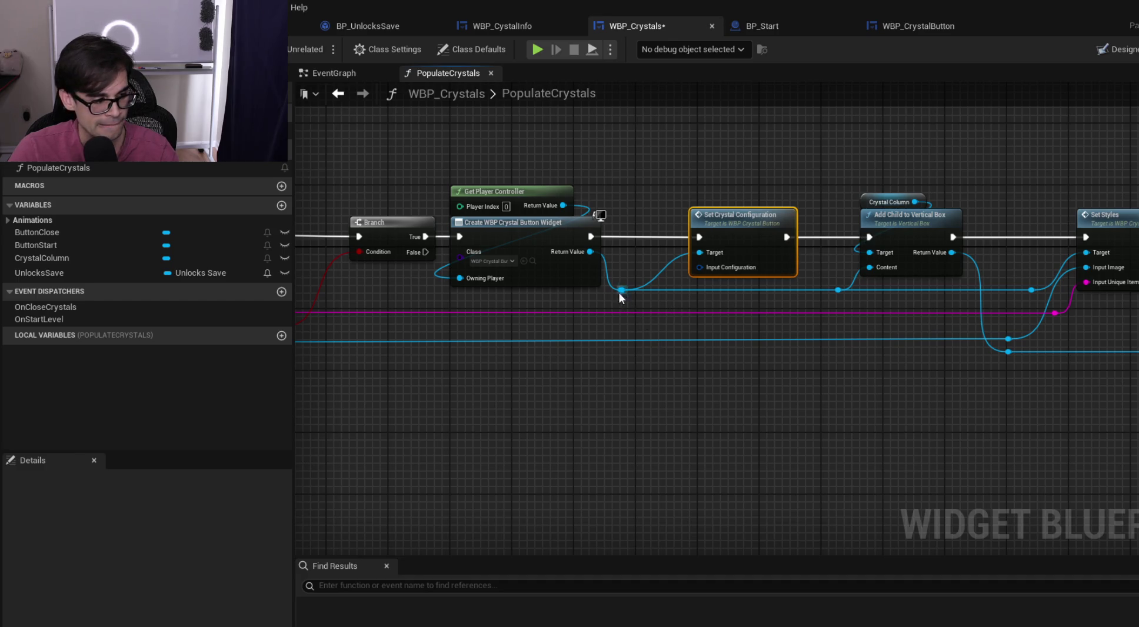
{"action": "mouse_move", "coordinate": [508, 379]}
{"action": "left_mouse_down"}
{"action": "mouse_move", "coordinate": [793, 379]}
{"action": "mouse_move", "coordinate": [864, 348]}
{"action": "left_mouse_up"}
{"action": "mouse_move", "coordinate": [394, 332]}
{"action": "left_mouse_down"}
{"action": "mouse_move", "coordinate": [558, 299]}
{"action": "mouse_move", "coordinate": [760, 293]}
{"action": "left_mouse_up"}
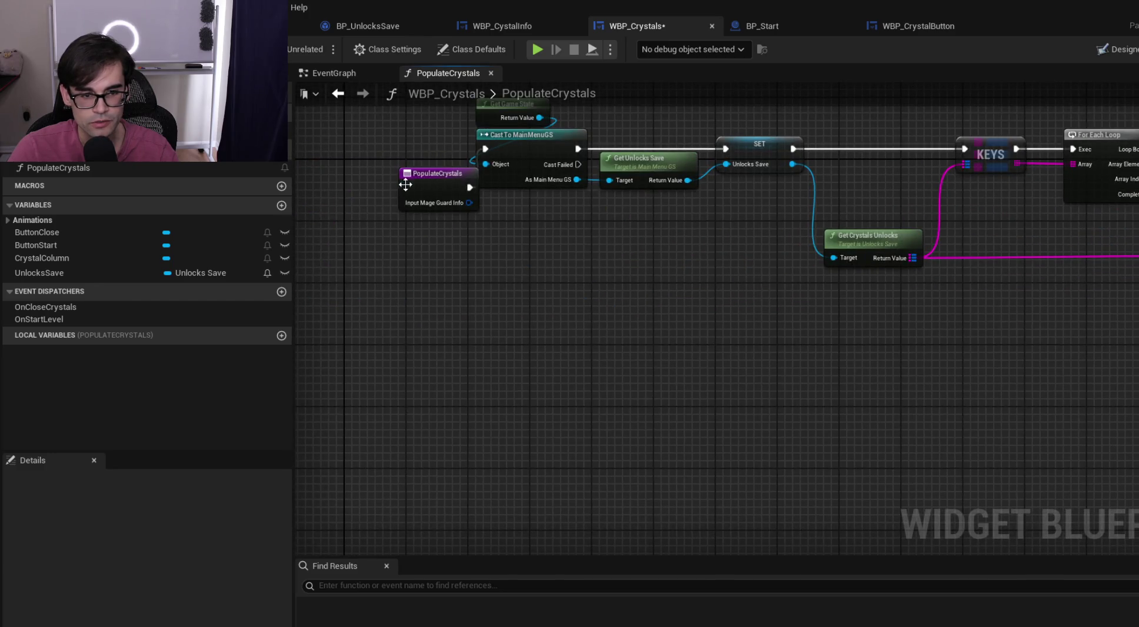
Check the entry node's input, then add Get Input Mage Guard Info via 'get mageguard'
{"action": "left_click_drag", "start_coordinate": [406, 182], "coordinate": [541, 298]}
{"action": "left_click", "coordinate": [458, 222]}
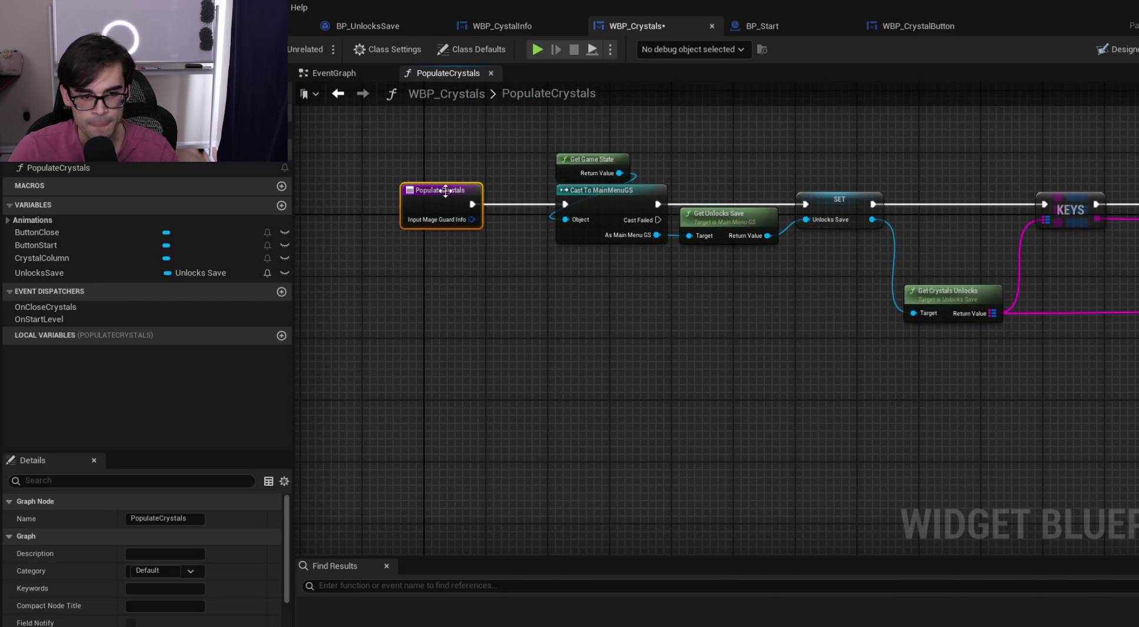
{"action": "left_click_drag", "start_coordinate": [951, 330], "coordinate": [445, 318]}
{"action": "left_click_drag", "start_coordinate": [666, 330], "coordinate": [428, 339]}
{"action": "right_click", "coordinate": [737, 317]}
{"action": "type", "text": "get mageguard"}
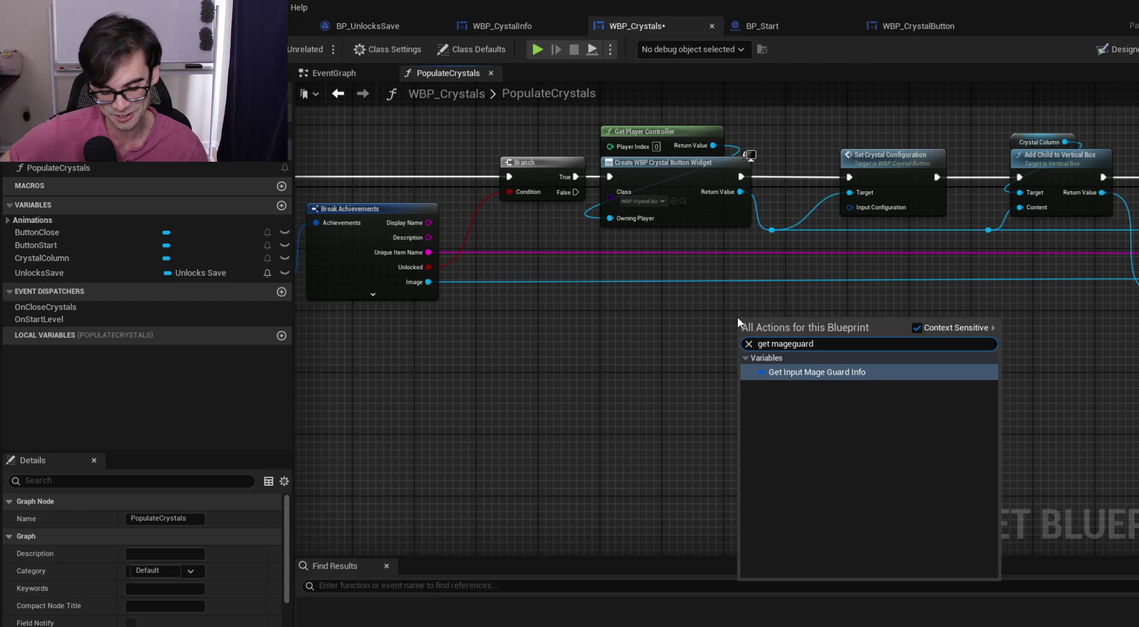
{"action": "left_click", "coordinate": [868, 370]}
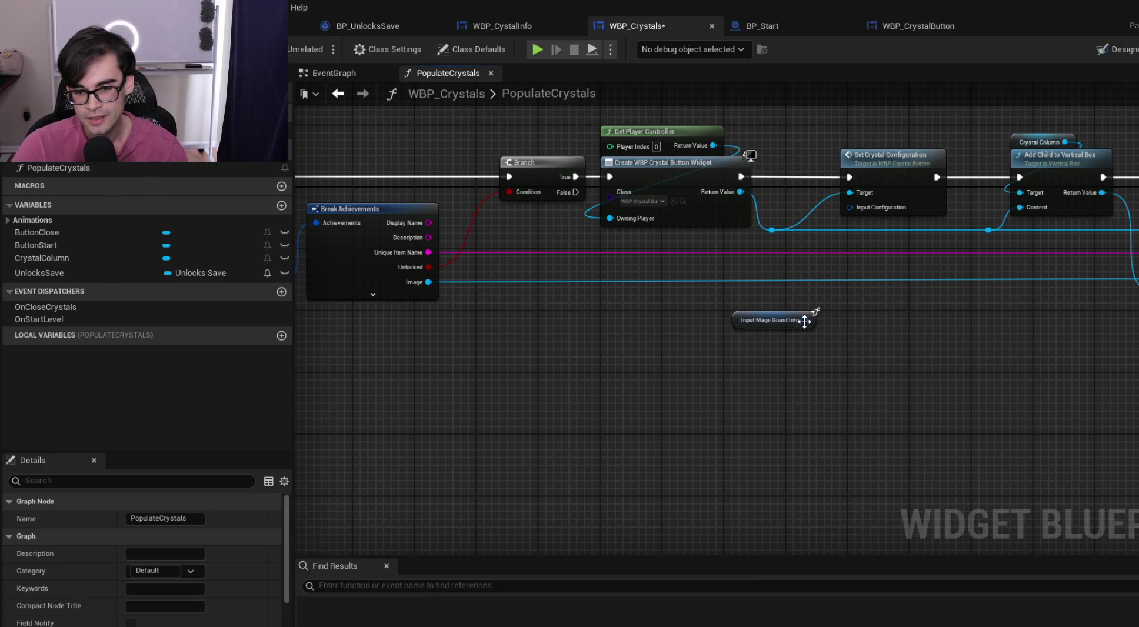
Drag the Input Mage Guard Info getter left and slightly down below Create WBP Crystal Button Widget
{"action": "left_click_drag", "start_coordinate": [745, 330], "coordinate": [653, 331]}
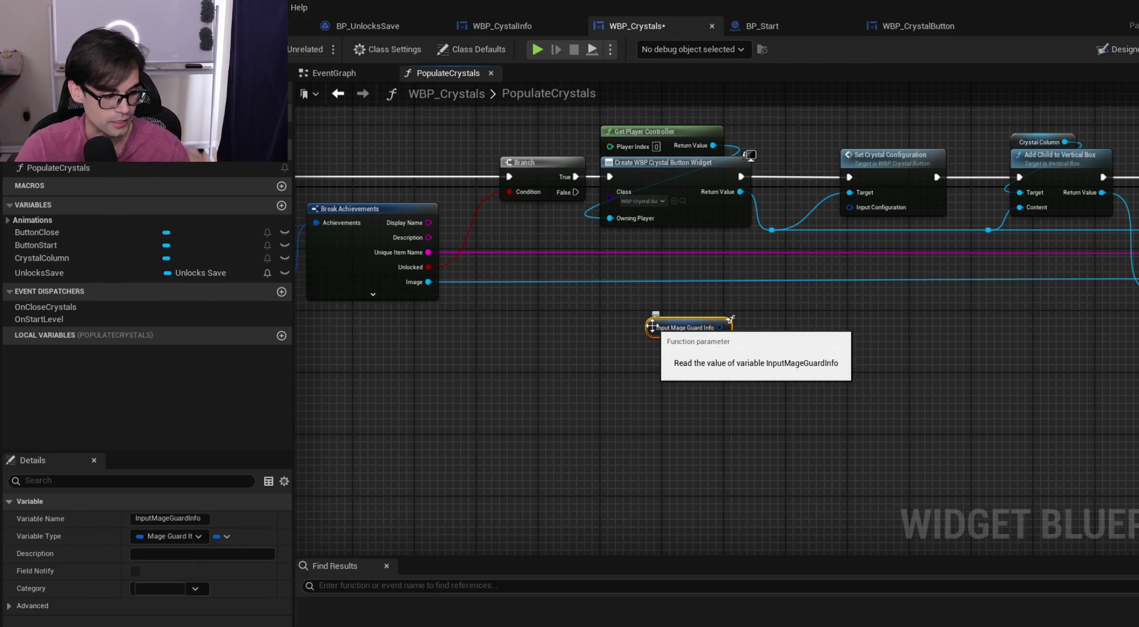
{"action": "left_click_drag", "start_coordinate": [652, 327], "coordinate": [606, 327]}
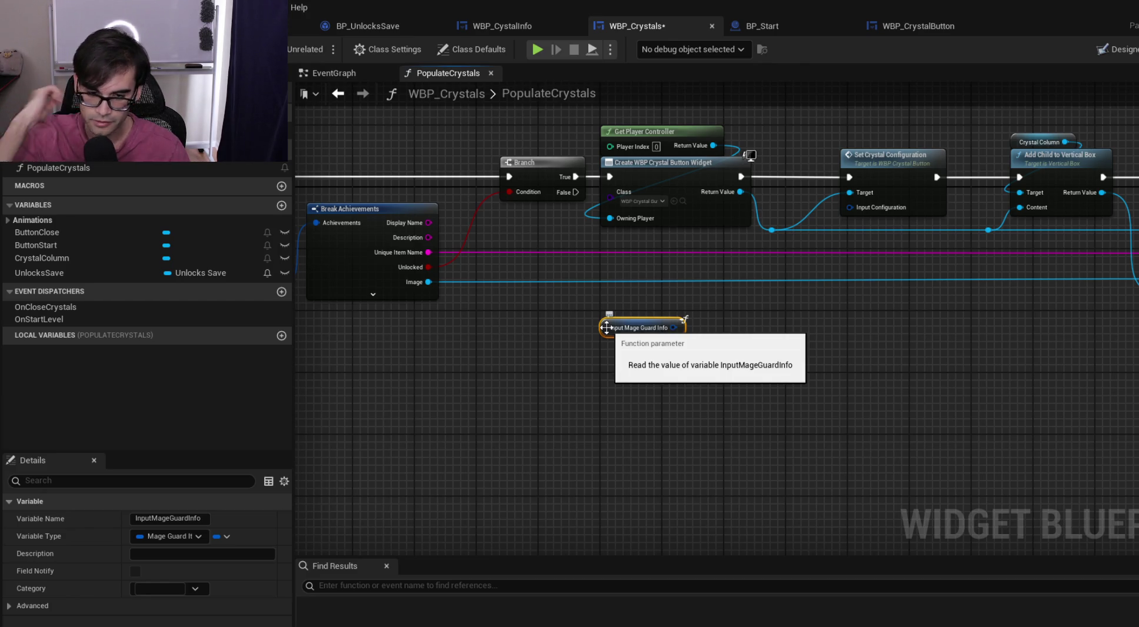
{"action": "left_click_drag", "start_coordinate": [606, 327], "coordinate": [606, 364]}
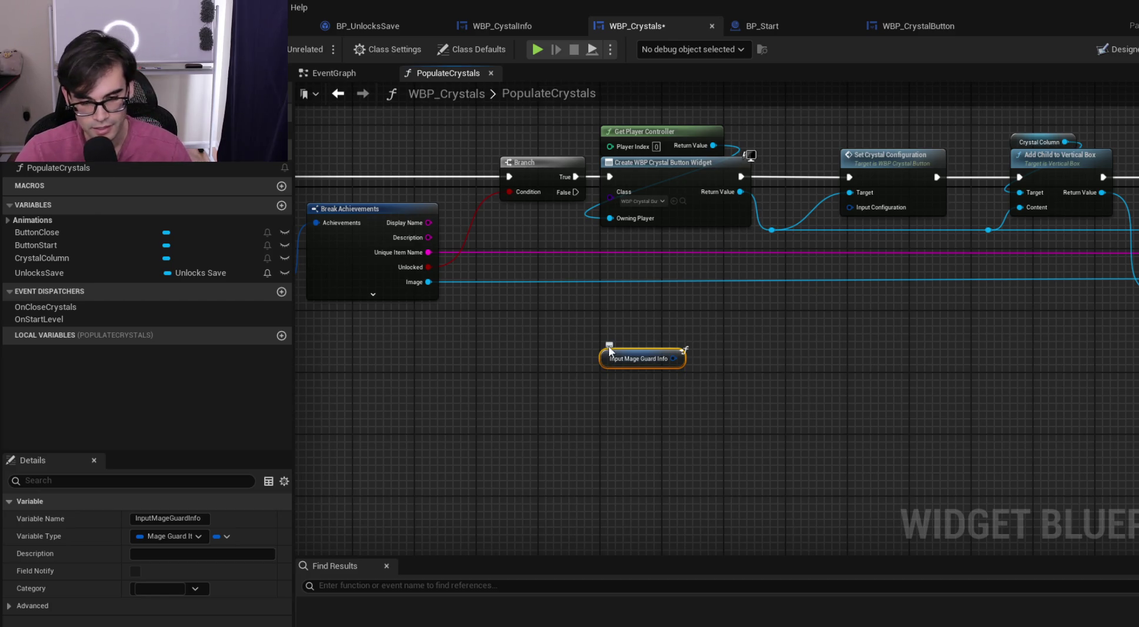
{"action": "left_click", "coordinate": [606, 320]}
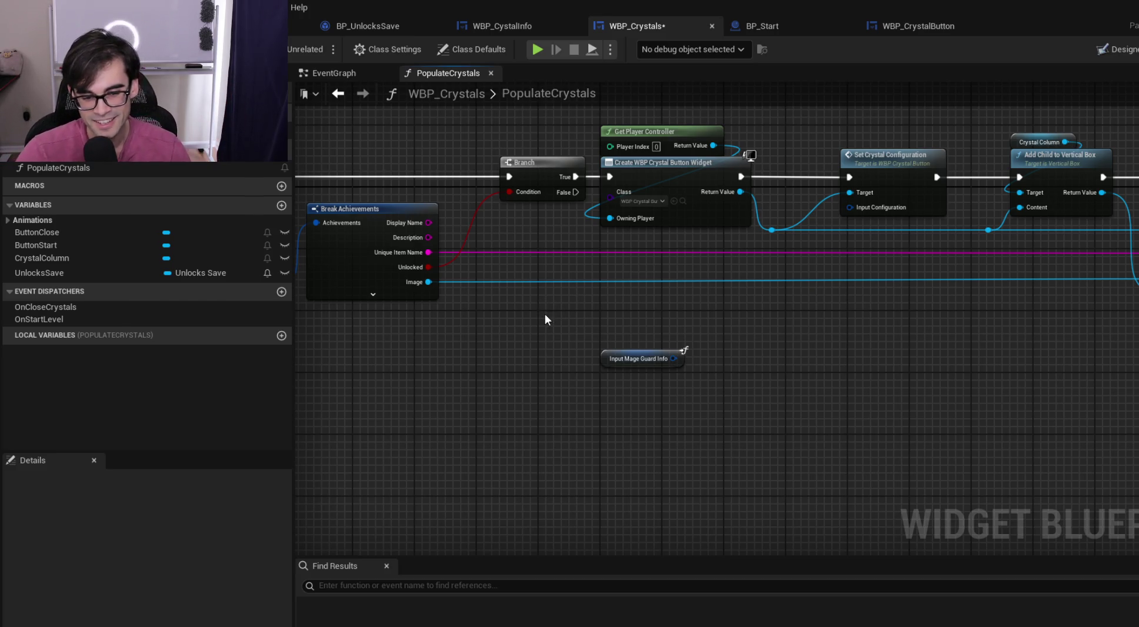
{"action": "left_click_drag", "start_coordinate": [674, 317], "coordinate": [594, 335]}
{"action": "mouse_move", "coordinate": [532, 374]}
{"action": "left_mouse_down"}
{"action": "mouse_move", "coordinate": [555, 339]}
{"action": "mouse_move", "coordinate": [569, 337]}
{"action": "left_mouse_up"}
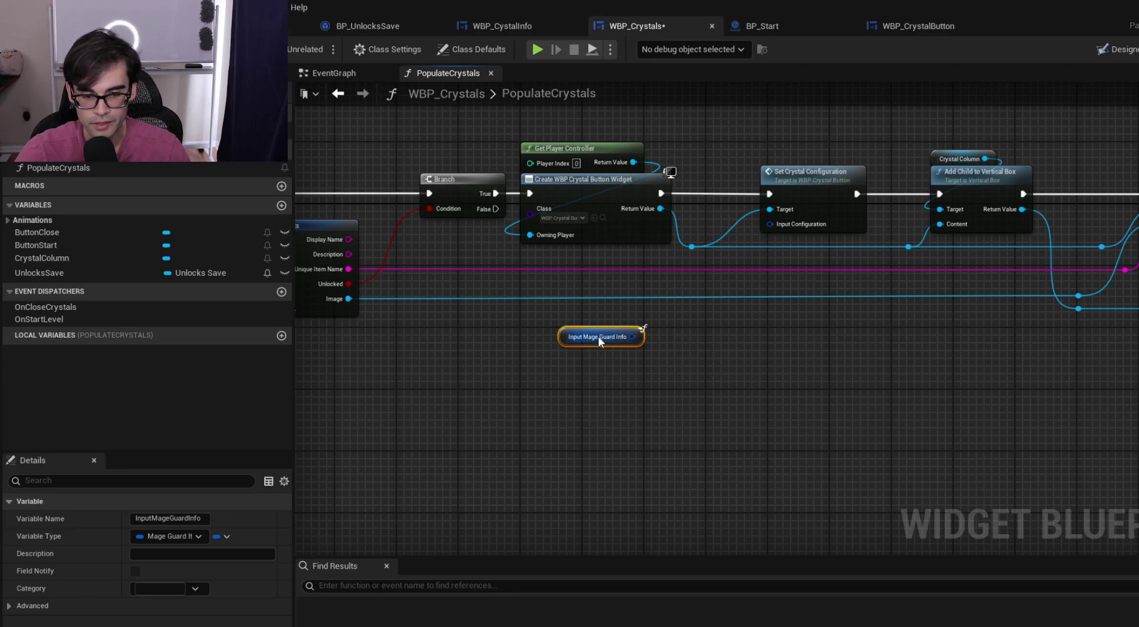
{"action": "left_click_drag", "start_coordinate": [564, 341], "coordinate": [521, 339]}
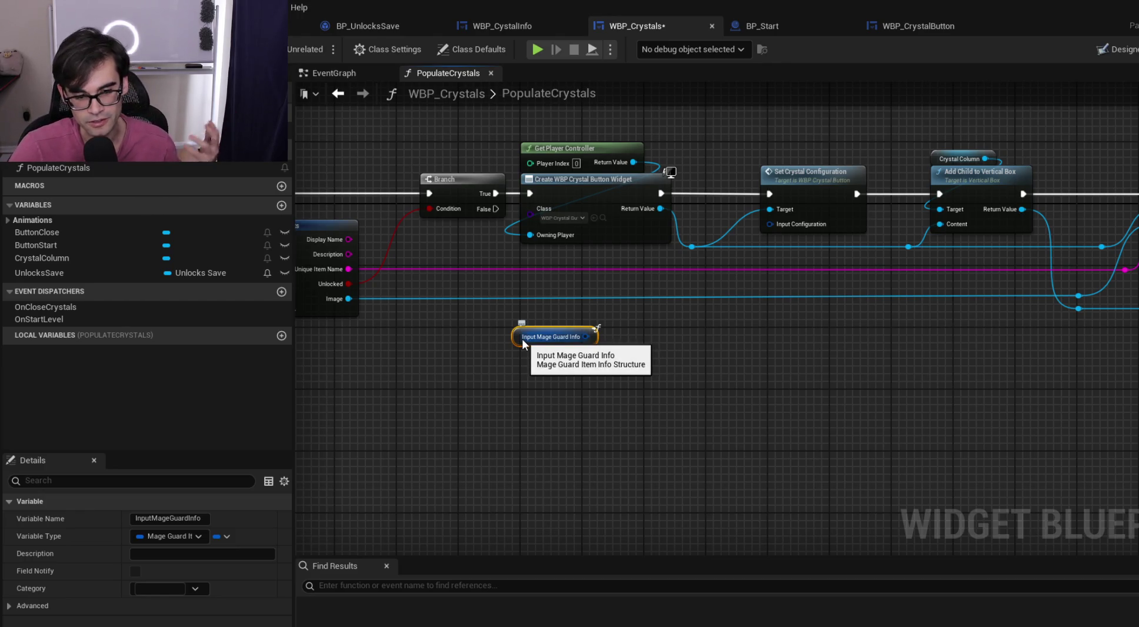
{"action": "left_click_drag", "start_coordinate": [521, 339], "coordinate": [525, 340]}
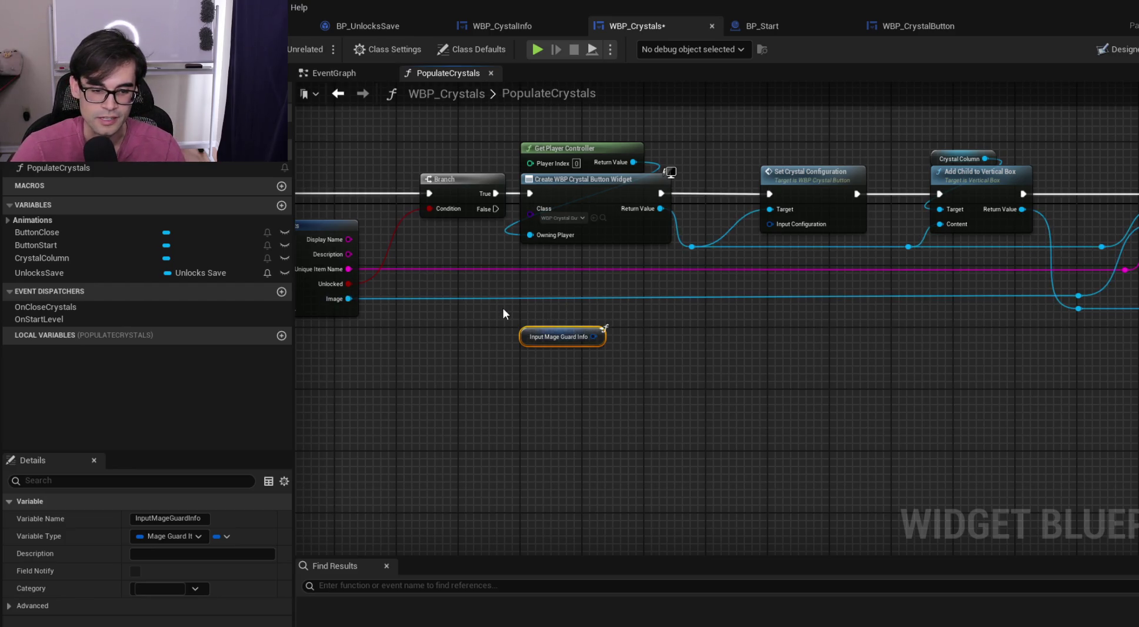
{"action": "mouse_move", "coordinate": [507, 309]}
{"action": "left_mouse_down"}
{"action": "mouse_move", "coordinate": [631, 361]}
{"action": "mouse_move", "coordinate": [647, 389]}
{"action": "mouse_move", "coordinate": [635, 338]}
{"action": "mouse_move", "coordinate": [460, 275]}
{"action": "mouse_move", "coordinate": [459, 262]}
{"action": "left_mouse_up"}
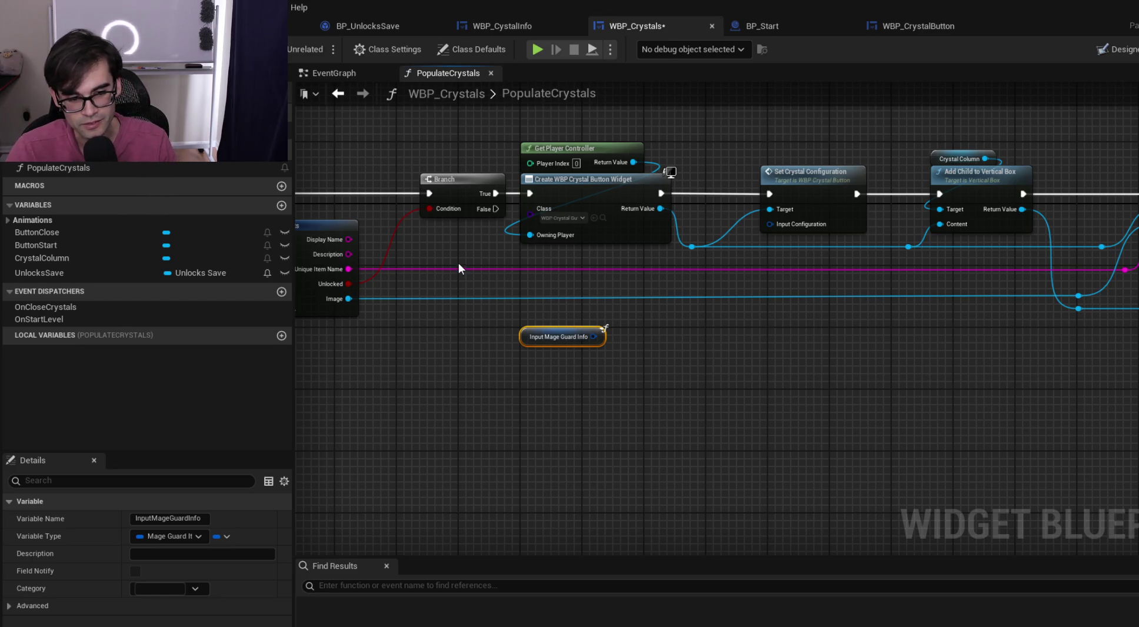
{"action": "mouse_move", "coordinate": [458, 266]}
{"action": "left_mouse_down"}
{"action": "mouse_move", "coordinate": [563, 348]}
{"action": "mouse_move", "coordinate": [644, 389]}
{"action": "left_mouse_up"}
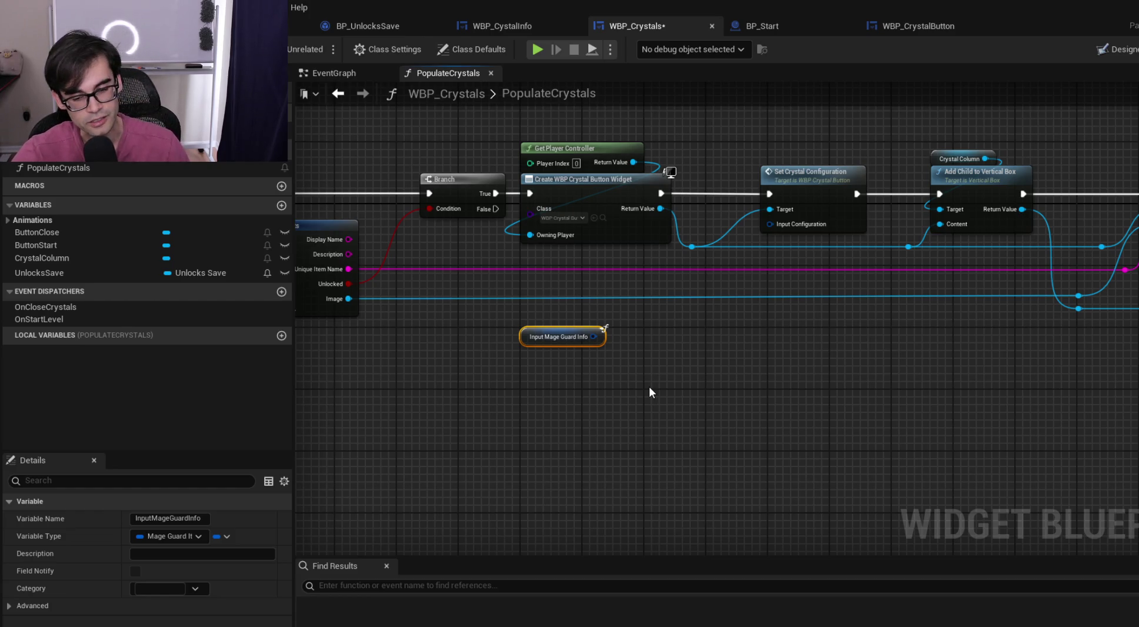
{"action": "left_click_drag", "start_coordinate": [522, 339], "coordinate": [529, 338]}
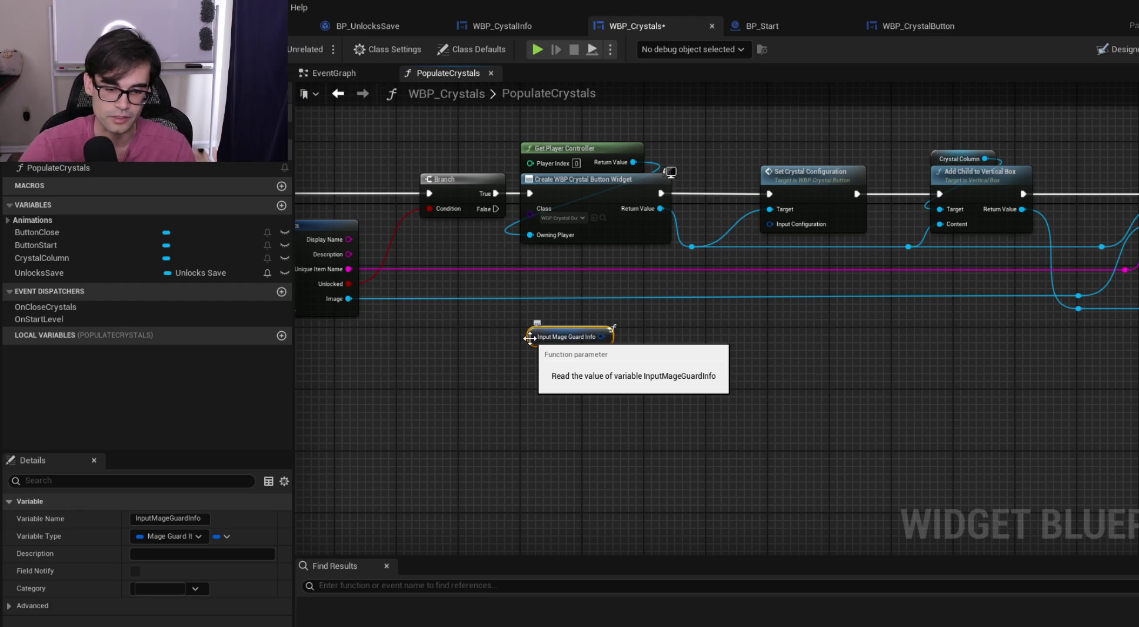
{"action": "left_click_drag", "start_coordinate": [528, 339], "coordinate": [521, 338]}
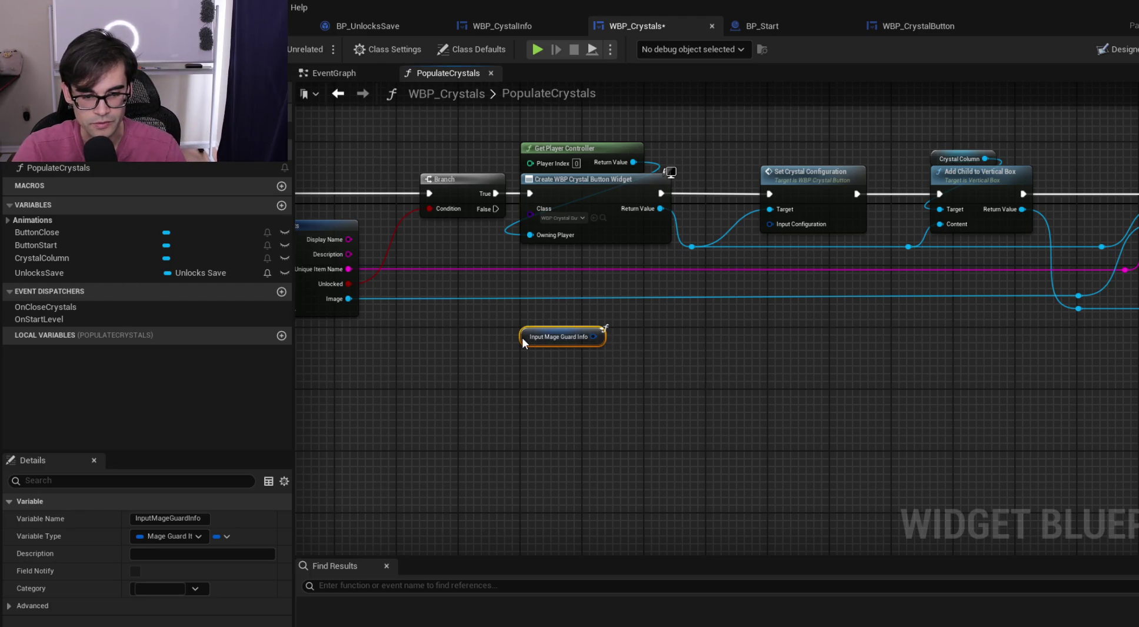
{"action": "left_click", "coordinate": [497, 320]}
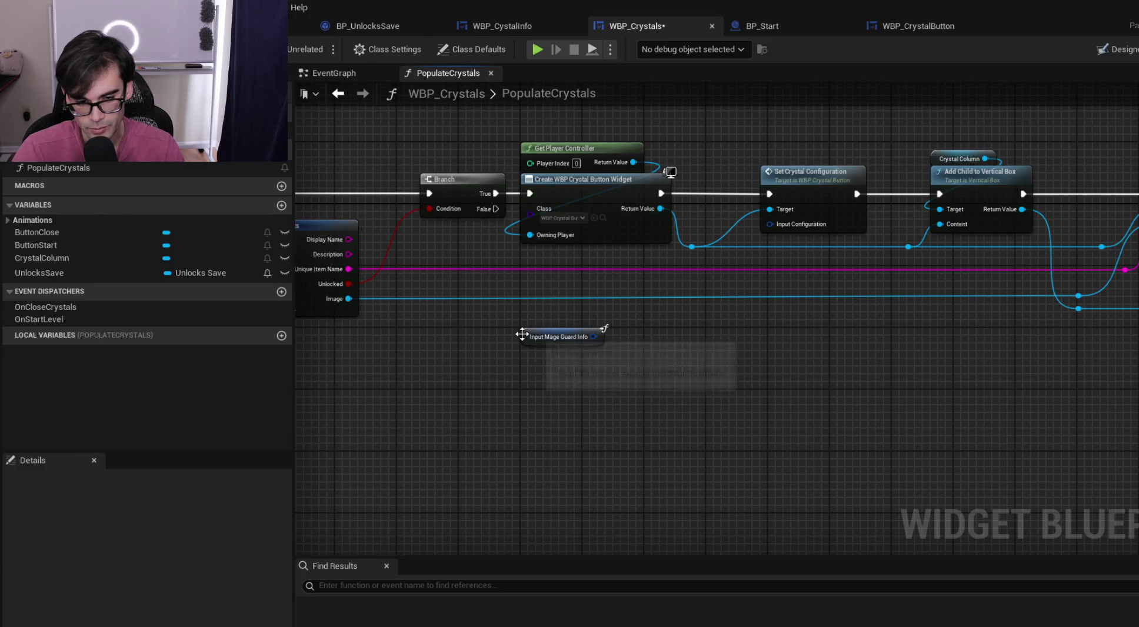
{"action": "left_click", "coordinate": [522, 333]}
{"action": "mouse_move", "coordinate": [513, 315]}
{"action": "left_mouse_down"}
{"action": "mouse_move", "coordinate": [657, 384]}
{"action": "mouse_move", "coordinate": [648, 390]}
{"action": "mouse_move", "coordinate": [632, 360]}
{"action": "left_mouse_up"}
{"action": "left_click", "coordinate": [499, 322]}
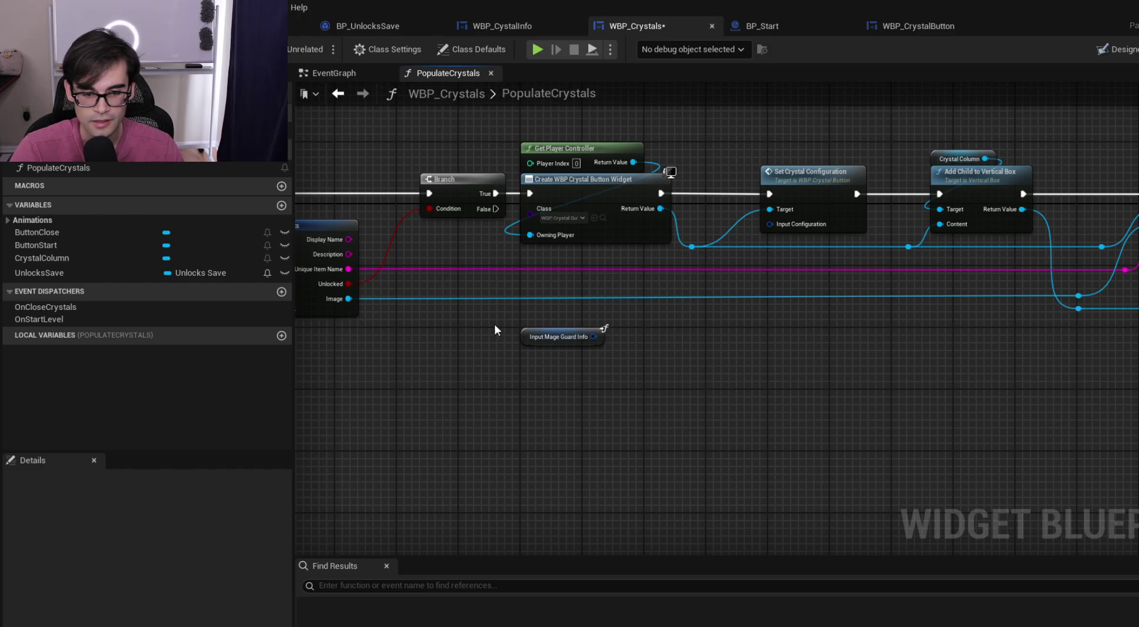
{"action": "mouse_move", "coordinate": [523, 333]}
{"action": "left_mouse_down"}
{"action": "mouse_move", "coordinate": [525, 349]}
{"action": "mouse_move", "coordinate": [772, 211]}
{"action": "mouse_move", "coordinate": [776, 226]}
{"action": "left_mouse_up"}
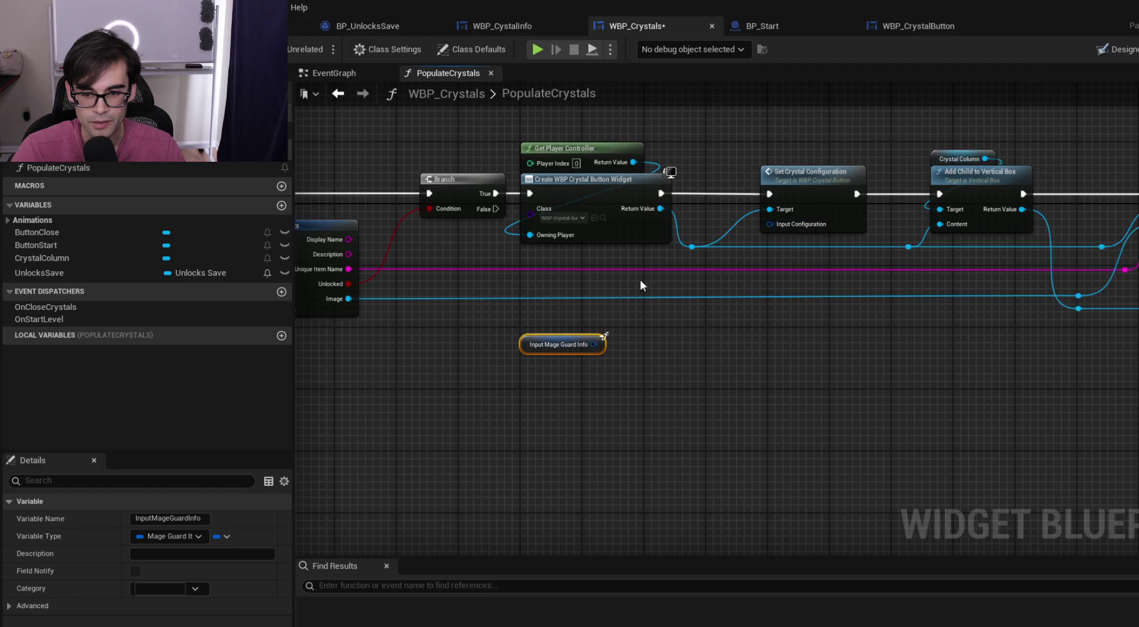
{"action": "left_click", "coordinate": [764, 412]}
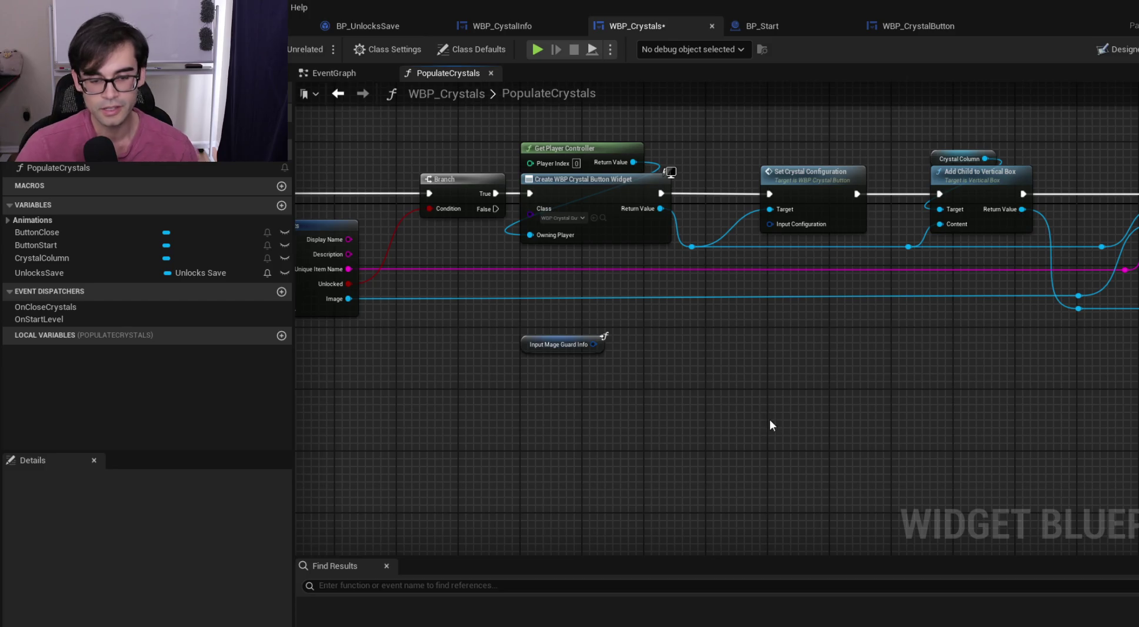
{"action": "mouse_move", "coordinate": [526, 348]}
{"action": "left_mouse_down"}
{"action": "mouse_move", "coordinate": [625, 343]}
{"action": "mouse_move", "coordinate": [519, 347]}
{"action": "left_mouse_up"}
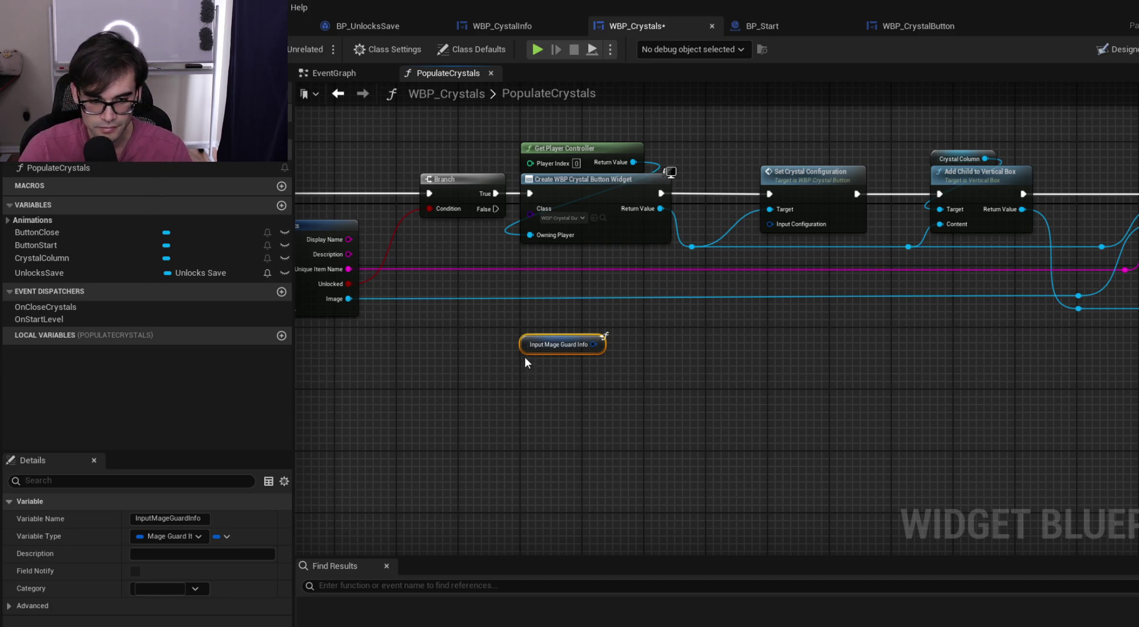
{"action": "left_click_drag", "start_coordinate": [523, 342], "coordinate": [716, 343]}
{"action": "left_click_drag", "start_coordinate": [862, 339], "coordinate": [656, 356]}
{"action": "scroll", "coordinate": [684, 361], "scroll_direction": "up", "scroll_amount": 1}
{"action": "scroll", "coordinate": [684, 361], "scroll_direction": "down", "scroll_amount": 1}
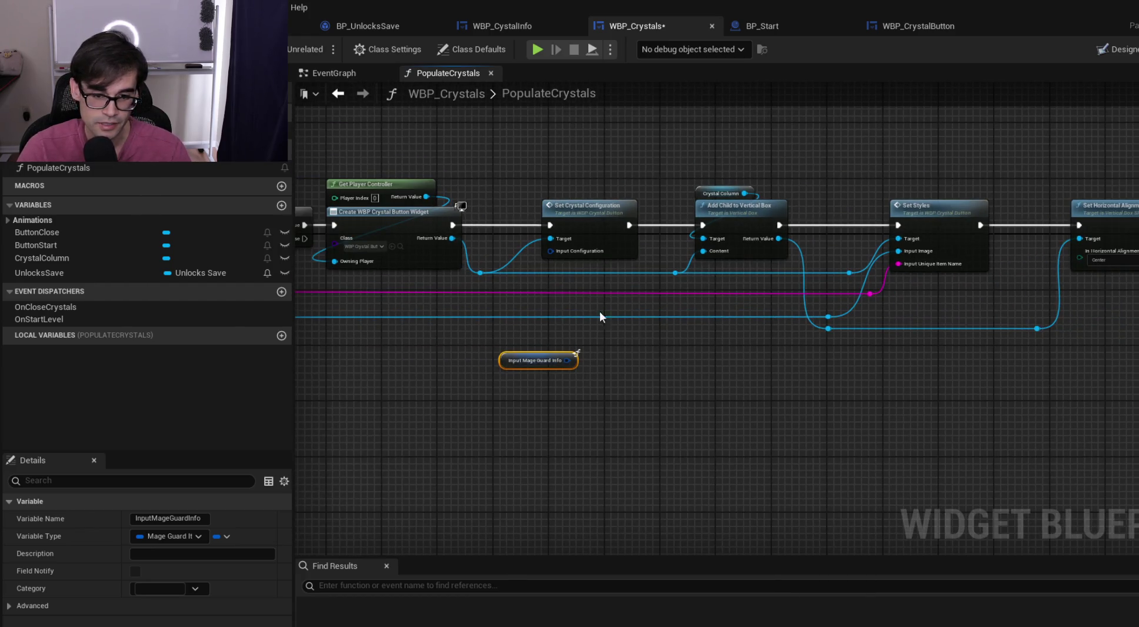
Add a FIND node off the Input Mage Guard Info output
{"action": "mouse_move", "coordinate": [497, 353]}
{"action": "left_mouse_down"}
{"action": "mouse_move", "coordinate": [579, 357]}
{"action": "mouse_move", "coordinate": [408, 390]}
{"action": "left_mouse_up"}
{"action": "left_click_drag", "start_coordinate": [483, 395], "coordinate": [521, 349]}
{"action": "type", "text": "find"}
{"action": "key", "text": "Return"}
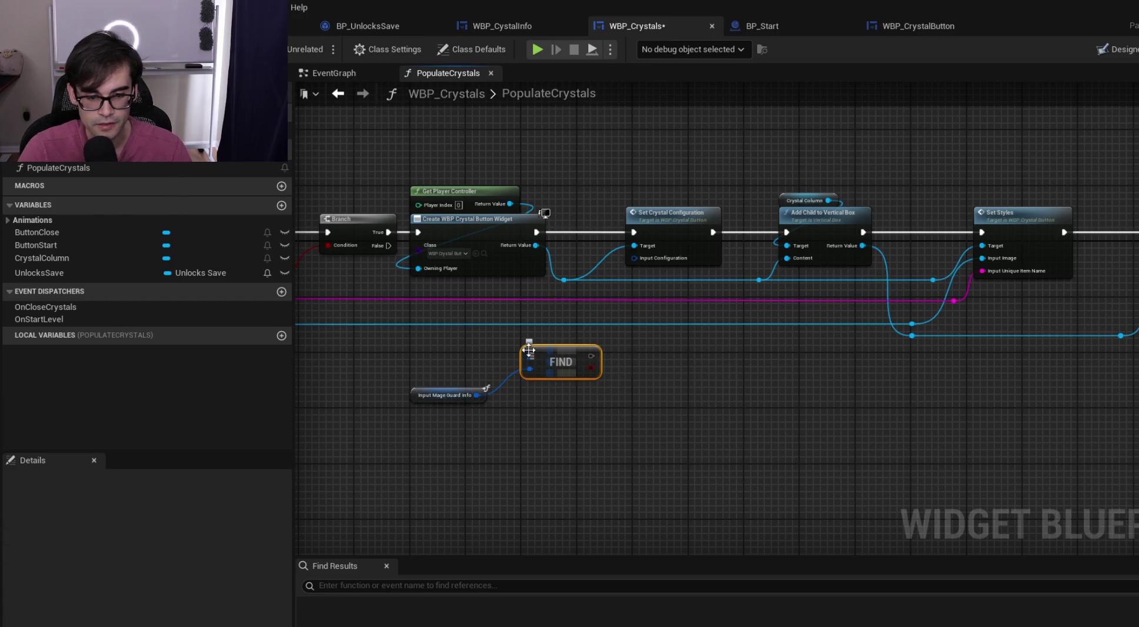
{"action": "left_click_drag", "start_coordinate": [395, 359], "coordinate": [1065, 344]}
{"action": "mouse_move", "coordinate": [706, 353]}
{"action": "left_mouse_down"}
{"action": "mouse_move", "coordinate": [799, 344]}
{"action": "mouse_move", "coordinate": [961, 356]}
{"action": "mouse_move", "coordinate": [871, 369]}
{"action": "mouse_move", "coordinate": [690, 347]}
{"action": "left_mouse_up"}
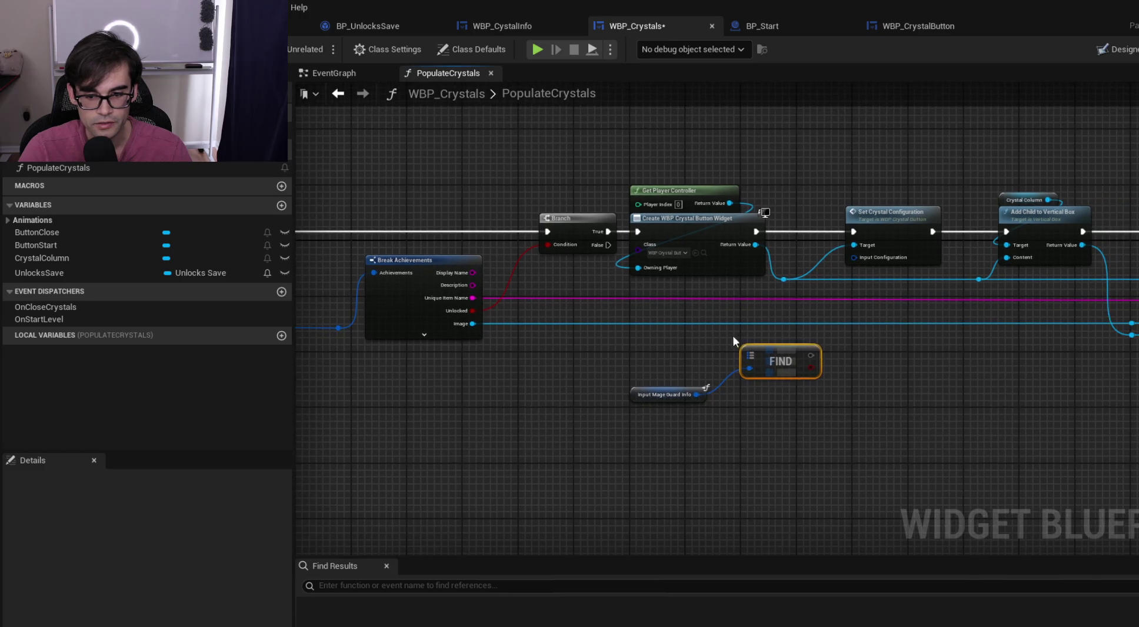
Add a Break Mage Guard Item Info node and reposition it with the getter
{"action": "left_click_drag", "start_coordinate": [696, 390], "coordinate": [806, 403]}
{"action": "type", "text": "br"}
{"action": "key", "text": "Return"}
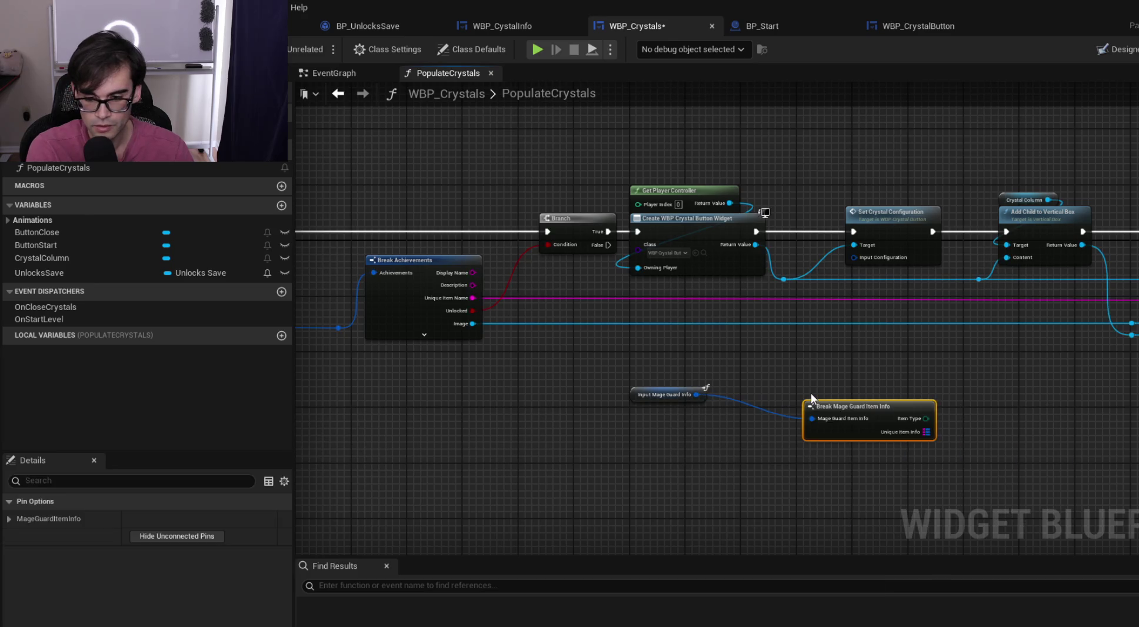
{"action": "left_click_drag", "start_coordinate": [647, 399], "coordinate": [787, 386]}
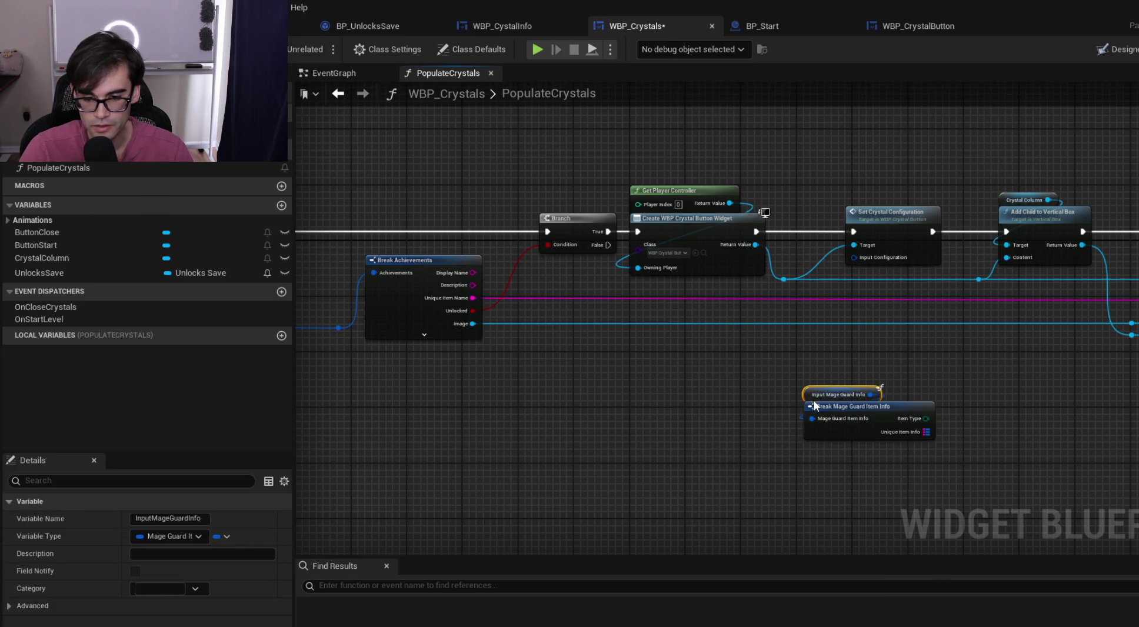
{"action": "left_click", "coordinate": [851, 422], "text": "ctrl"}
{"action": "left_click_drag", "start_coordinate": [851, 422], "coordinate": [701, 364]}
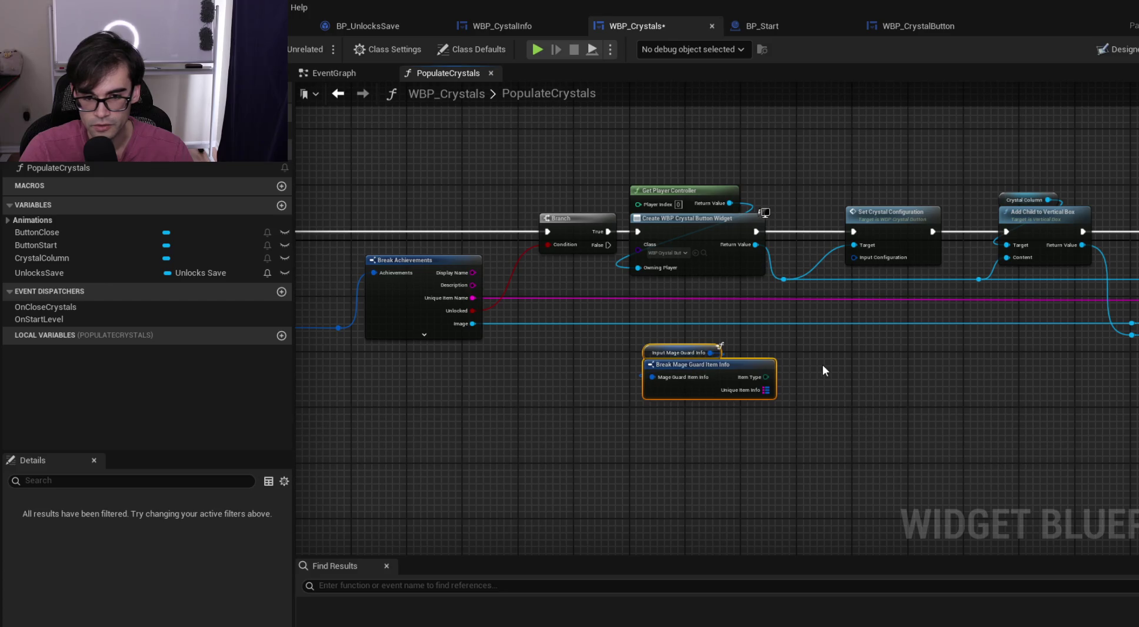
{"action": "left_click", "coordinate": [821, 369]}
{"action": "scroll", "coordinate": [759, 382], "scroll_direction": "up", "scroll_amount": 1}
Add a Map Find on Unique Item Info keyed by Unique Item Name and arrange the nodes
{"action": "left_click_drag", "start_coordinate": [700, 408], "coordinate": [791, 377]}
{"action": "type", "text": "find"}
{"action": "key", "text": "Return"}
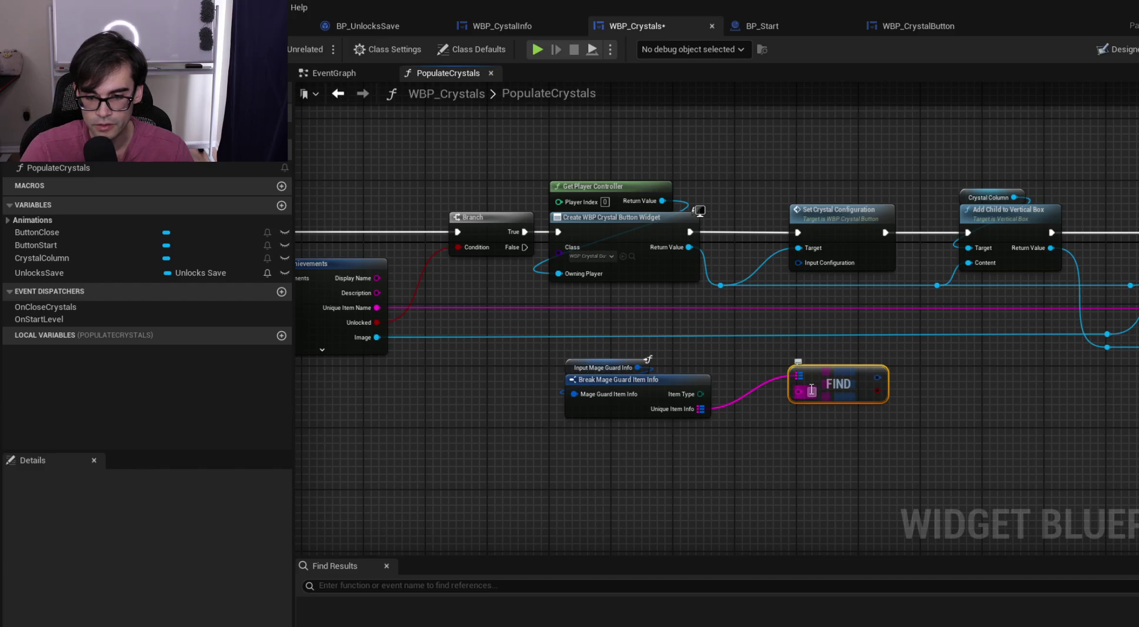
{"action": "left_click_drag", "start_coordinate": [377, 308], "coordinate": [799, 391]}
{"action": "left_click_drag", "start_coordinate": [584, 349], "coordinate": [625, 400]}
{"action": "left_click_drag", "start_coordinate": [834, 384], "coordinate": [780, 422]}
{"action": "mouse_move", "coordinate": [612, 353]}
{"action": "left_mouse_down"}
{"action": "mouse_move", "coordinate": [627, 386]}
{"action": "mouse_move", "coordinate": [797, 371]}
{"action": "left_mouse_up"}
{"action": "left_click", "coordinate": [796, 427], "text": "shift"}
{"action": "mouse_move", "coordinate": [795, 427]}
{"action": "left_mouse_down"}
{"action": "mouse_move", "coordinate": [752, 404]}
{"action": "mouse_move", "coordinate": [732, 412]}
{"action": "mouse_move", "coordinate": [799, 397]}
{"action": "mouse_move", "coordinate": [785, 406]}
{"action": "left_mouse_up"}
{"action": "left_click", "coordinate": [851, 452]}
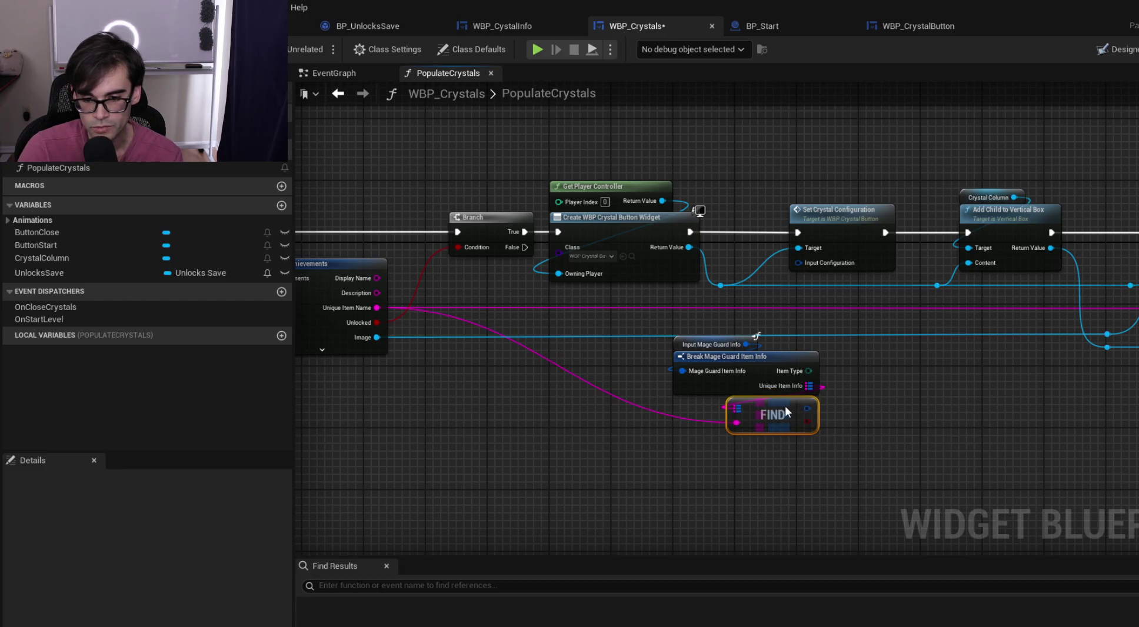
Connect the FIND result to Input Configuration and save WBP_Crystals
{"action": "mouse_move", "coordinate": [697, 320]}
{"action": "left_mouse_down"}
{"action": "mouse_move", "coordinate": [794, 419]}
{"action": "mouse_move", "coordinate": [709, 420]}
{"action": "mouse_move", "coordinate": [805, 341]}
{"action": "mouse_move", "coordinate": [815, 262]}
{"action": "left_mouse_up"}
{"action": "left_click", "coordinate": [837, 397]}
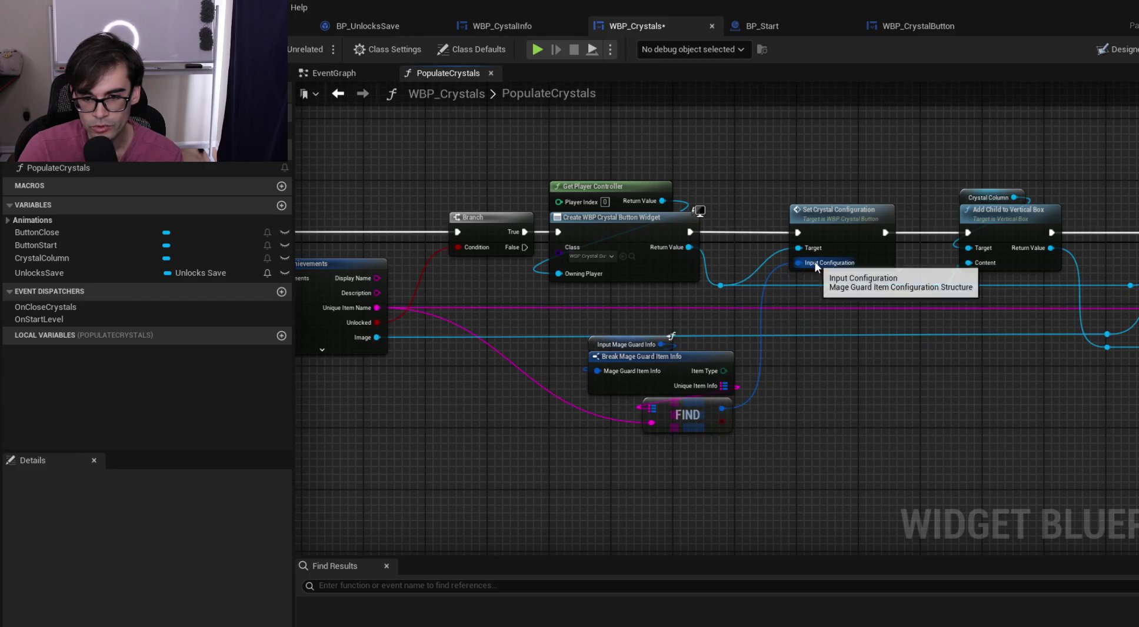
{"action": "key", "text": "ctrl+s"}
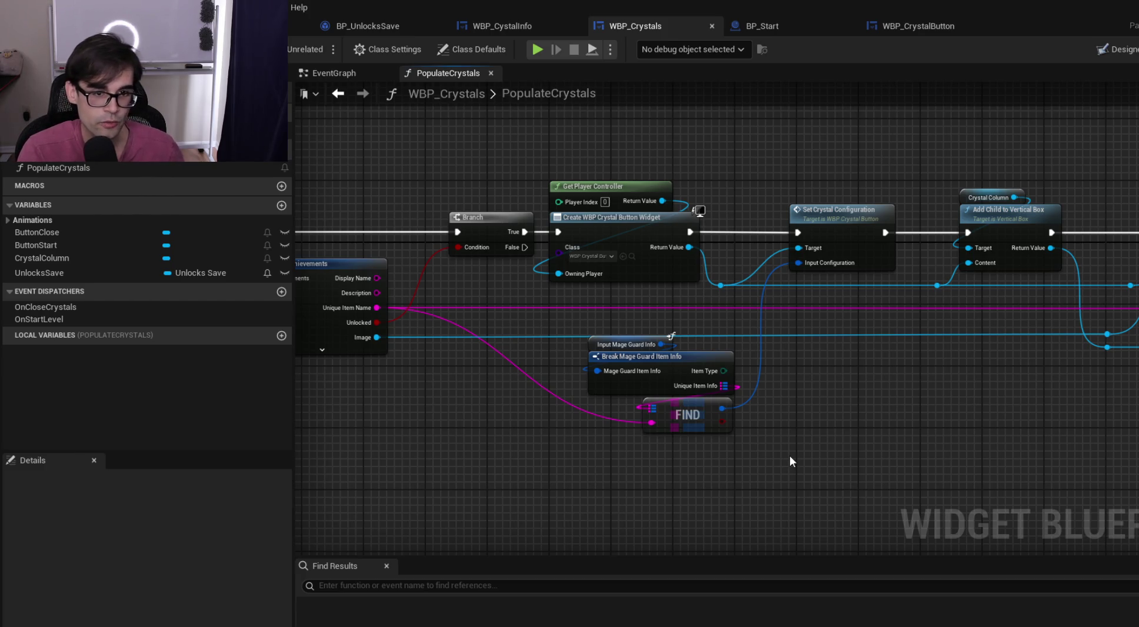
{"action": "left_click", "coordinate": [908, 33]}
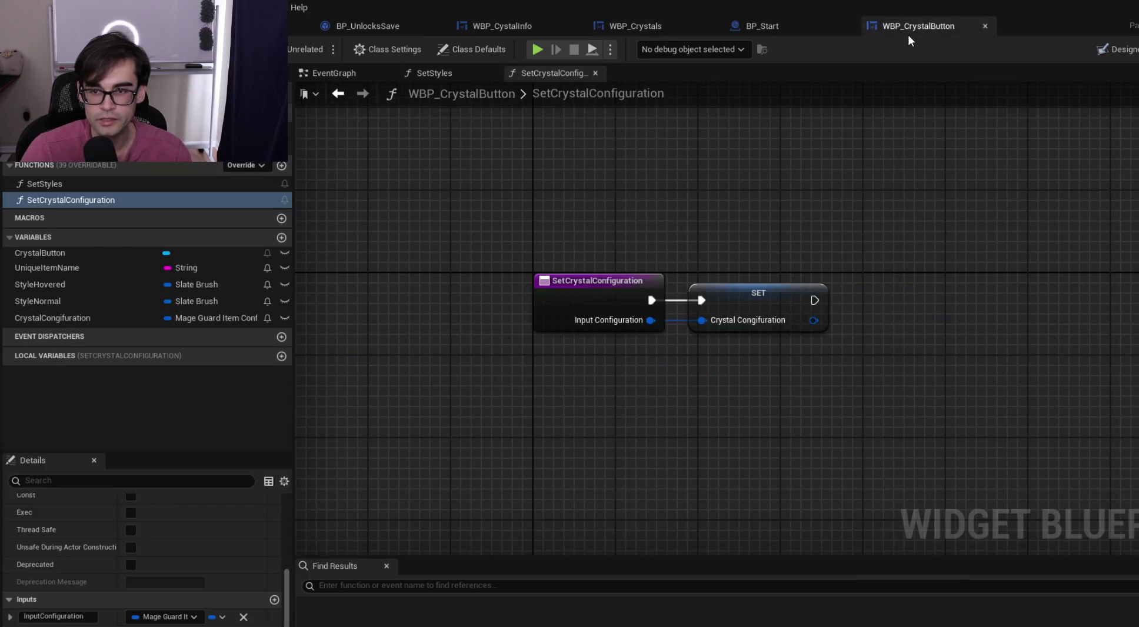
Compare WBP_CrystalButton's SetStyles and SetCrystalConfiguration function graphs
{"action": "left_click", "coordinate": [424, 69]}
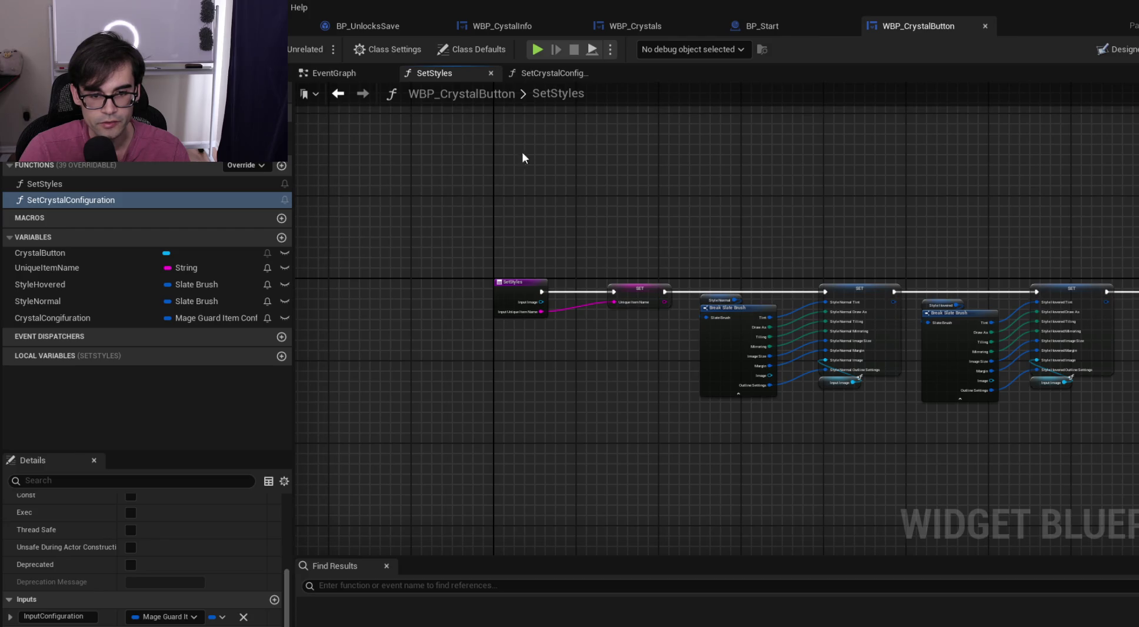
{"action": "left_click", "coordinate": [562, 74]}
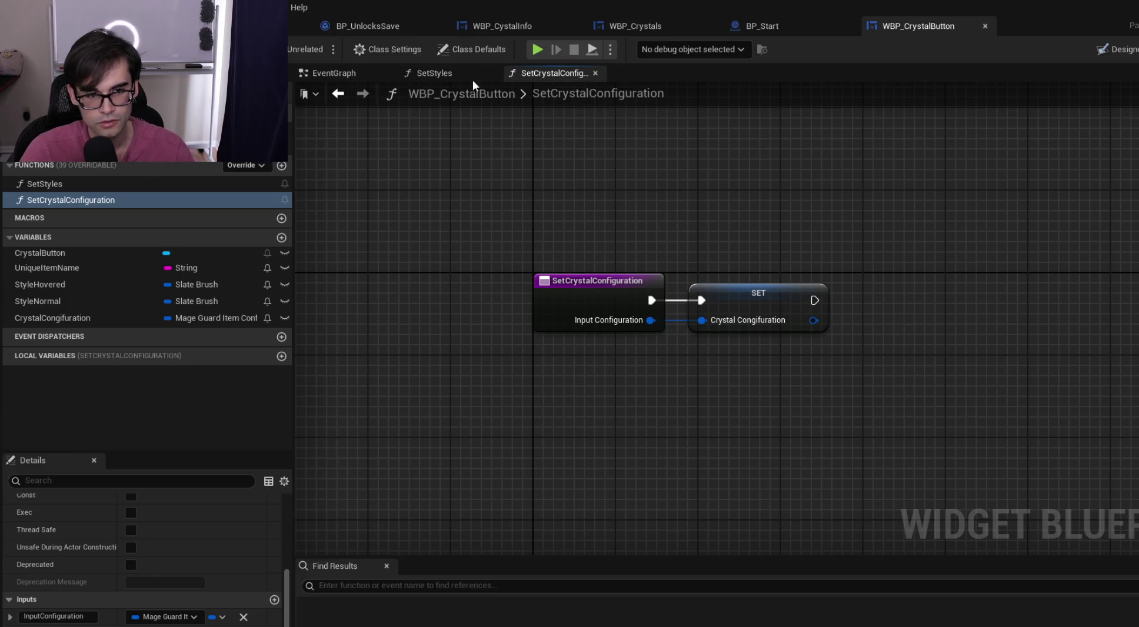
{"action": "left_click", "coordinate": [445, 76]}
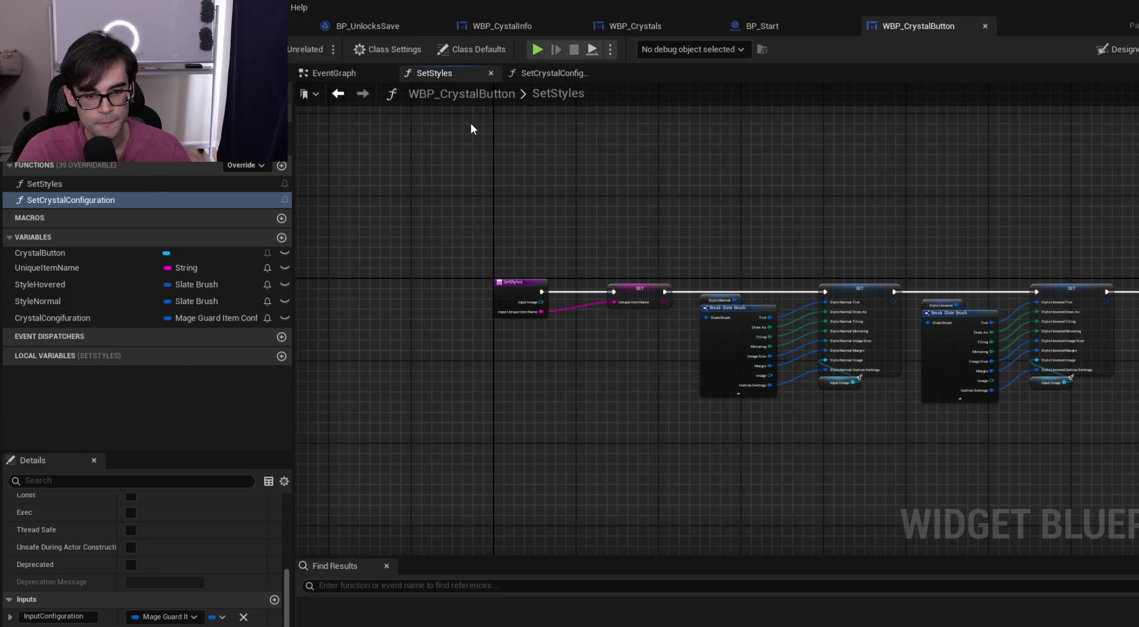
{"action": "left_click", "coordinate": [565, 76]}
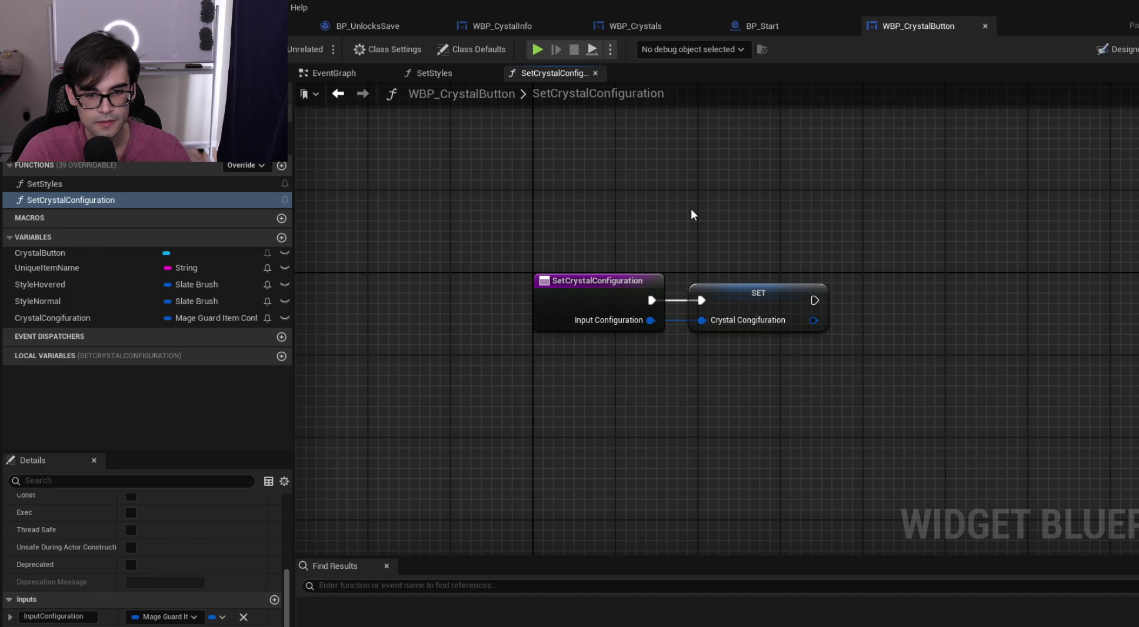
{"action": "left_click_drag", "start_coordinate": [691, 209], "coordinate": [534, 129]}
{"action": "left_click", "coordinate": [445, 67]}
{"action": "left_click", "coordinate": [543, 70]}
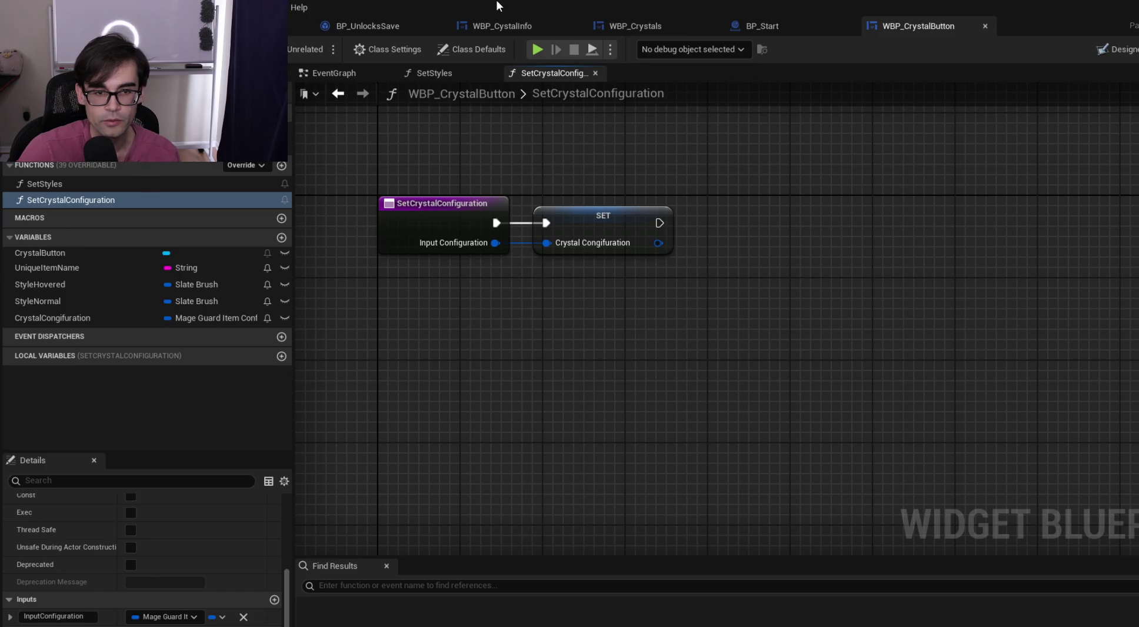
{"action": "left_click", "coordinate": [519, 25]}
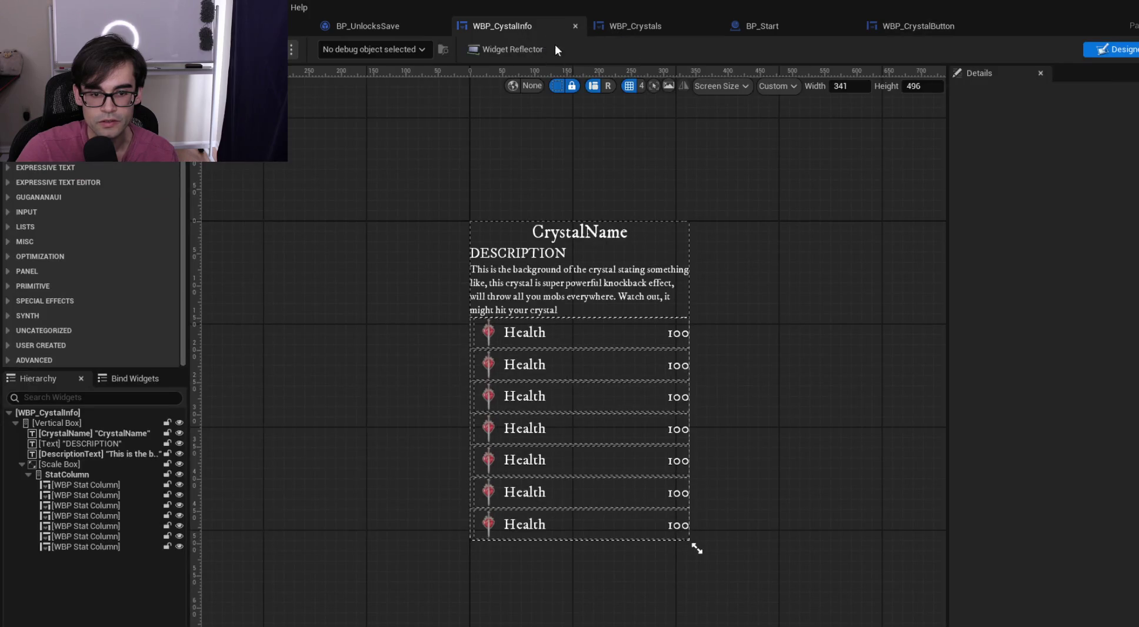
Inspect WBP_CystalInfo's CrystalName and vertical box and the crystal data table, then return to PopulateCrystals
{"action": "left_click", "coordinate": [575, 241]}
{"action": "left_click", "coordinate": [654, 250]}
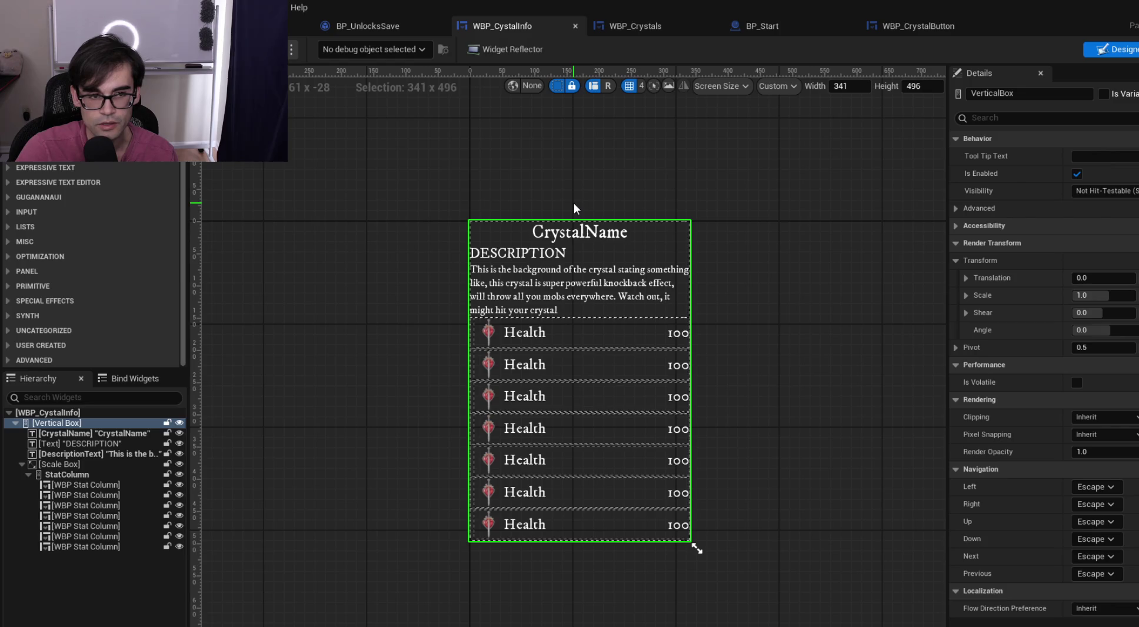
{"action": "left_click", "coordinate": [279, 26]}
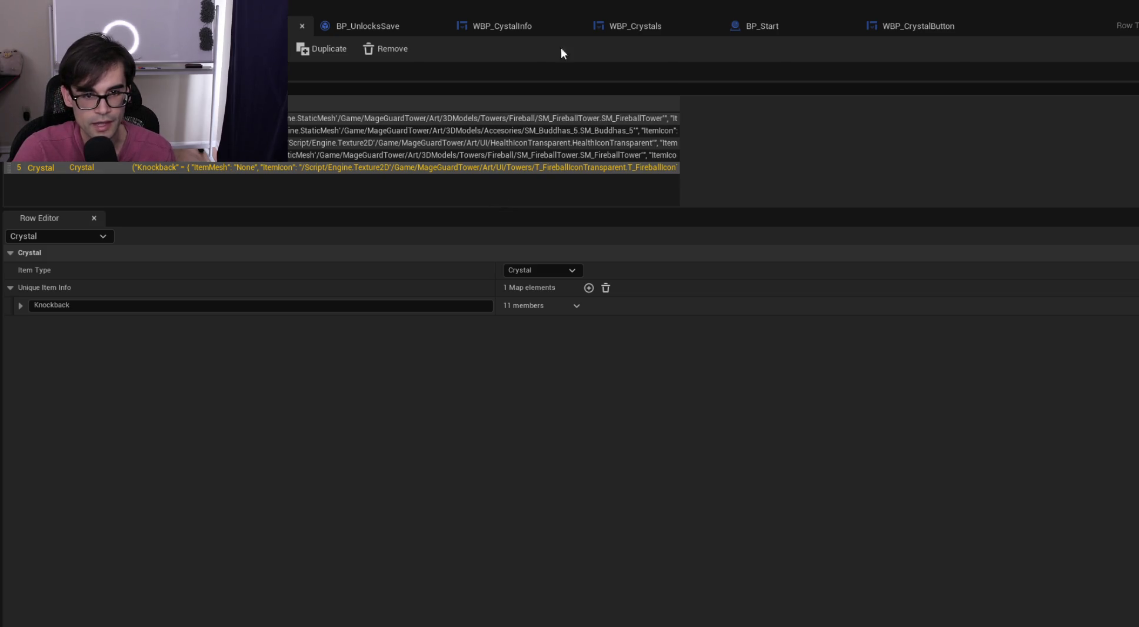
{"action": "left_click", "coordinate": [536, 24]}
{"action": "left_click", "coordinate": [652, 27]}
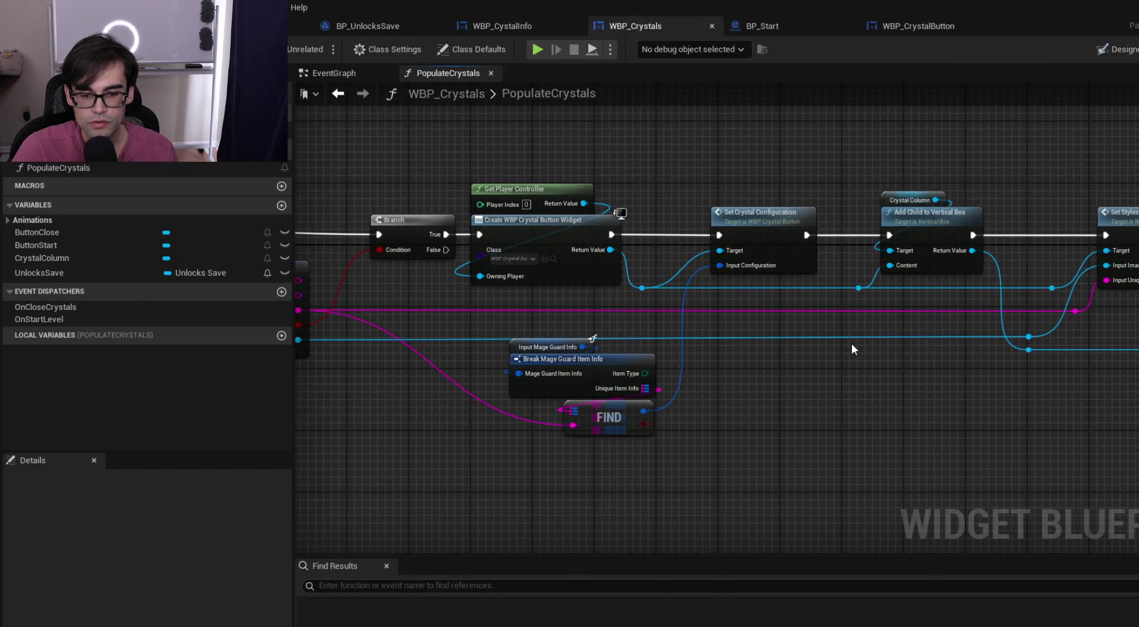
{"action": "mouse_move", "coordinate": [663, 326]}
{"action": "left_mouse_down"}
{"action": "mouse_move", "coordinate": [948, 325]}
{"action": "mouse_move", "coordinate": [717, 324]}
{"action": "left_mouse_up"}
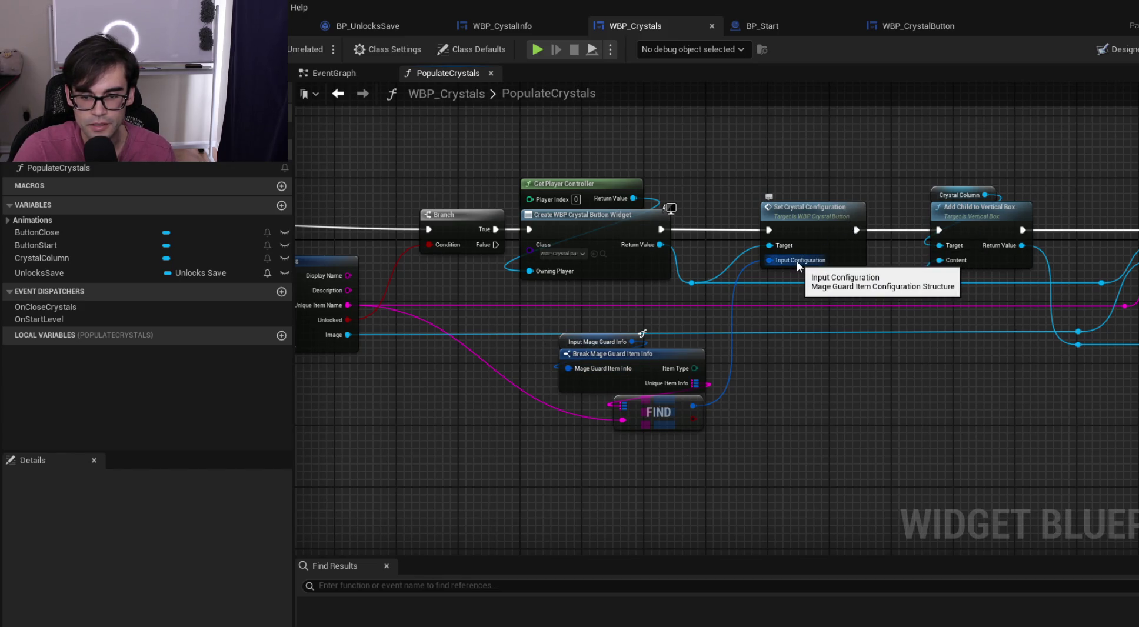
{"action": "left_click_drag", "start_coordinate": [717, 496], "coordinate": [573, 333]}
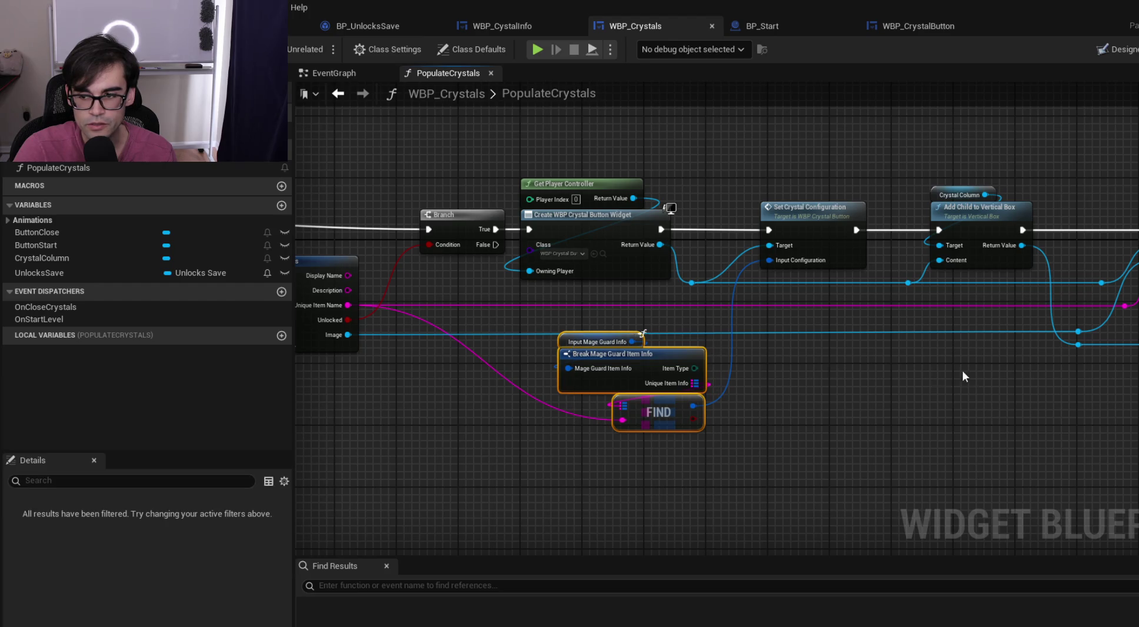
{"action": "left_click_drag", "start_coordinate": [952, 369], "coordinate": [696, 376]}
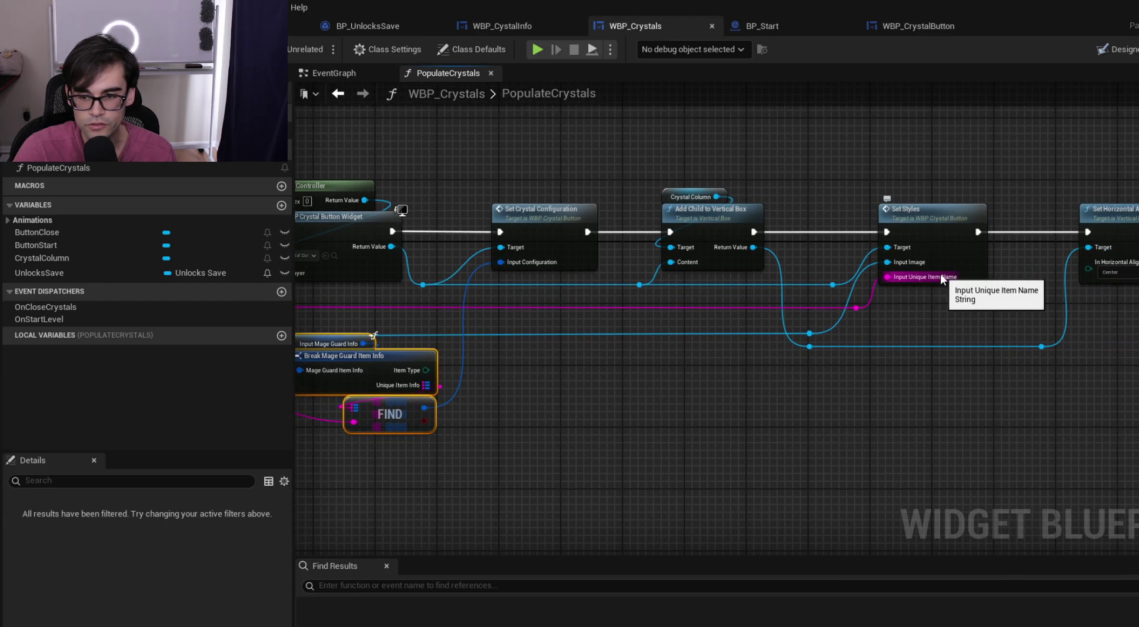
{"action": "left_click_drag", "start_coordinate": [603, 364], "coordinate": [816, 373]}
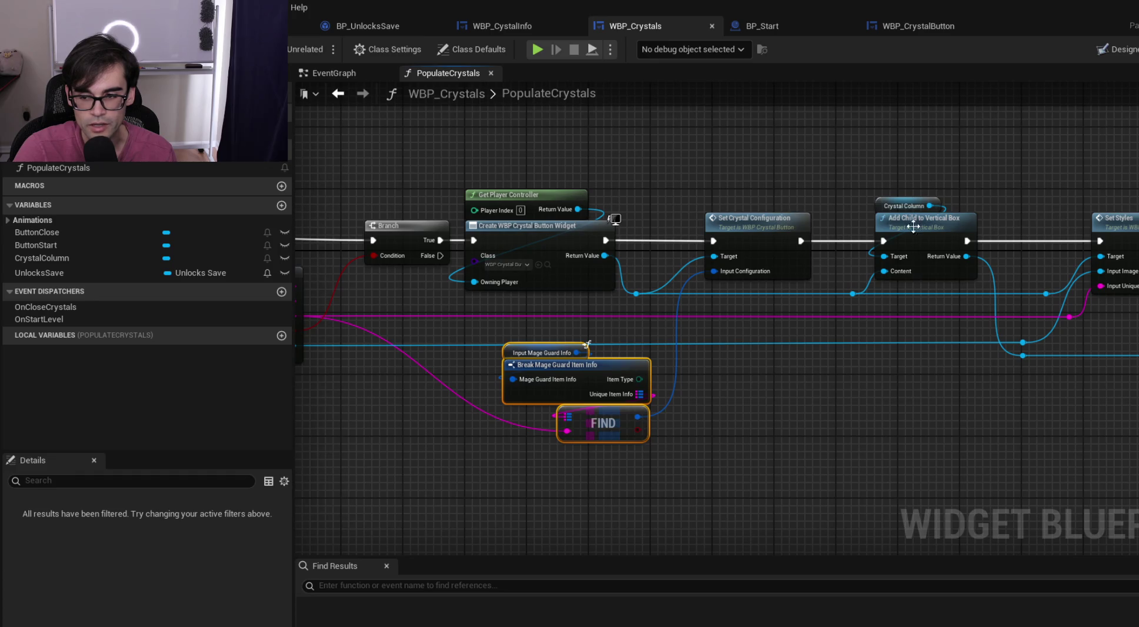
{"action": "left_click", "coordinate": [501, 27]}
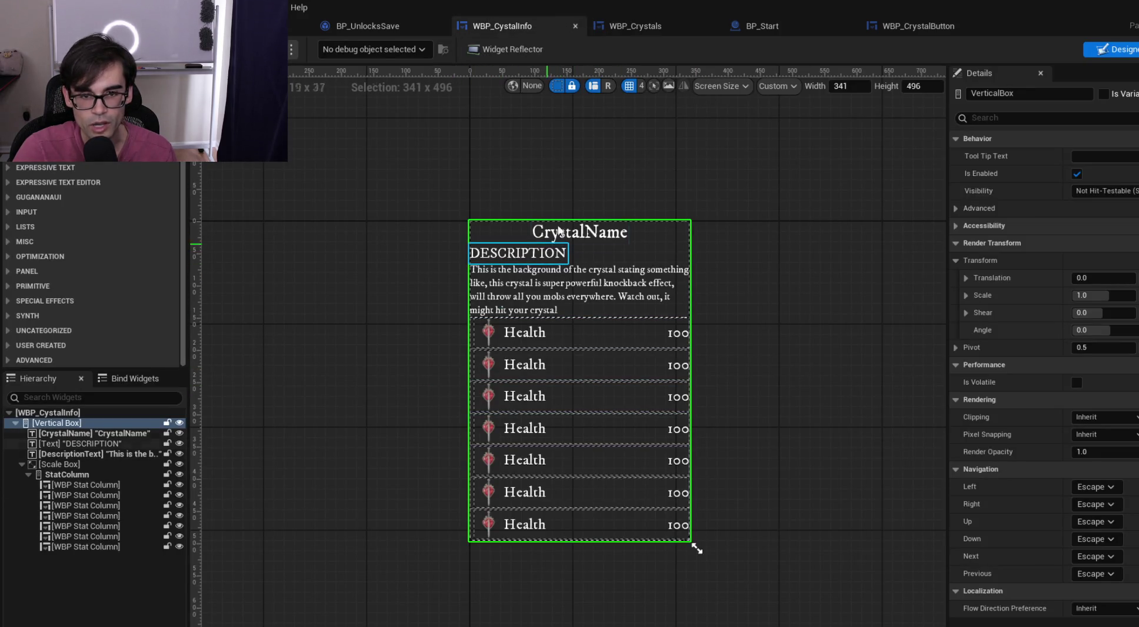
{"action": "left_click", "coordinate": [658, 32]}
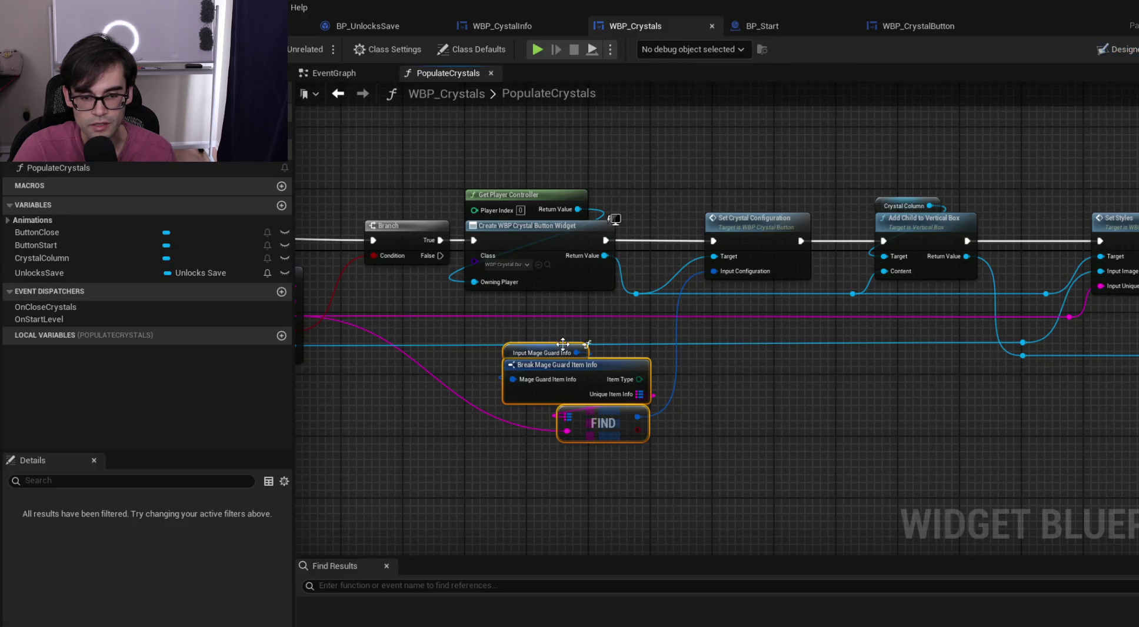
{"action": "left_click_drag", "start_coordinate": [528, 307], "coordinate": [724, 445]}
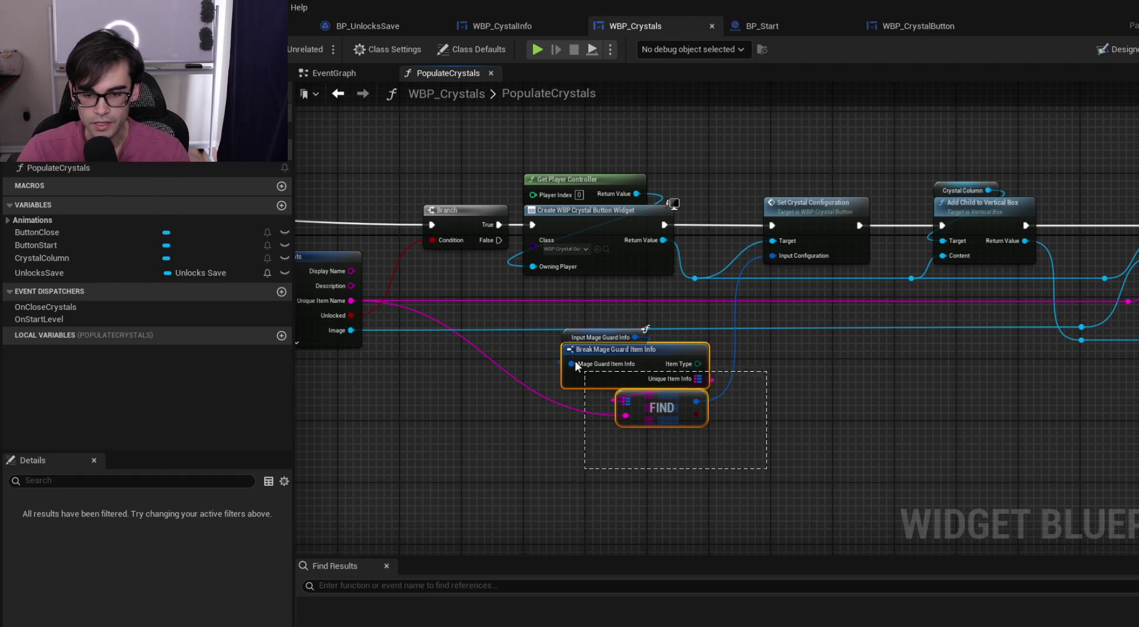
Delete the lookup and Set Crystal Configuration nodes, wire Create Widget to Add Child, and save
{"action": "key", "text": "Delete"}
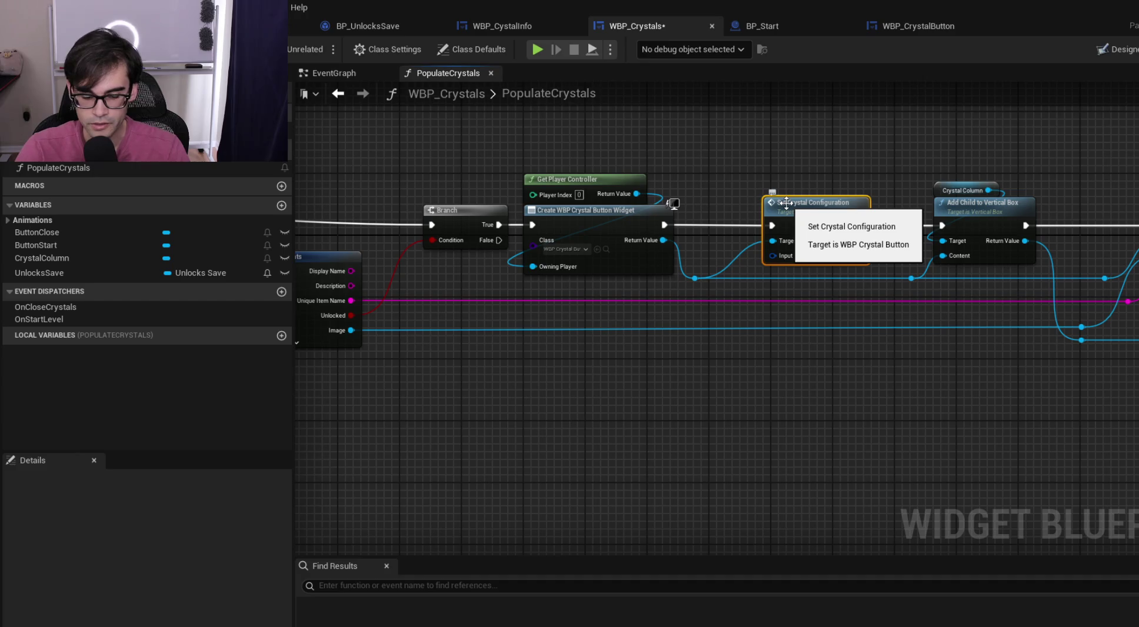
{"action": "left_click", "coordinate": [799, 202]}
{"action": "key", "text": "Delete"}
{"action": "scroll", "coordinate": [799, 202], "scroll_direction": "down", "scroll_amount": 2}
{"action": "mouse_move", "coordinate": [659, 167]}
{"action": "left_mouse_down"}
{"action": "mouse_move", "coordinate": [806, 214]}
{"action": "mouse_move", "coordinate": [1012, 306]}
{"action": "left_mouse_up"}
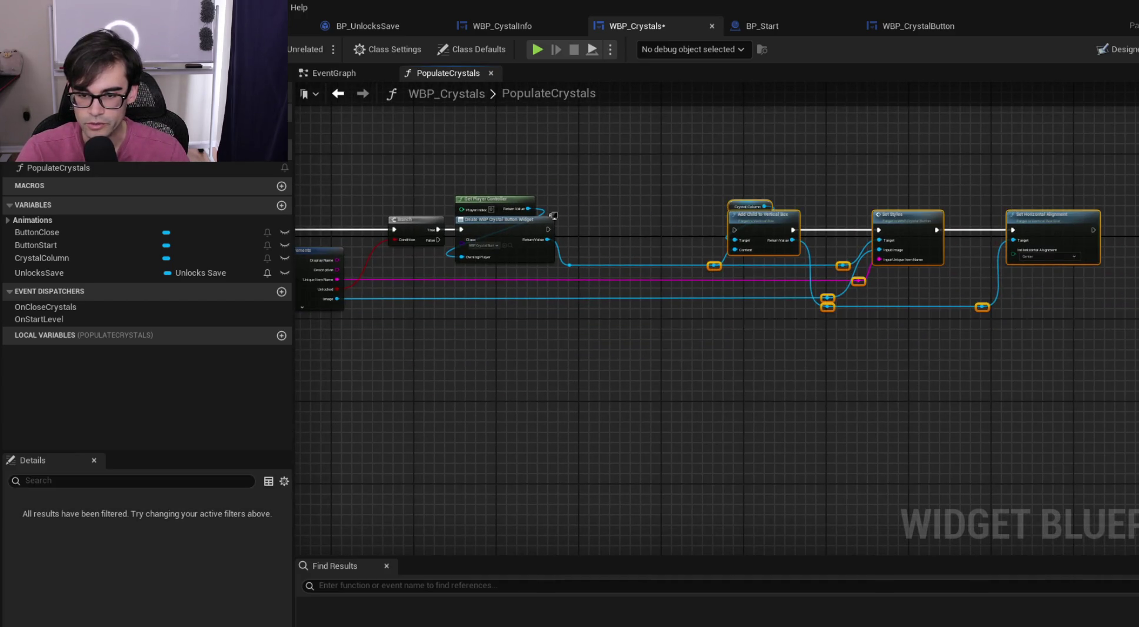
{"action": "scroll", "coordinate": [985, 251], "scroll_direction": "up", "scroll_amount": 2}
{"action": "mouse_move", "coordinate": [979, 240]}
{"action": "left_mouse_down"}
{"action": "mouse_move", "coordinate": [929, 214]}
{"action": "mouse_move", "coordinate": [565, 297]}
{"action": "left_mouse_up"}
{"action": "left_click_drag", "start_coordinate": [398, 219], "coordinate": [532, 217]}
{"action": "scroll", "coordinate": [532, 217], "scroll_direction": "down", "scroll_amount": 2}
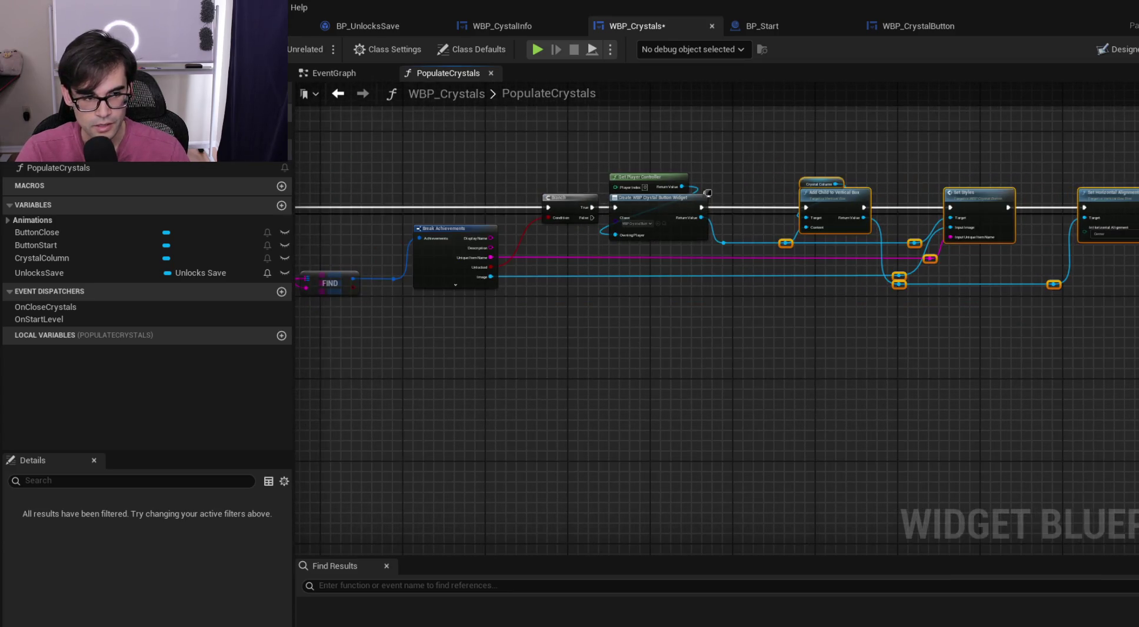
{"action": "key", "text": "ctrl+s"}
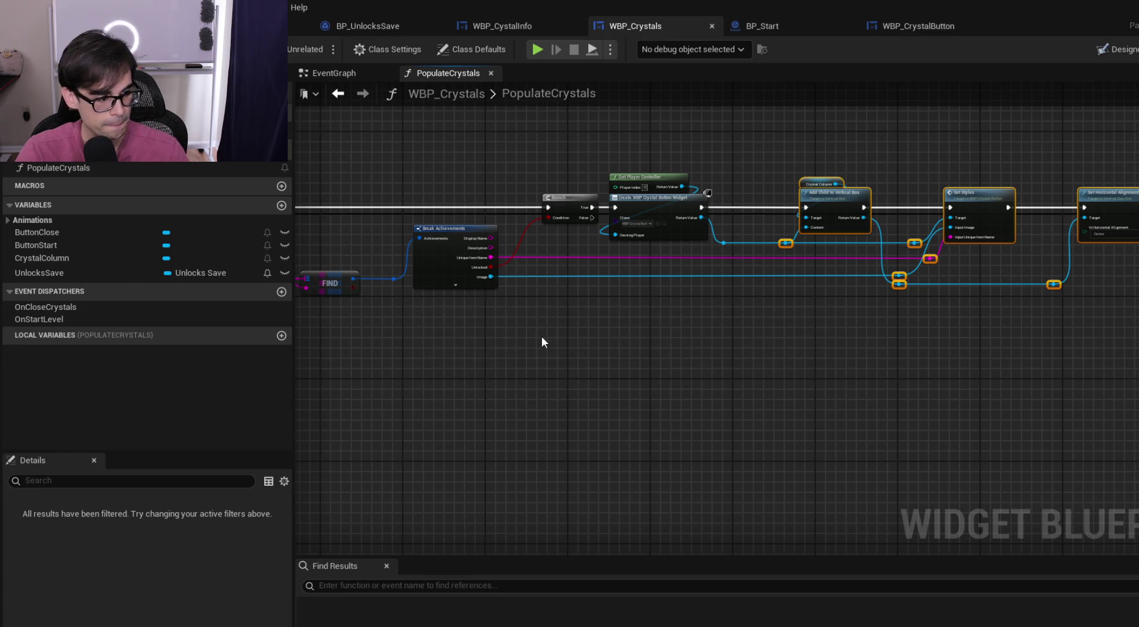
{"action": "scroll", "coordinate": [789, 343], "scroll_direction": "up", "scroll_amount": 3}
{"action": "left_click_drag", "start_coordinate": [992, 348], "coordinate": [770, 358]}
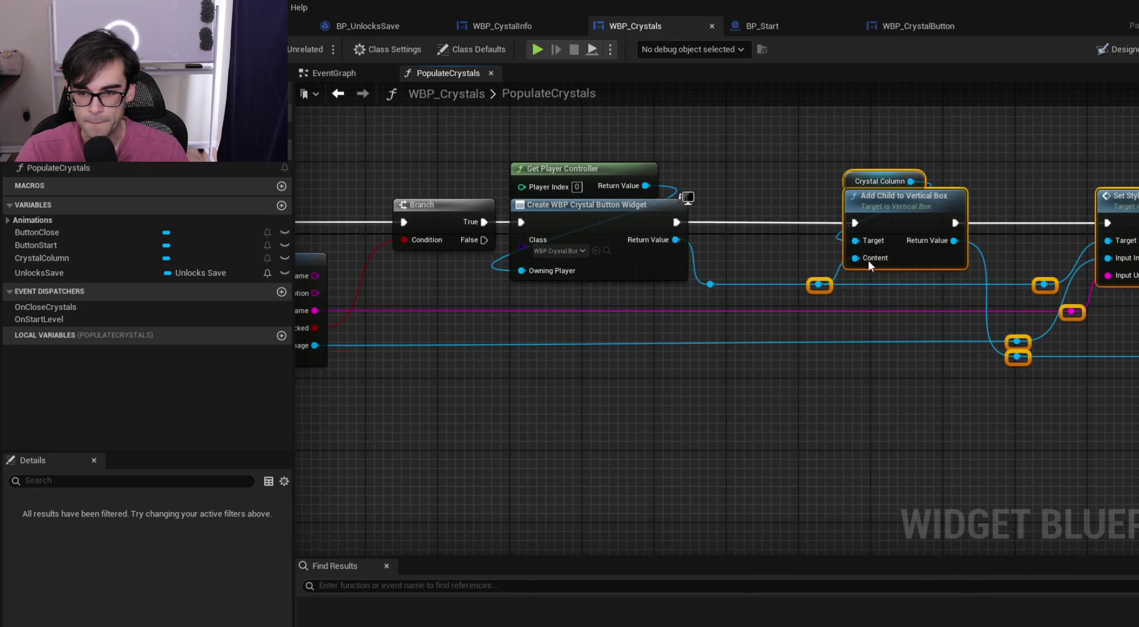
Delete WBP_CrystalButton's SetCrystalConfiguration function and CrystalCongifuration variable, then save
{"action": "left_click", "coordinate": [890, 28]}
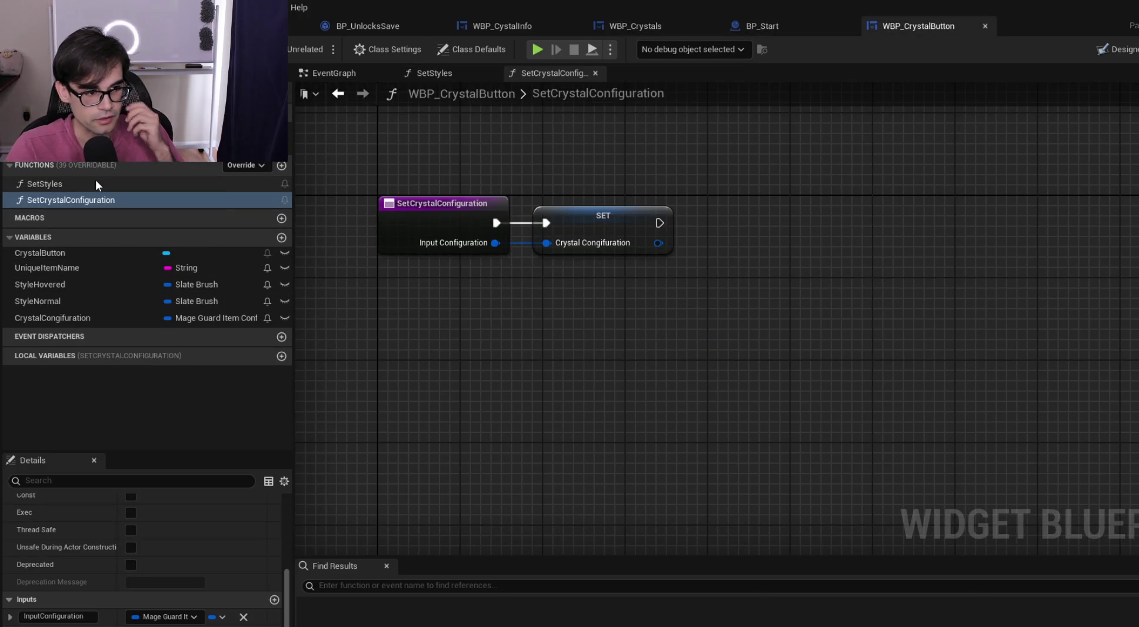
{"action": "right_click", "coordinate": [102, 197]}
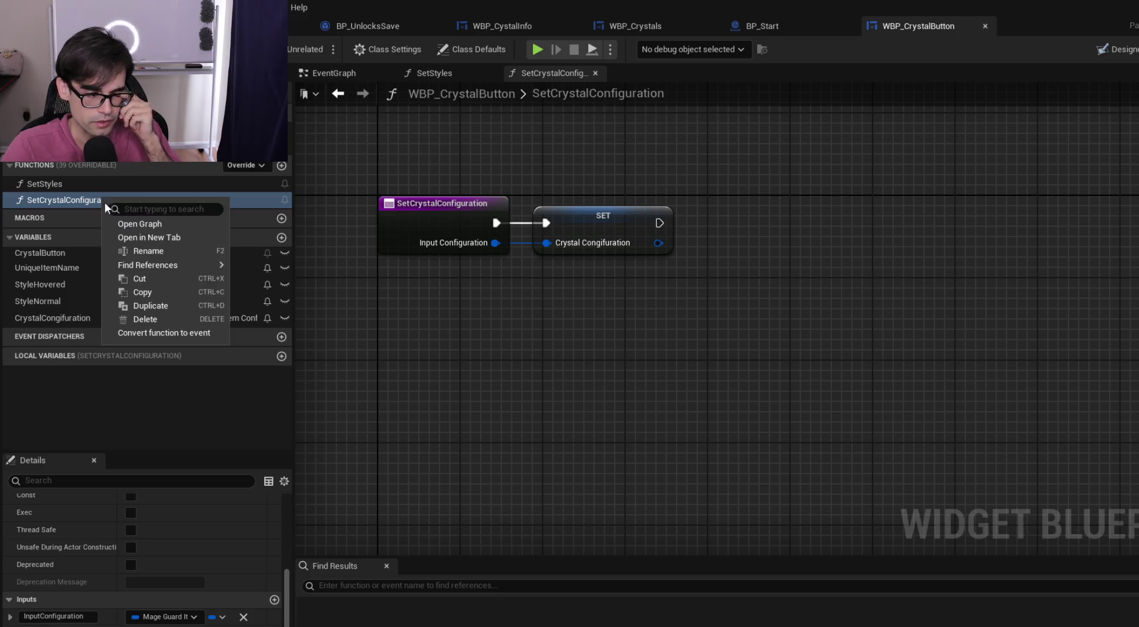
{"action": "left_click", "coordinate": [151, 321]}
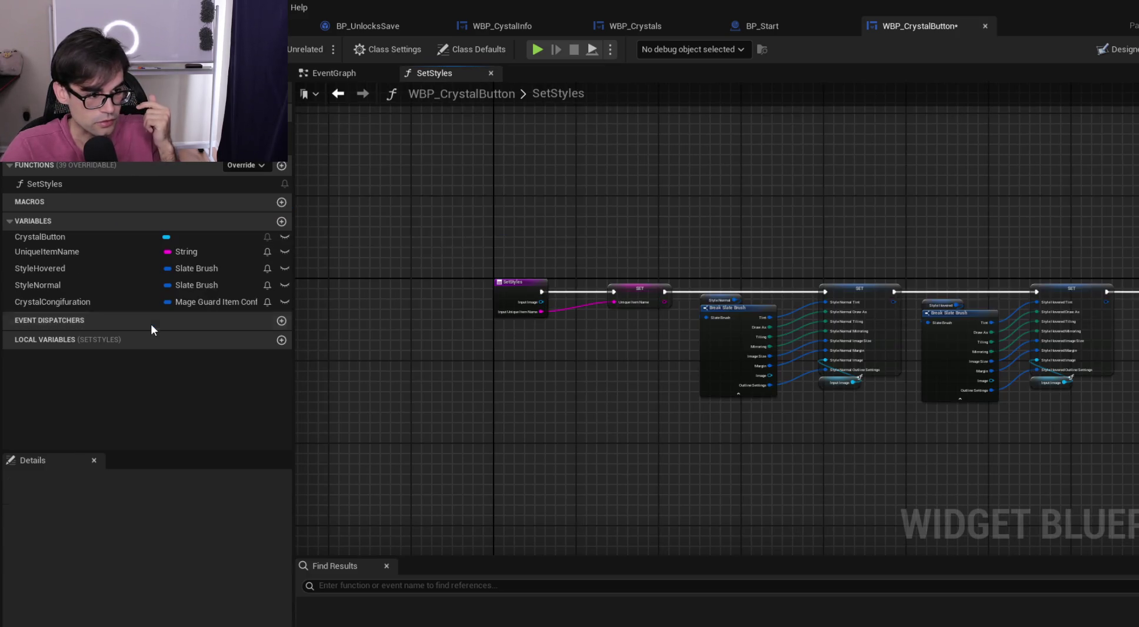
{"action": "left_click", "coordinate": [85, 257]}
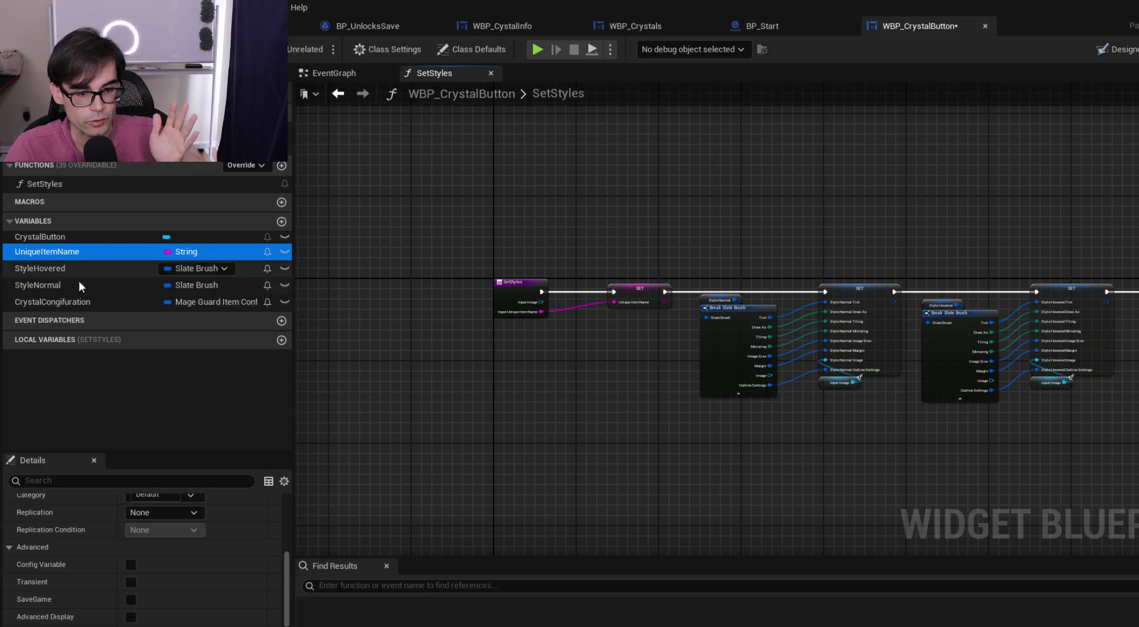
{"action": "left_click", "coordinate": [76, 301]}
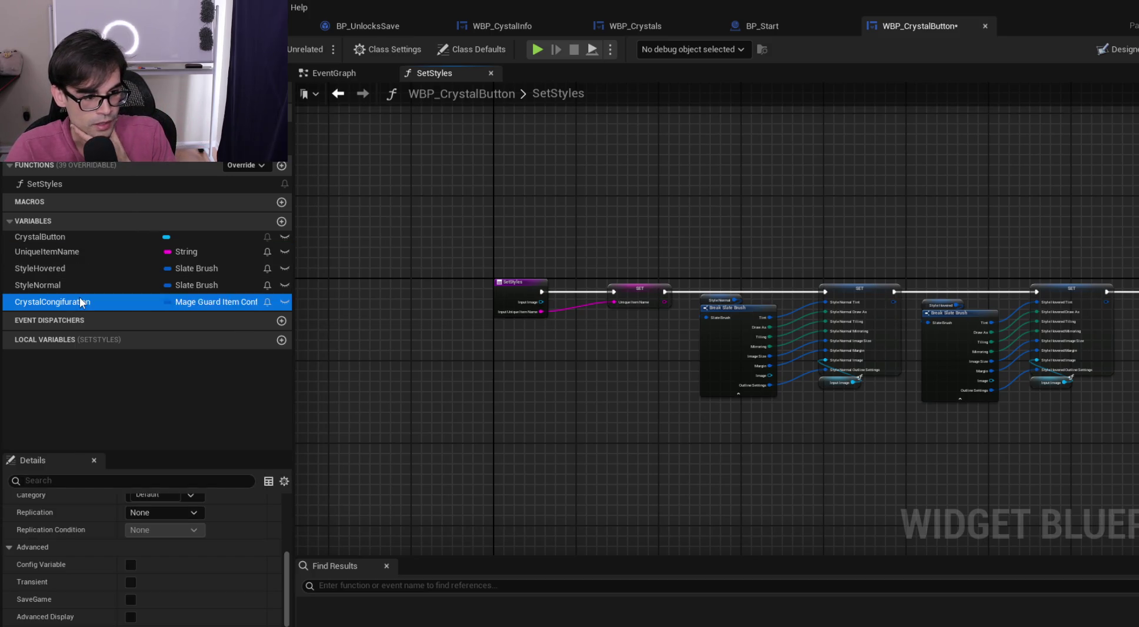
{"action": "right_click", "coordinate": [80, 301]}
{"action": "left_click", "coordinate": [151, 408]}
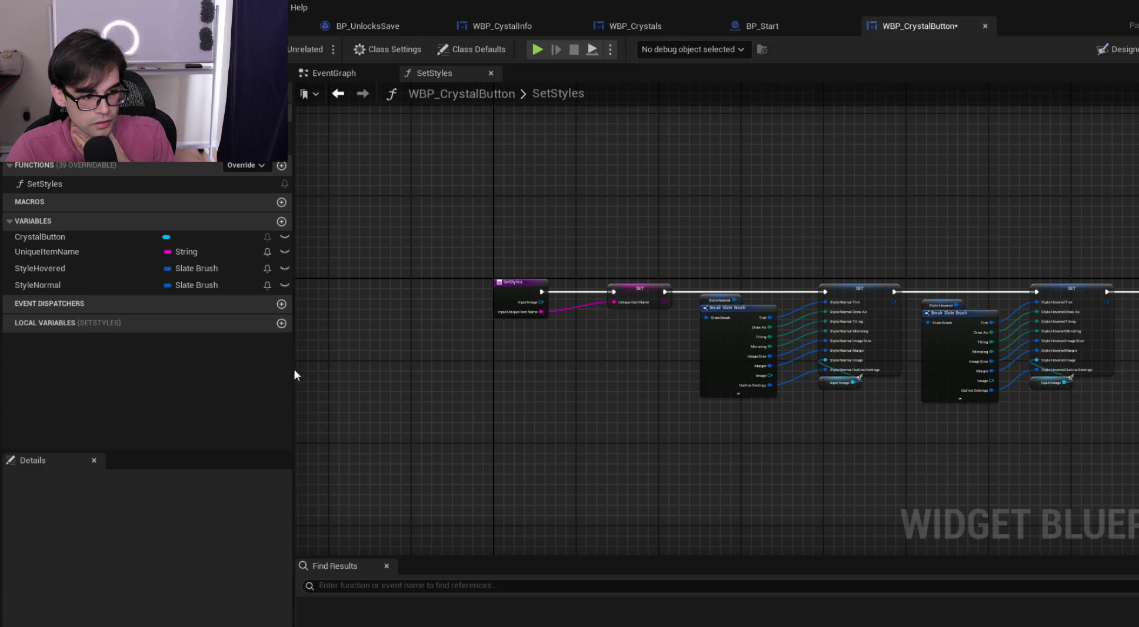
{"action": "key", "text": "ctrl+s"}
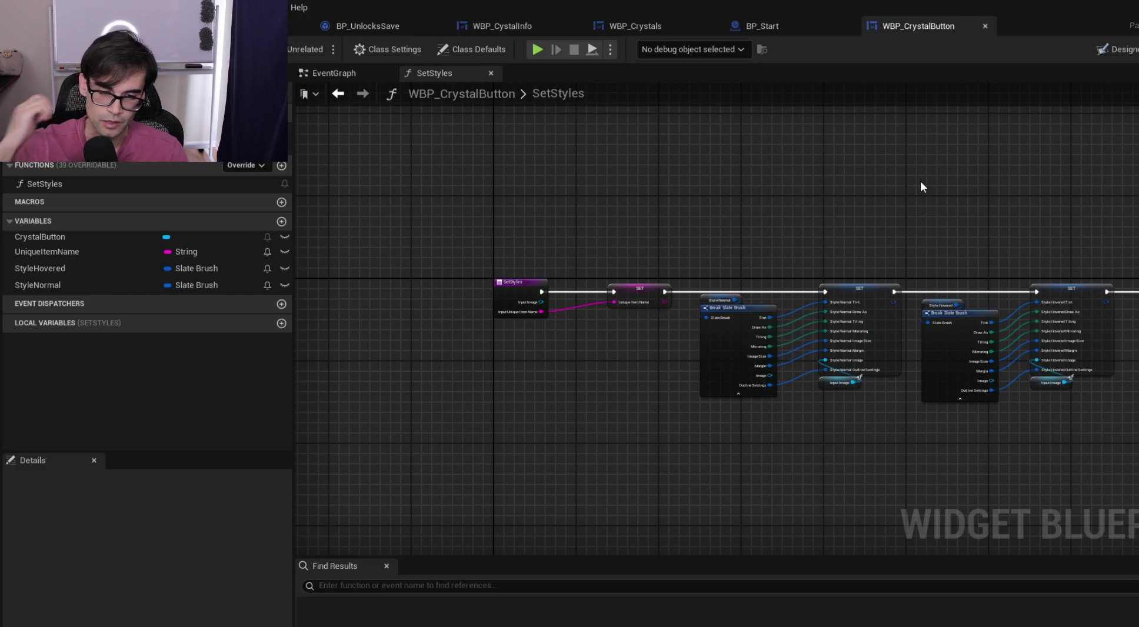
{"action": "scroll", "coordinate": [530, 246], "scroll_direction": "down", "scroll_amount": 3}
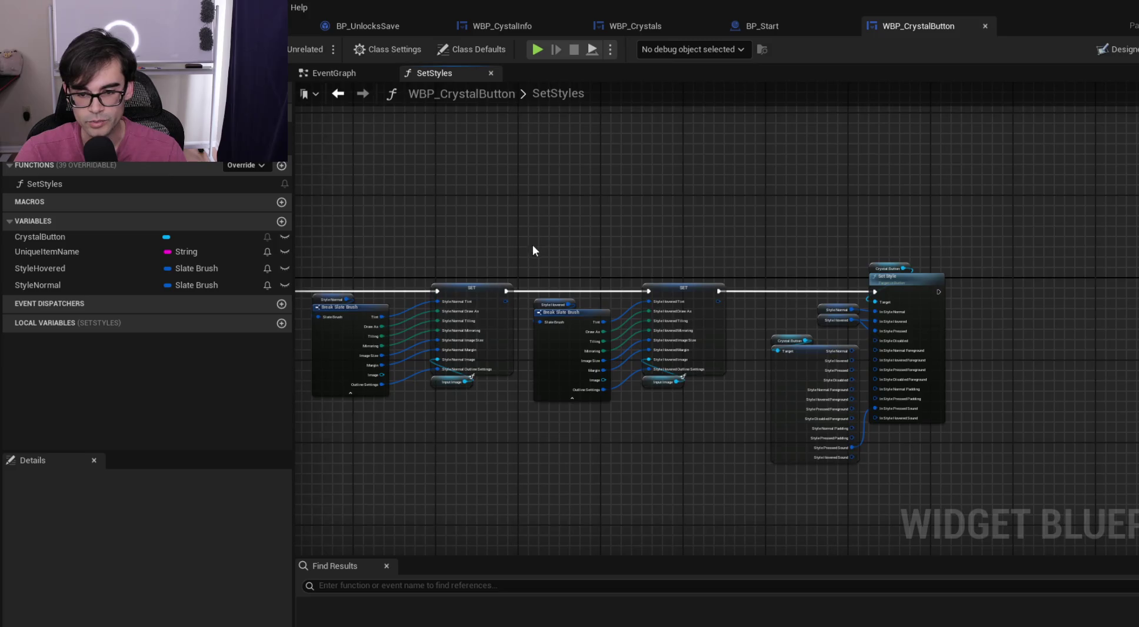
{"action": "scroll", "coordinate": [762, 238], "scroll_direction": "up", "scroll_amount": 4}
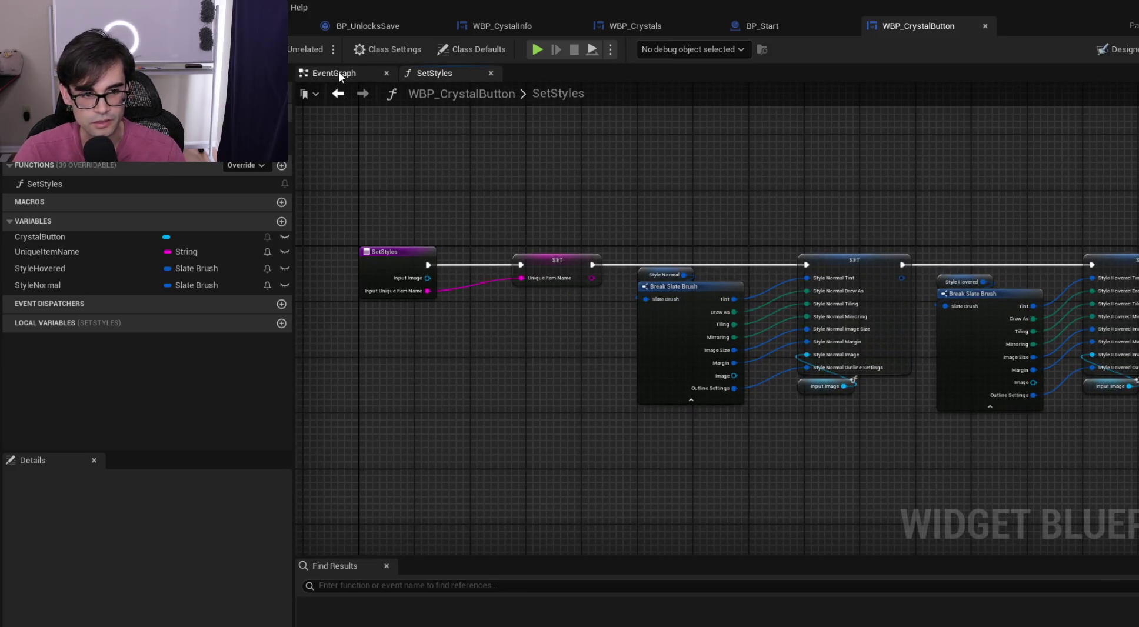
Create an OnHoverCrystalName event dispatcher and place its node in the EventGraph
{"action": "left_click", "coordinate": [338, 72]}
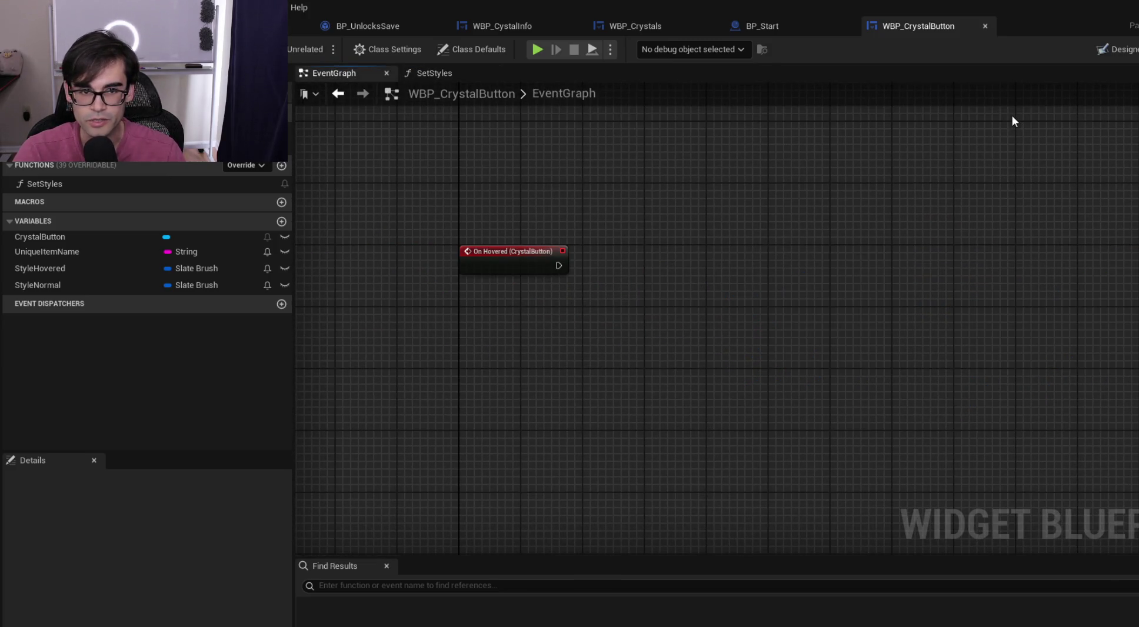
{"action": "right_click", "coordinate": [509, 201]}
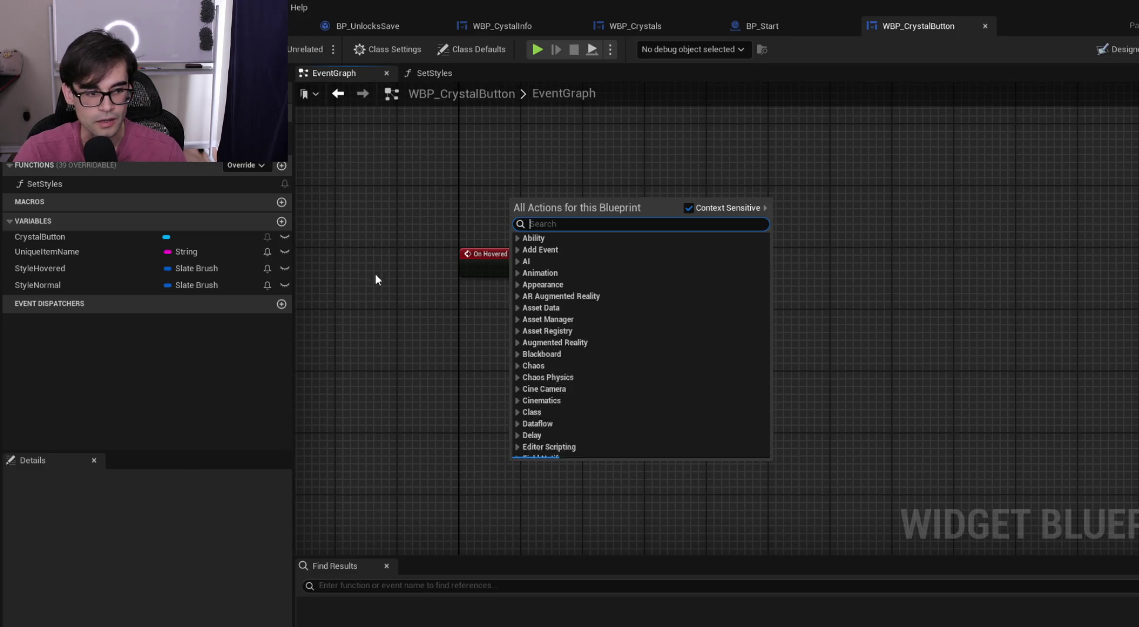
{"action": "left_click", "coordinate": [280, 304]}
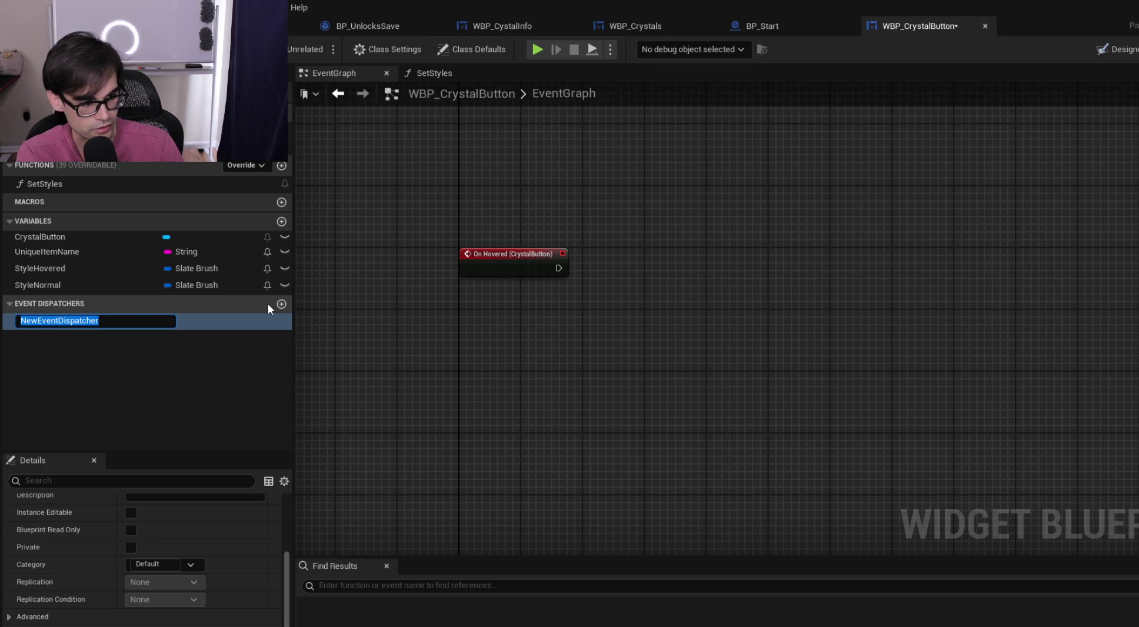
{"action": "type", "text": "On"}
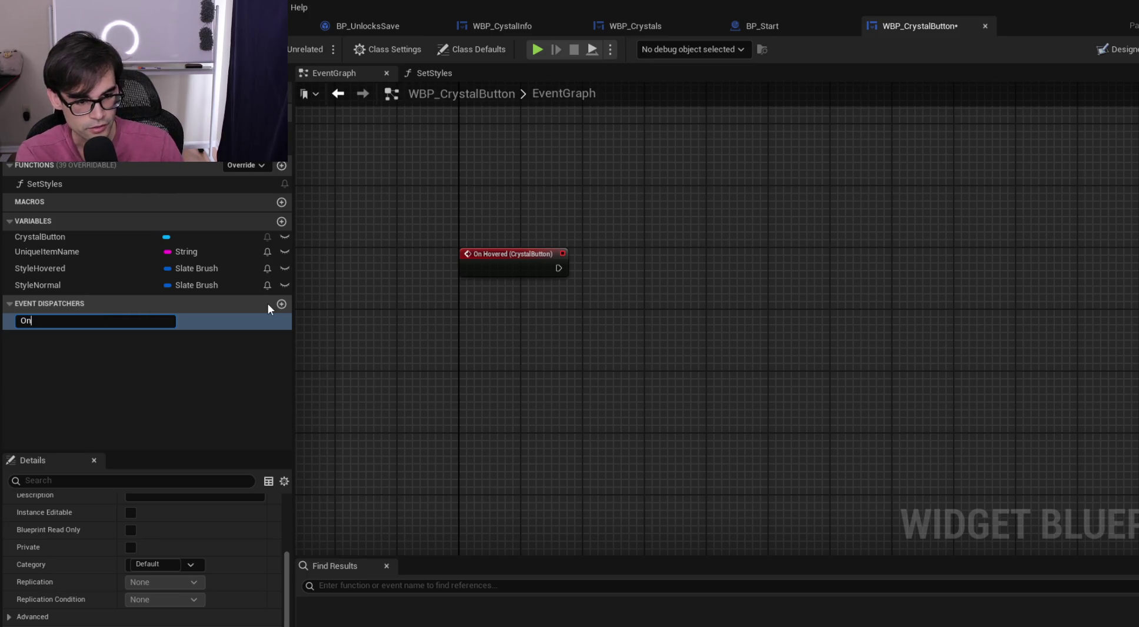
{"action": "type", "text": "Hover"}
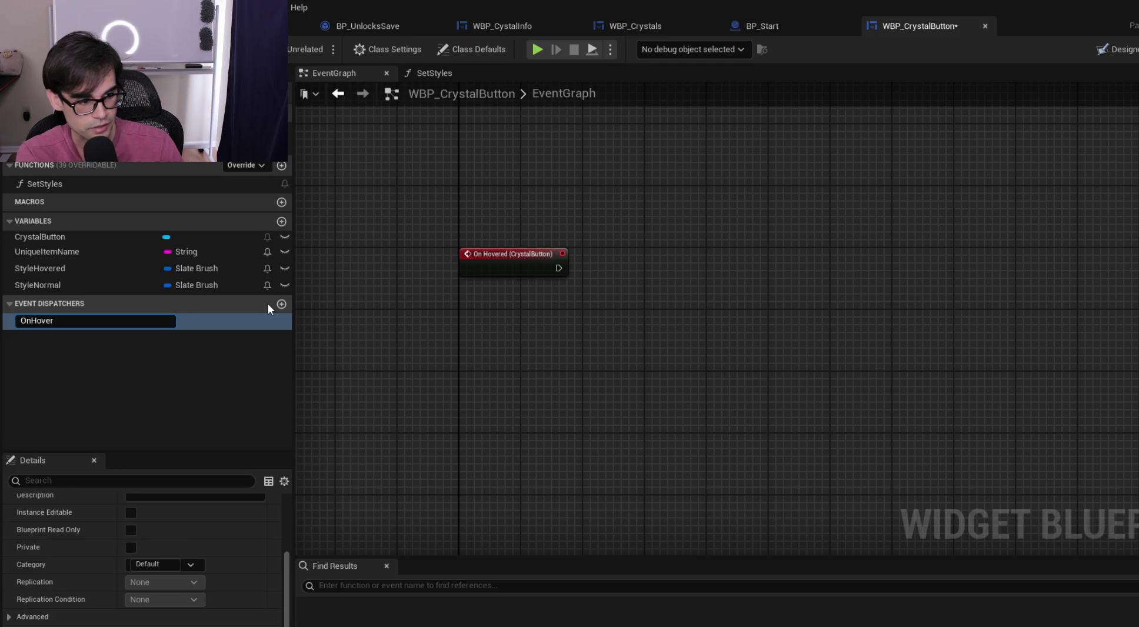
{"action": "type", "text": "ystlaButton"}
{"action": "key", "text": "BackSpace"}
{"action": "key", "text": "BackSpace"}
{"action": "key", "text": "BackSpace"}
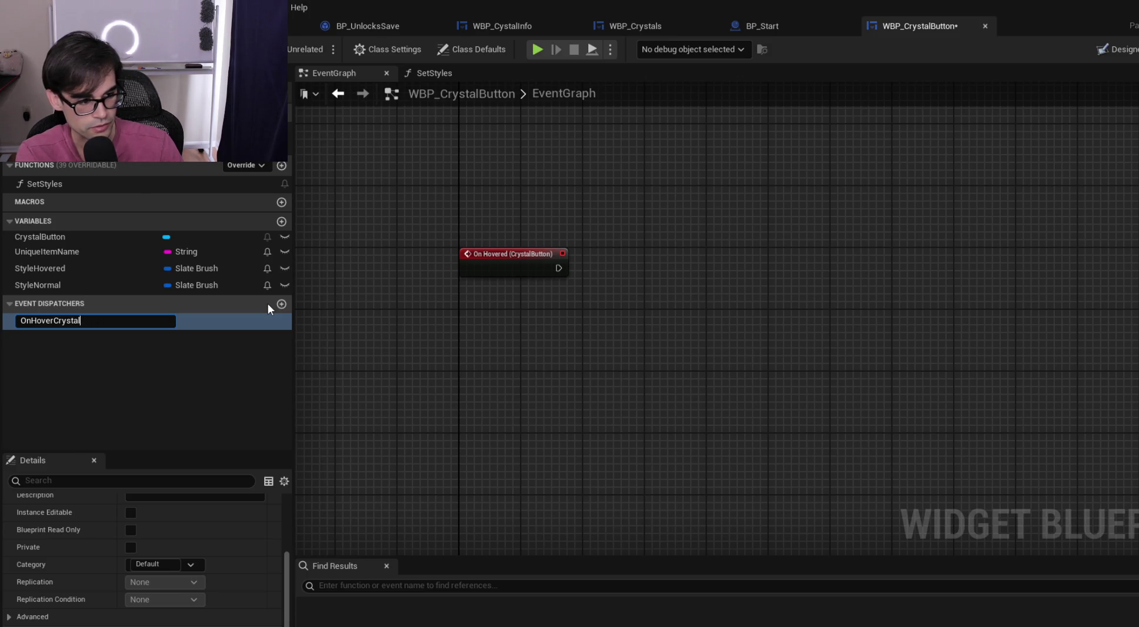
{"action": "key", "text": "Return"}
{"action": "left_click", "coordinate": [124, 318]}
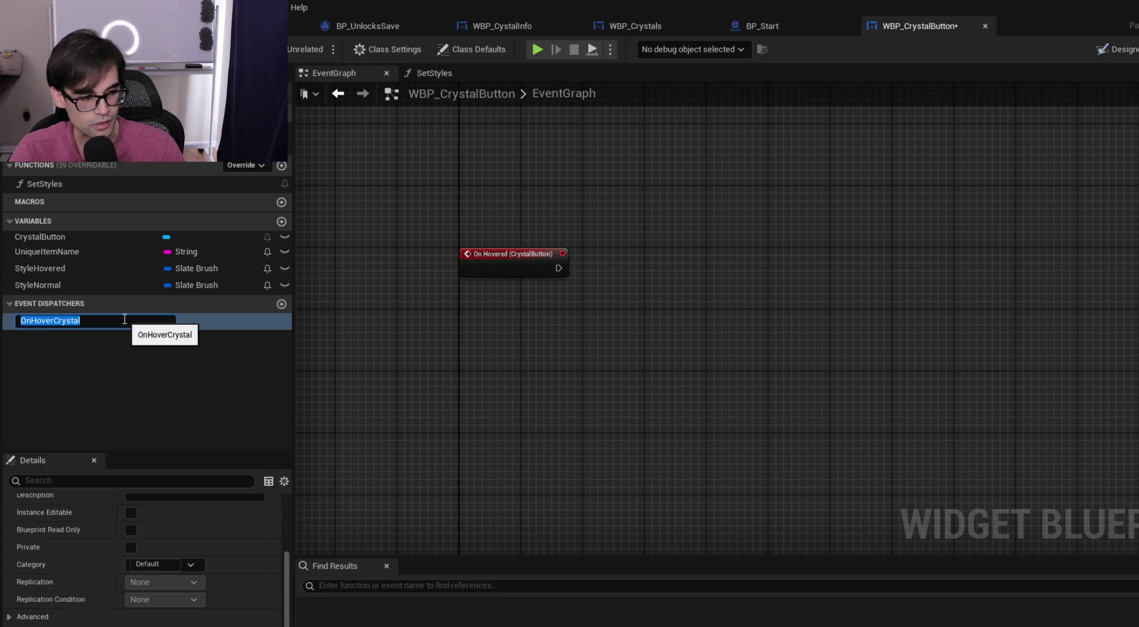
{"action": "key", "text": "End"}
{"action": "type", "text": "Name"}
{"action": "key", "text": "Return"}
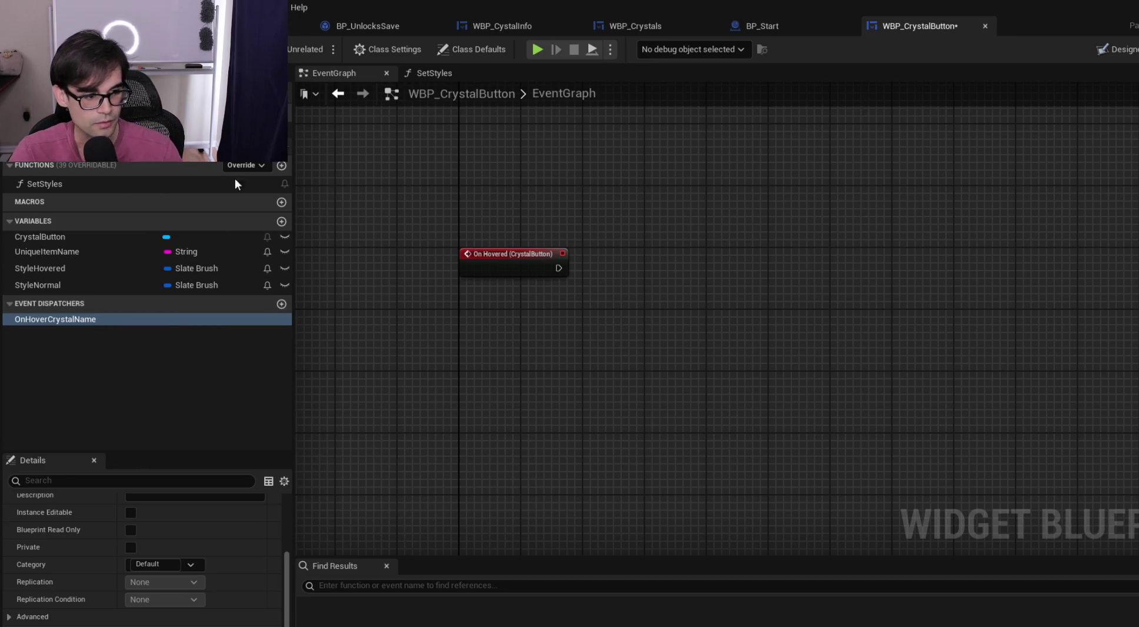
{"action": "left_click_drag", "start_coordinate": [68, 315], "coordinate": [631, 257]}
Place a Call On Hover Crystal Name node and wire On Hovered (CrystalButton)'s execution into it
{"action": "left_click", "coordinate": [654, 285]}
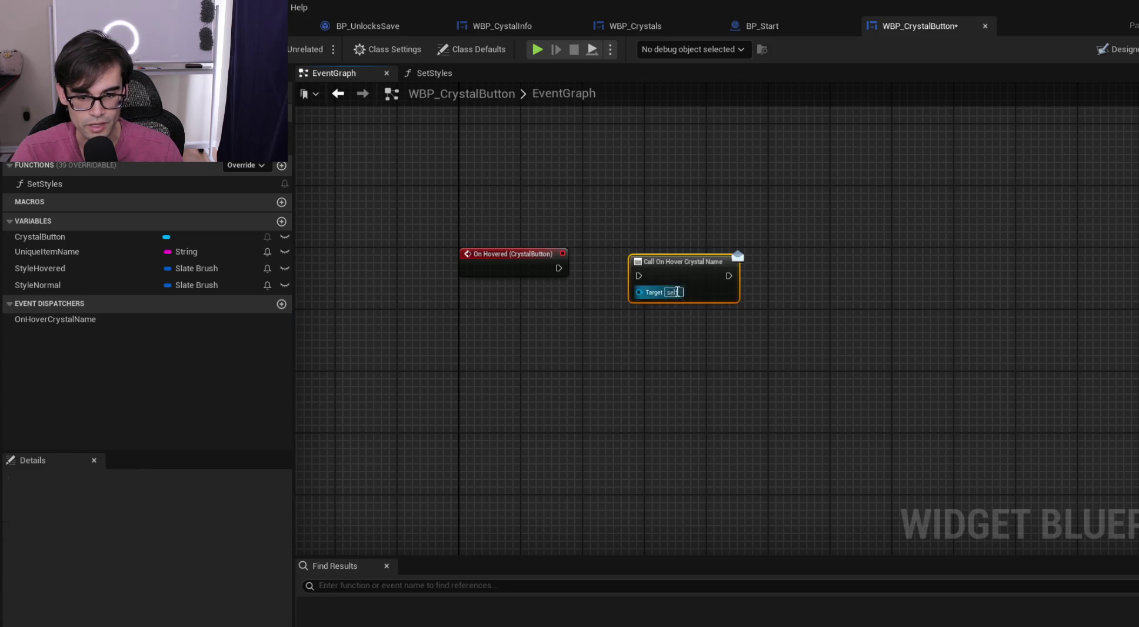
{"action": "mouse_move", "coordinate": [559, 268]}
{"action": "left_mouse_down"}
{"action": "mouse_move", "coordinate": [658, 278]}
{"action": "mouse_move", "coordinate": [655, 257]}
{"action": "left_mouse_up"}
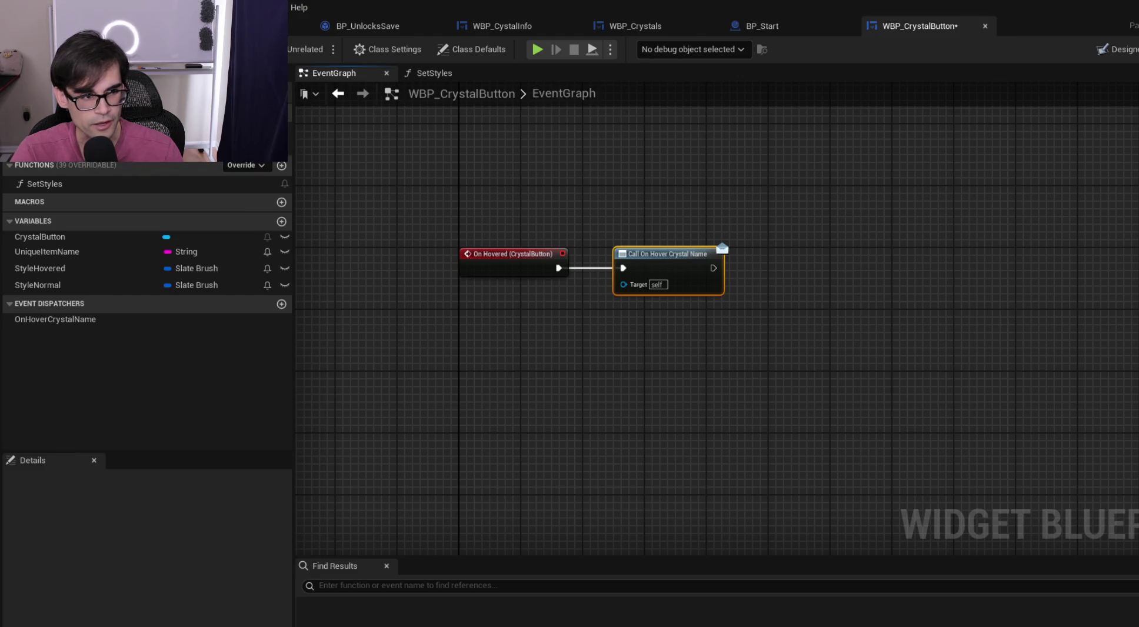
{"action": "mouse_move", "coordinate": [583, 209]}
{"action": "left_mouse_down"}
{"action": "mouse_move", "coordinate": [683, 294]}
{"action": "mouse_move", "coordinate": [801, 359]}
{"action": "mouse_move", "coordinate": [800, 331]}
{"action": "left_mouse_up"}
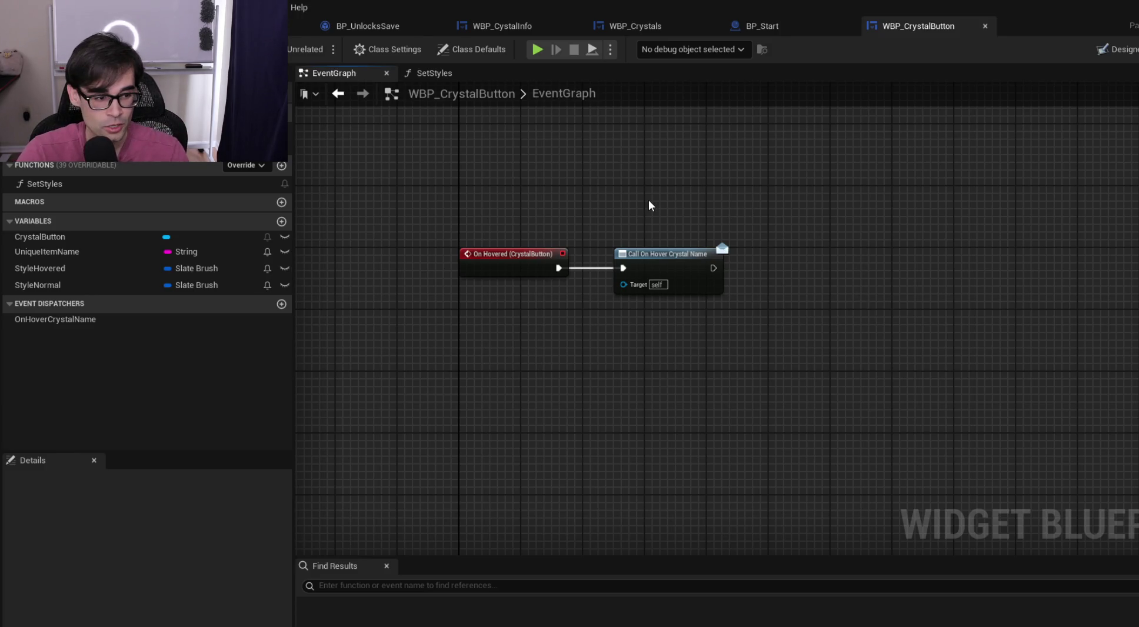
{"action": "left_click_drag", "start_coordinate": [613, 175], "coordinate": [614, 215]}
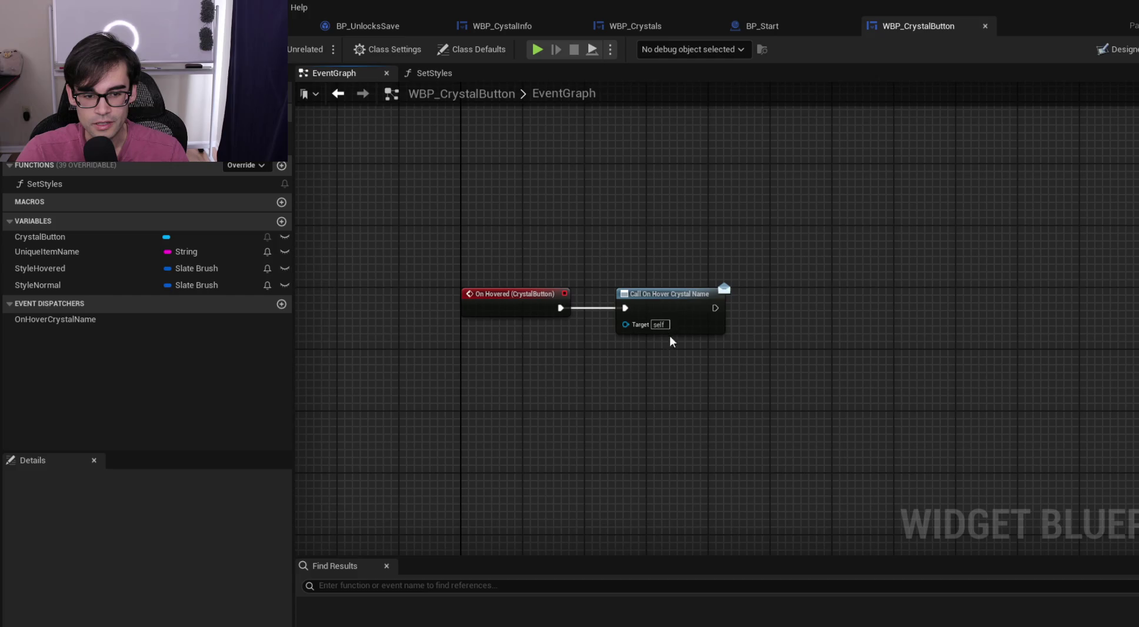
Add a String input named UniqueItemName to the OnHoverCrystalName dispatcher
{"action": "left_click", "coordinate": [111, 322]}
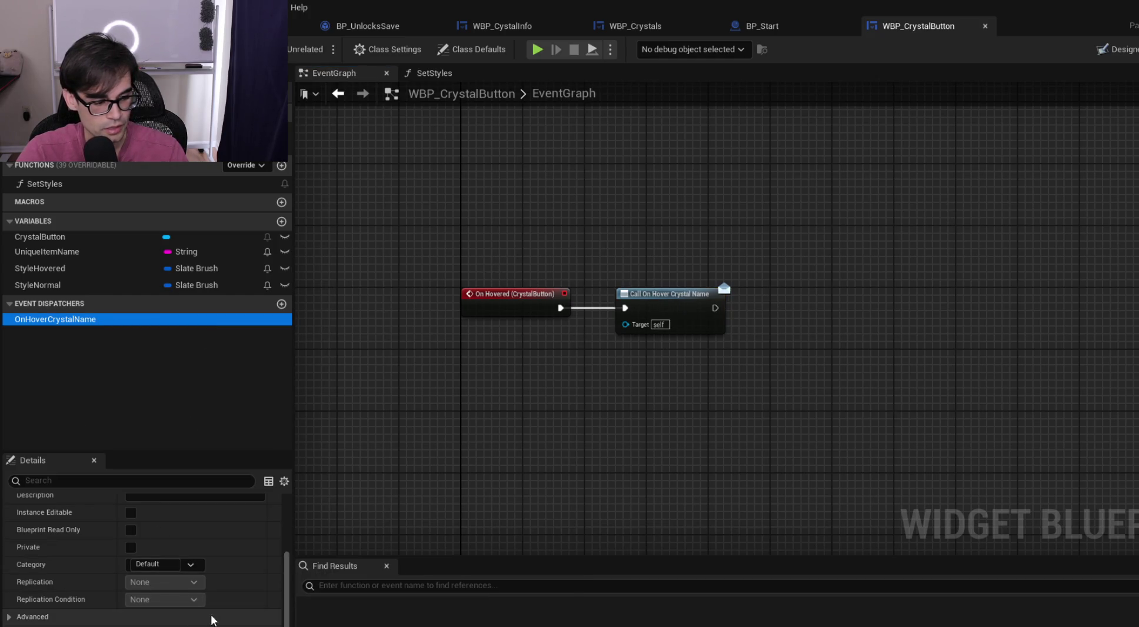
{"action": "scroll", "coordinate": [233, 622], "scroll_direction": "up", "scroll_amount": 3}
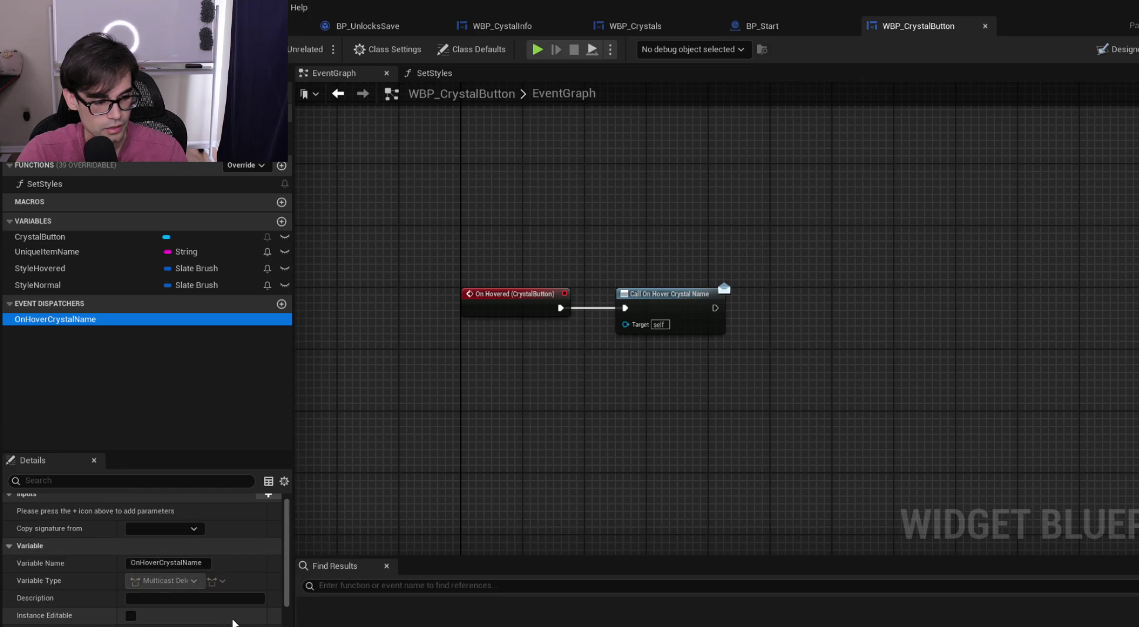
{"action": "left_click", "coordinate": [269, 502]}
{"action": "left_click", "coordinate": [58, 518]}
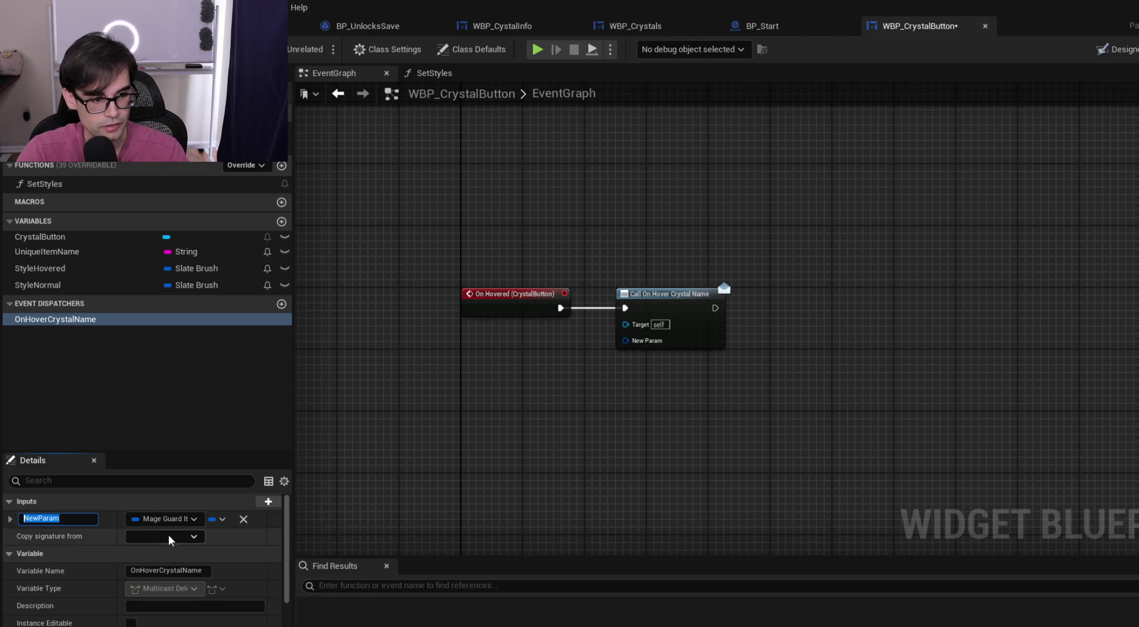
{"action": "left_click", "coordinate": [180, 519]}
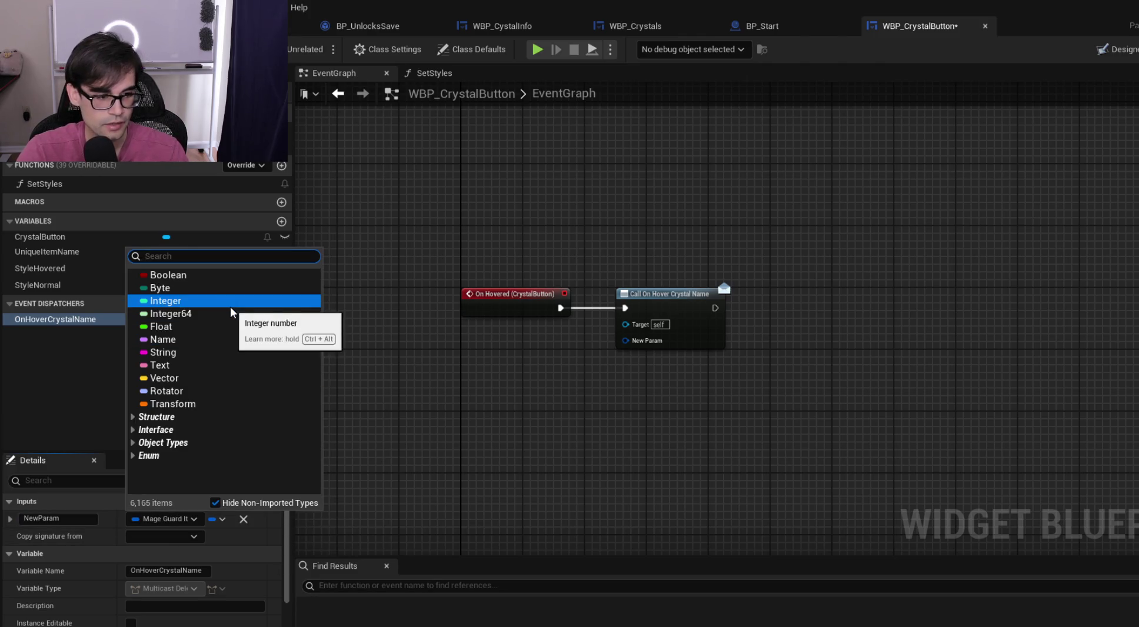
{"action": "type", "text": "string"}
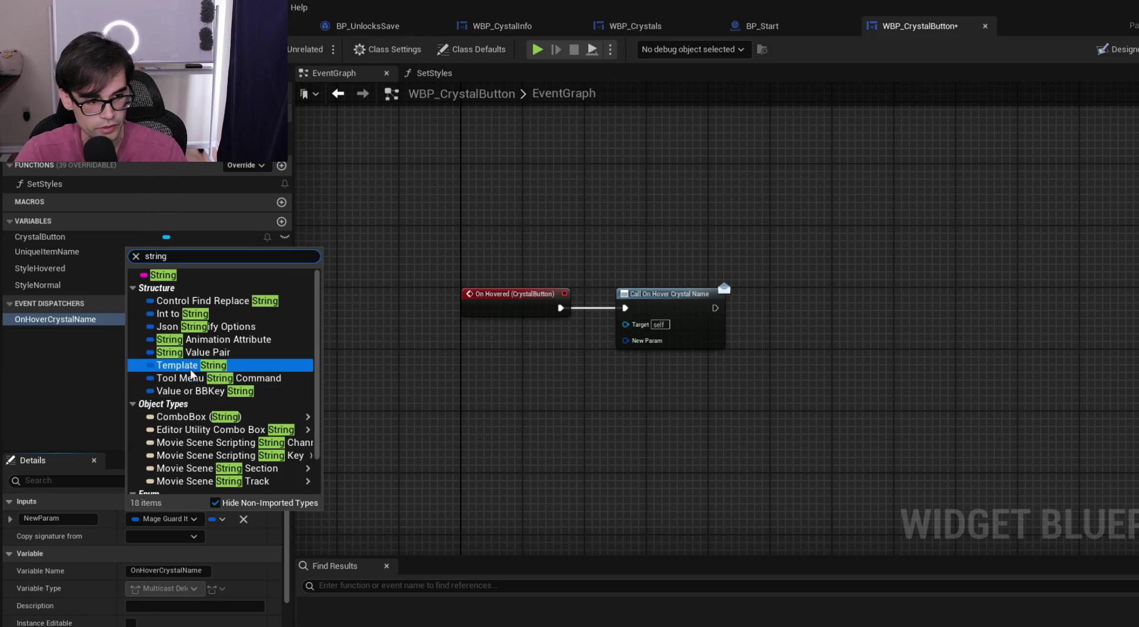
{"action": "left_click", "coordinate": [182, 276]}
{"action": "left_click", "coordinate": [76, 518]}
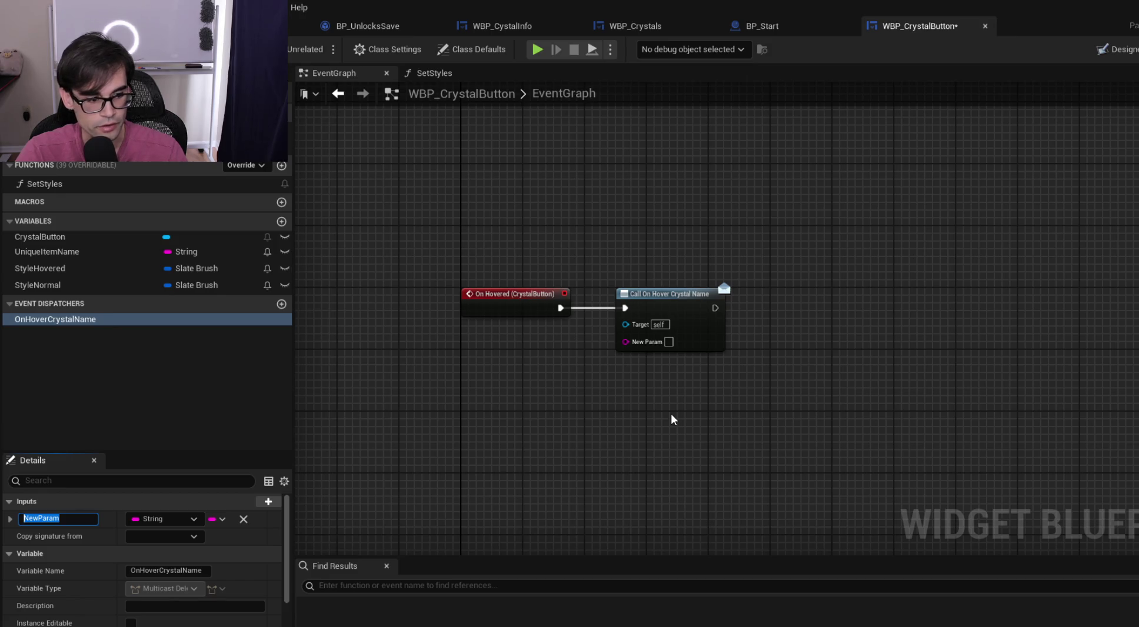
{"action": "type", "text": "UniqueIt"}
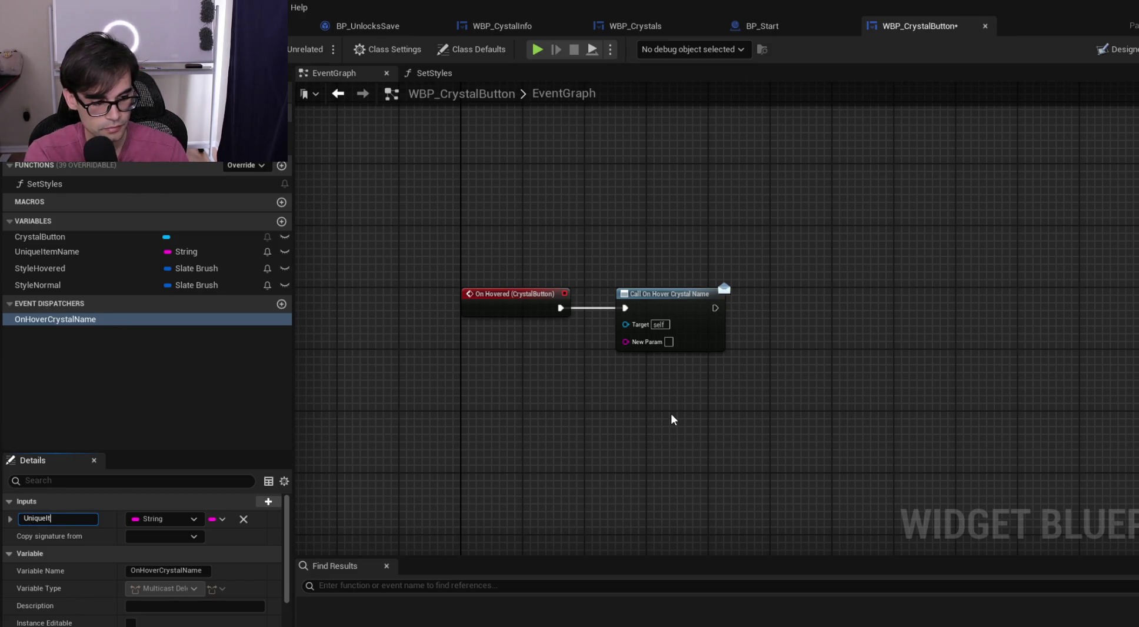
{"action": "key", "text": "BackSpace"}
{"action": "type", "text": "CtemC"}
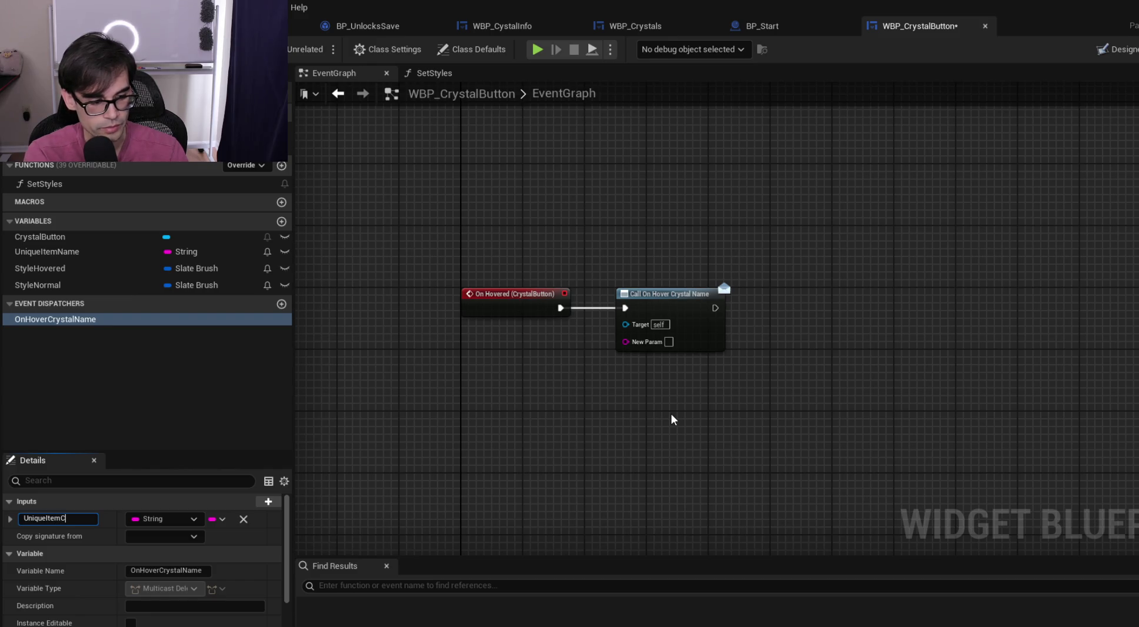
{"action": "type", "text": "Name"}
{"action": "key", "text": "Return"}
Feed a Unique Item Name getter into the call's new pin, place it above, and compile
{"action": "mouse_move", "coordinate": [73, 261]}
{"action": "left_mouse_down"}
{"action": "mouse_move", "coordinate": [730, 359]}
{"action": "mouse_move", "coordinate": [627, 342]}
{"action": "left_mouse_up"}
{"action": "scroll", "coordinate": [591, 349], "scroll_direction": "up", "scroll_amount": 1}
{"action": "mouse_move", "coordinate": [521, 357]}
{"action": "left_mouse_down"}
{"action": "mouse_move", "coordinate": [645, 256]}
{"action": "mouse_move", "coordinate": [630, 289]}
{"action": "left_mouse_up"}
{"action": "key", "text": "F7"}
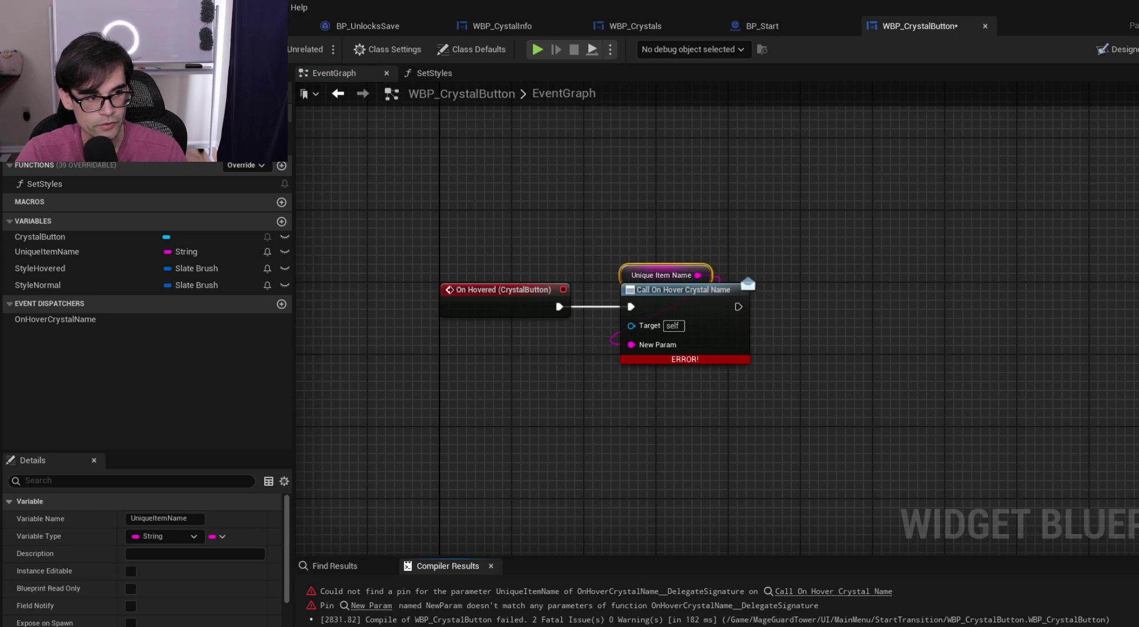
Save, then inspect the errored call node and the OnHoverCrystalName dispatcher's signature
{"action": "key", "text": "ctrl+s"}
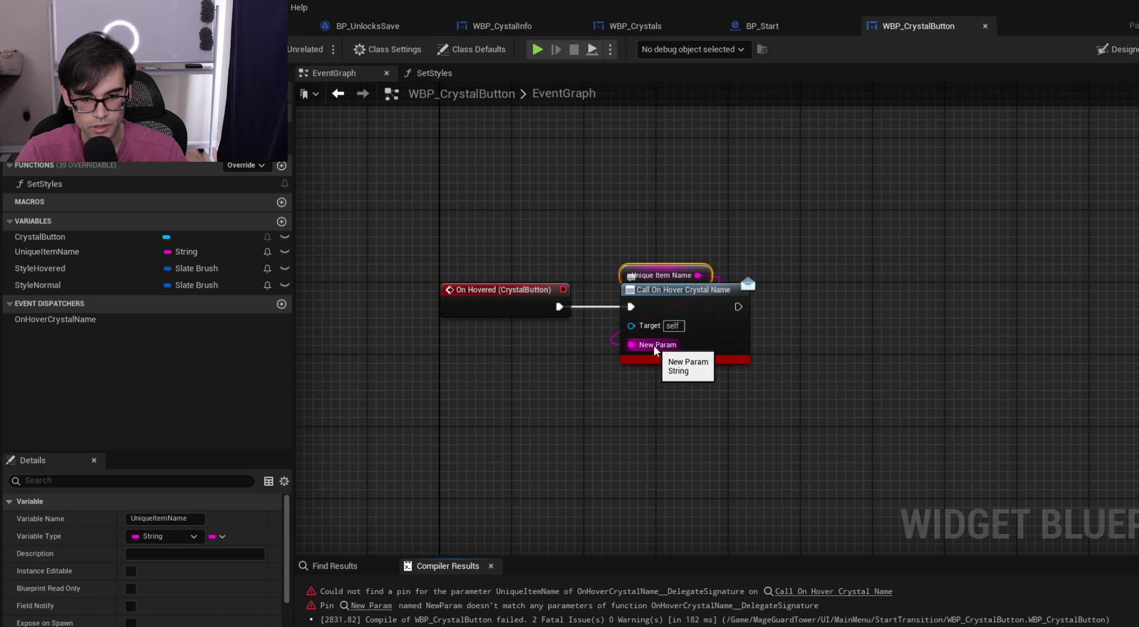
{"action": "left_click", "coordinate": [659, 296]}
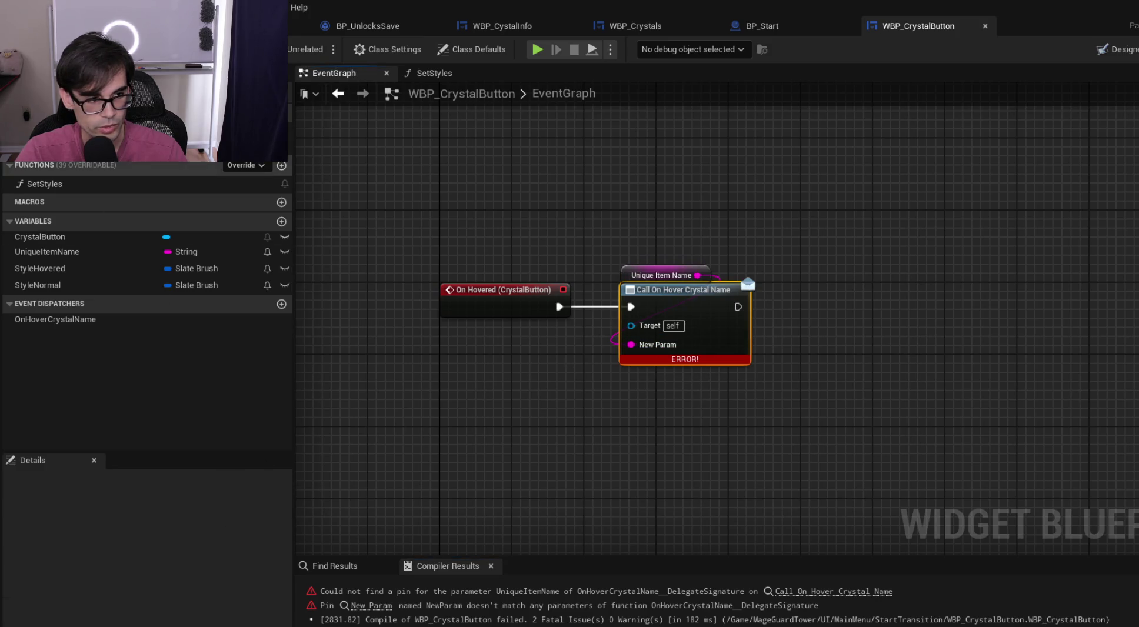
{"action": "left_click", "coordinate": [103, 318]}
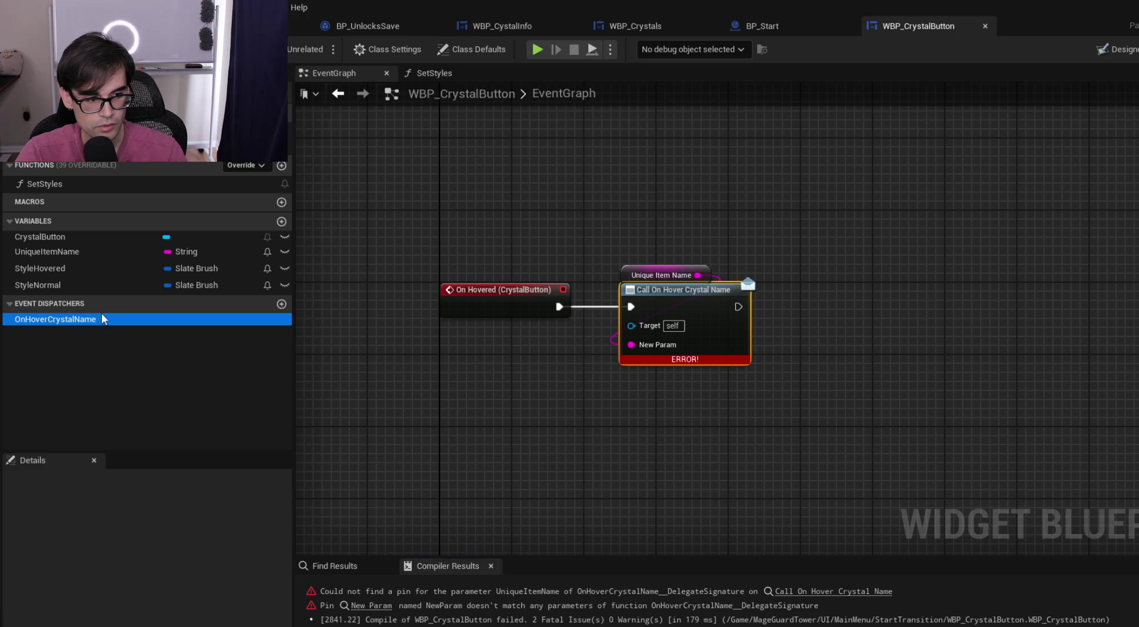
{"action": "left_click", "coordinate": [184, 537]}
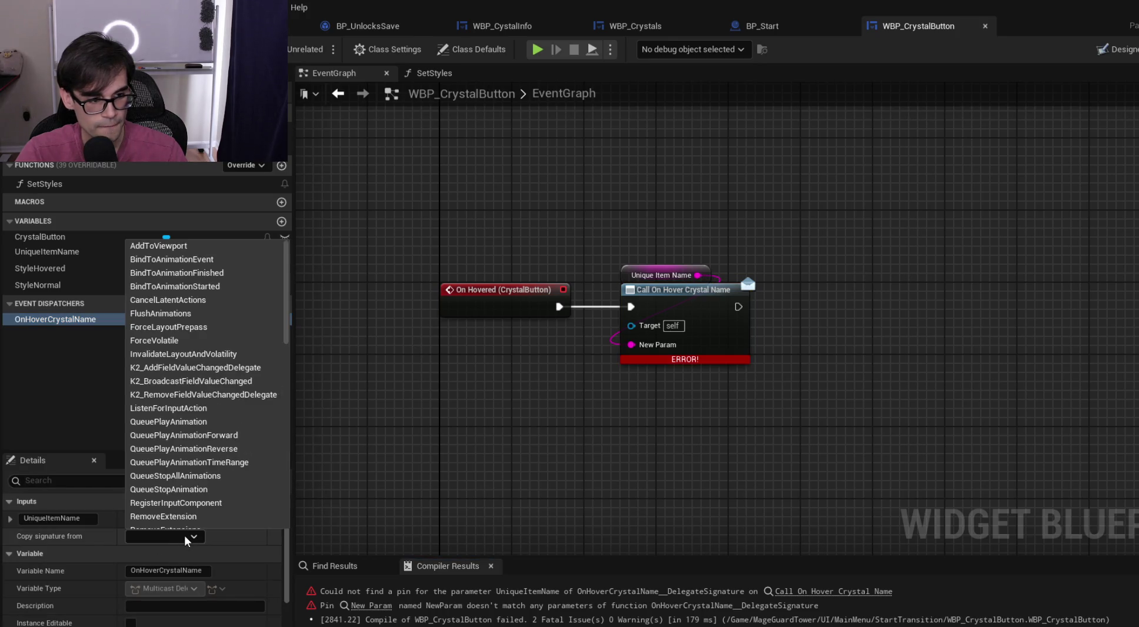
{"action": "left_click", "coordinate": [184, 536]}
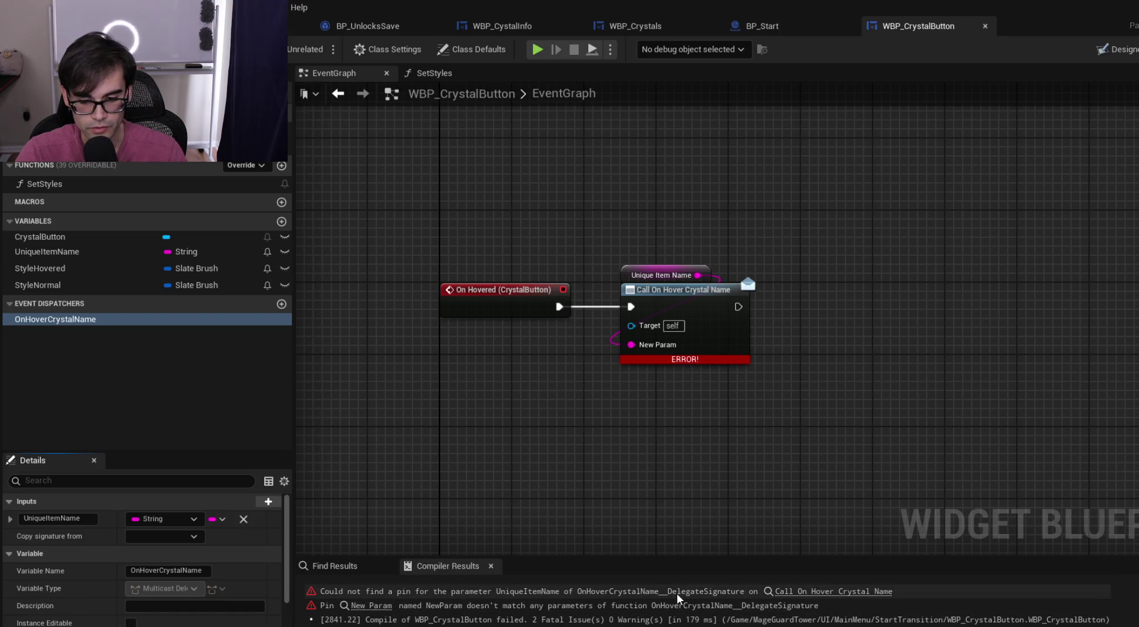
Break the getter's link to the stale New Param pin, then recompile and save
{"action": "left_click", "coordinate": [623, 341], "text": "alt"}
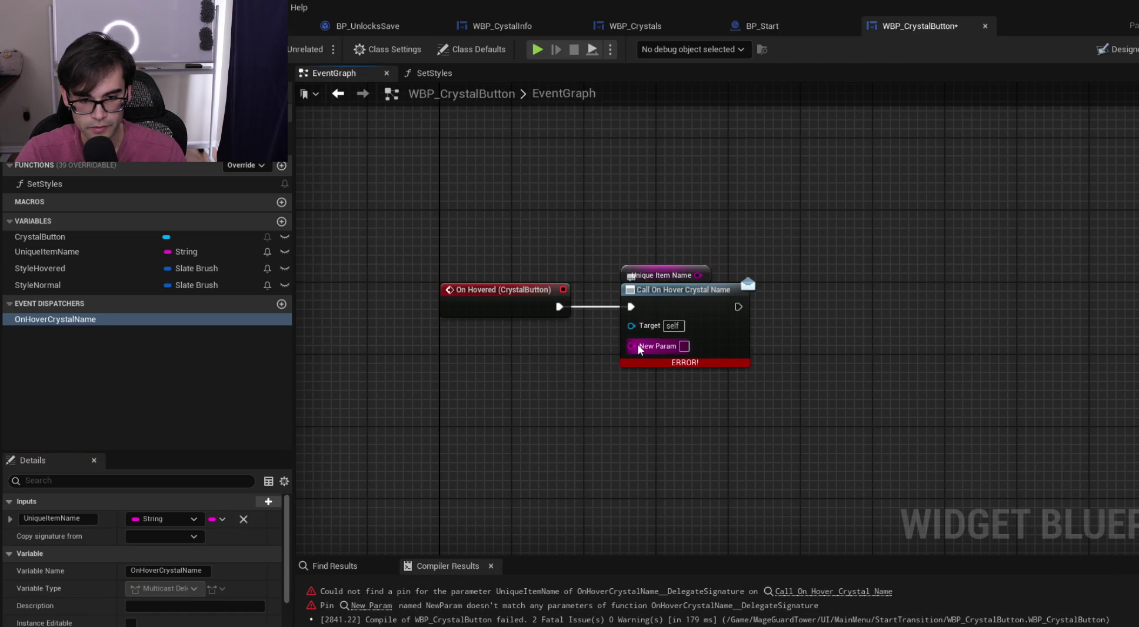
{"action": "left_click", "coordinate": [689, 296]}
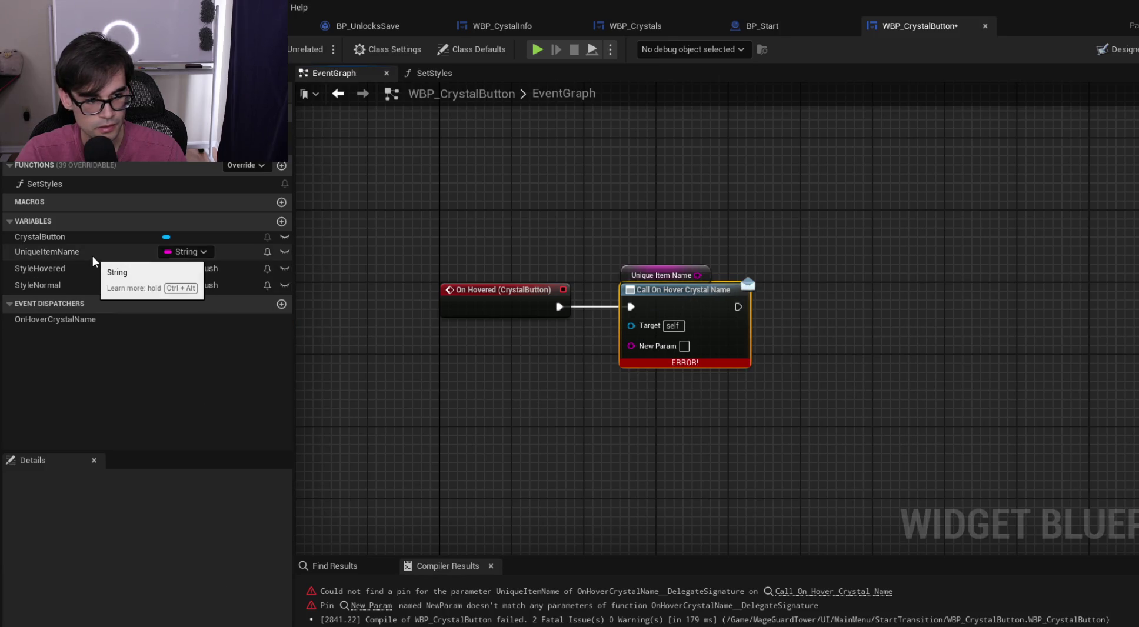
{"action": "left_click", "coordinate": [94, 318]}
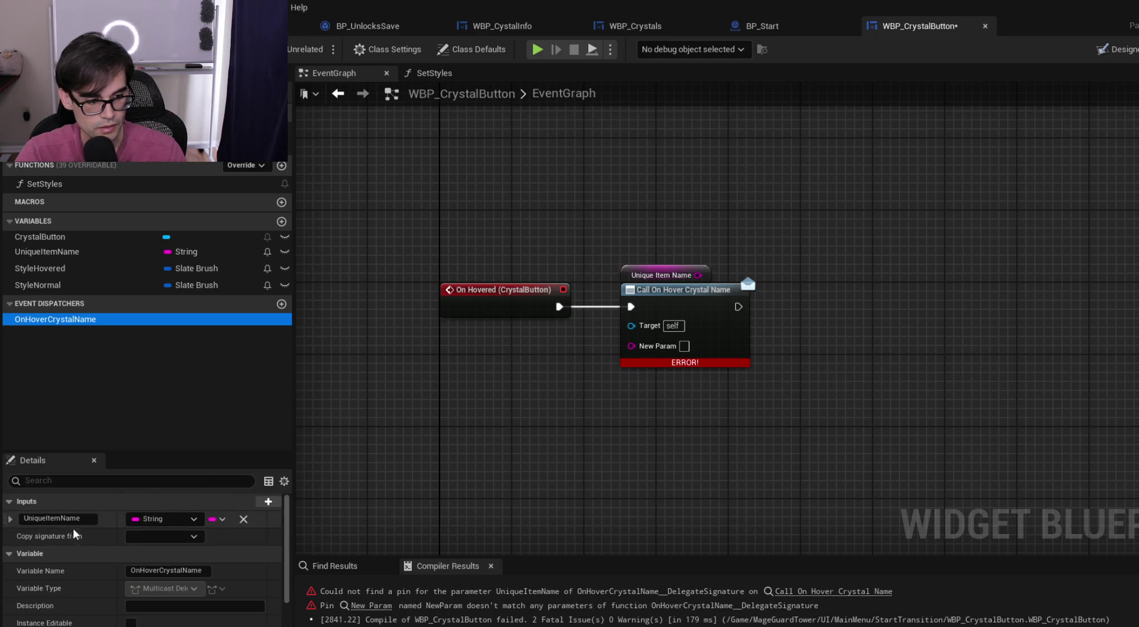
{"action": "key", "text": "F7"}
{"action": "key", "text": "ctrl+s"}
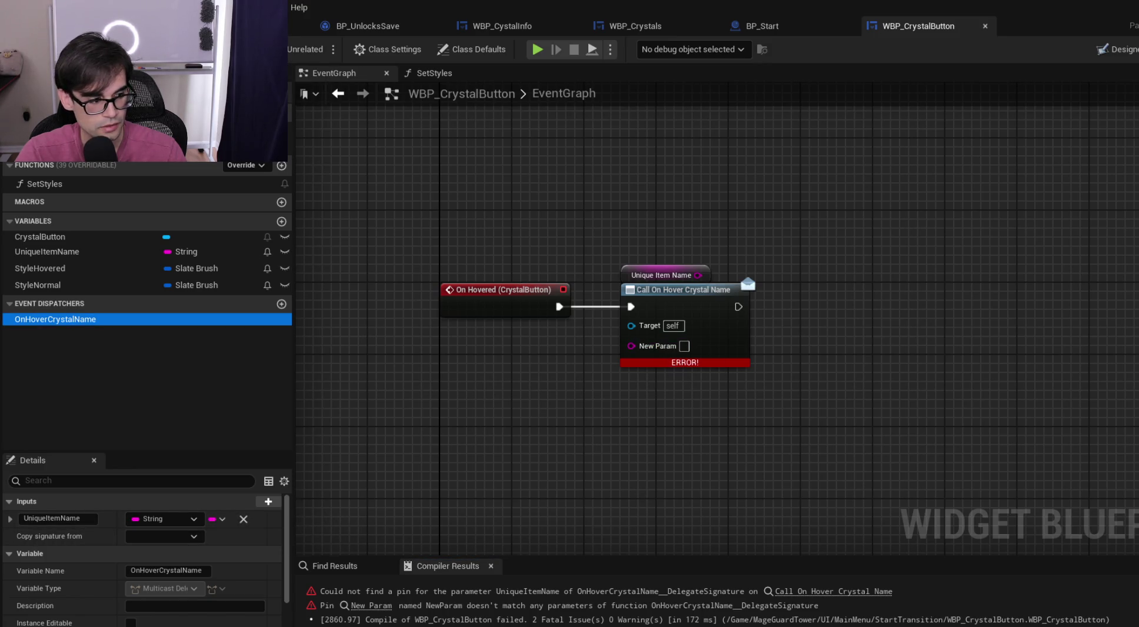
Delete the errored Call On Hover Crystal Name node
{"action": "left_click", "coordinate": [688, 287]}
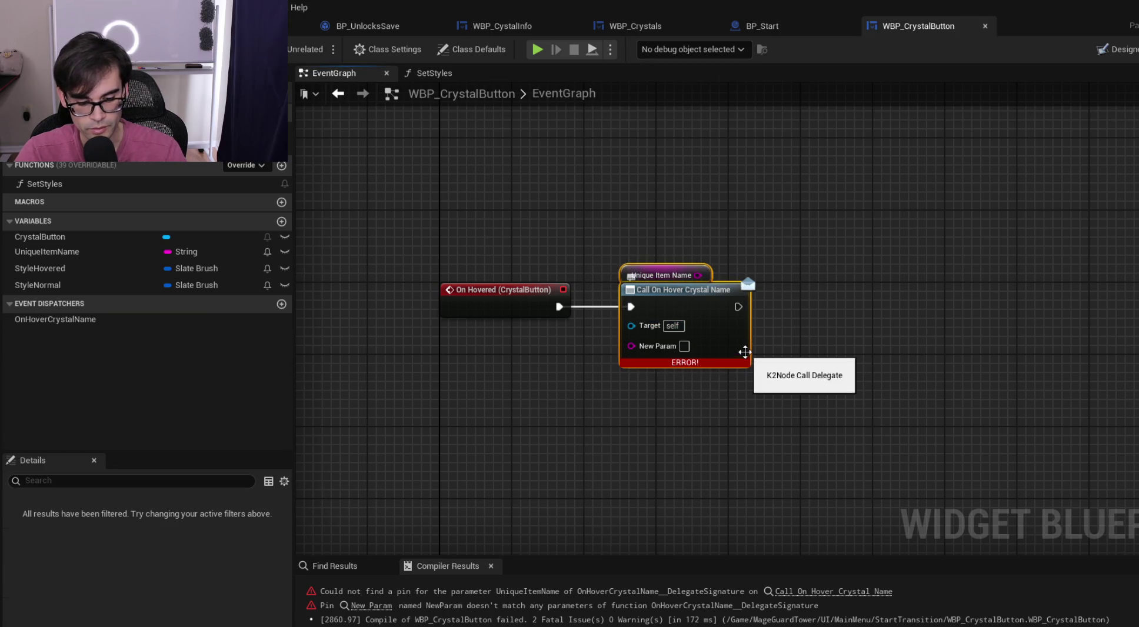
{"action": "key", "text": "Delete"}
{"action": "left_click", "coordinate": [52, 320]}
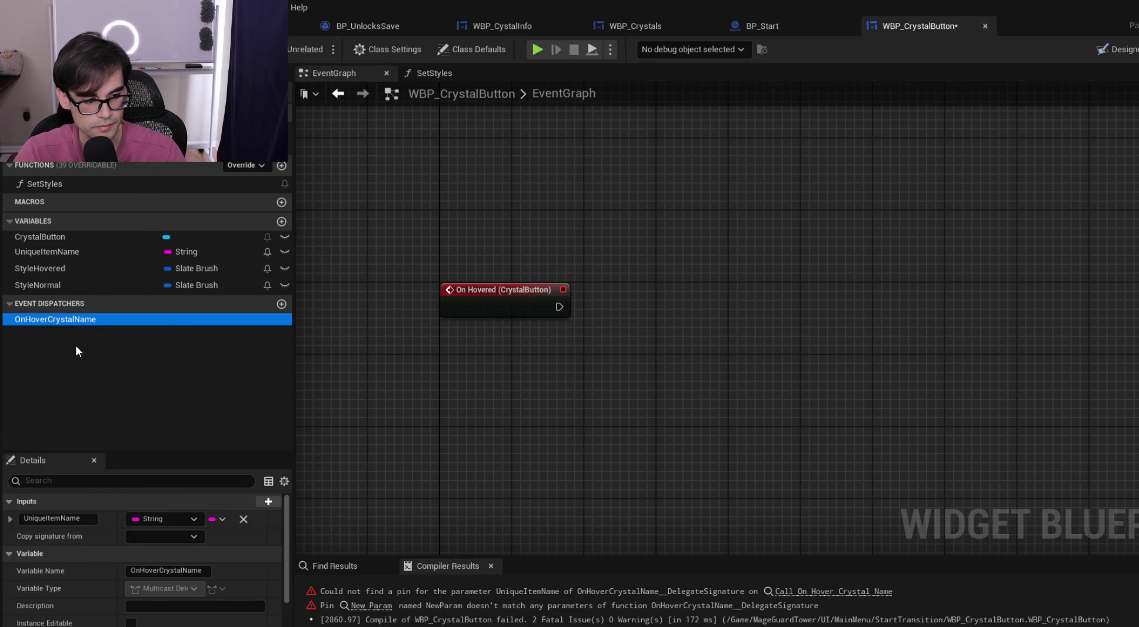
Create a fresh Call On Hover Crystal Name node wired from On Hovered
{"action": "left_click_drag", "start_coordinate": [73, 324], "coordinate": [677, 292]}
{"action": "left_click", "coordinate": [704, 334]}
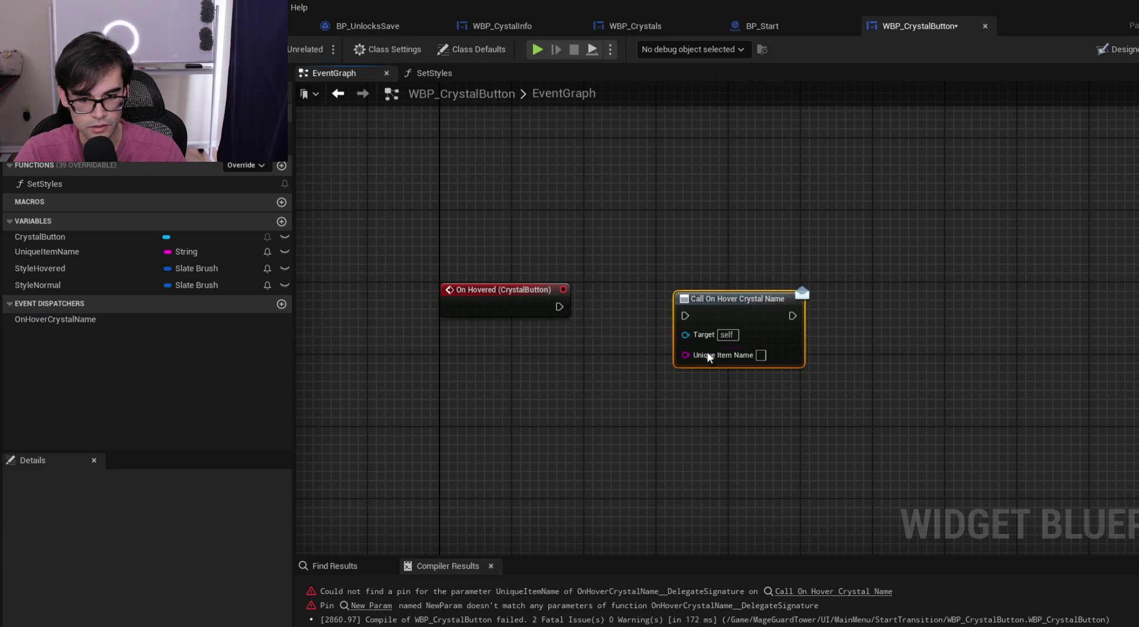
{"action": "mouse_move", "coordinate": [559, 306]}
{"action": "left_mouse_down"}
{"action": "mouse_move", "coordinate": [685, 315]}
{"action": "mouse_move", "coordinate": [717, 294]}
{"action": "left_mouse_up"}
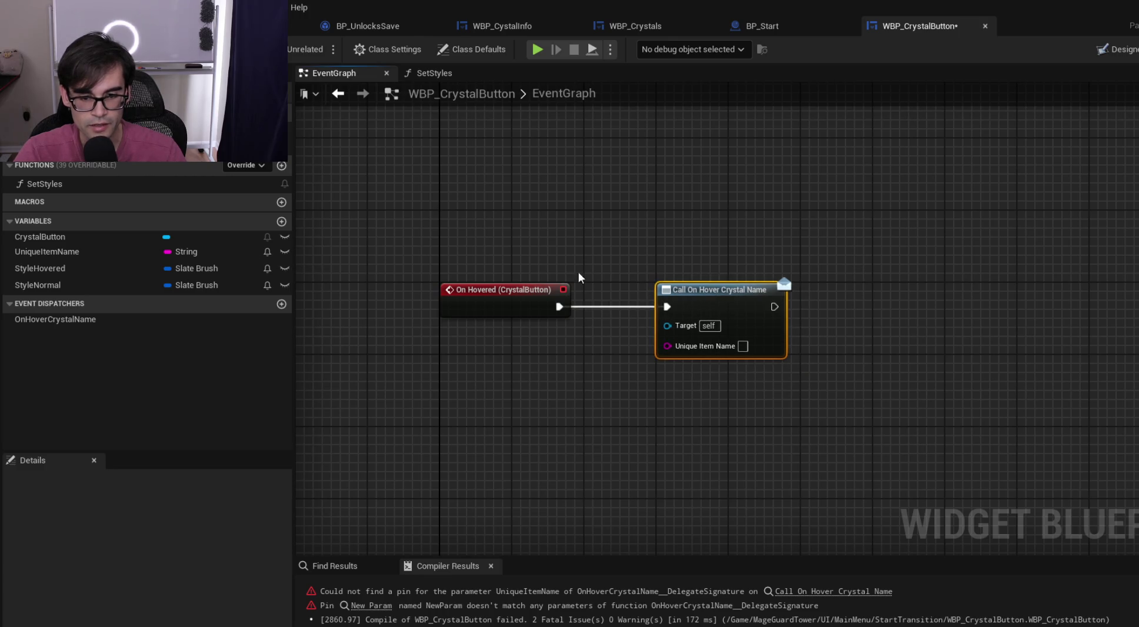
{"action": "key", "text": "F7"}
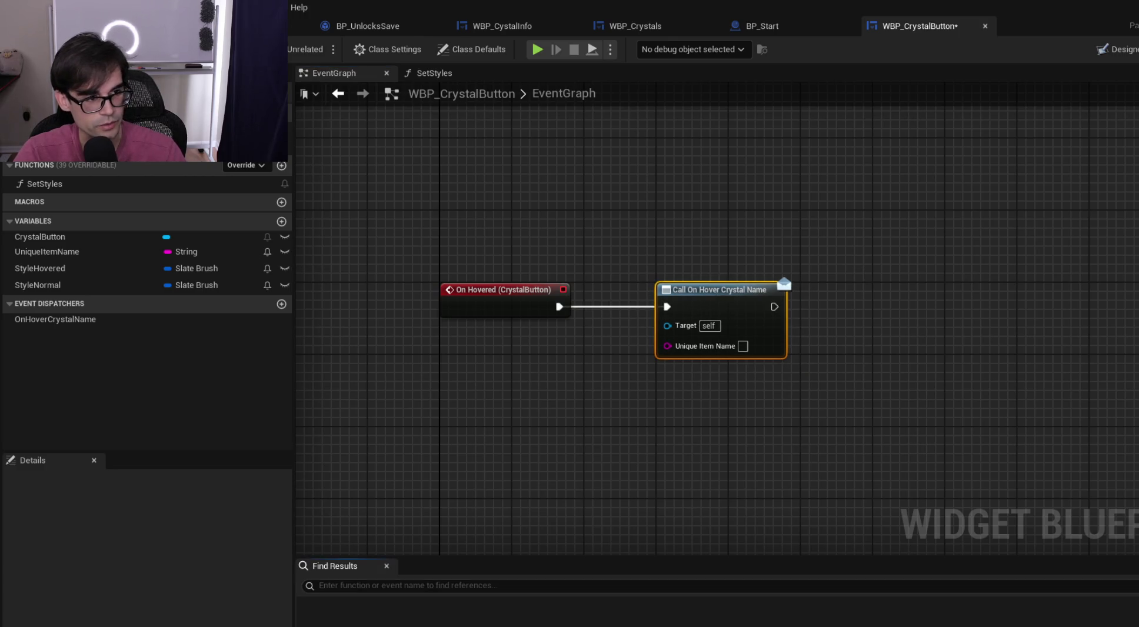
{"action": "left_click_drag", "start_coordinate": [686, 295], "coordinate": [677, 296]}
Feed UniqueItemName into the call's Unique Item Name pin, tidy the nodes, and save
{"action": "mouse_move", "coordinate": [88, 256]}
{"action": "left_mouse_down"}
{"action": "mouse_move", "coordinate": [698, 367]}
{"action": "mouse_move", "coordinate": [683, 346]}
{"action": "left_mouse_up"}
{"action": "mouse_move", "coordinate": [549, 353]}
{"action": "left_mouse_down"}
{"action": "mouse_move", "coordinate": [687, 283]}
{"action": "mouse_move", "coordinate": [660, 283]}
{"action": "left_mouse_up"}
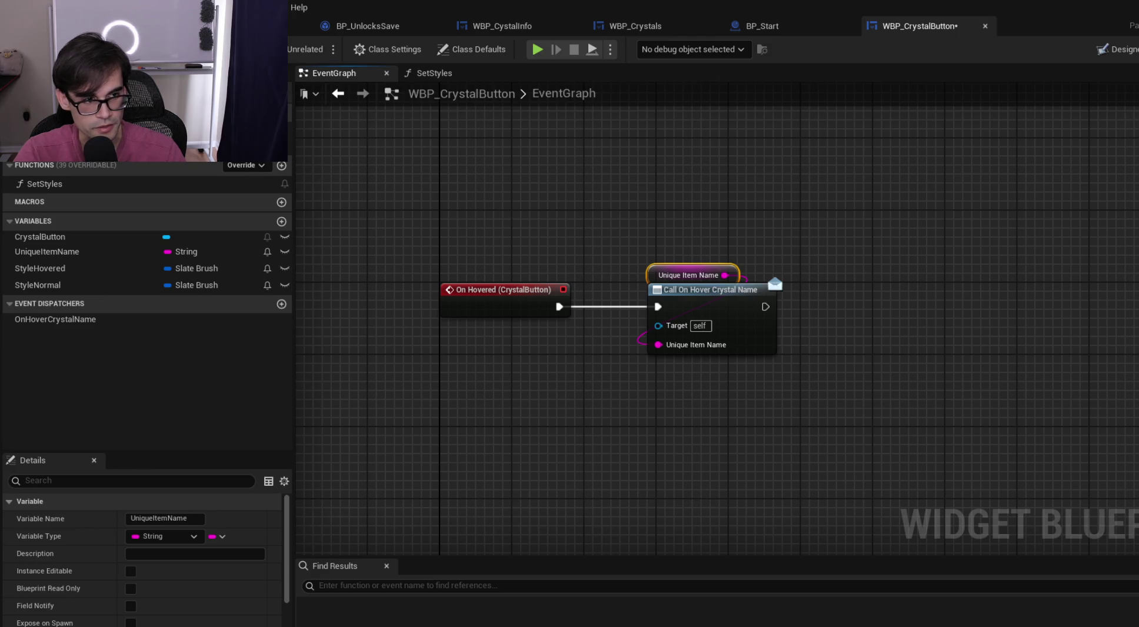
{"action": "left_click_drag", "start_coordinate": [680, 253], "coordinate": [780, 337]}
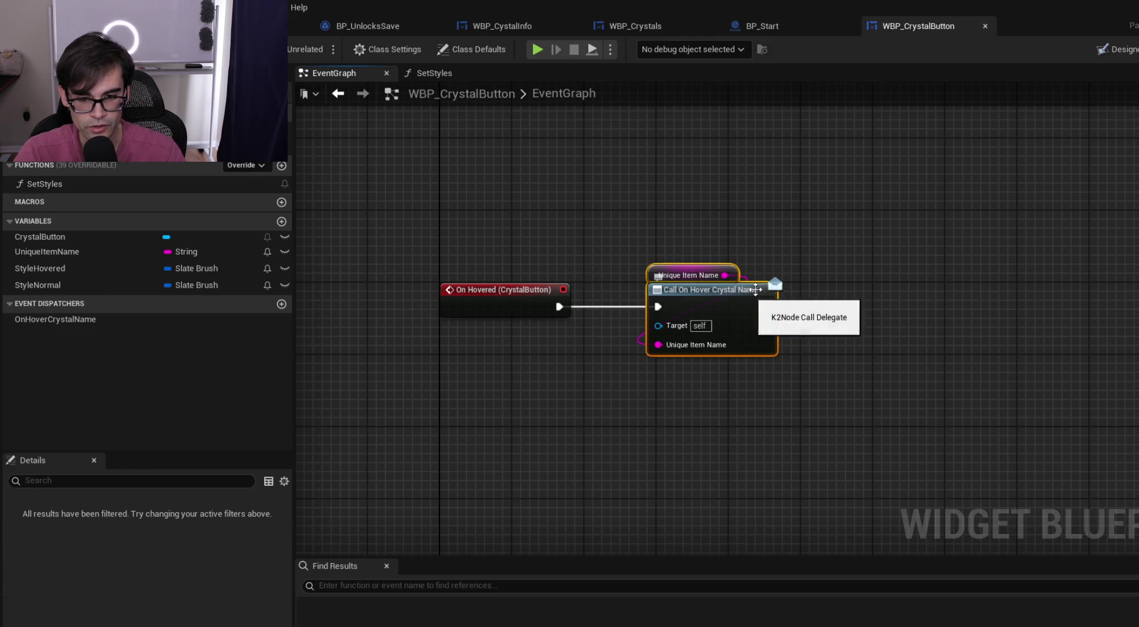
{"action": "key", "text": "Left"}
{"action": "left_click", "coordinate": [782, 225]}
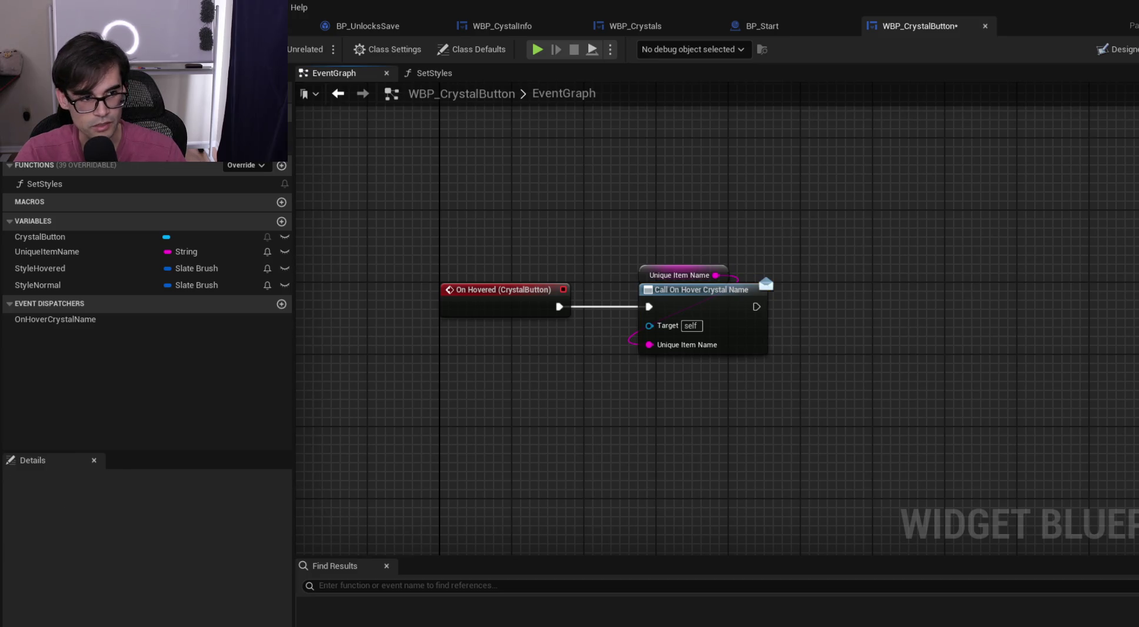
{"action": "key", "text": "ctrl+s"}
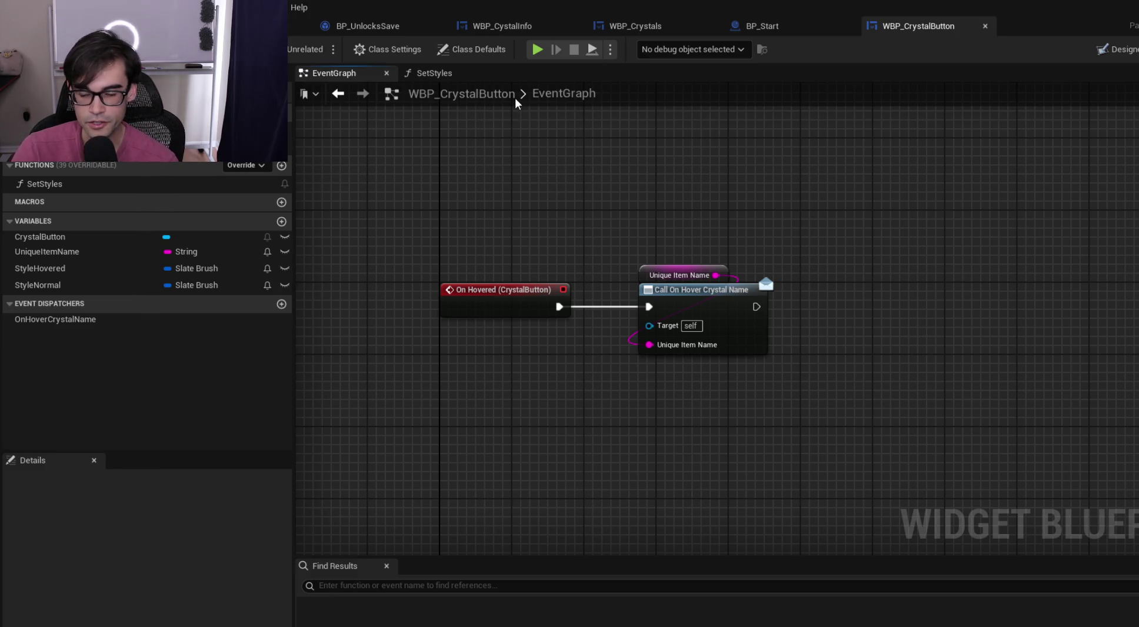
{"action": "left_click", "coordinate": [103, 320]}
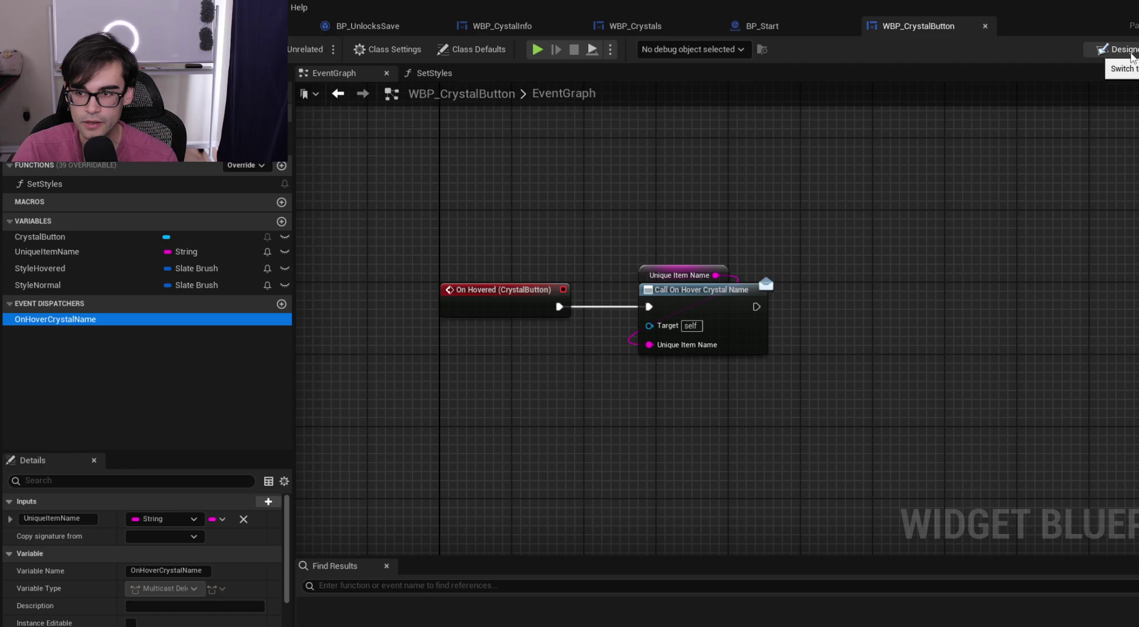
In WBP_Crystals' PopulateCrystals graph, move Add Child, Set Styles and Set Horizontal Alignment further right
{"action": "left_click", "coordinate": [640, 25]}
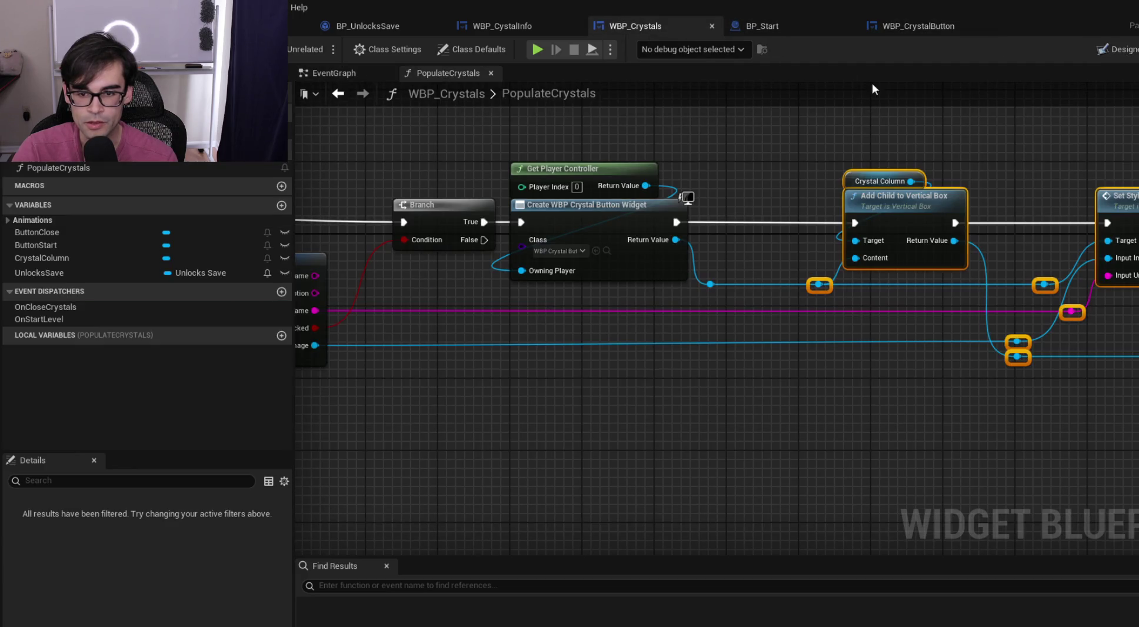
{"action": "left_click_drag", "start_coordinate": [773, 162], "coordinate": [610, 197]}
{"action": "scroll", "coordinate": [621, 182], "scroll_direction": "down", "scroll_amount": 3}
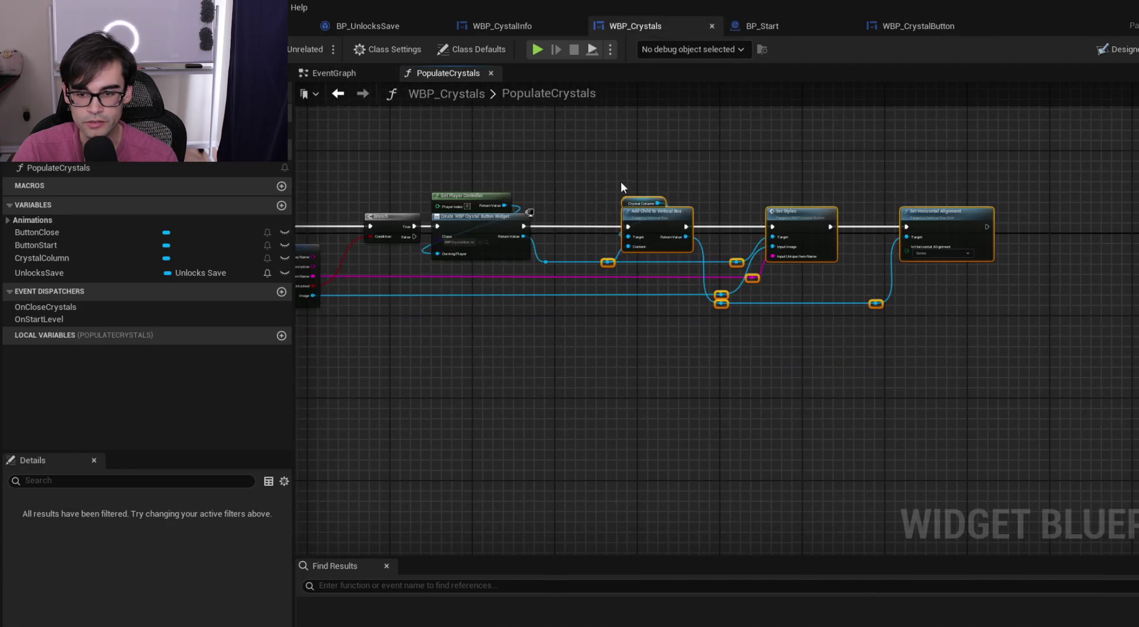
{"action": "scroll", "coordinate": [627, 181], "scroll_direction": "up", "scroll_amount": 1}
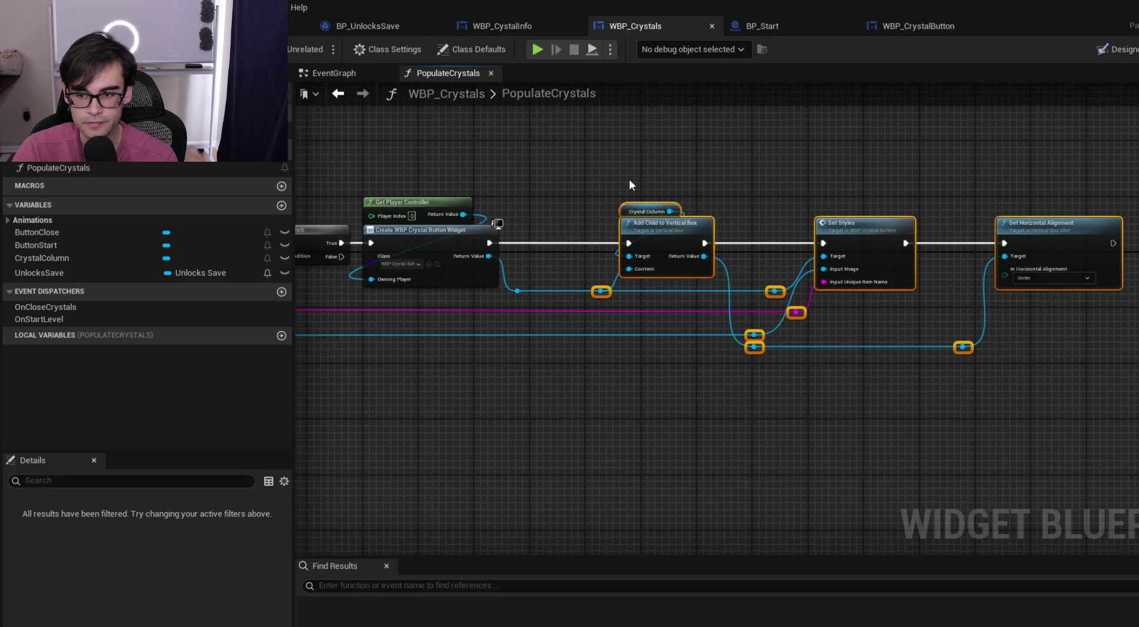
{"action": "left_click_drag", "start_coordinate": [647, 175], "coordinate": [757, 182]}
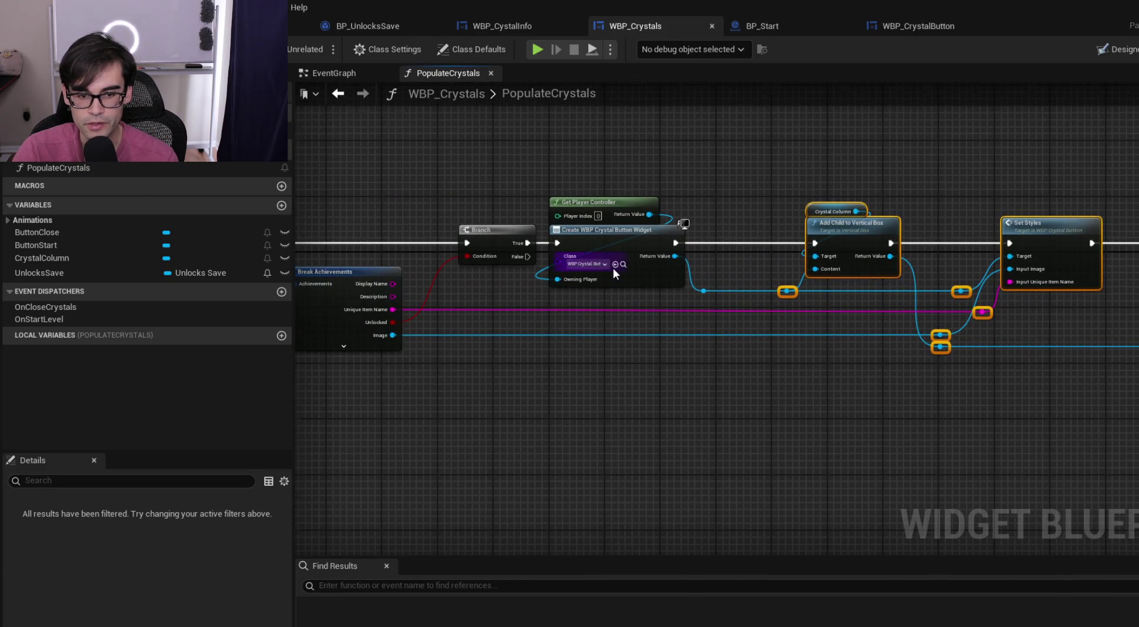
{"action": "scroll", "coordinate": [613, 268], "scroll_direction": "up", "scroll_amount": 2}
{"action": "scroll", "coordinate": [805, 217], "scroll_direction": "down", "scroll_amount": 1}
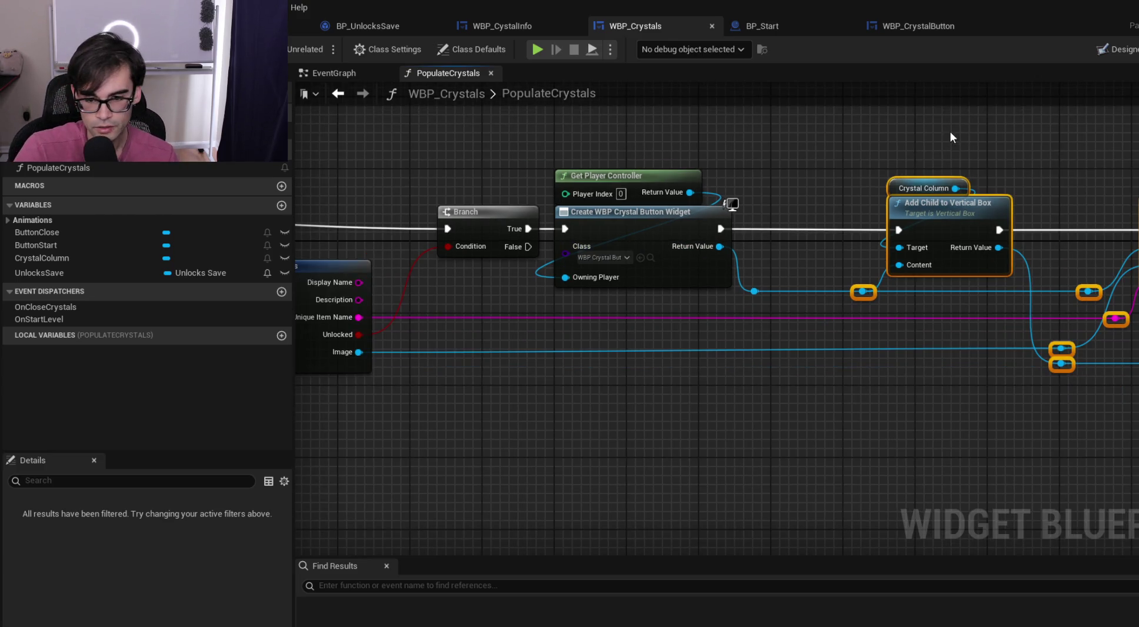
{"action": "mouse_move", "coordinate": [888, 141]}
{"action": "left_mouse_down"}
{"action": "mouse_move", "coordinate": [700, 182]}
{"action": "mouse_move", "coordinate": [1014, 312]}
{"action": "mouse_move", "coordinate": [996, 340]}
{"action": "mouse_move", "coordinate": [1135, 412]}
{"action": "mouse_move", "coordinate": [1094, 430]}
{"action": "left_mouse_up"}
{"action": "scroll", "coordinate": [996, 341], "scroll_direction": "down", "scroll_amount": 2}
{"action": "left_click_drag", "start_coordinate": [618, 270], "coordinate": [712, 270]}
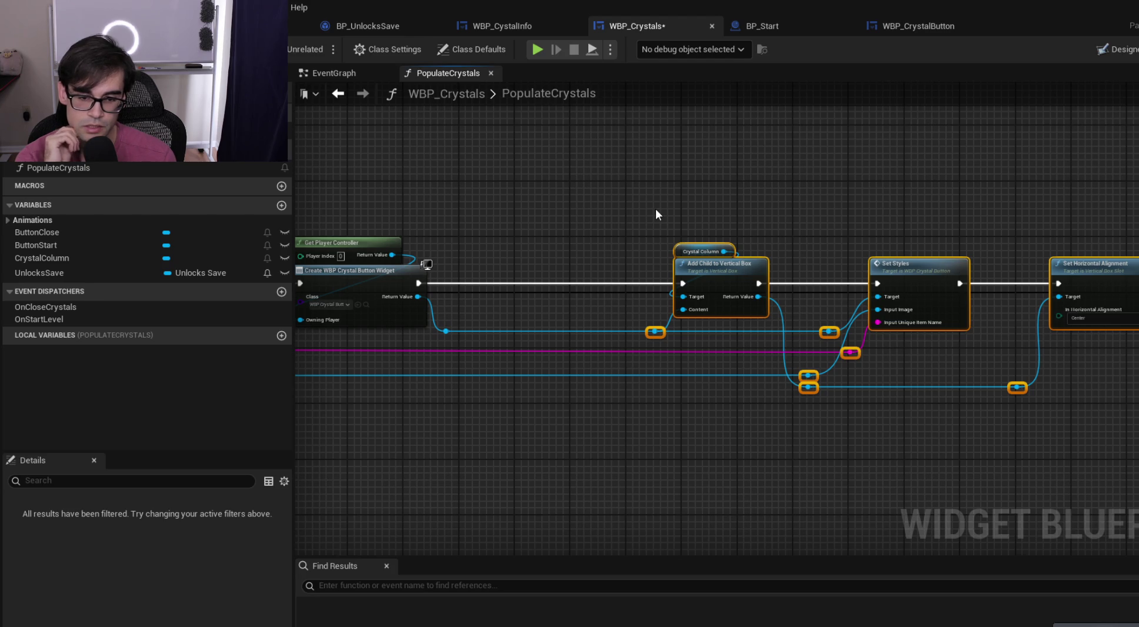
In WBP_CrystalButton, delete the Call On Hover Crystal Name node and the OnHoverCrystalName dispatcher
{"action": "left_click", "coordinate": [927, 22]}
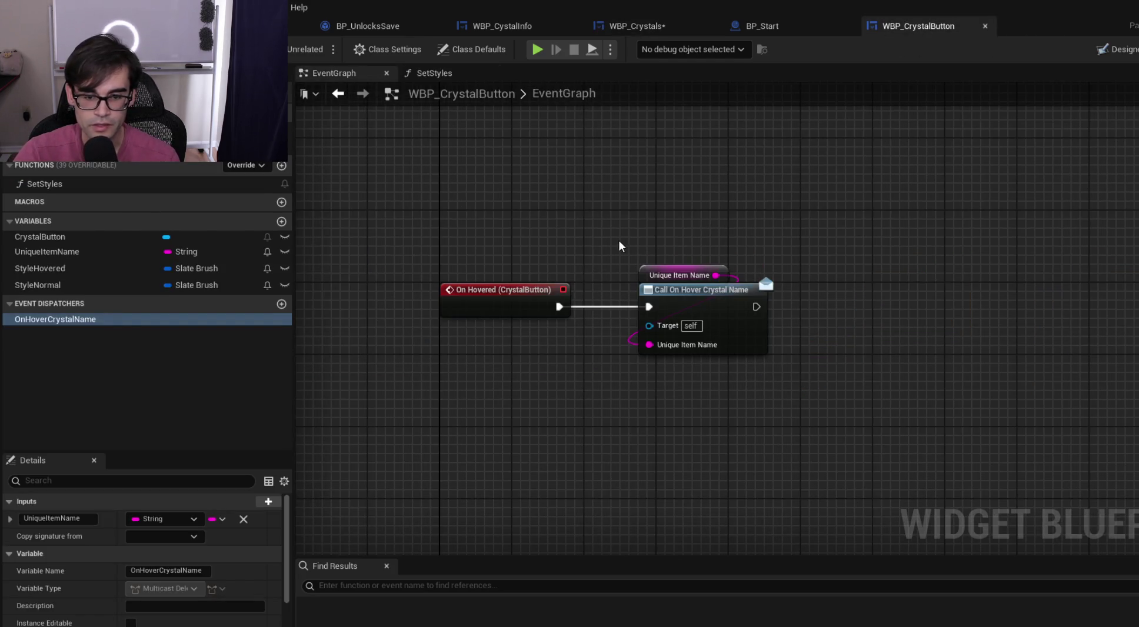
{"action": "left_click_drag", "start_coordinate": [618, 240], "coordinate": [869, 425]}
{"action": "key", "text": "Delete"}
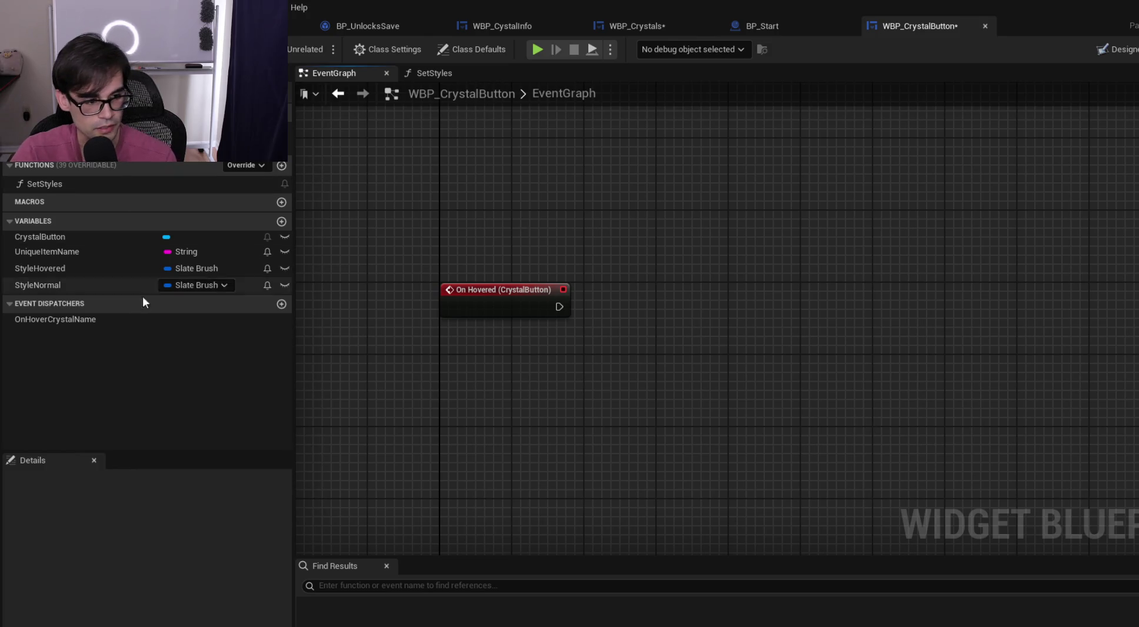
{"action": "right_click", "coordinate": [125, 318]}
{"action": "left_click", "coordinate": [227, 428]}
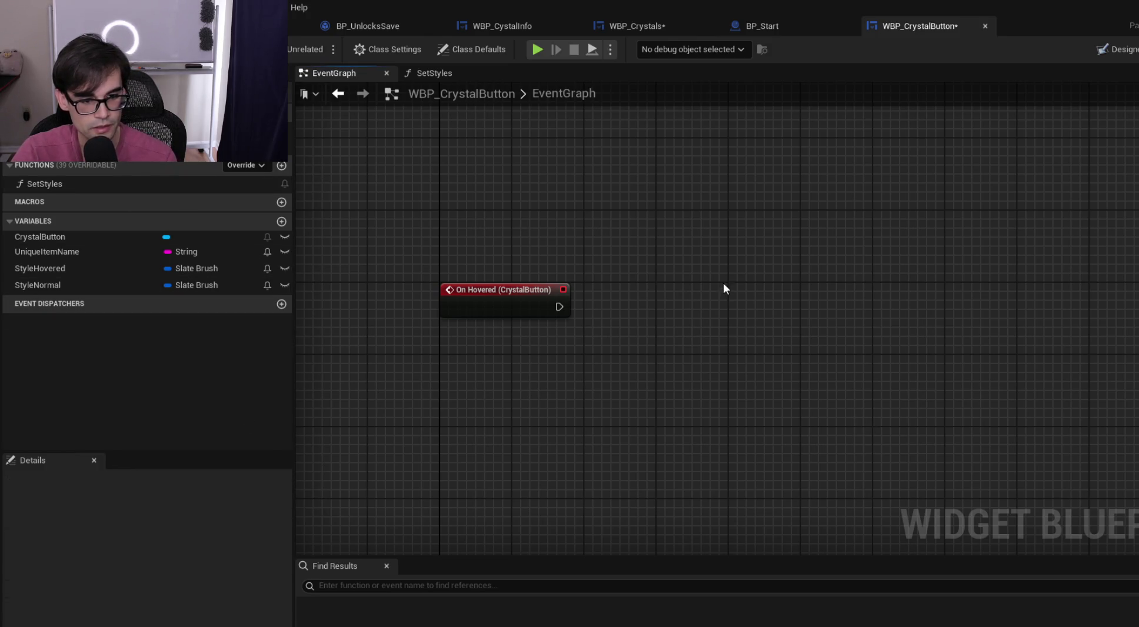
Save WBP_CrystalButton and return to the WBP_Crystals PopulateCrystals graph
{"action": "key", "text": "ctrl+s"}
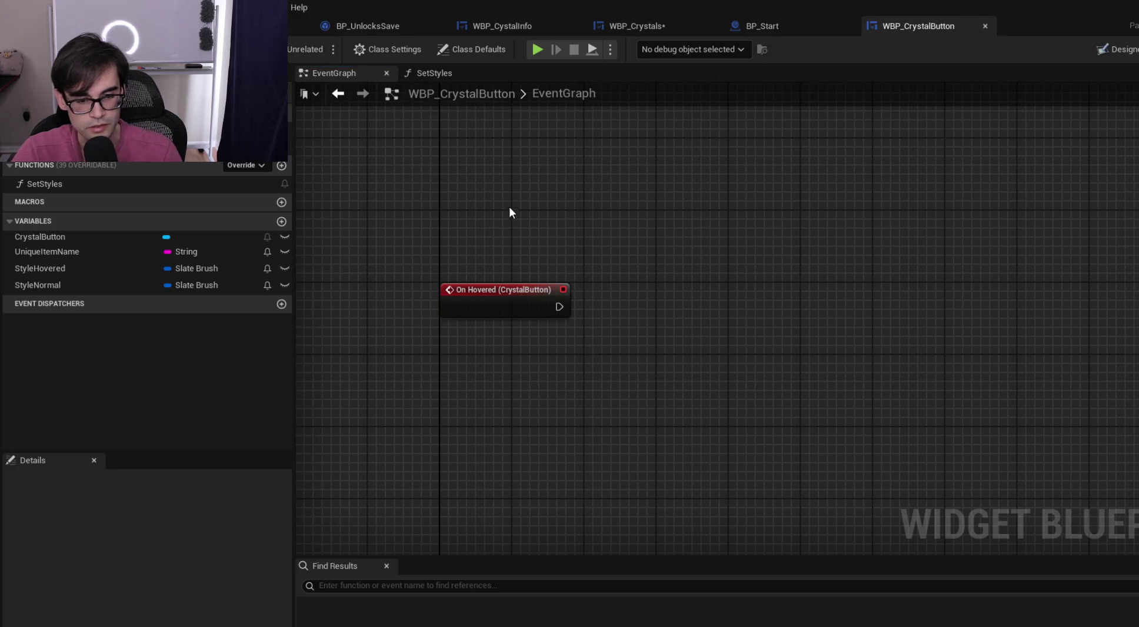
{"action": "left_click", "coordinate": [813, 18]}
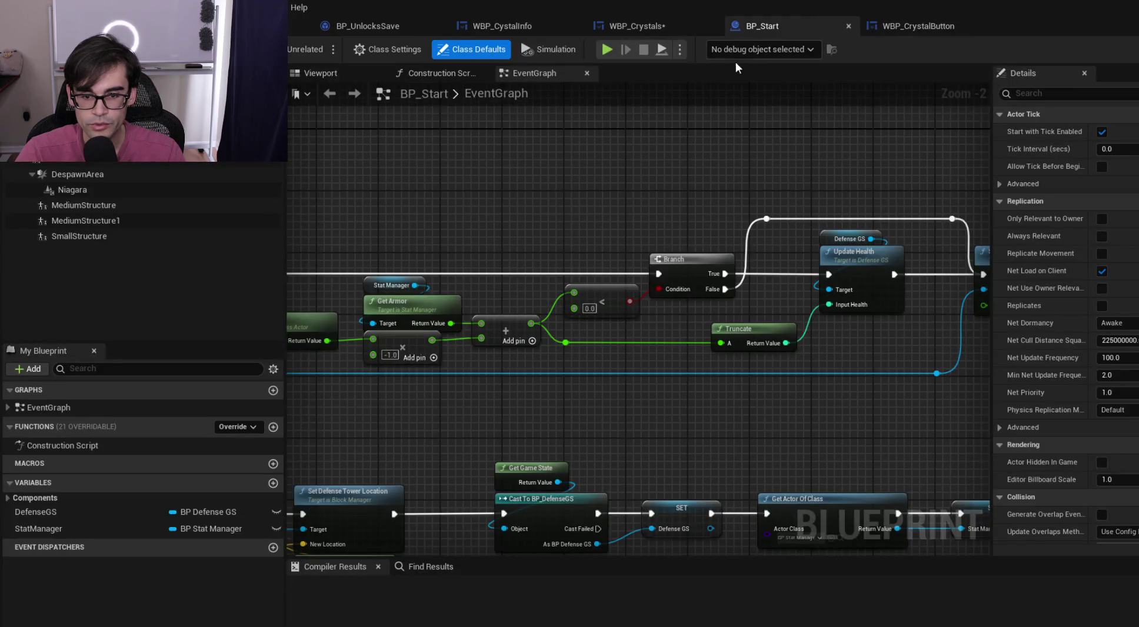
{"action": "left_click", "coordinate": [638, 28]}
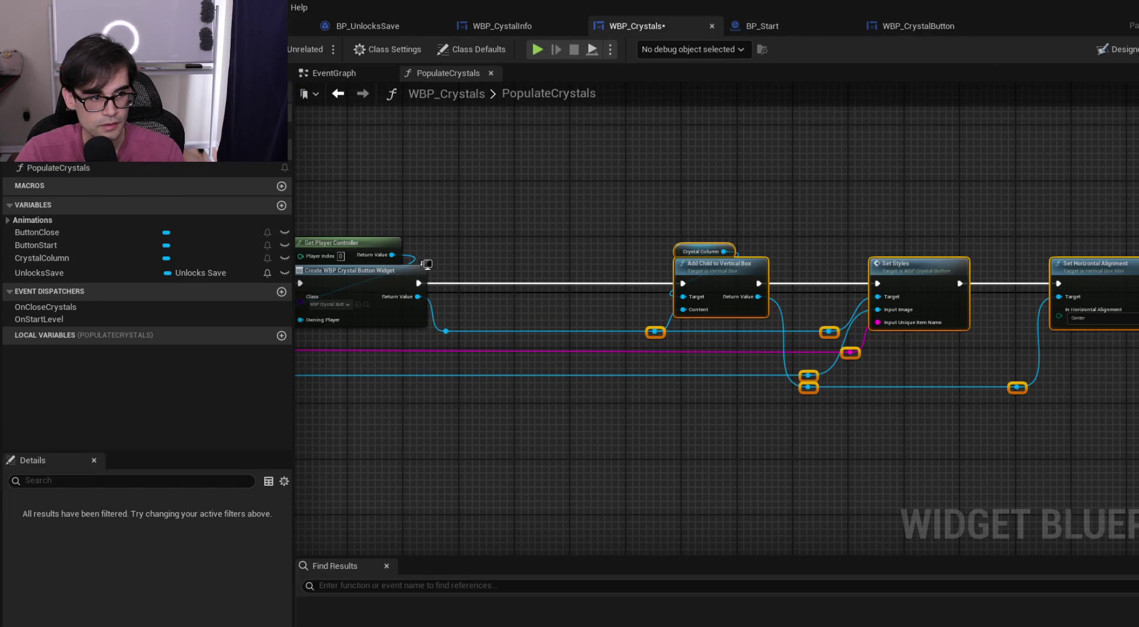
Reposition the Add Child, Set Styles and alignment nodes, then open the Set Styles function graph
{"action": "mouse_move", "coordinate": [615, 216]}
{"action": "left_mouse_down"}
{"action": "mouse_move", "coordinate": [1075, 418]}
{"action": "mouse_move", "coordinate": [1138, 418]}
{"action": "left_mouse_up"}
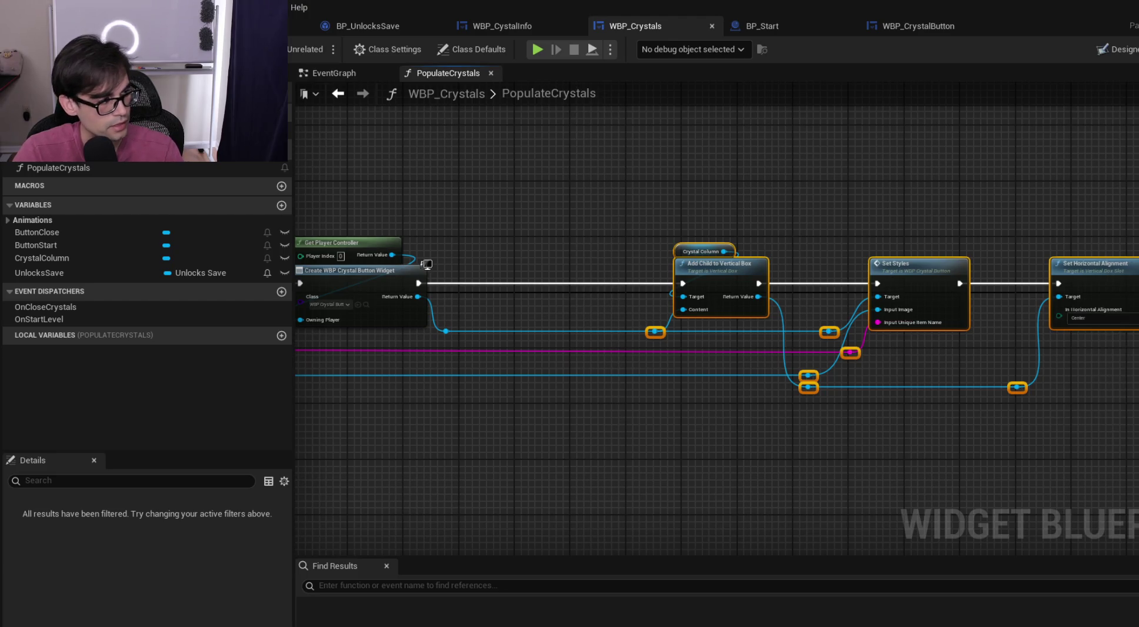
{"action": "left_click_drag", "start_coordinate": [734, 268], "coordinate": [764, 269]}
{"action": "left_click", "coordinate": [618, 259]}
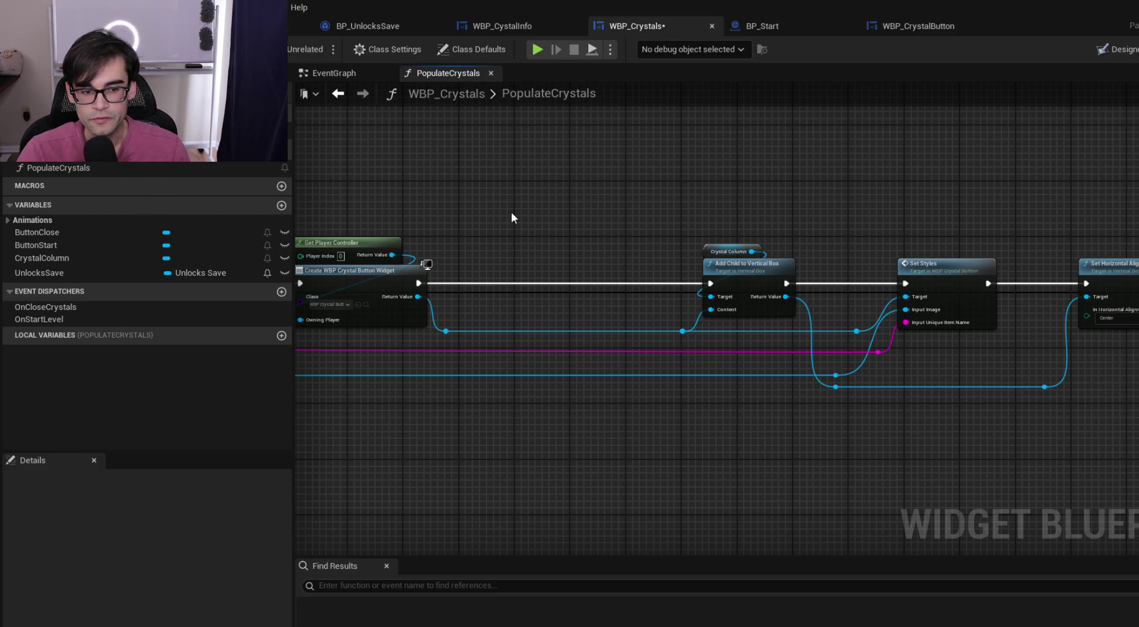
{"action": "mouse_move", "coordinate": [580, 211]}
{"action": "left_mouse_down"}
{"action": "mouse_move", "coordinate": [976, 368]}
{"action": "mouse_move", "coordinate": [1109, 408]}
{"action": "left_mouse_up"}
{"action": "left_click_drag", "start_coordinate": [739, 269], "coordinate": [560, 271]}
{"action": "double_click", "coordinate": [768, 265]}
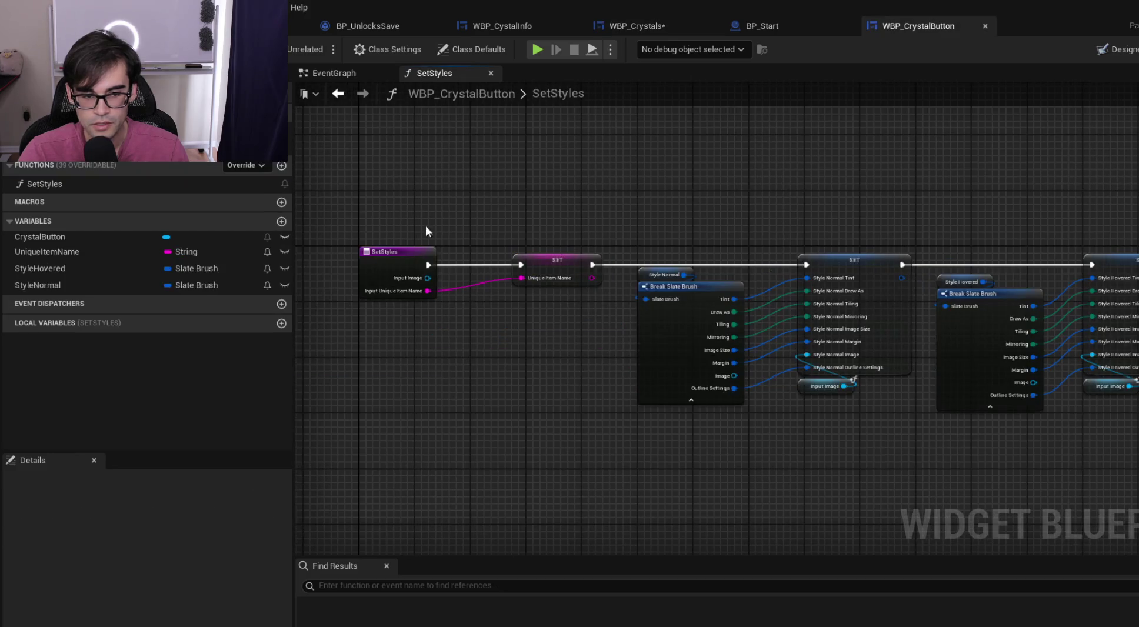
Add a new SetStyles input of type WBP Crystals object reference and save
{"action": "left_click", "coordinate": [398, 262]}
{"action": "left_click", "coordinate": [521, 27]}
{"action": "left_click", "coordinate": [918, 26]}
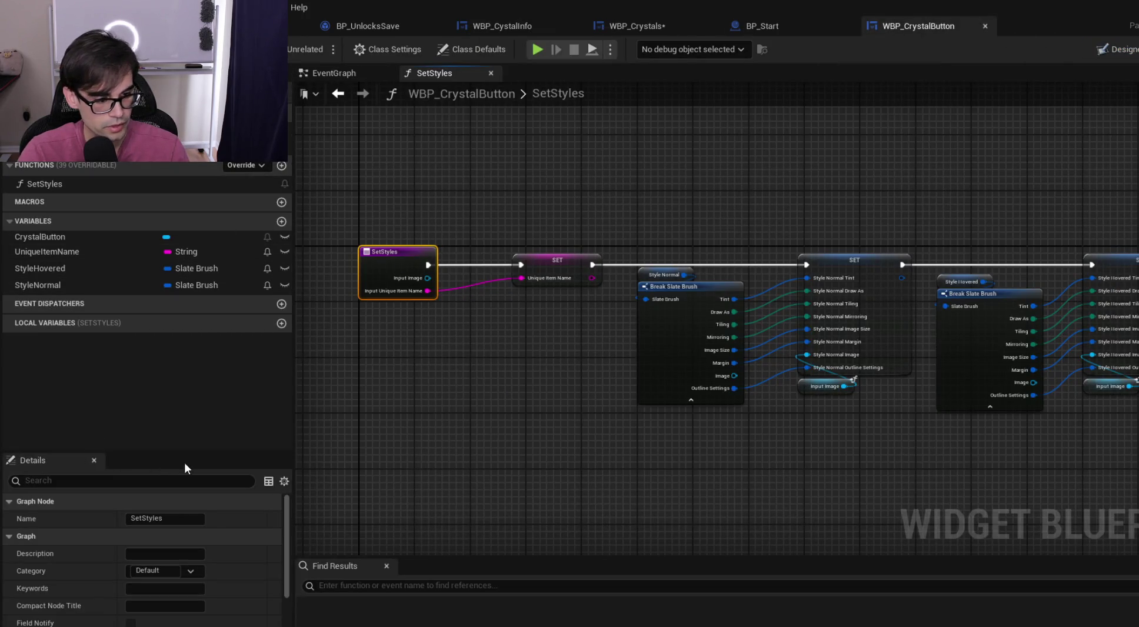
{"action": "scroll", "coordinate": [208, 547], "scroll_direction": "down", "scroll_amount": 5}
{"action": "left_click", "coordinate": [275, 584]}
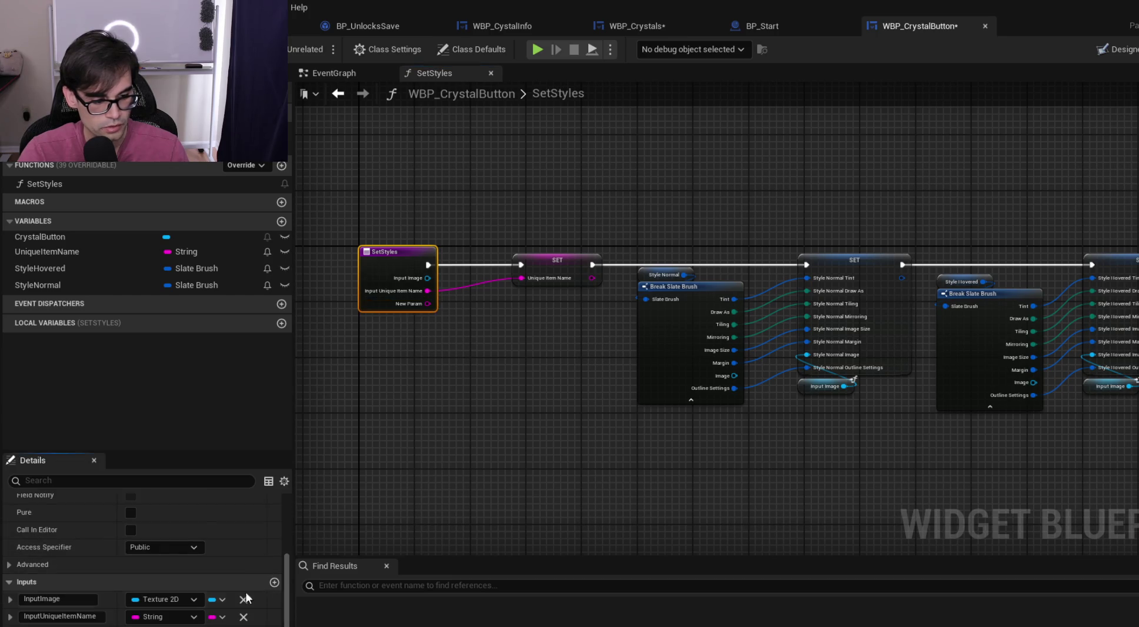
{"action": "left_click", "coordinate": [161, 599]}
{"action": "type", "text": "wbp_c"}
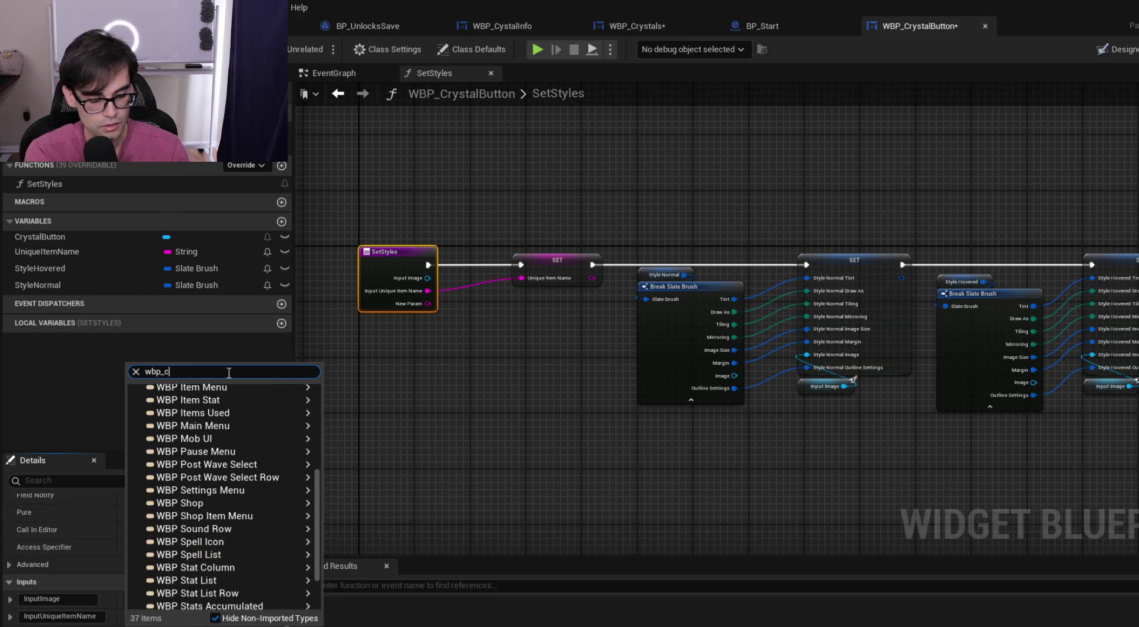
{"action": "type", "text": "y"}
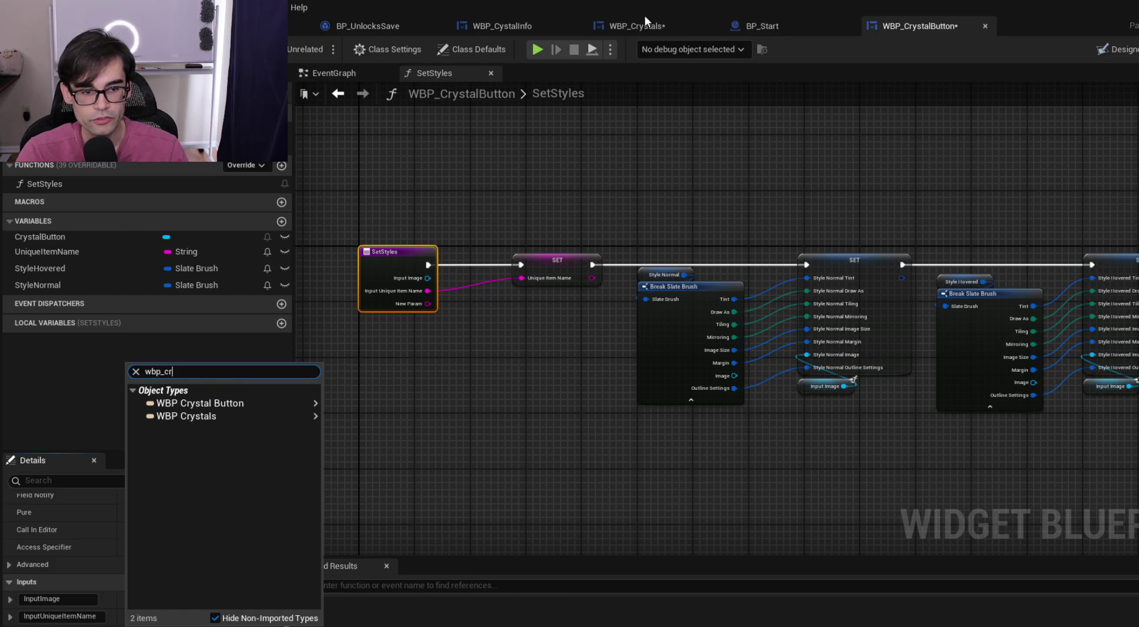
{"action": "mouse_move", "coordinate": [226, 417]}
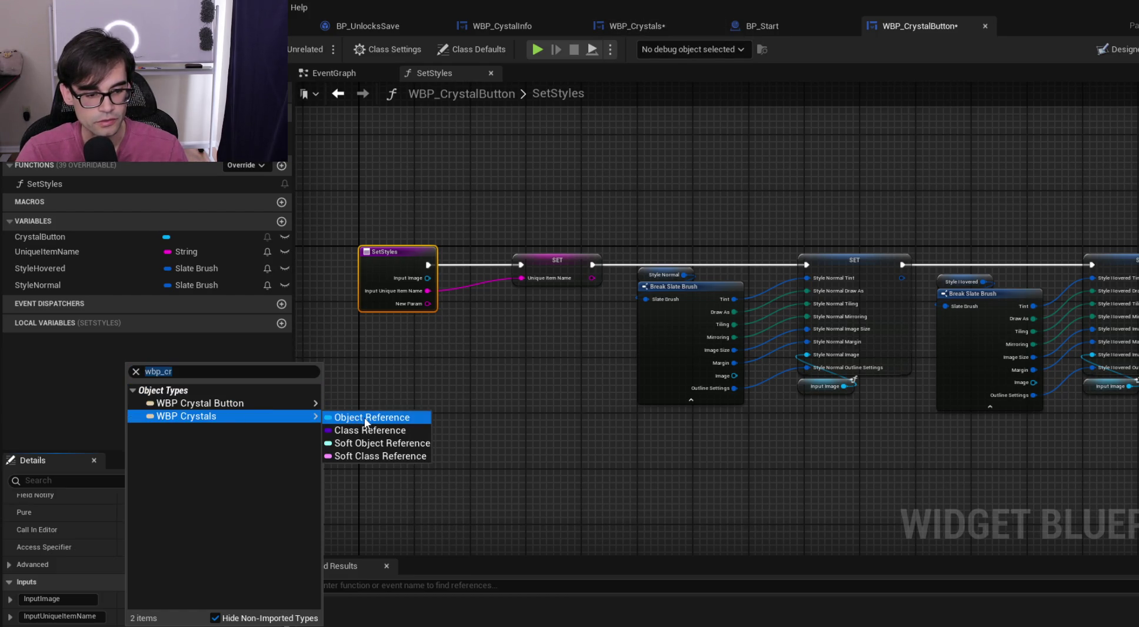
{"action": "left_click", "coordinate": [364, 417]}
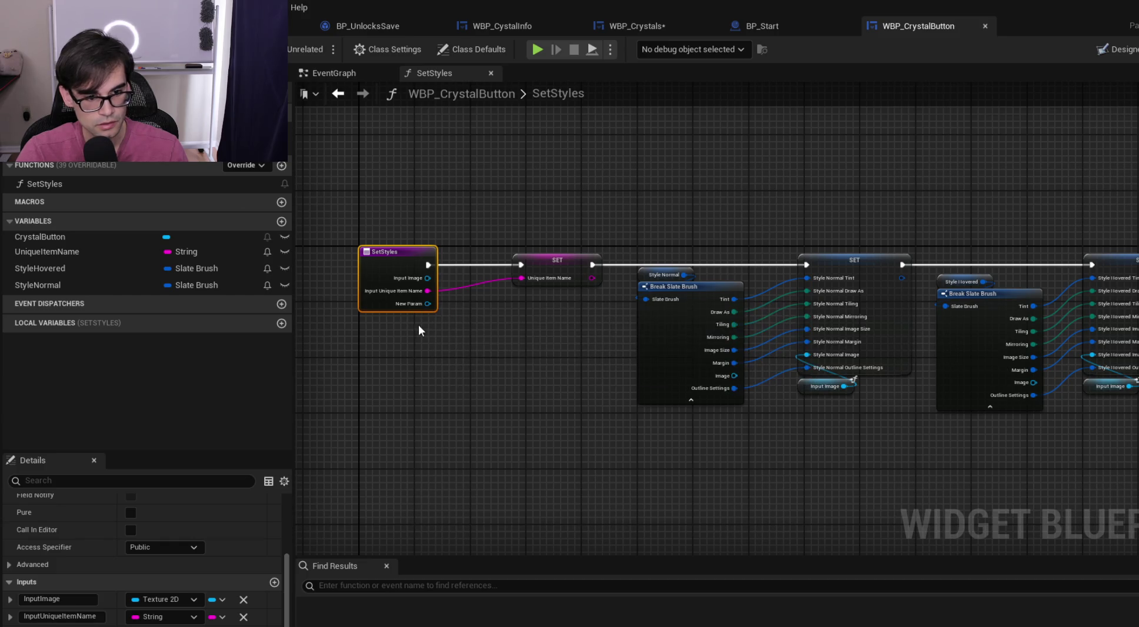
{"action": "key", "text": "ctrl+s"}
Rename the new input to InputCrystalUI
{"action": "scroll", "coordinate": [83, 614], "scroll_direction": "down", "scroll_amount": 1}
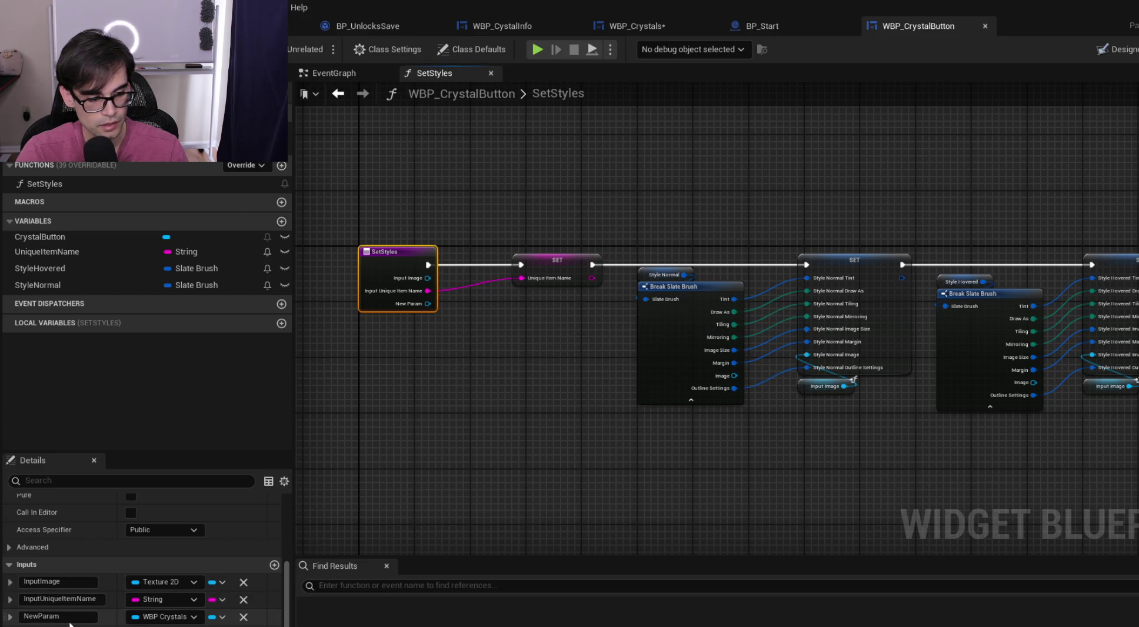
{"action": "double_click", "coordinate": [83, 616]}
{"action": "type", "text": "InputCrystal"}
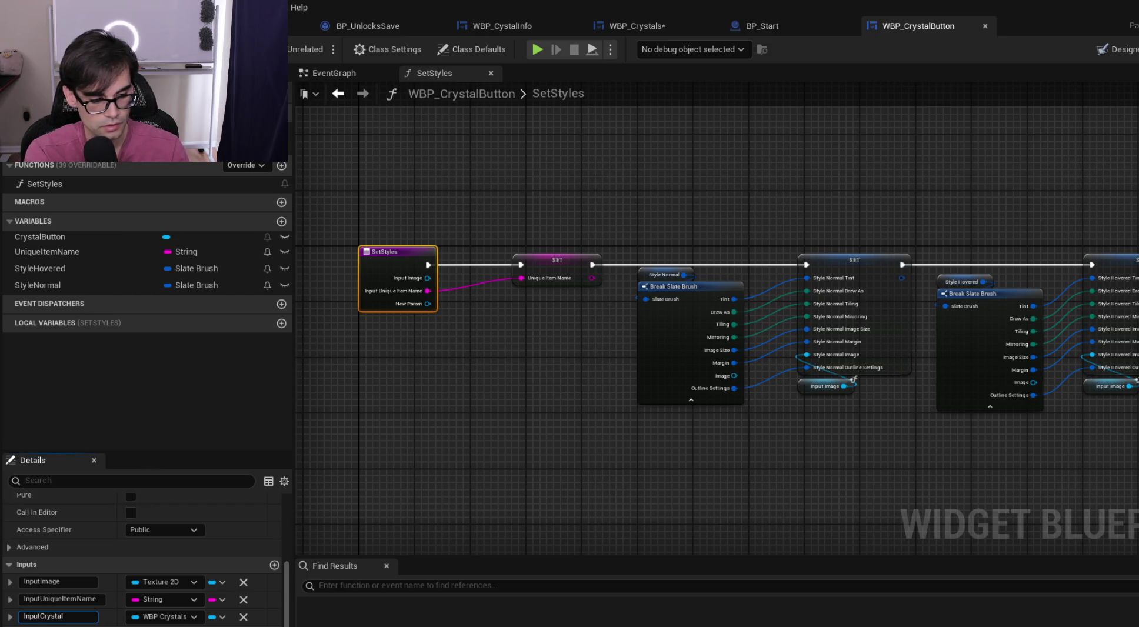
{"action": "key", "text": "Return"}
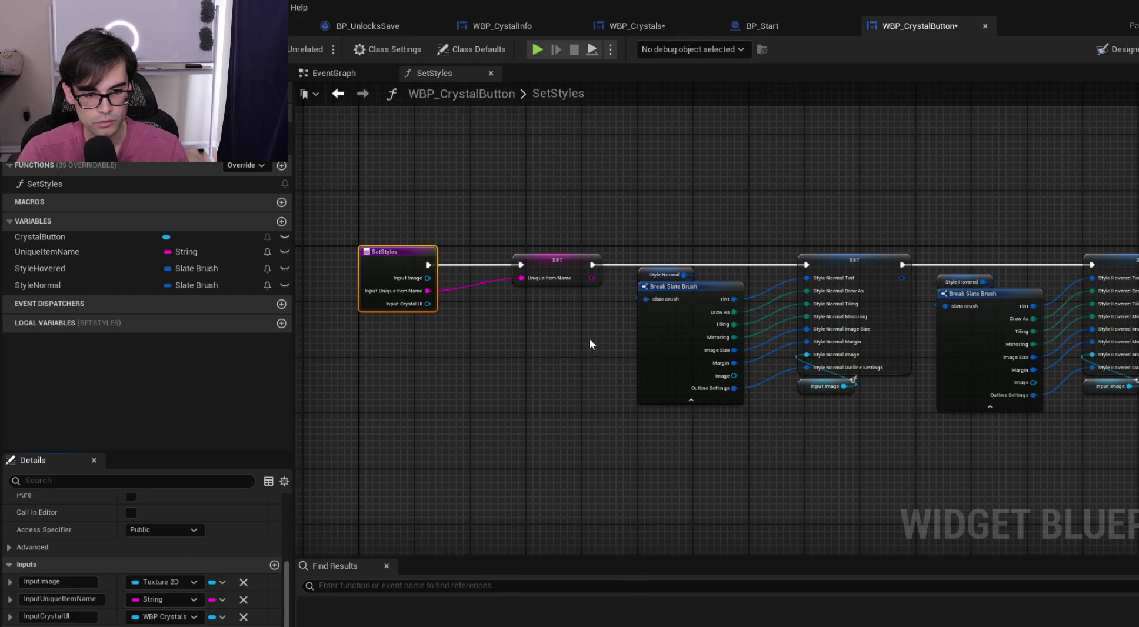
Move SetStyles' SET and Break Slate Brush nodes to the right to make room
{"action": "scroll", "coordinate": [519, 191], "scroll_direction": "down", "scroll_amount": 2}
{"action": "left_click_drag", "start_coordinate": [519, 194], "coordinate": [1136, 376]}
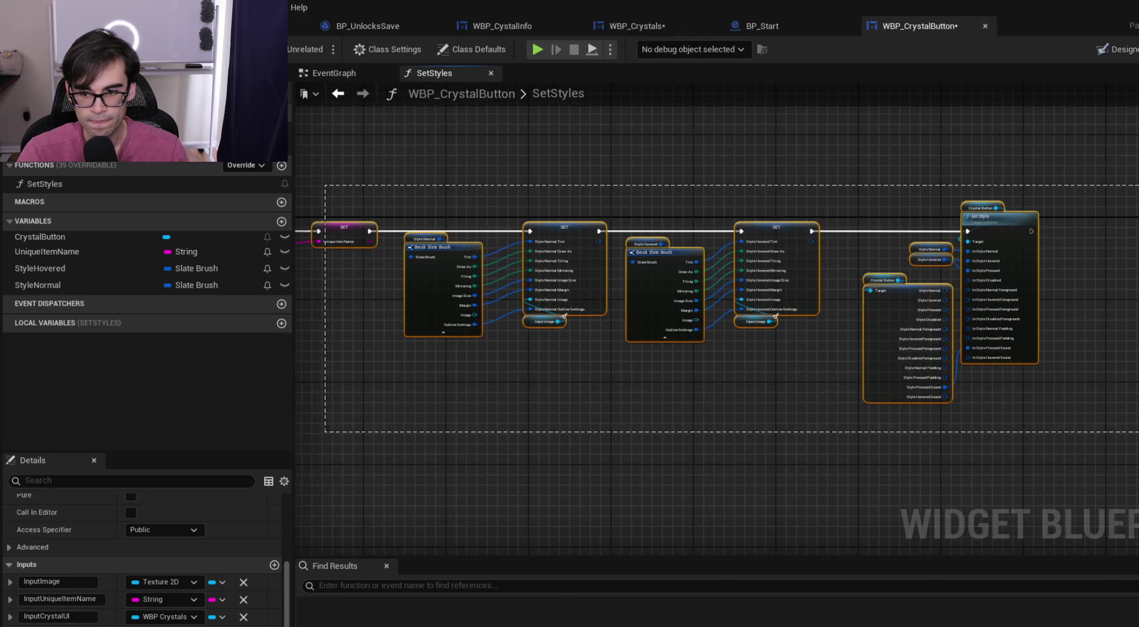
{"action": "scroll", "coordinate": [646, 209], "scroll_direction": "up", "scroll_amount": 3}
{"action": "left_click_drag", "start_coordinate": [646, 209], "coordinate": [854, 203]}
{"action": "left_click", "coordinate": [557, 242]}
Promote Input Crystal UI to a CrystalUI variable, chain its SET into execution, and save
{"action": "mouse_move", "coordinate": [468, 266]}
{"action": "left_mouse_down"}
{"action": "mouse_move", "coordinate": [550, 196]}
{"action": "mouse_move", "coordinate": [552, 210]}
{"action": "left_mouse_up"}
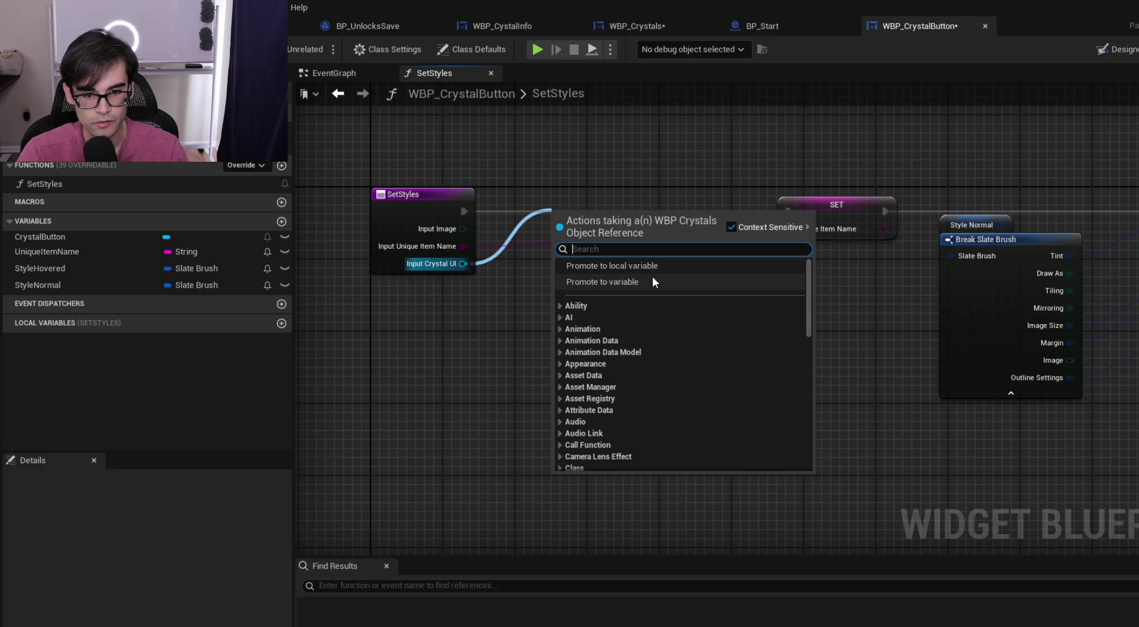
{"action": "left_click", "coordinate": [652, 279]}
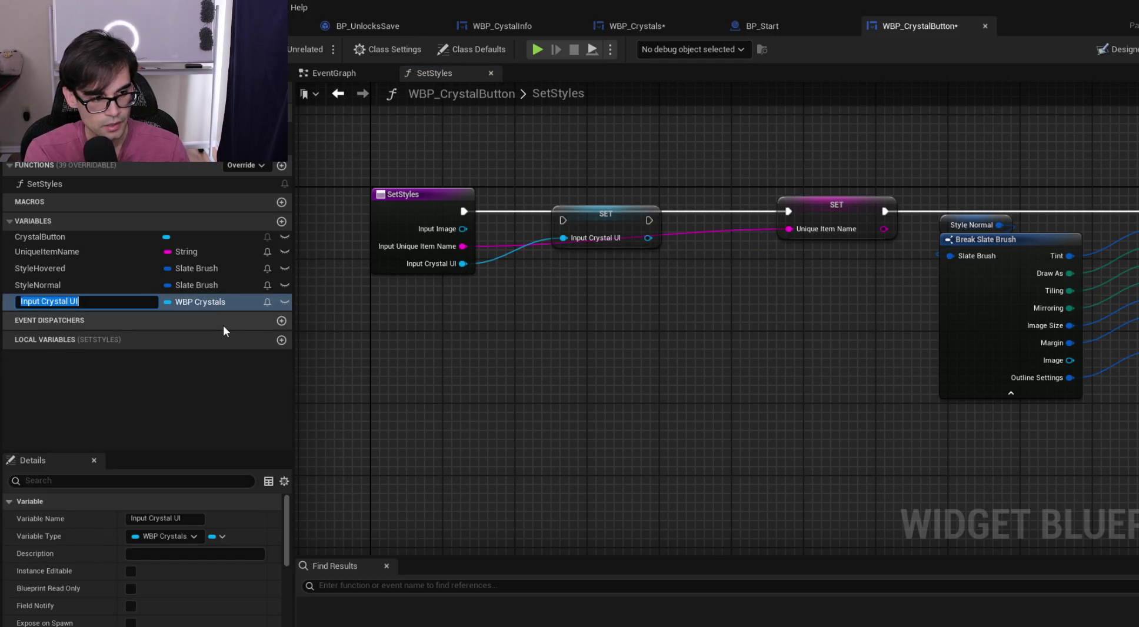
{"action": "type", "text": "CrystalUI"}
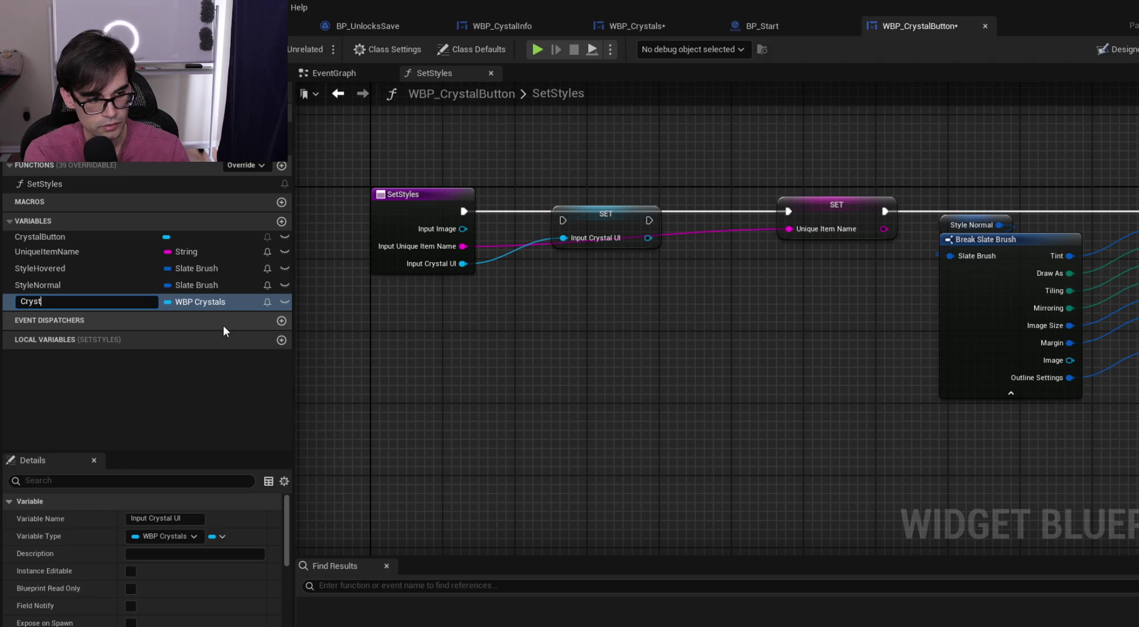
{"action": "key", "text": "Return"}
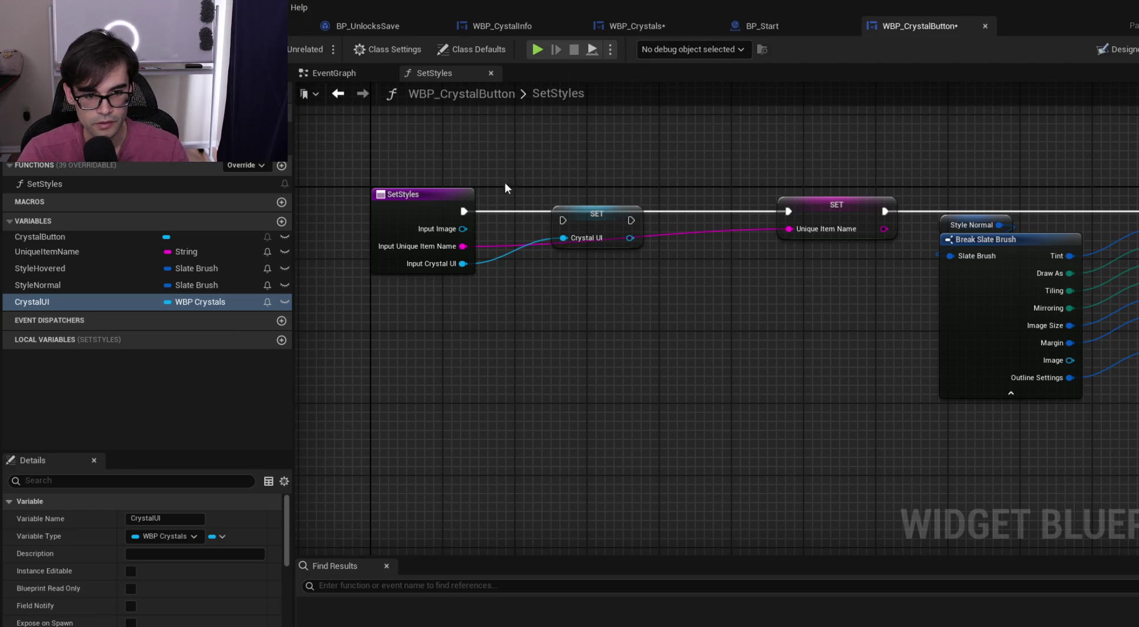
{"action": "left_click_drag", "start_coordinate": [464, 212], "coordinate": [563, 220]}
{"action": "mouse_move", "coordinate": [636, 221]}
{"action": "left_mouse_down"}
{"action": "mouse_move", "coordinate": [790, 213]}
{"action": "mouse_move", "coordinate": [618, 217]}
{"action": "left_mouse_up"}
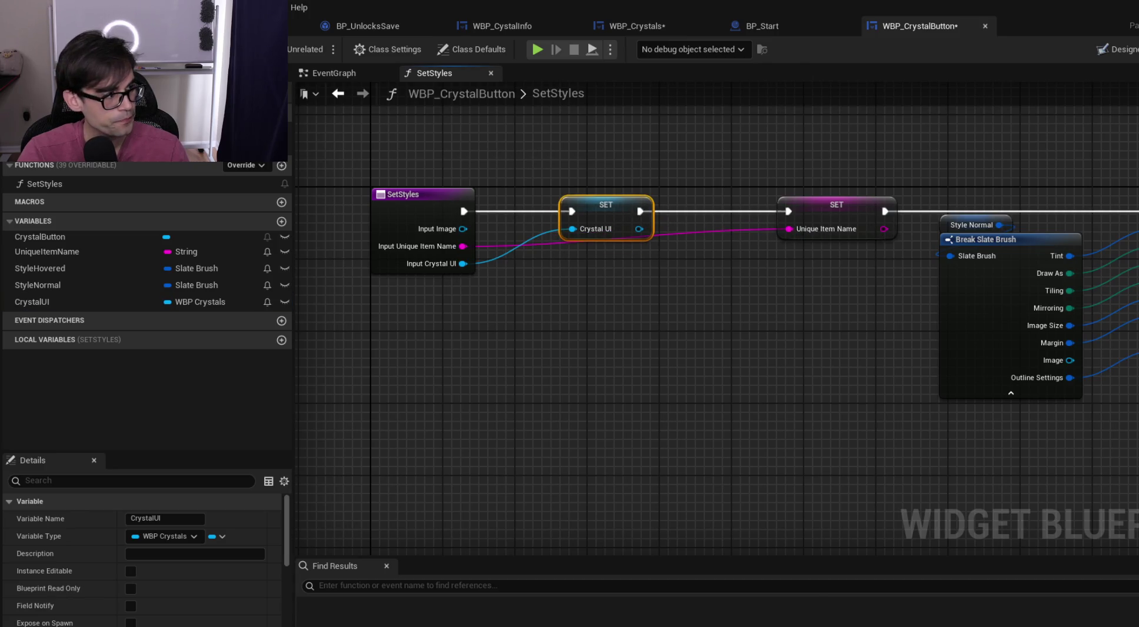
{"action": "key", "text": "ctrl+s"}
Place a CrystalUI getter in the crystal button's event graph
{"action": "left_click", "coordinate": [321, 72]}
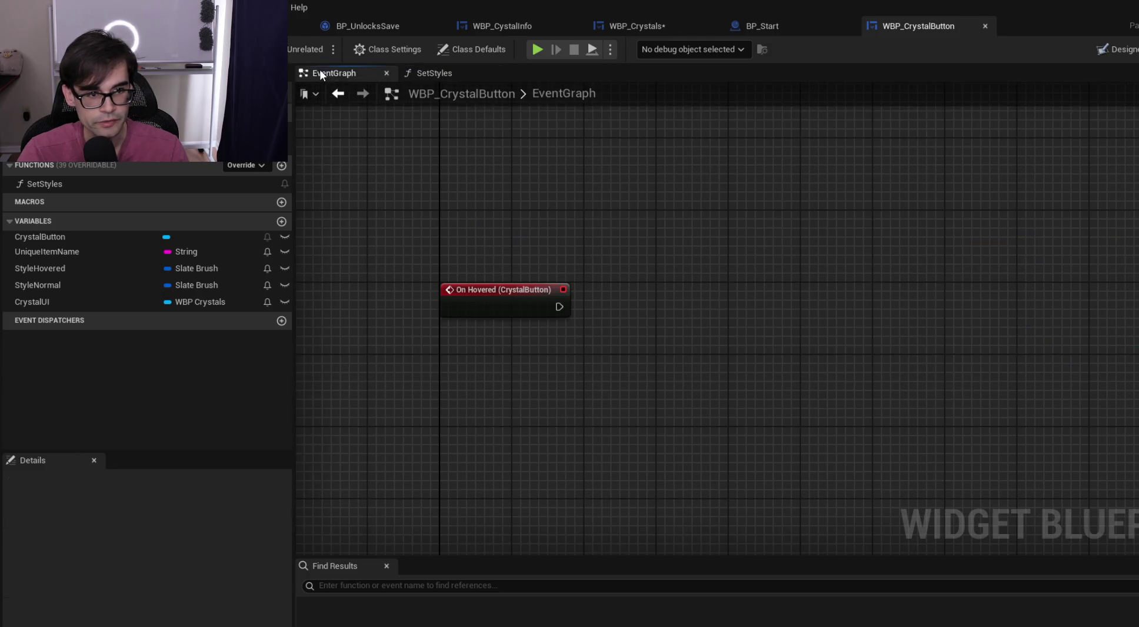
{"action": "scroll", "coordinate": [653, 279], "scroll_direction": "up", "scroll_amount": 1}
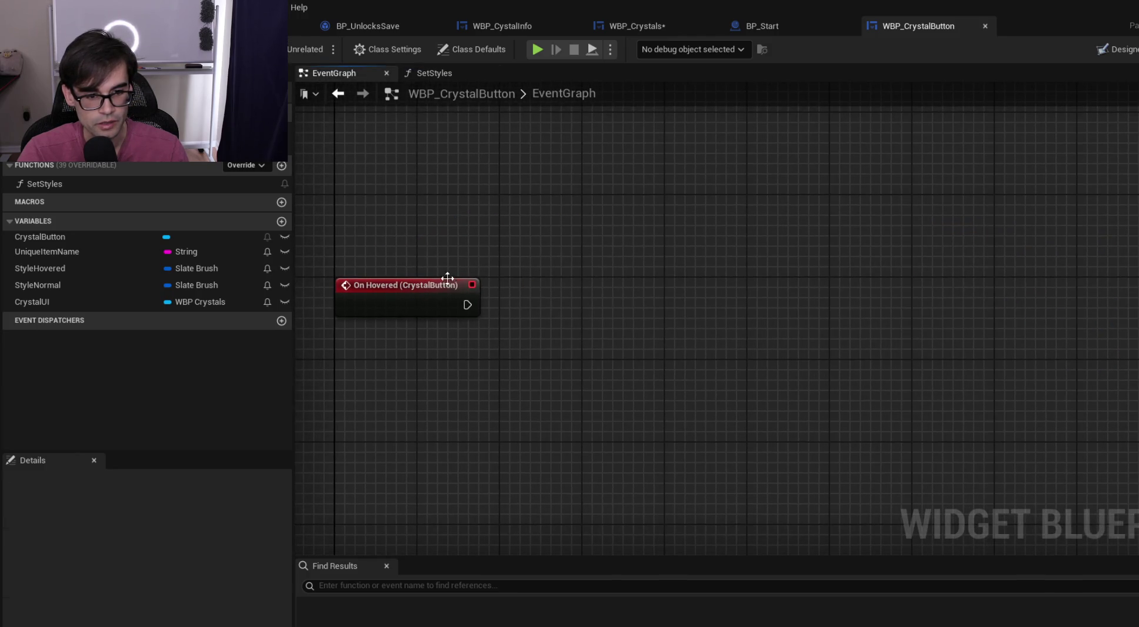
{"action": "mouse_move", "coordinate": [49, 302]}
{"action": "left_mouse_down"}
{"action": "mouse_move", "coordinate": [600, 279]}
{"action": "mouse_move", "coordinate": [533, 185]}
{"action": "left_mouse_up"}
{"action": "left_click", "coordinate": [630, 307]}
Save WBP_Crystals and open its EventGraph
{"action": "left_click", "coordinate": [639, 26]}
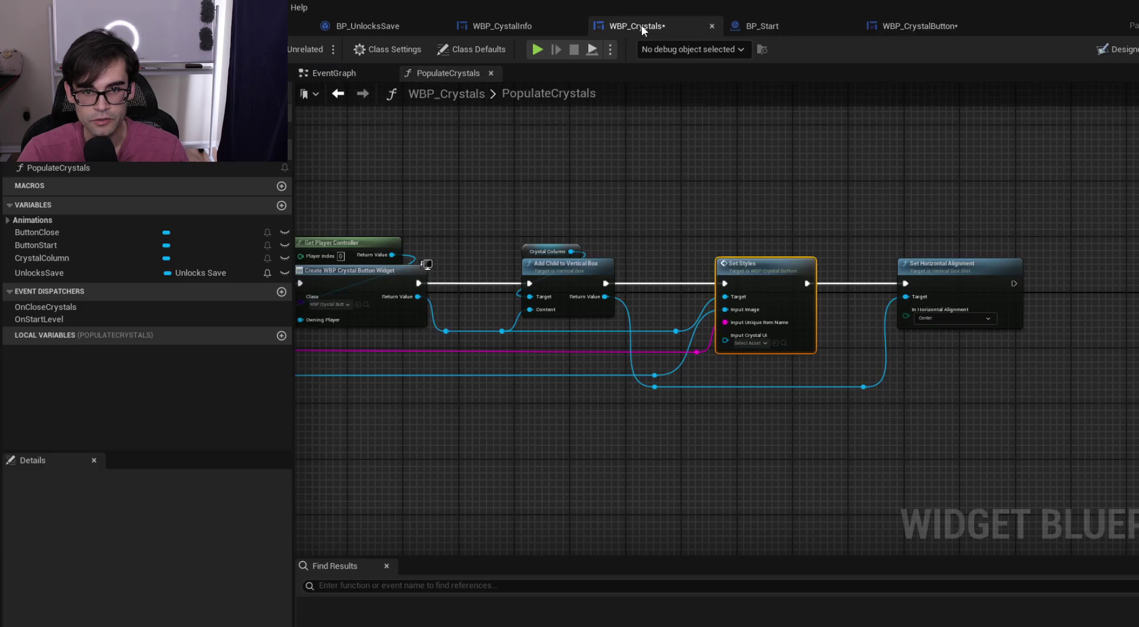
{"action": "key", "text": "ctrl+s"}
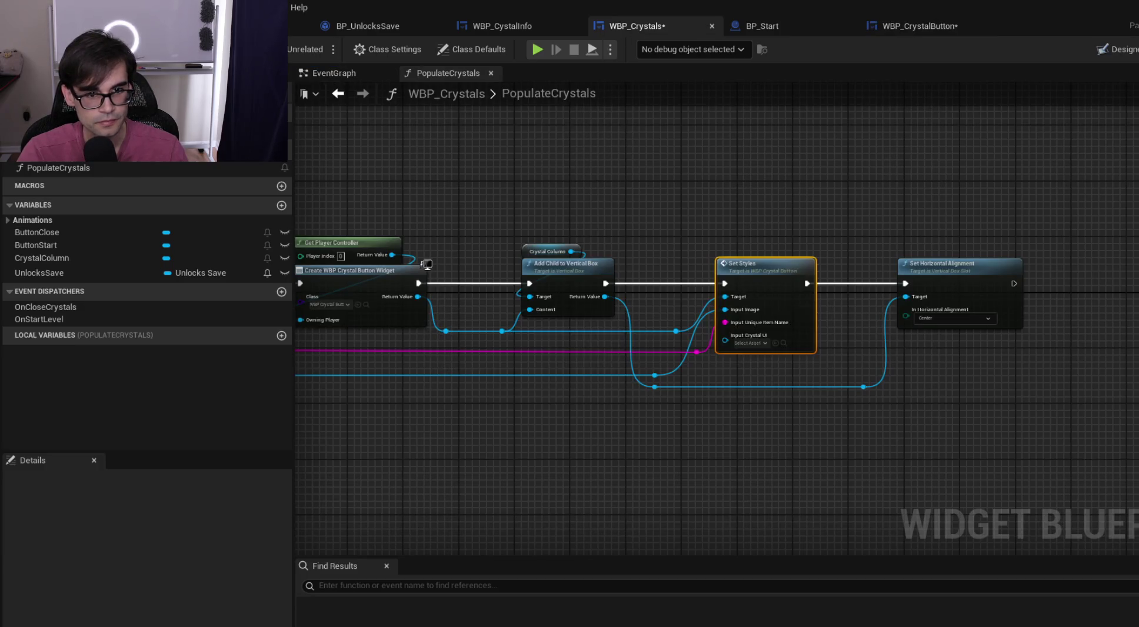
{"action": "left_click_drag", "start_coordinate": [401, 139], "coordinate": [619, 126]}
{"action": "left_click", "coordinate": [341, 75]}
{"action": "left_click_drag", "start_coordinate": [521, 187], "coordinate": [962, 207]}
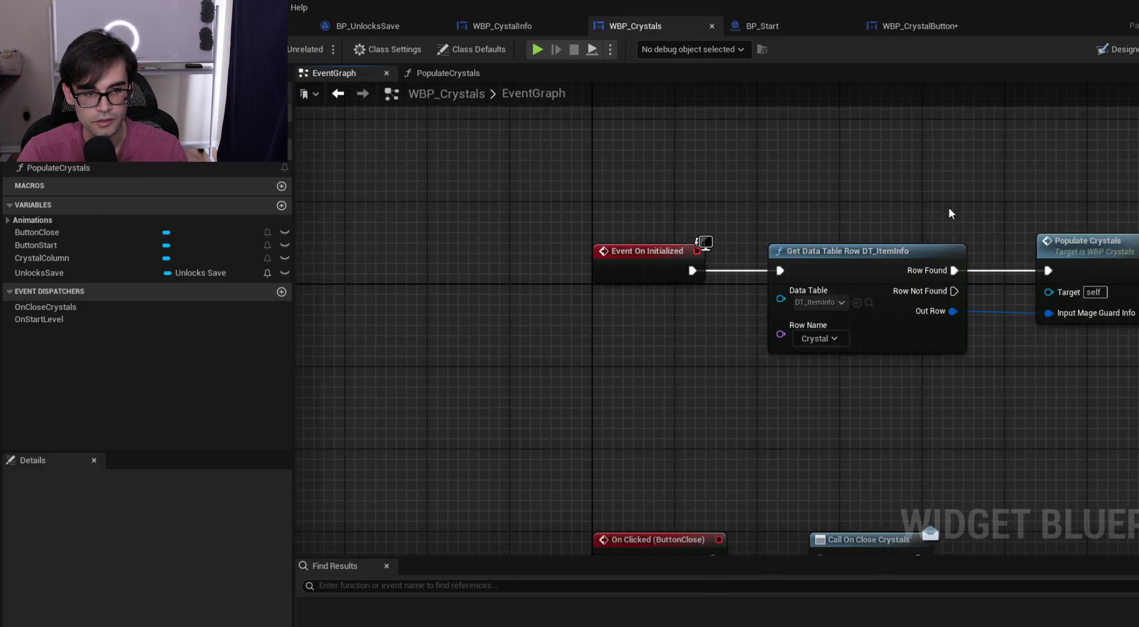
Add a new function to WBP_Crystals, keeping its default name
{"action": "scroll", "coordinate": [962, 207], "scroll_direction": "down", "scroll_amount": 2}
{"action": "left_click", "coordinate": [285, 160]}
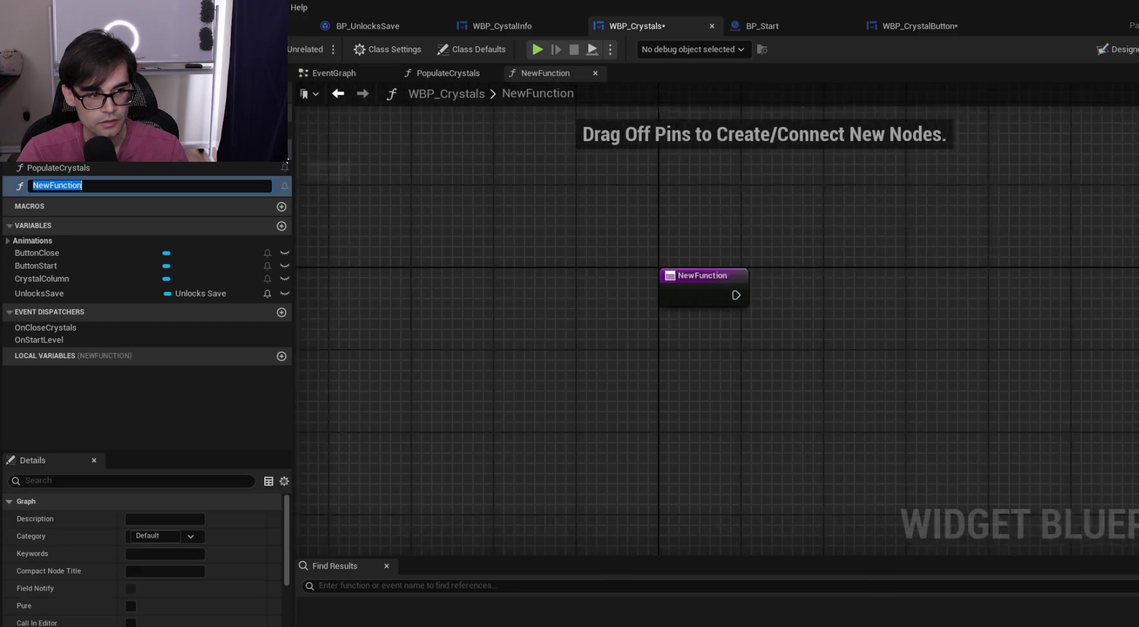
{"action": "left_click", "coordinate": [360, 186]}
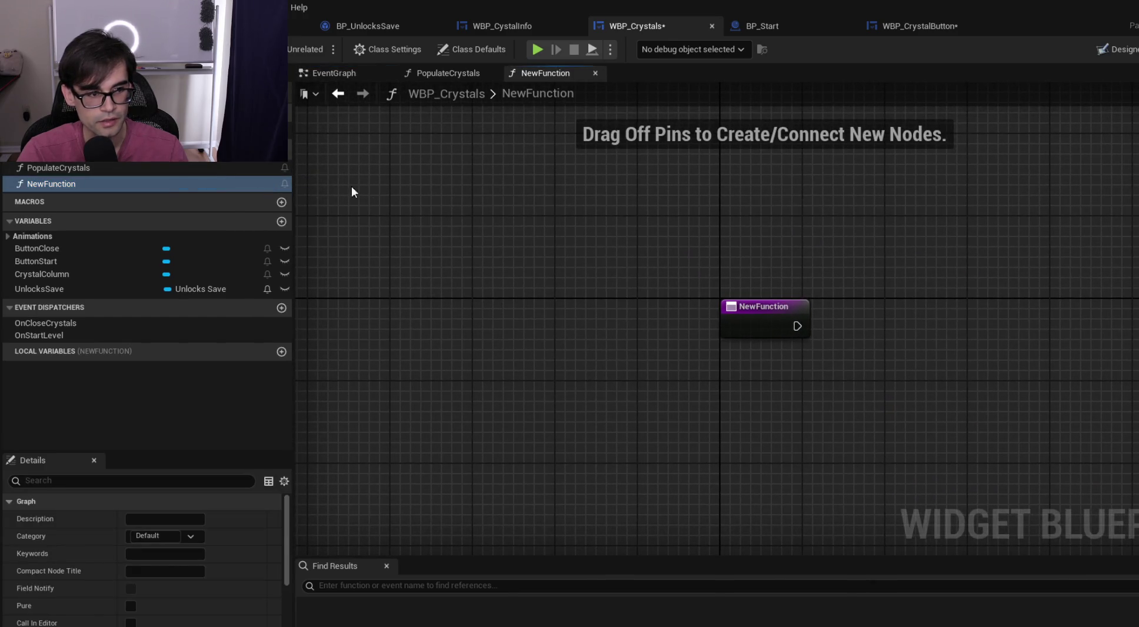
{"action": "right_click", "coordinate": [171, 184]}
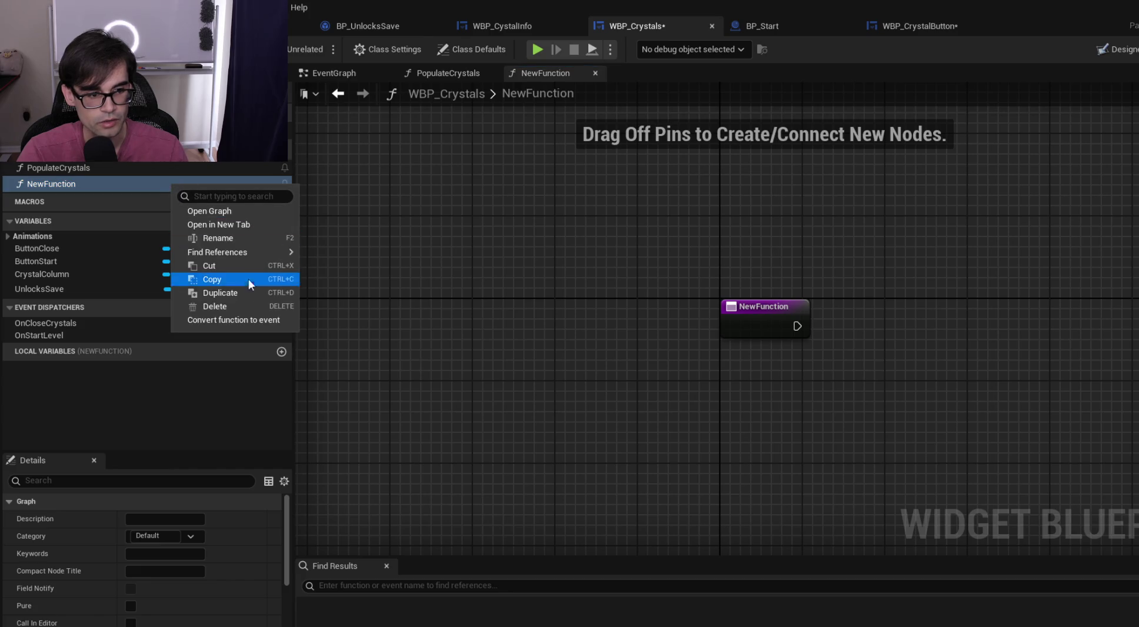
Rename the PopulateCrystals function to PopulateCrystalButton
{"action": "left_click", "coordinate": [90, 168]}
{"action": "key", "text": "F2"}
{"action": "key", "text": "End"}
{"action": "key", "text": "BackSpace"}
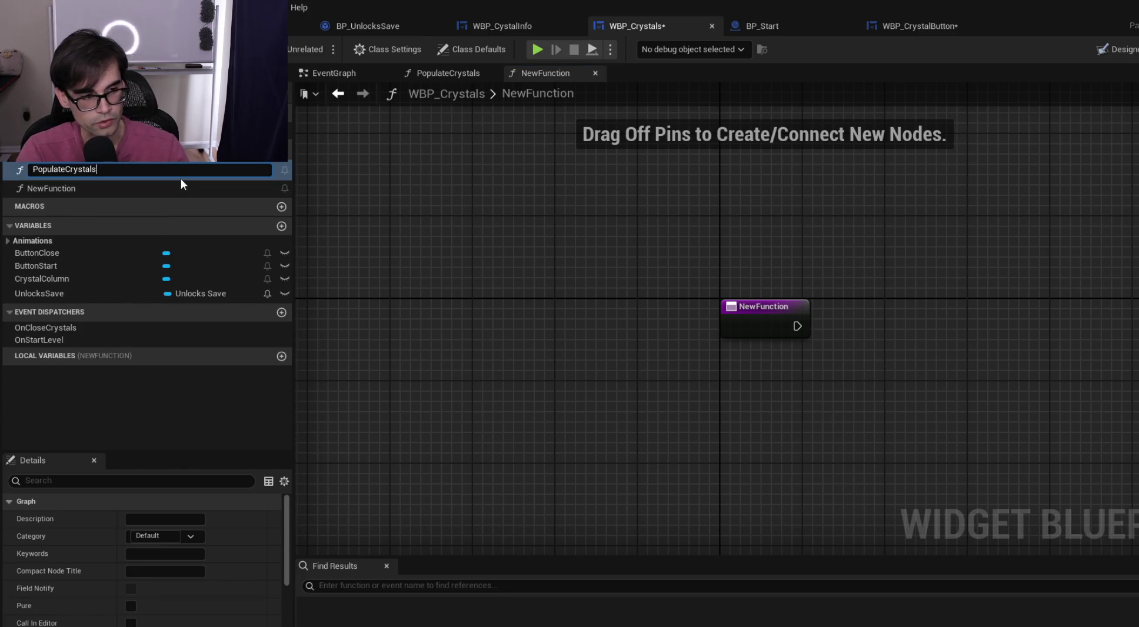
{"action": "type", "text": "Column"}
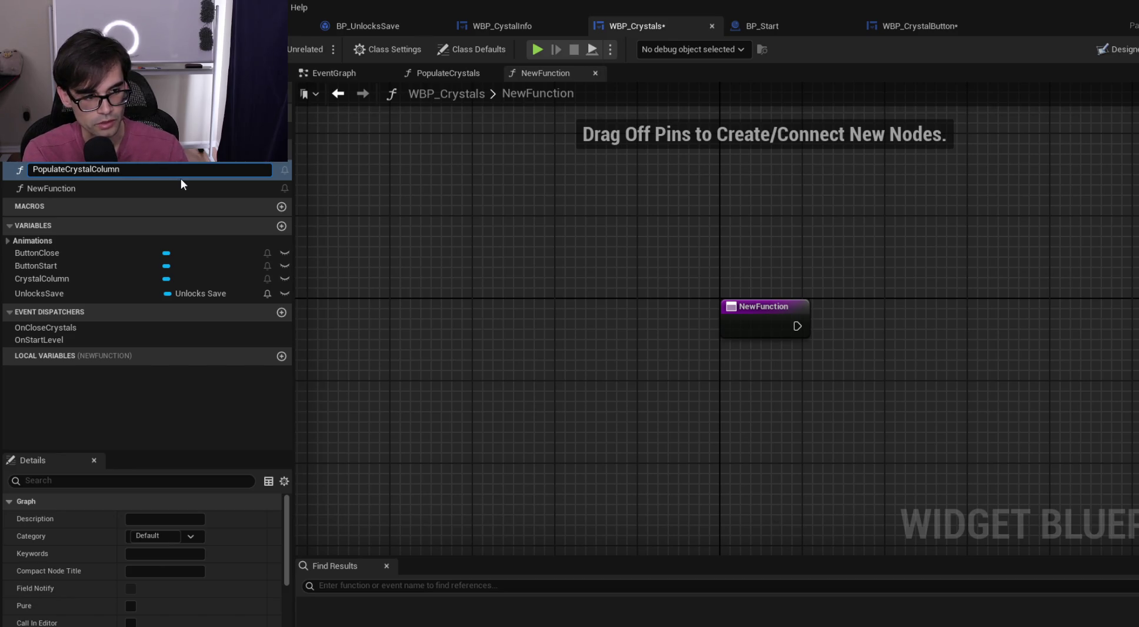
{"action": "key", "text": "BackSpace"}
{"action": "key", "text": "BackSpace"}
{"action": "key", "text": "BackSpace"}
{"action": "key", "text": "BackSpace"}
{"action": "key", "text": "BackSpace"}
{"action": "key", "text": "BackSpace"}
{"action": "type", "text": "Button"}
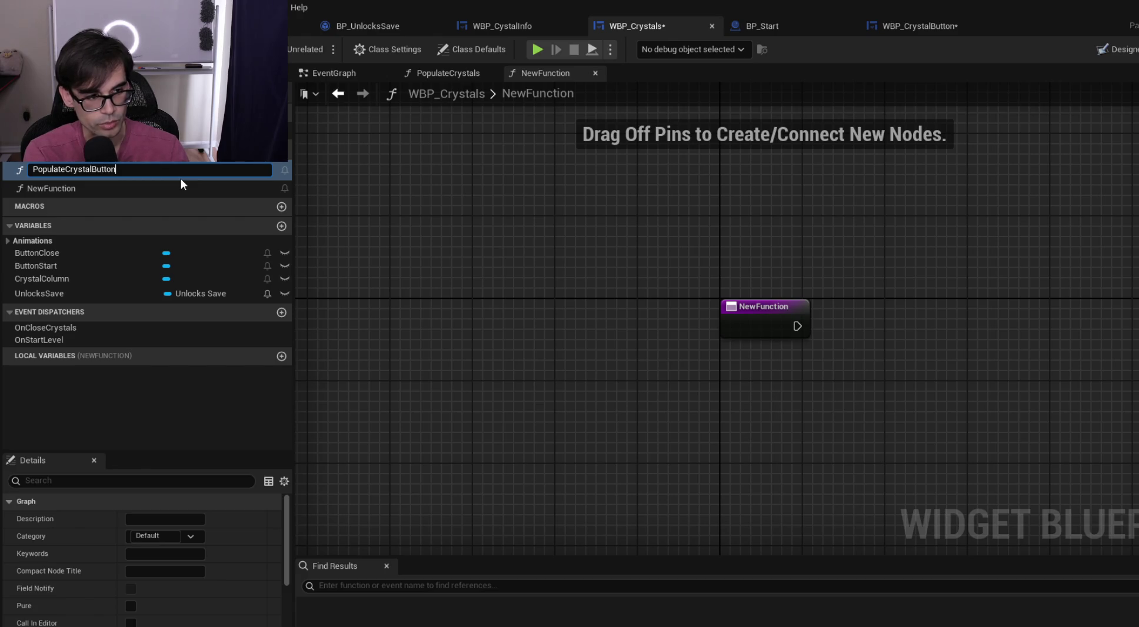
{"action": "key", "text": "Return"}
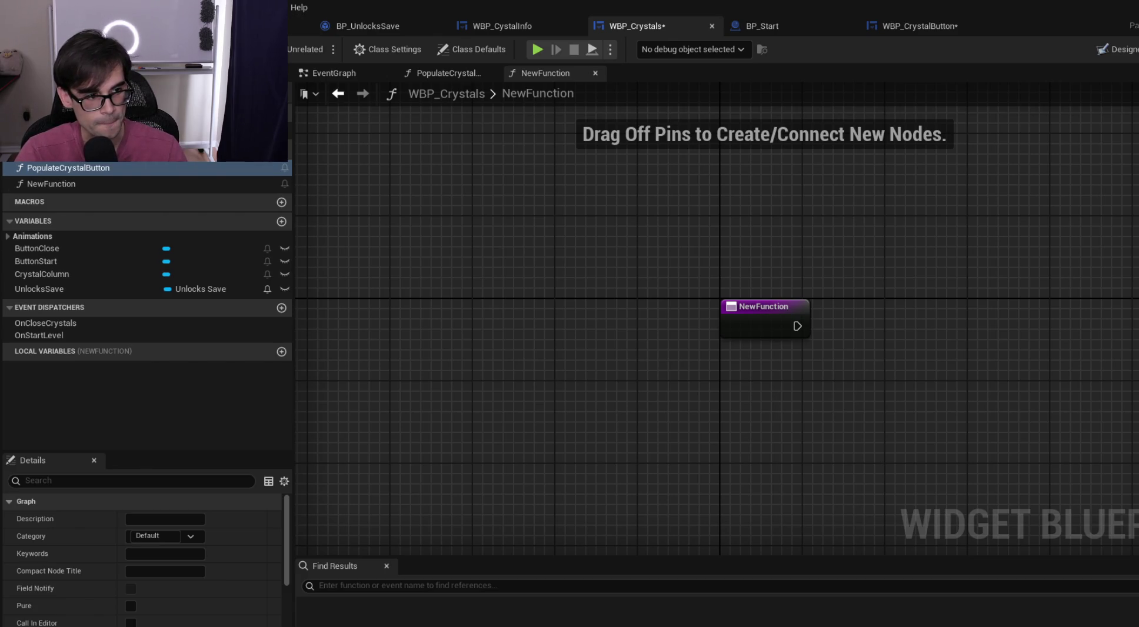
Rename NewFunction to PopulateCrystalInfo and save
{"action": "left_click", "coordinate": [54, 186]}
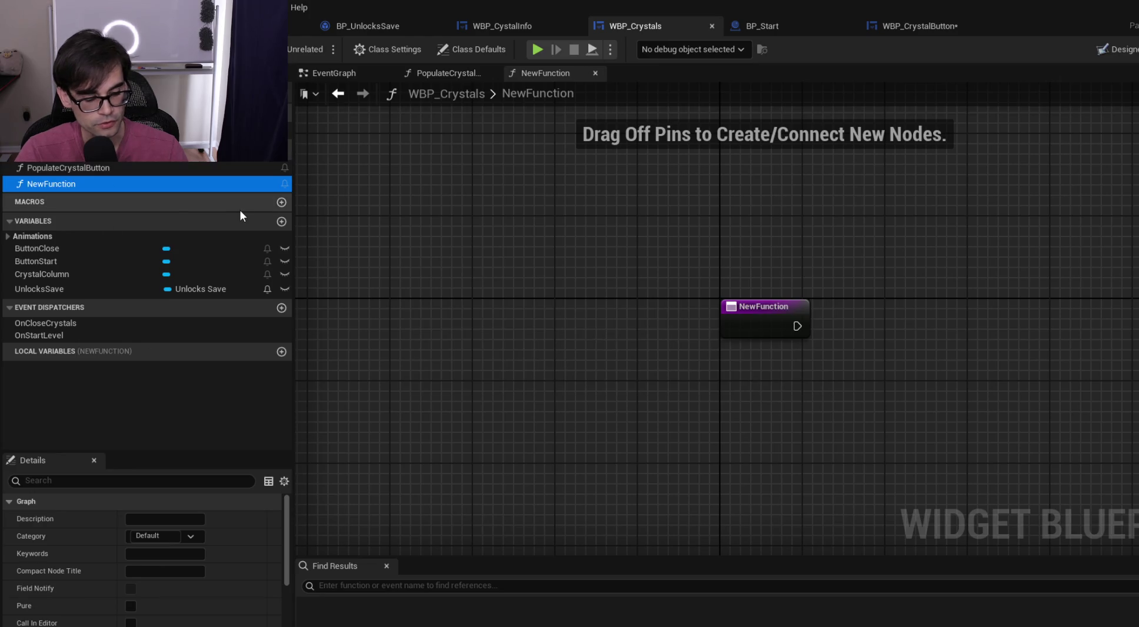
{"action": "key", "text": "F2"}
{"action": "type", "text": "PopulateCrysta"}
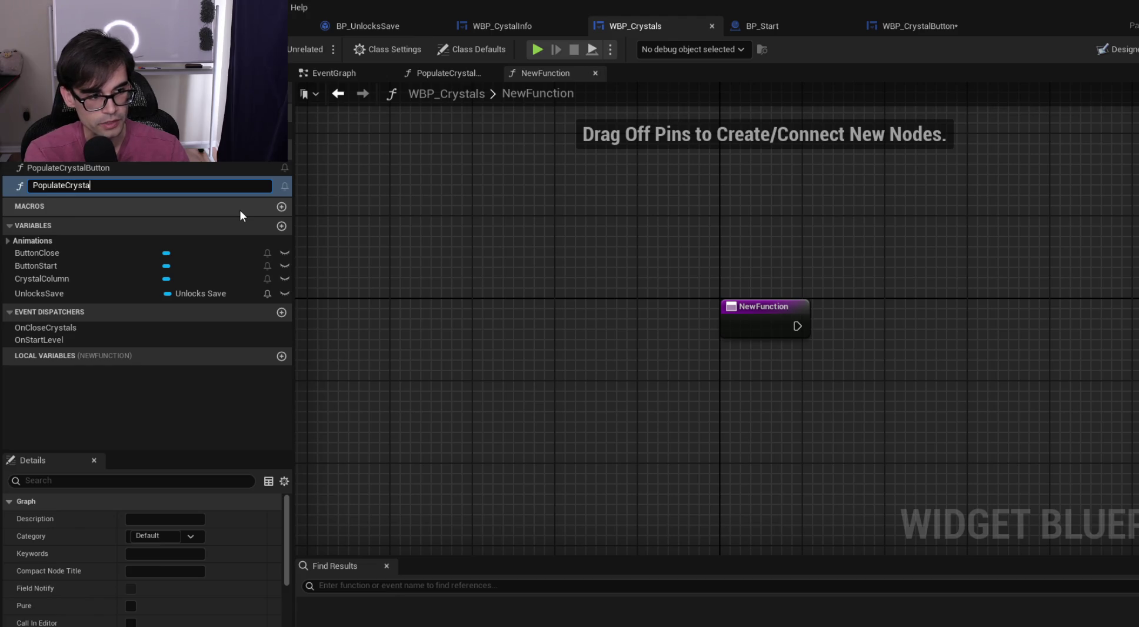
{"action": "type", "text": "lInfo"}
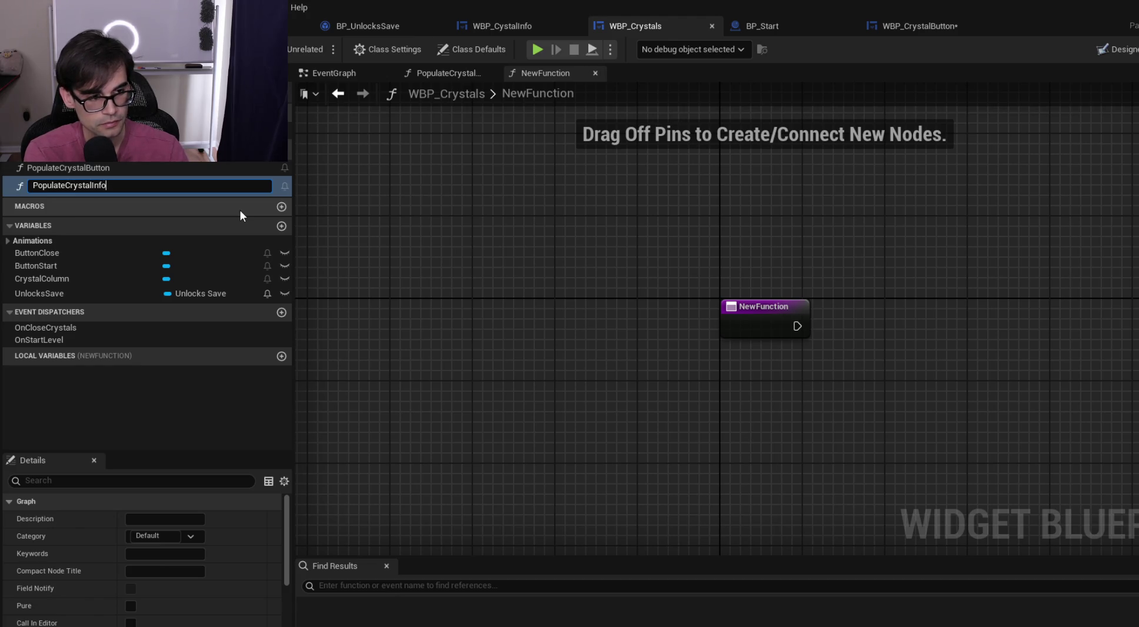
{"action": "key", "text": "Return"}
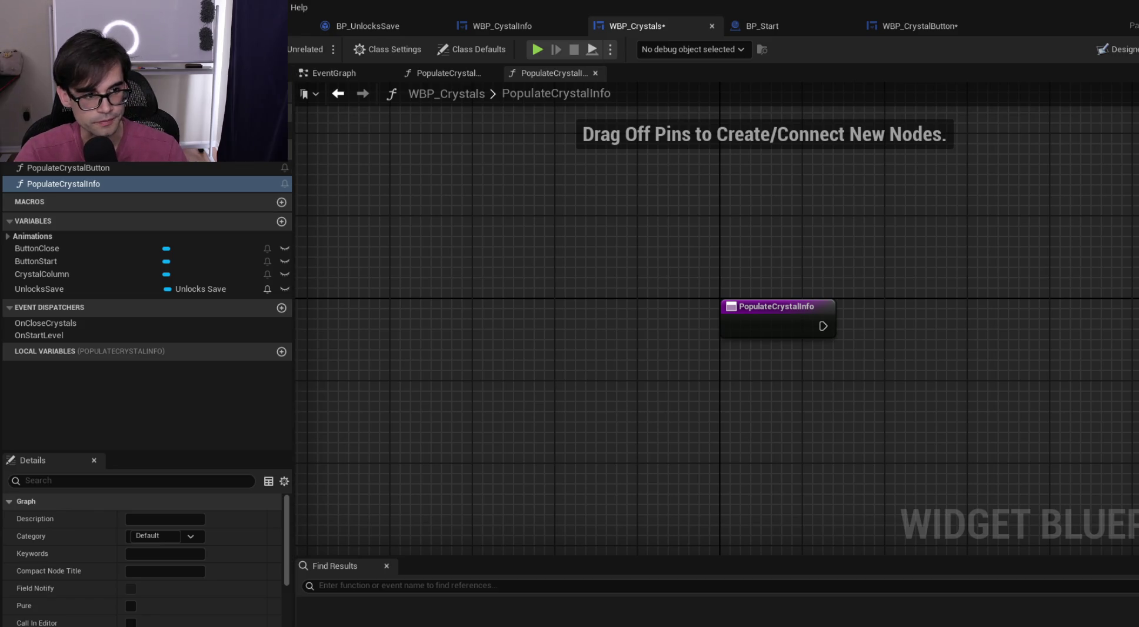
{"action": "key", "text": "ctrl+s"}
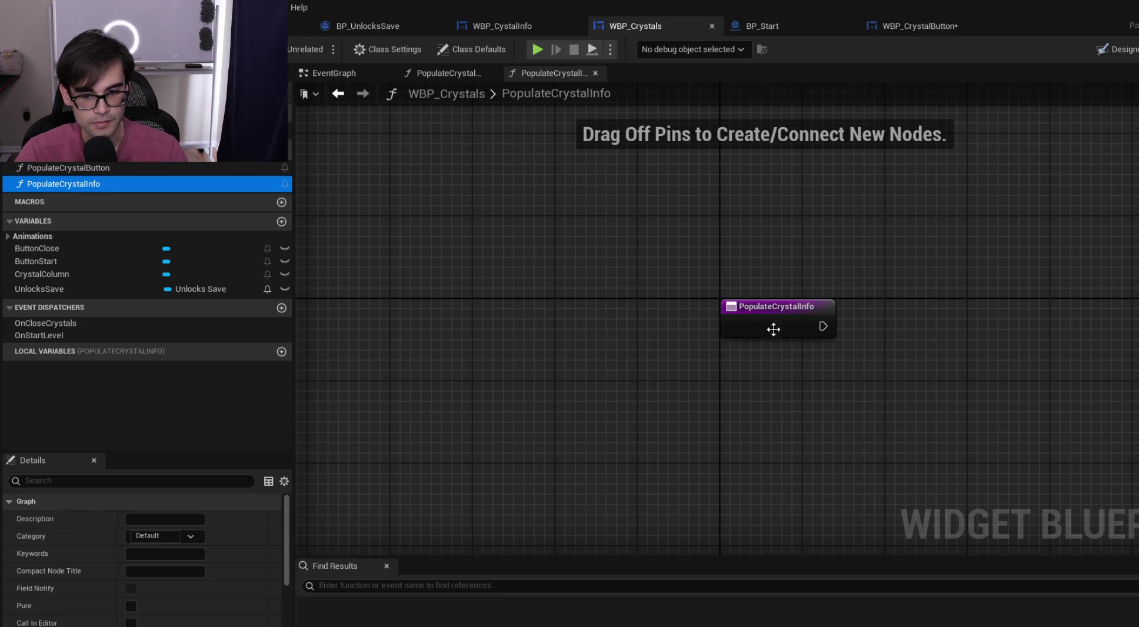
Give PopulateCrystalInfo a String input named CrystalName and save
{"action": "left_click", "coordinate": [588, 304]}
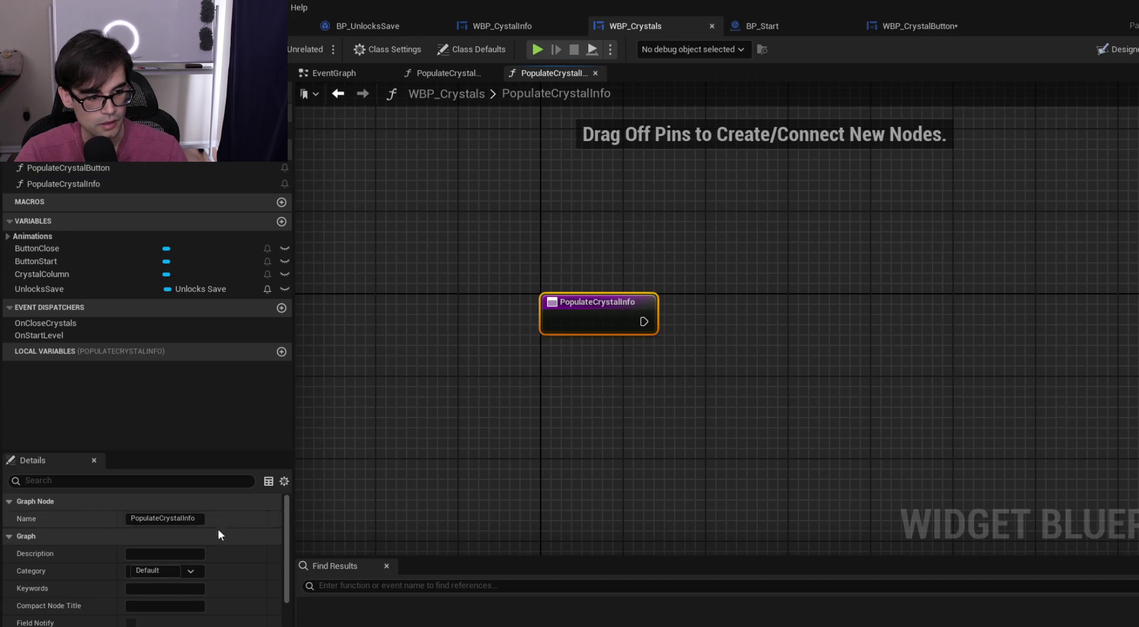
{"action": "scroll", "coordinate": [224, 522], "scroll_direction": "down", "scroll_amount": 5}
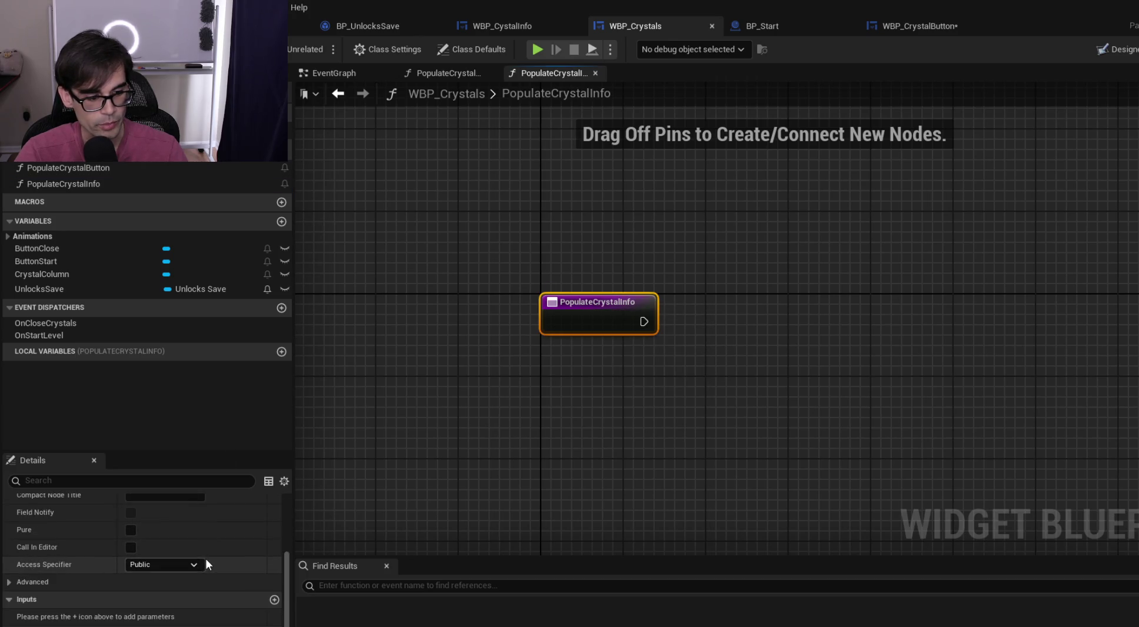
{"action": "left_click", "coordinate": [275, 600]}
{"action": "left_click", "coordinate": [177, 617]}
{"action": "type", "text": "fstrinstring"}
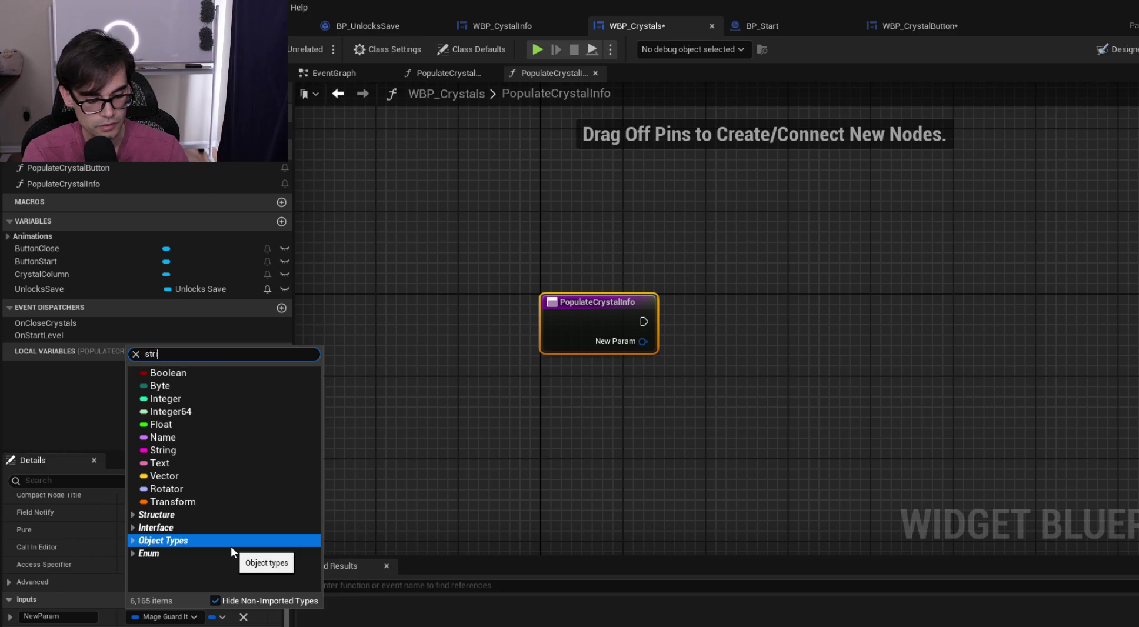
{"action": "key", "text": "Escape"}
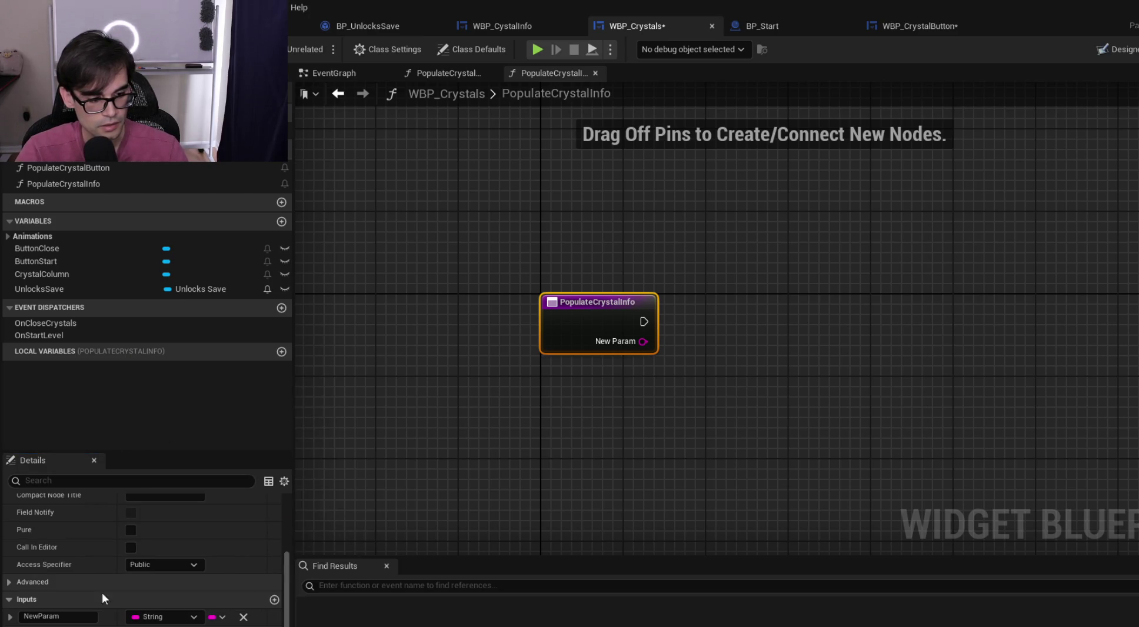
{"action": "left_click", "coordinate": [44, 616]}
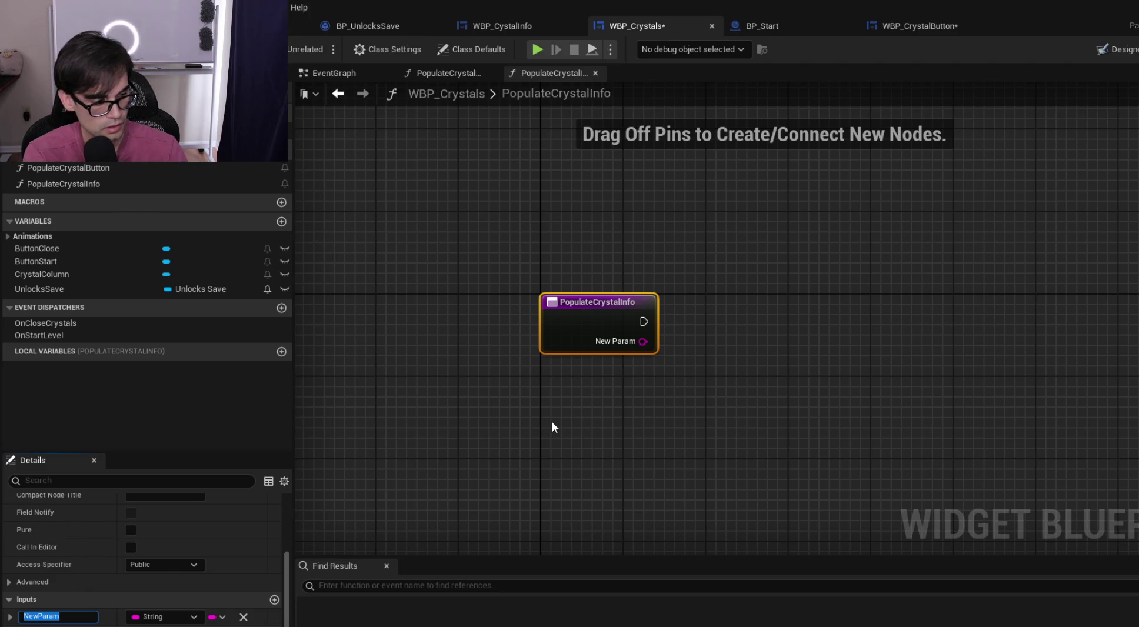
{"action": "type", "text": "CrystalName"}
{"action": "key", "text": "Return"}
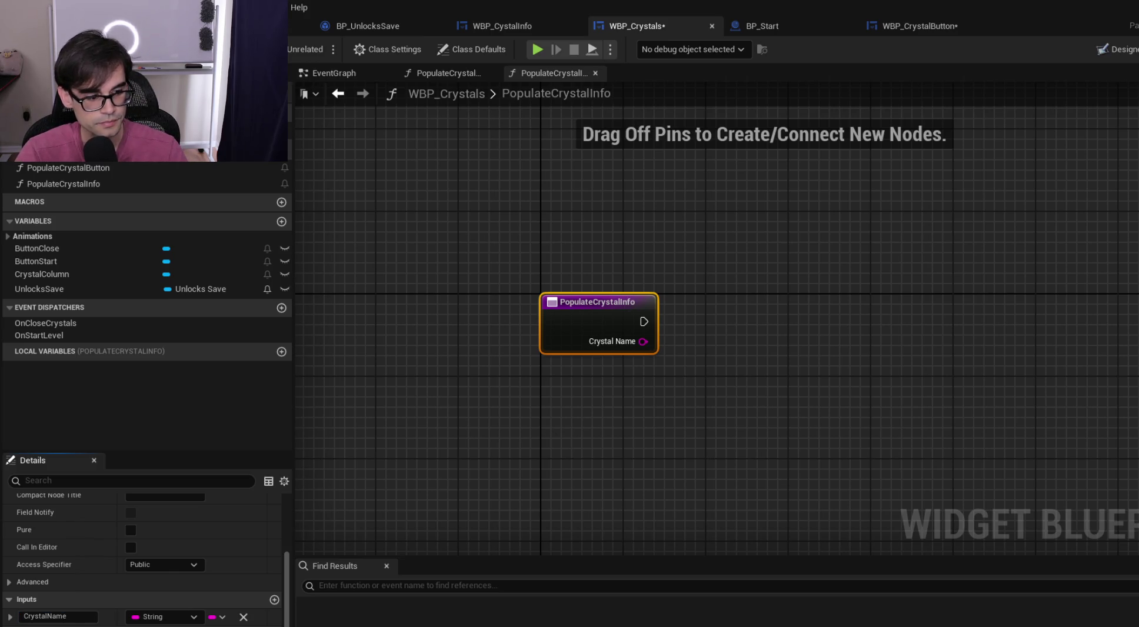
{"action": "key", "text": "ctrl+s"}
Shift the graph view, toggle the Animations category, and go back to WBP_CrystalButton
{"action": "left_click_drag", "start_coordinate": [638, 242], "coordinate": [420, 233]}
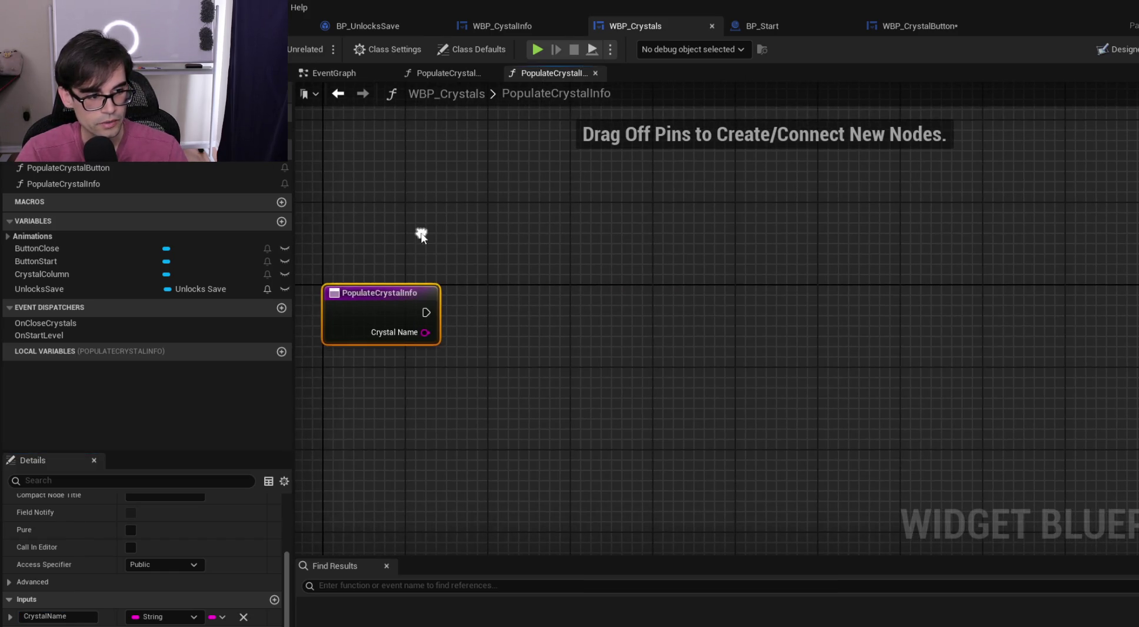
{"action": "left_click", "coordinate": [12, 234]}
{"action": "left_click", "coordinate": [10, 234]}
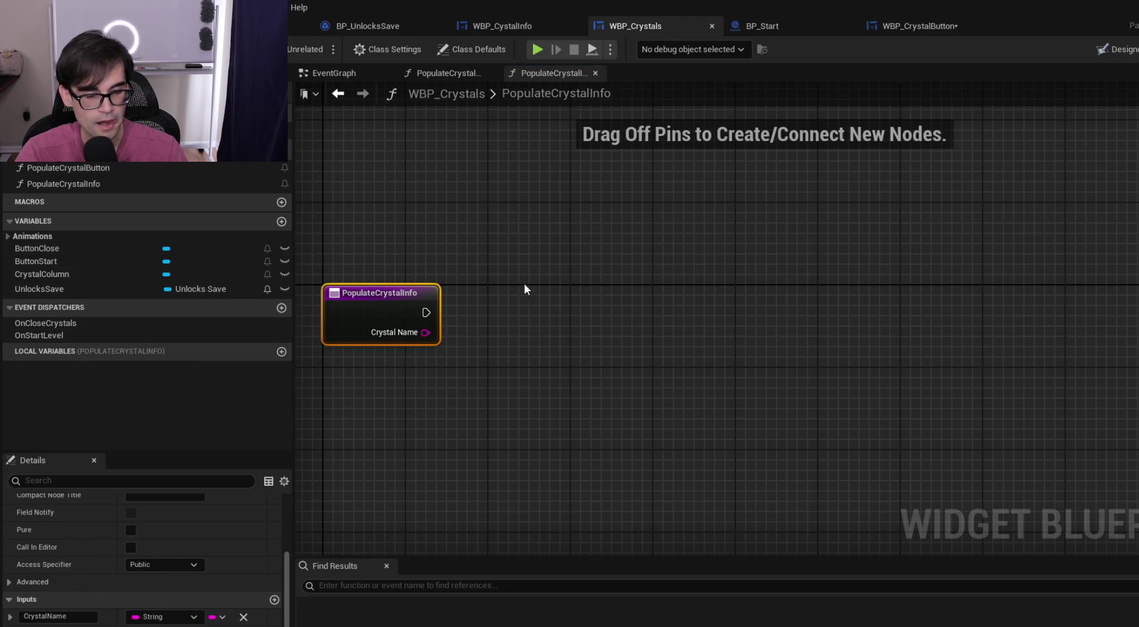
{"action": "left_click", "coordinate": [901, 23]}
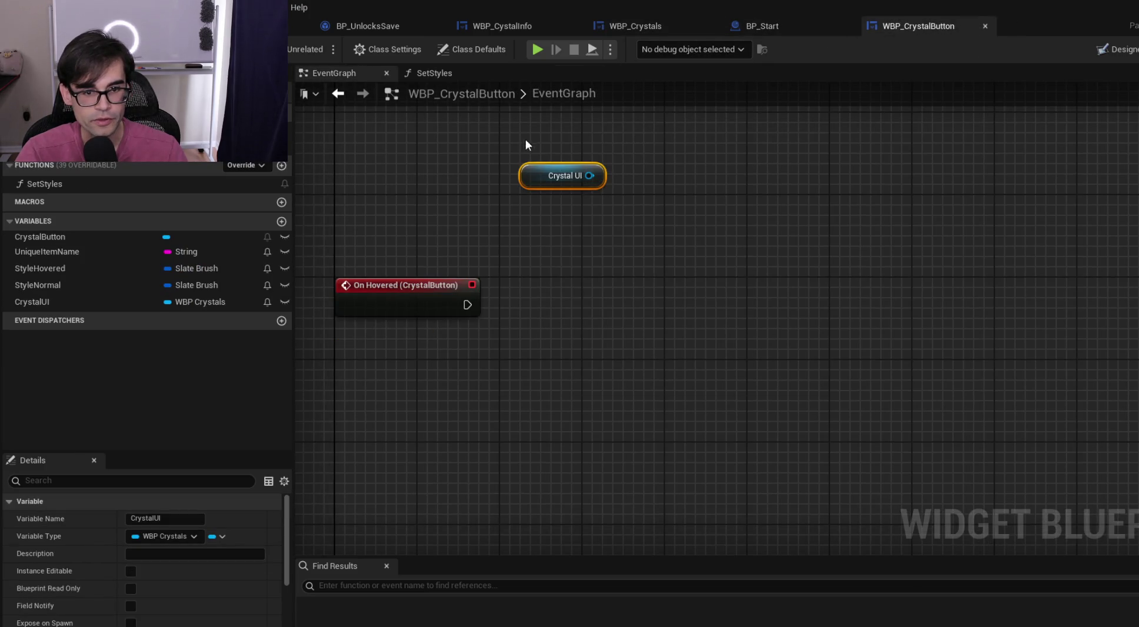
Add a Populate Crystal Info call from Crystal UI and wire On Hovered's exec into it
{"action": "mouse_move", "coordinate": [540, 177]}
{"action": "left_mouse_down"}
{"action": "mouse_move", "coordinate": [556, 194]}
{"action": "mouse_move", "coordinate": [567, 174]}
{"action": "mouse_move", "coordinate": [630, 234]}
{"action": "left_mouse_up"}
{"action": "type", "text": "pop"}
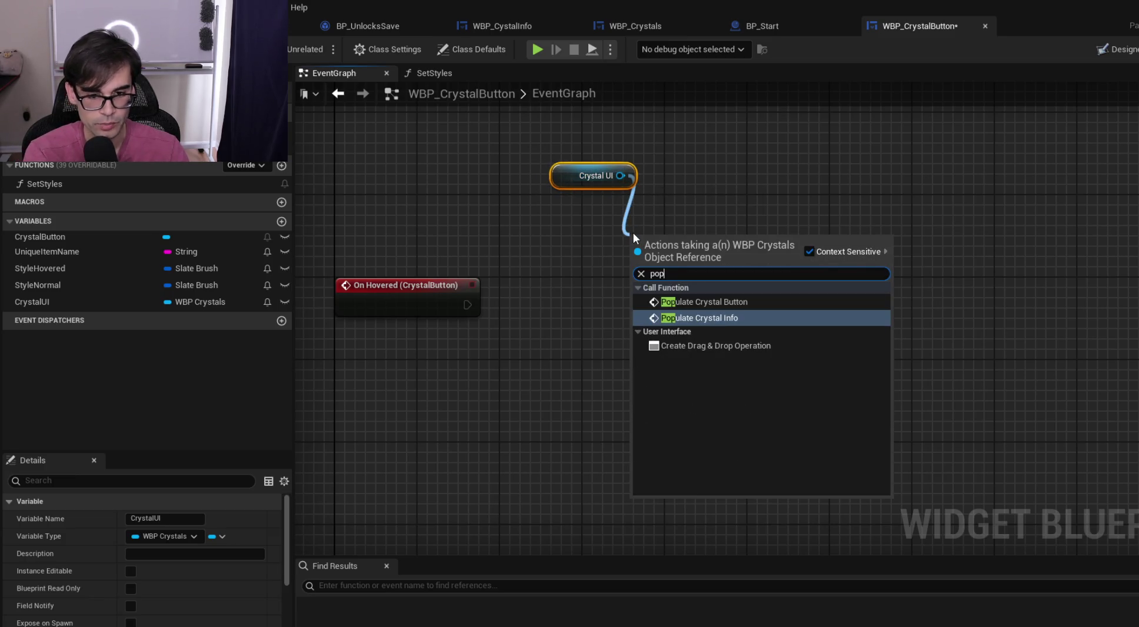
{"action": "key", "text": "Return"}
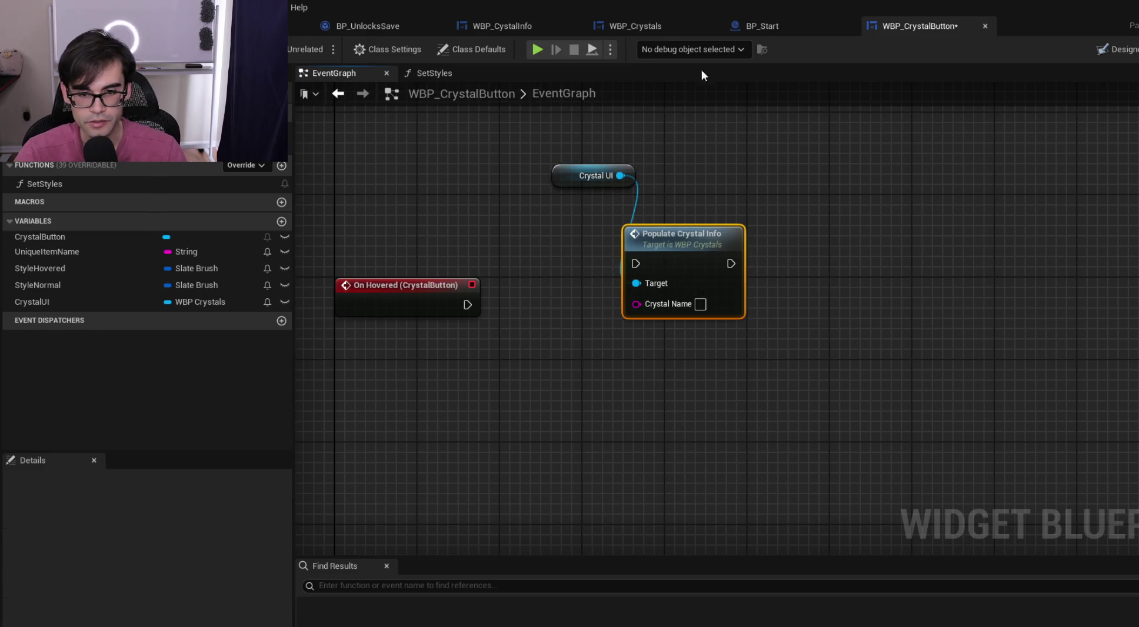
{"action": "mouse_move", "coordinate": [468, 304]}
{"action": "left_mouse_down"}
{"action": "mouse_move", "coordinate": [636, 264]}
{"action": "mouse_move", "coordinate": [576, 286]}
{"action": "left_mouse_up"}
Feed UniqueItemName into Crystal Name, tidy the nodes, and return to WBP_Crystals
{"action": "left_click_drag", "start_coordinate": [570, 176], "coordinate": [557, 258]}
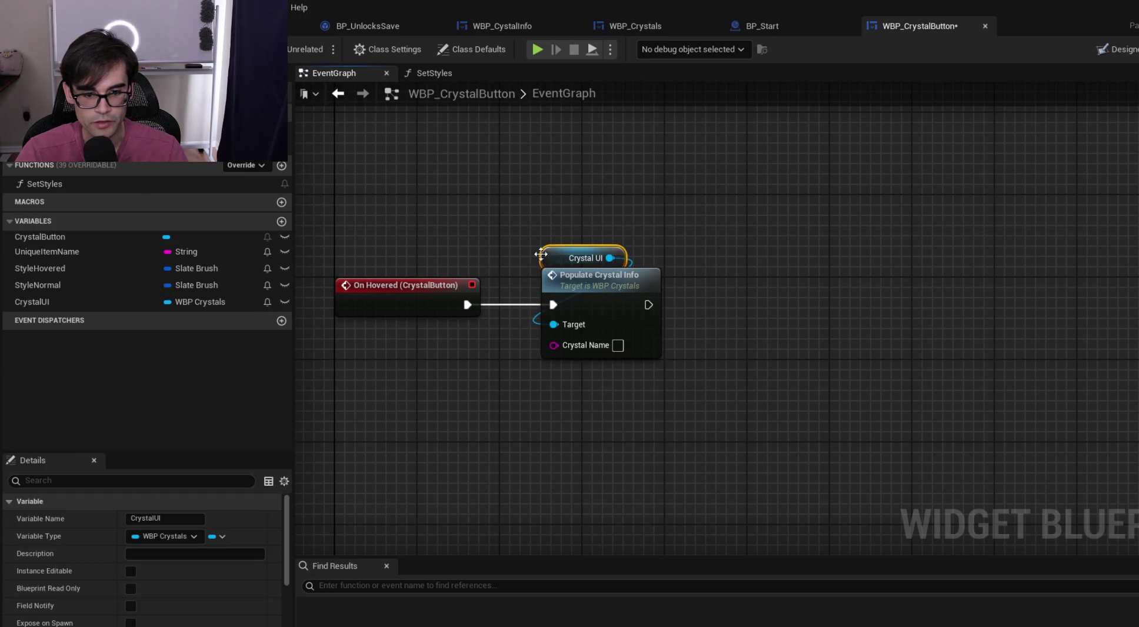
{"action": "left_click", "coordinate": [74, 253]}
{"action": "mouse_move", "coordinate": [74, 255]}
{"action": "left_mouse_down"}
{"action": "mouse_move", "coordinate": [559, 358]}
{"action": "mouse_move", "coordinate": [554, 345]}
{"action": "left_mouse_up"}
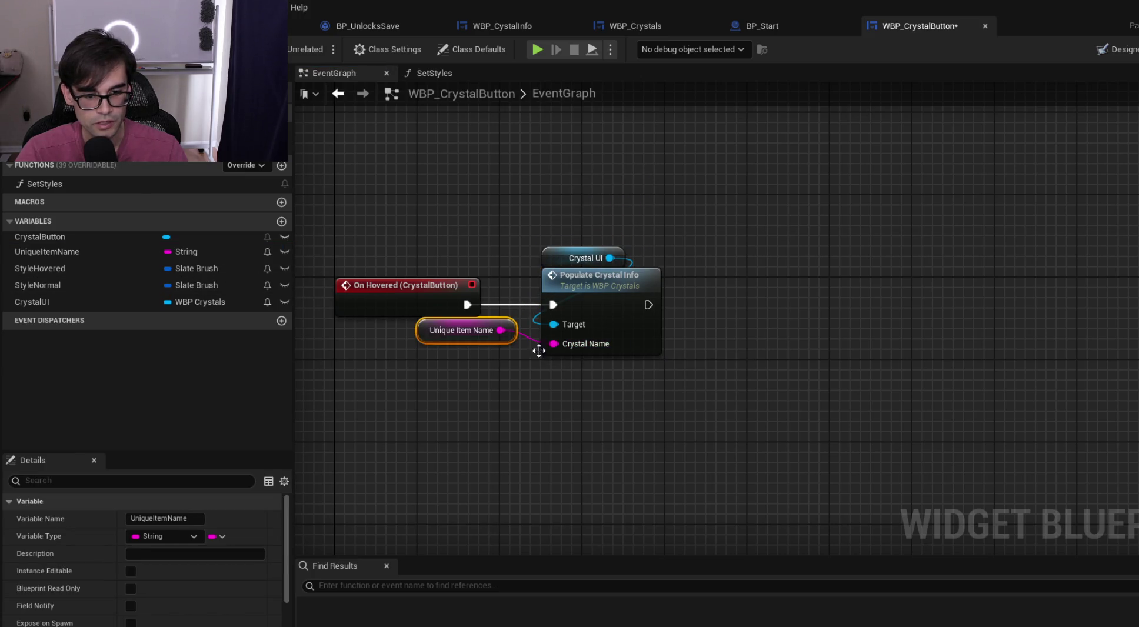
{"action": "left_click_drag", "start_coordinate": [425, 339], "coordinate": [552, 369]}
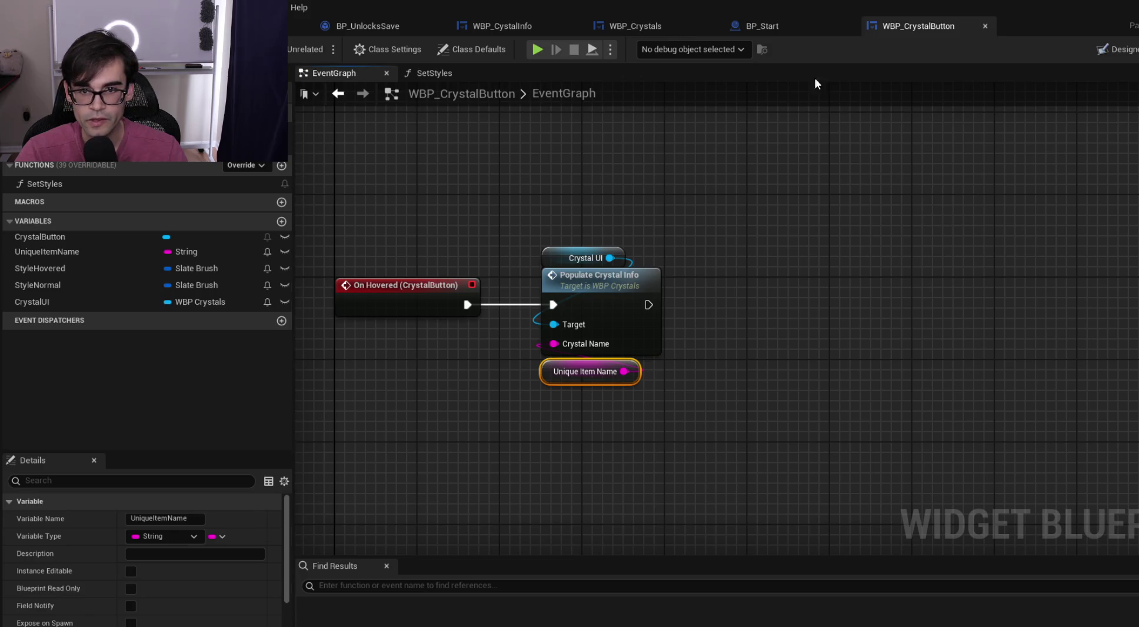
{"action": "left_click", "coordinate": [652, 23]}
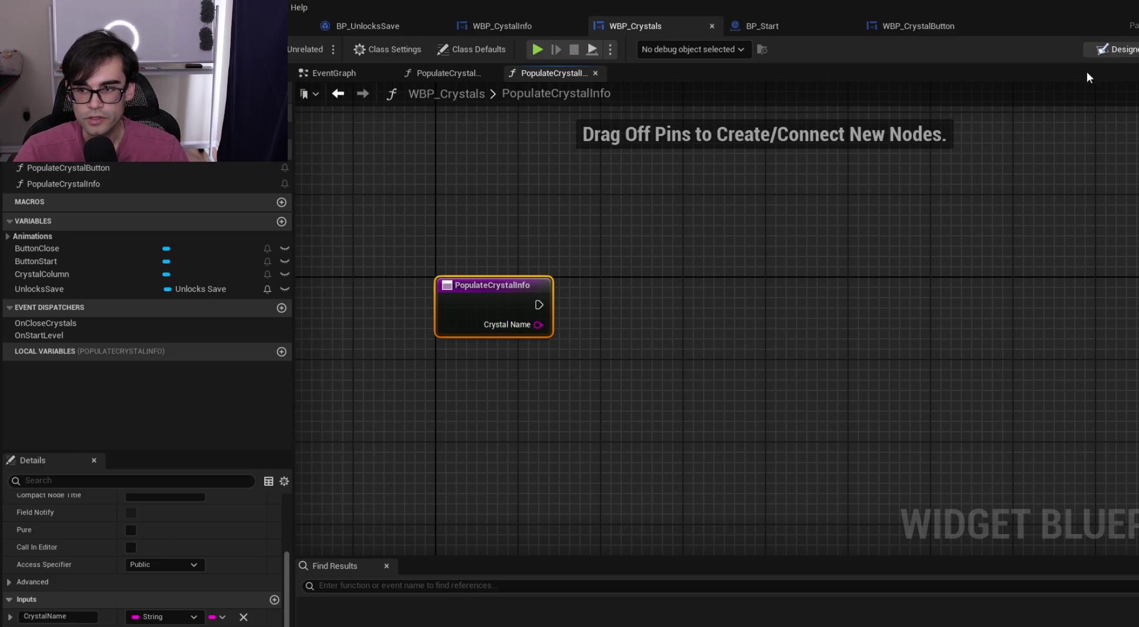
Look over the Designer layout and the animations in the variables list
{"action": "left_click", "coordinate": [1112, 49]}
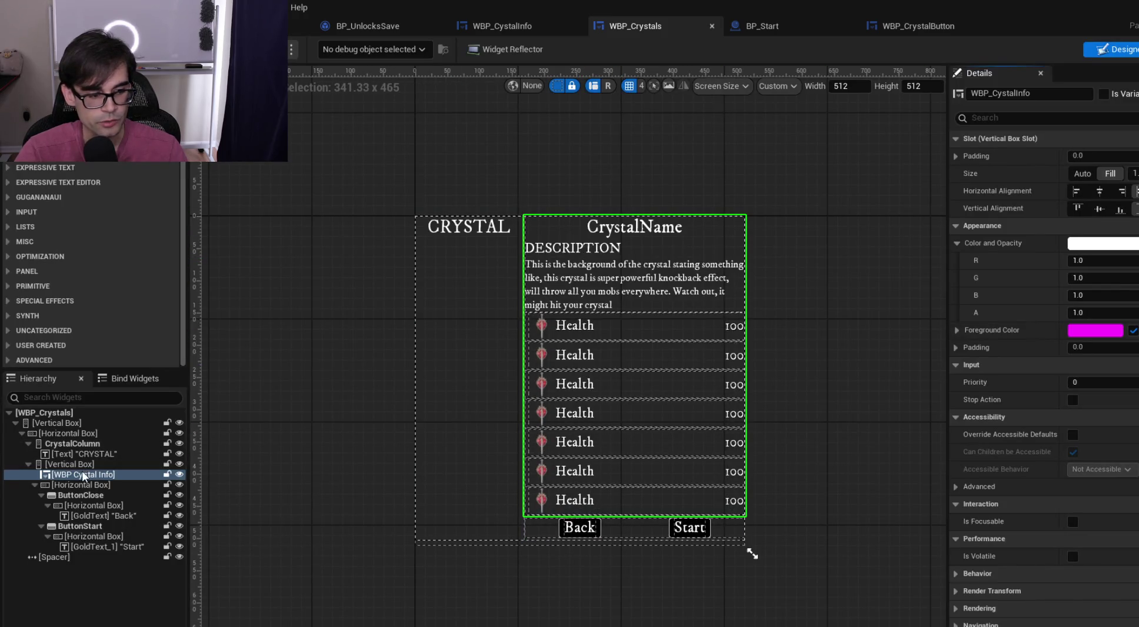
{"action": "left_click", "coordinate": [1133, 73]}
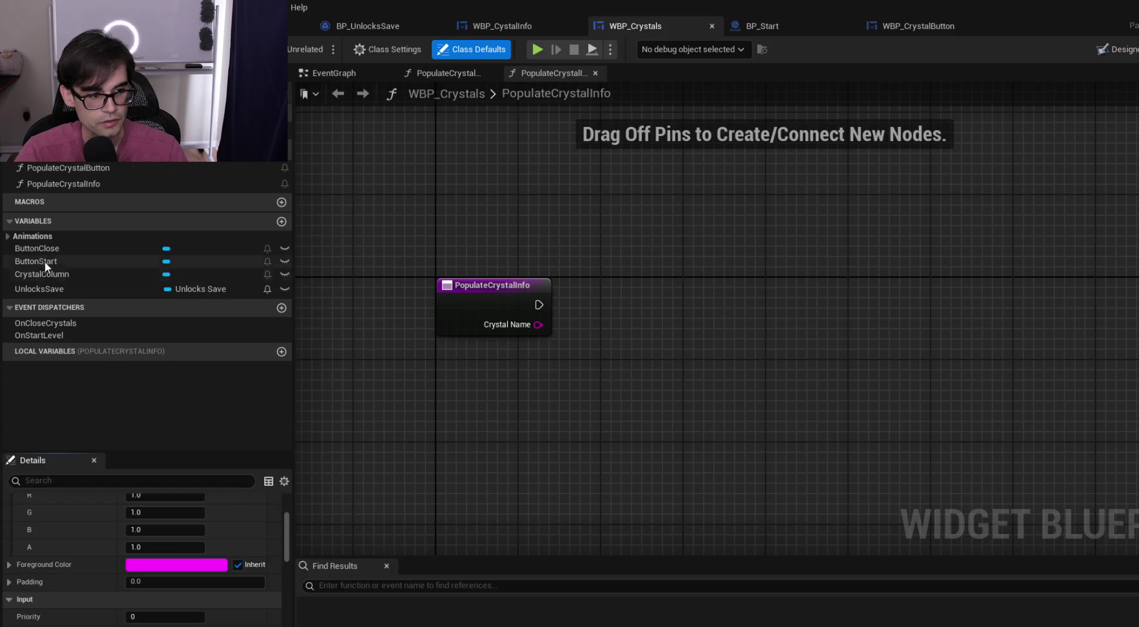
{"action": "left_click", "coordinate": [8, 236]}
{"action": "left_click", "coordinate": [8, 236]}
Tick Is Variable on WBP Crystal Info and position the Cystal Info getter in PopulateCrystalInfo
{"action": "left_click", "coordinate": [1109, 48]}
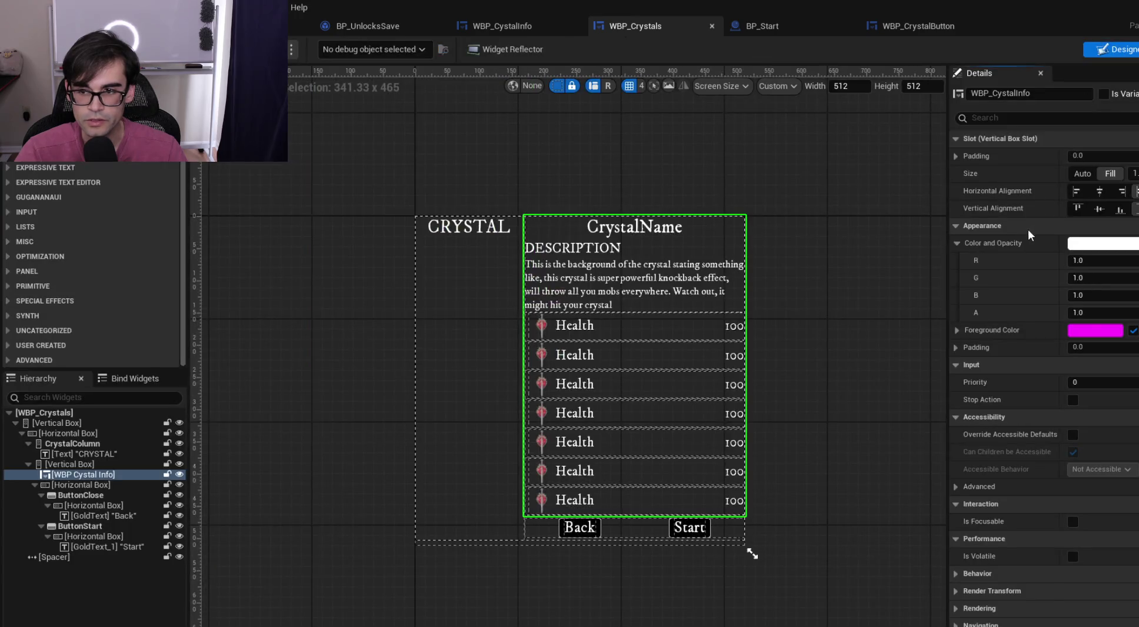
{"action": "left_click", "coordinate": [1104, 94]}
{"action": "left_click", "coordinate": [1133, 49]}
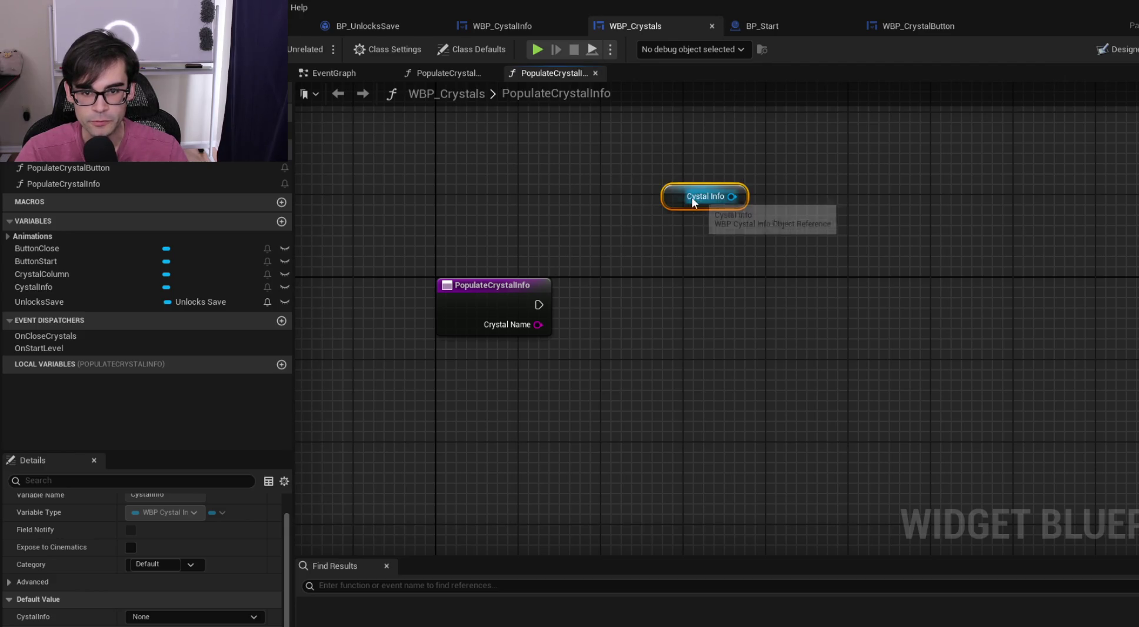
{"action": "left_click_drag", "start_coordinate": [688, 198], "coordinate": [822, 217]}
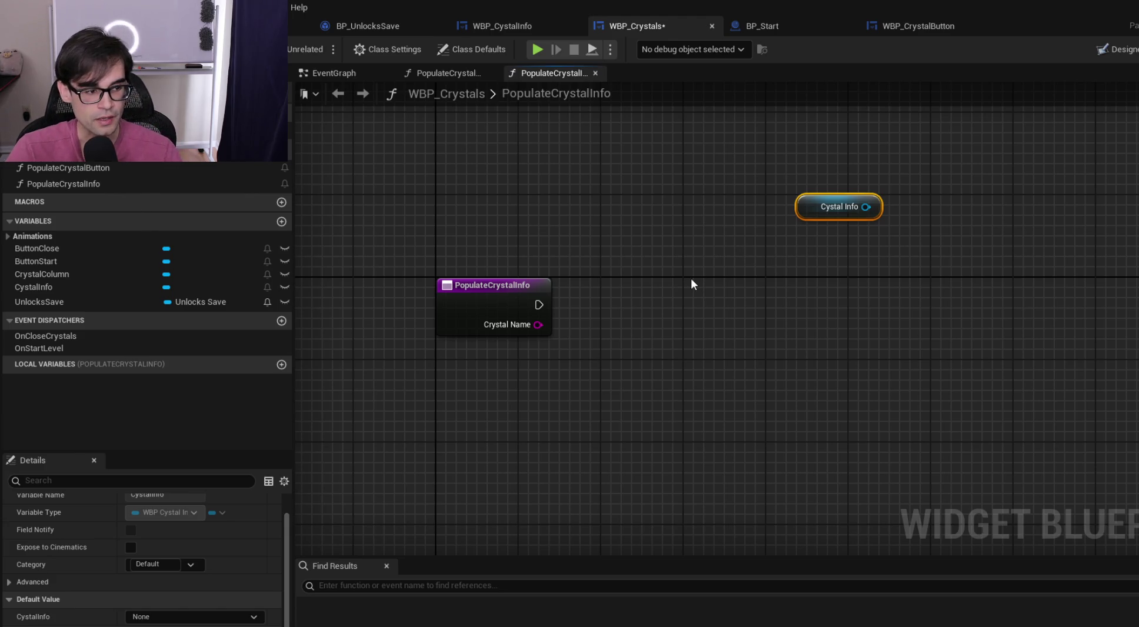
{"action": "left_click", "coordinate": [454, 70]}
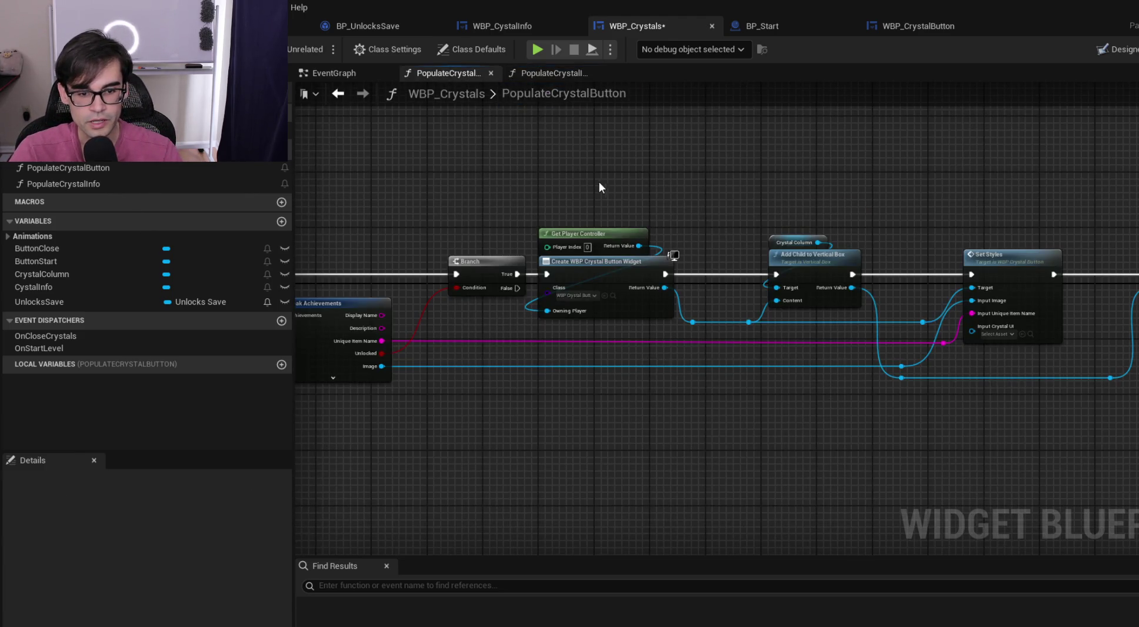
{"action": "scroll", "coordinate": [789, 200], "scroll_direction": "down", "scroll_amount": 5}
{"action": "scroll", "coordinate": [655, 234], "scroll_direction": "up", "scroll_amount": 5}
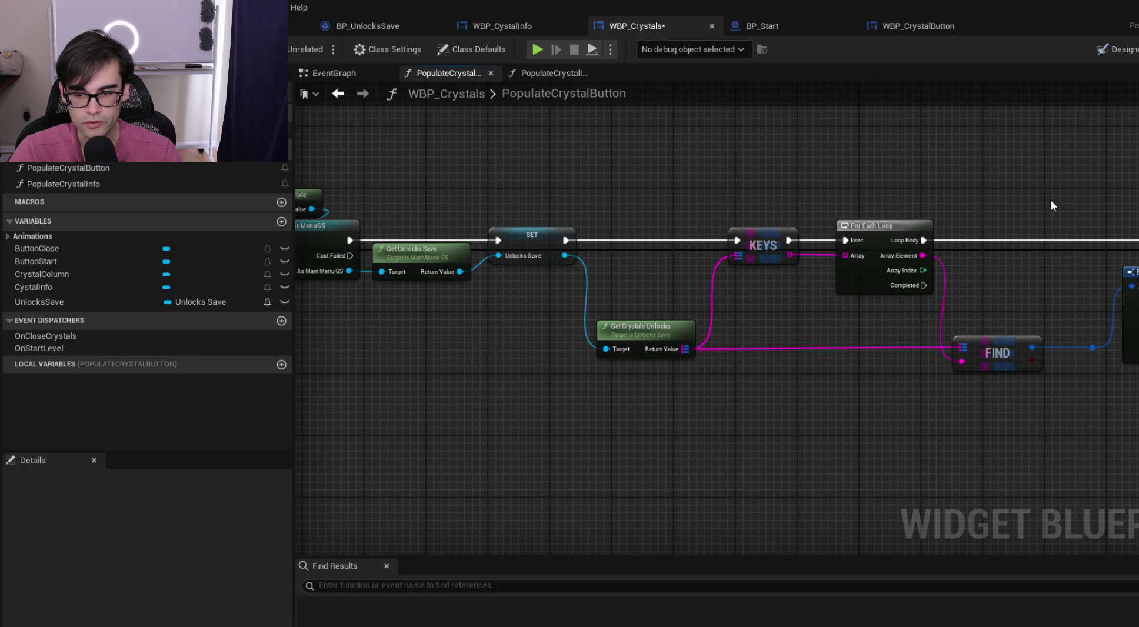
{"action": "left_click", "coordinate": [333, 73]}
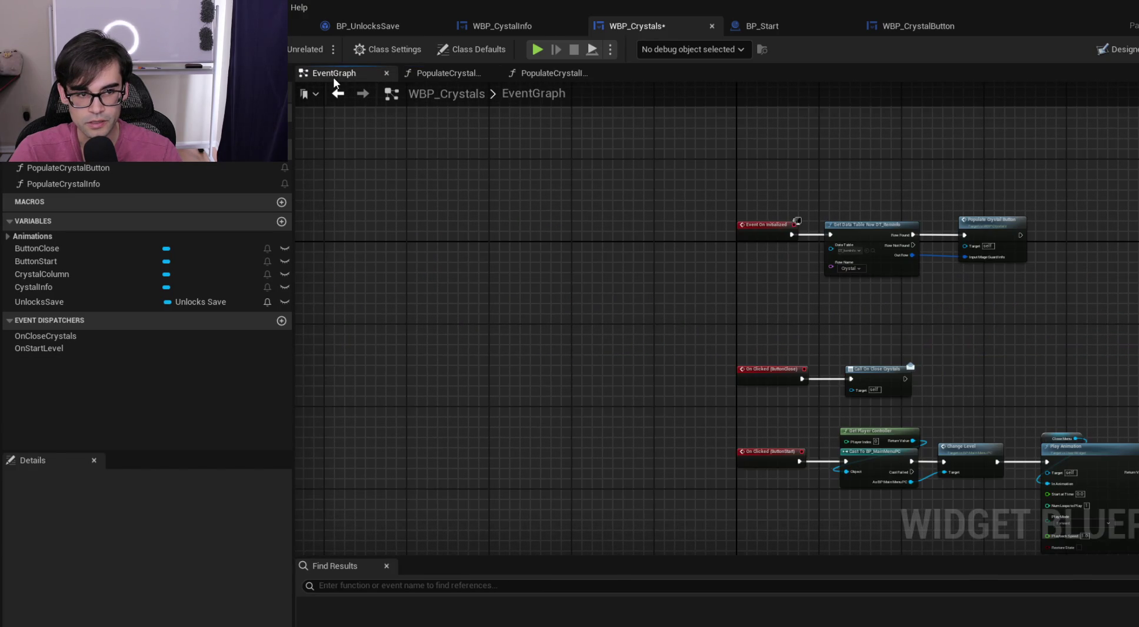
{"action": "scroll", "coordinate": [763, 402], "scroll_direction": "up", "scroll_amount": 2}
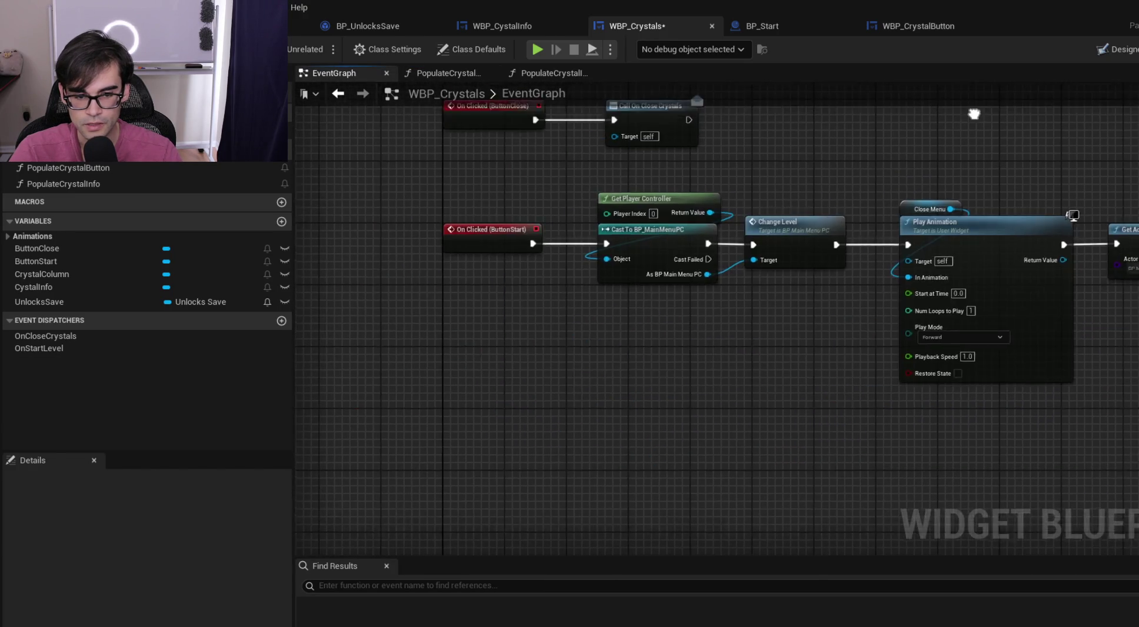
{"action": "scroll", "coordinate": [642, 365], "scroll_direction": "down", "scroll_amount": 3}
{"action": "scroll", "coordinate": [742, 365], "scroll_direction": "up", "scroll_amount": 3}
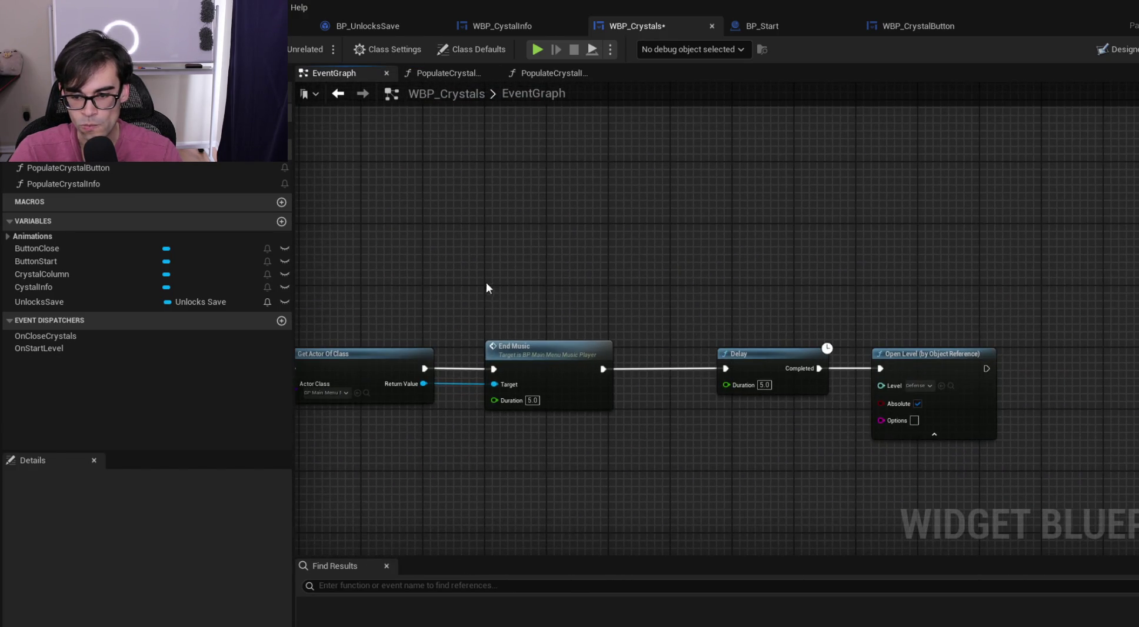
{"action": "scroll", "coordinate": [518, 275], "scroll_direction": "down", "scroll_amount": 2}
{"action": "scroll", "coordinate": [836, 282], "scroll_direction": "up", "scroll_amount": 2}
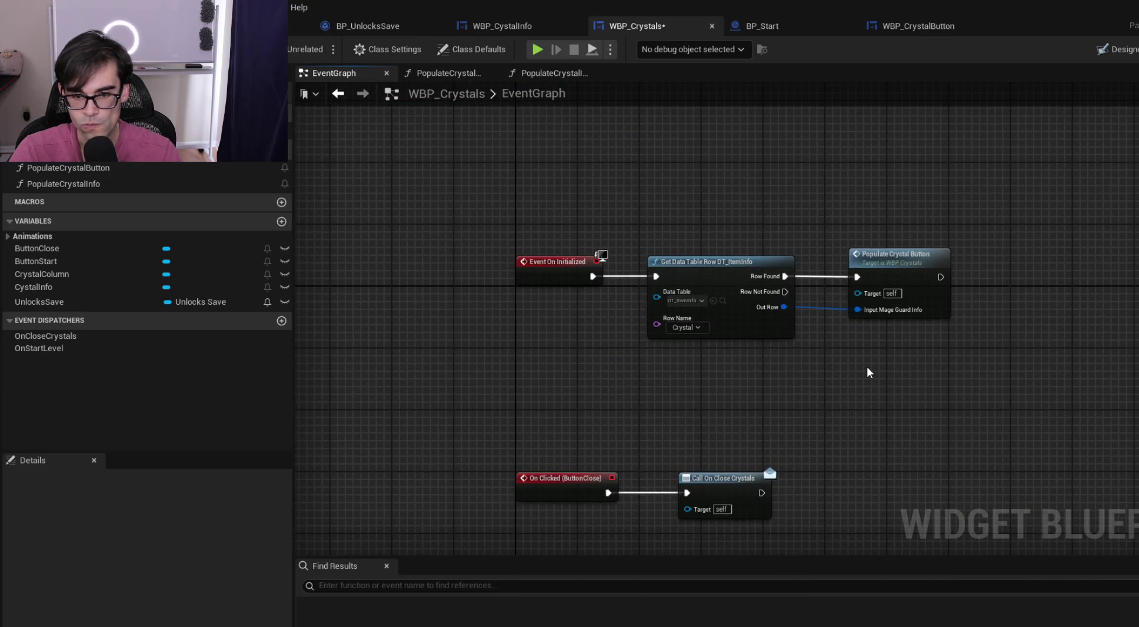
{"action": "scroll", "coordinate": [869, 372], "scroll_direction": "up", "scroll_amount": 1}
{"action": "left_click_drag", "start_coordinate": [600, 225], "coordinate": [532, 262]}
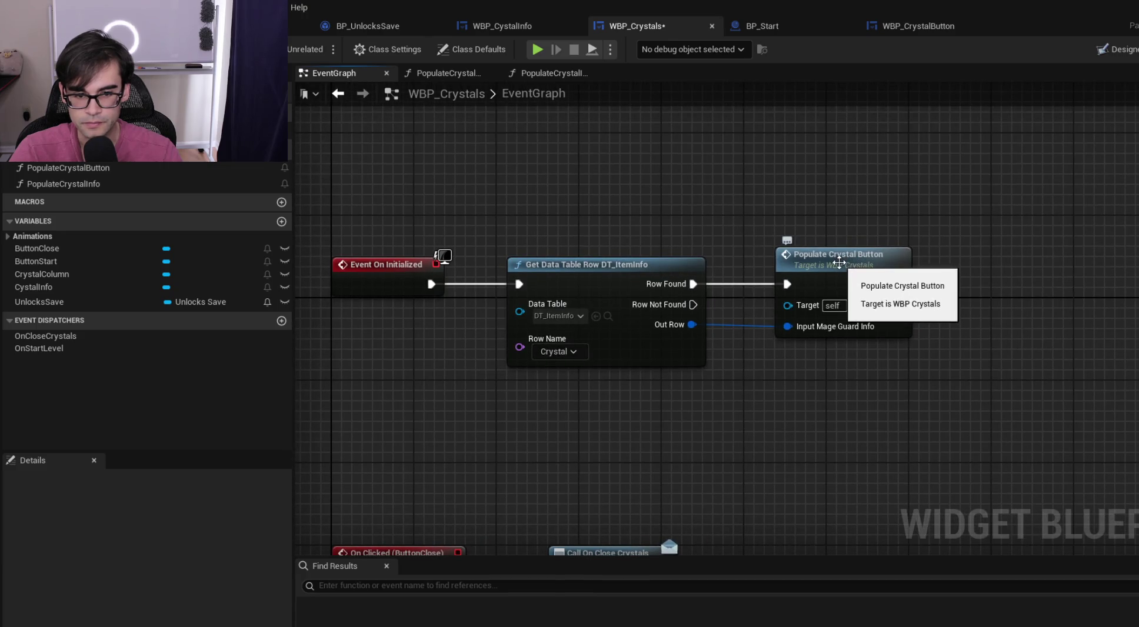
{"action": "double_click", "coordinate": [839, 261]}
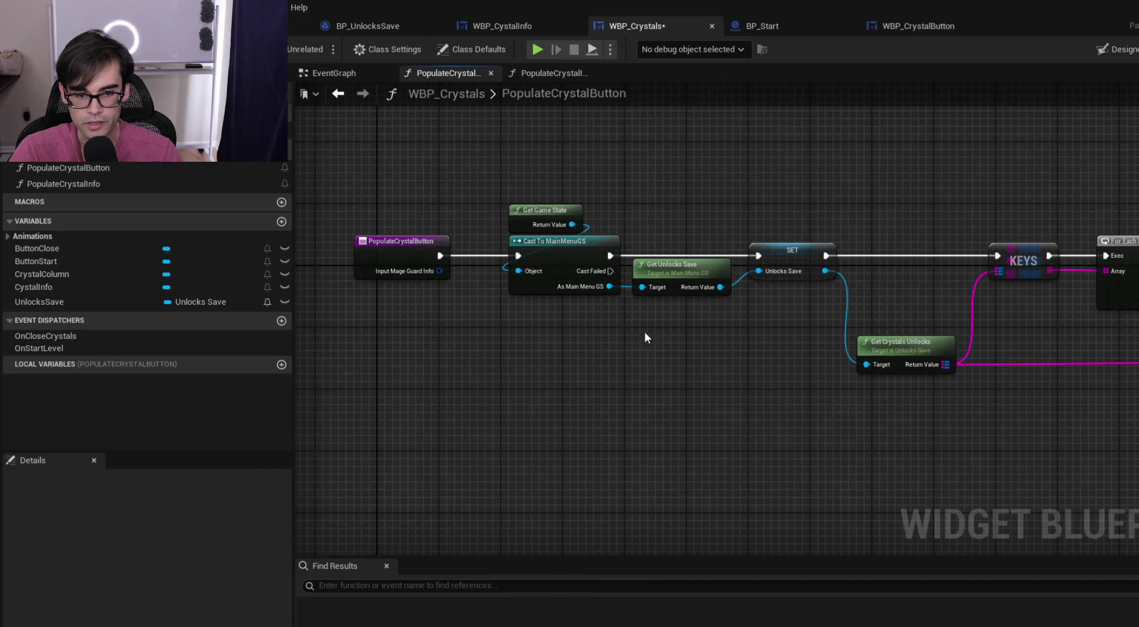
{"action": "left_click_drag", "start_coordinate": [988, 334], "coordinate": [444, 297]}
{"action": "mouse_move", "coordinate": [1079, 338]}
{"action": "left_mouse_down"}
{"action": "mouse_move", "coordinate": [658, 353]}
{"action": "mouse_move", "coordinate": [747, 343]}
{"action": "left_mouse_up"}
{"action": "left_click_drag", "start_coordinate": [329, 283], "coordinate": [753, 282]}
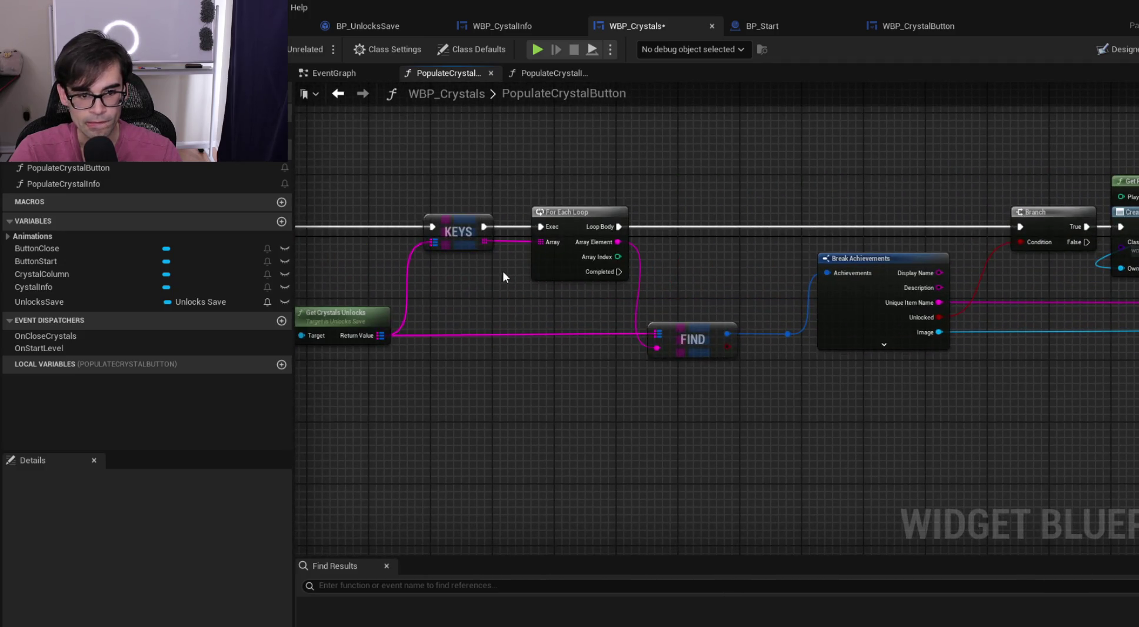
{"action": "left_click_drag", "start_coordinate": [506, 278], "coordinate": [1077, 291]}
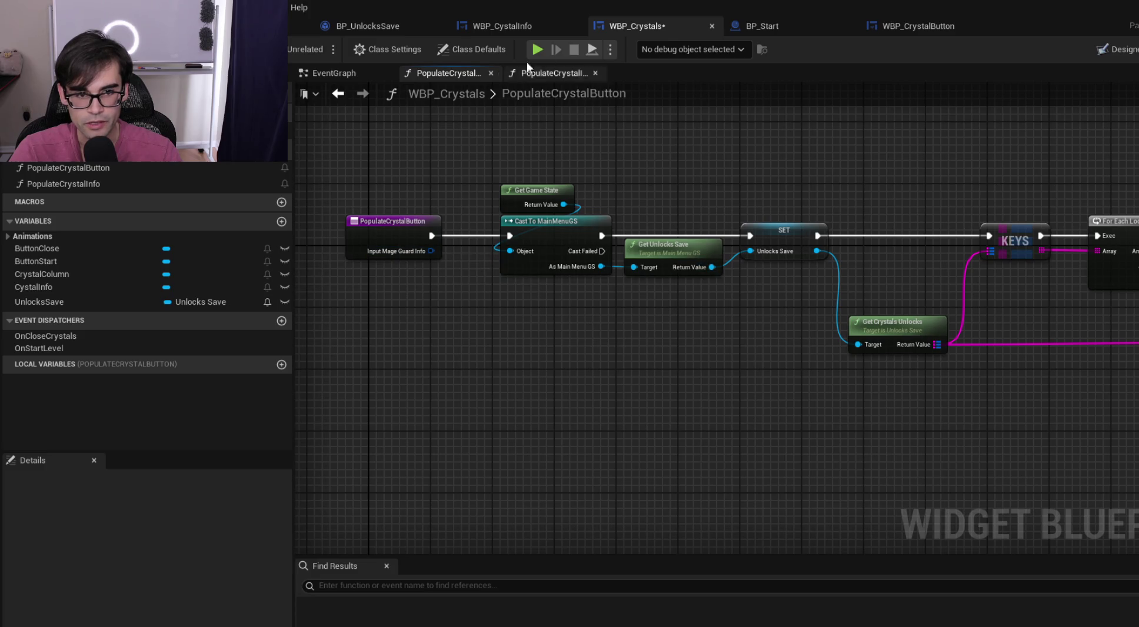
{"action": "left_click", "coordinate": [551, 70]}
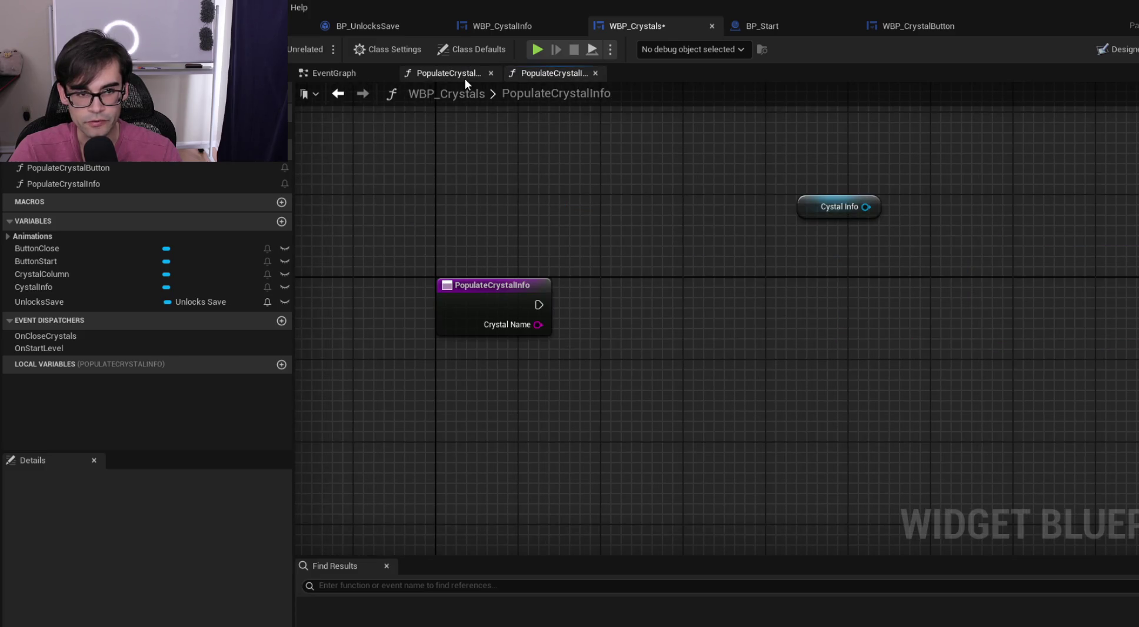
In the EventGraph, promote the found row's Out Row to a new variable named CrystalInfo
{"action": "left_click", "coordinate": [465, 75]}
{"action": "left_click", "coordinate": [391, 74]}
{"action": "left_click_drag", "start_coordinate": [822, 270], "coordinate": [1078, 270]}
{"action": "left_click_drag", "start_coordinate": [692, 324], "coordinate": [784, 289]}
{"action": "left_click", "coordinate": [833, 346]}
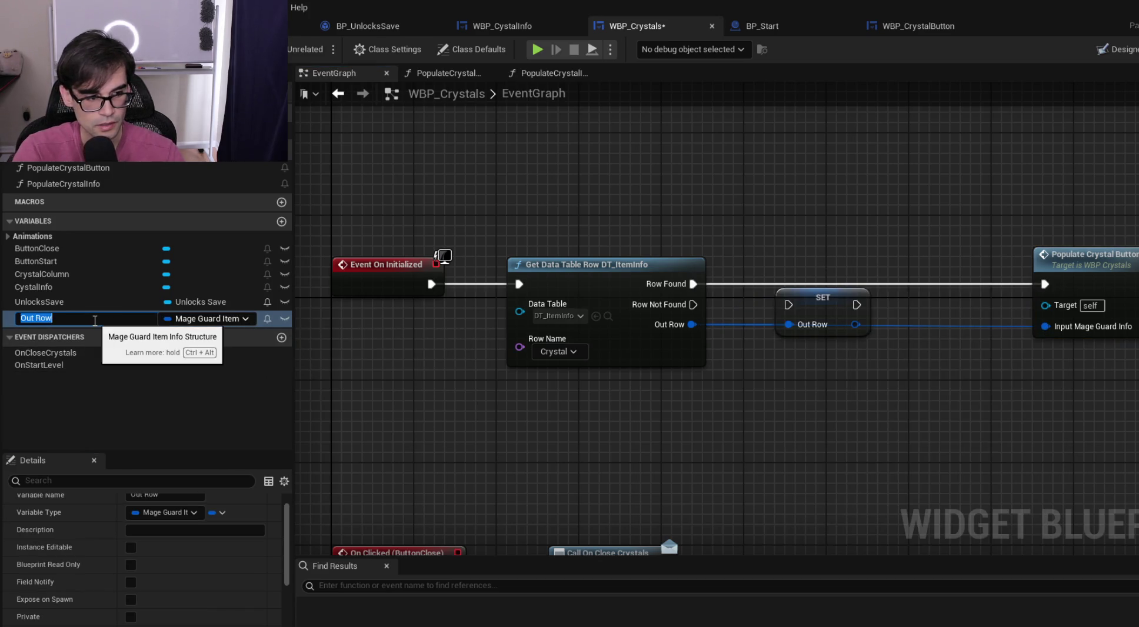
{"action": "type", "text": "MageGuradItemCOnfigur"}
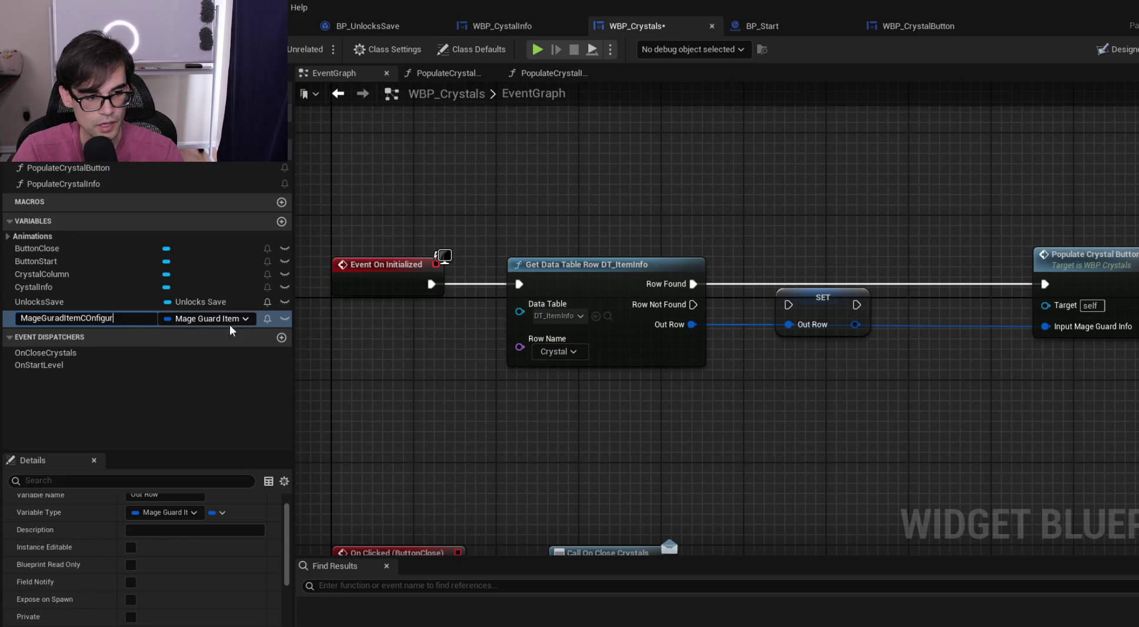
{"action": "key", "text": "BackSpace"}
{"action": "key", "text": "BackSpace"}
{"action": "key", "text": "BackSpace"}
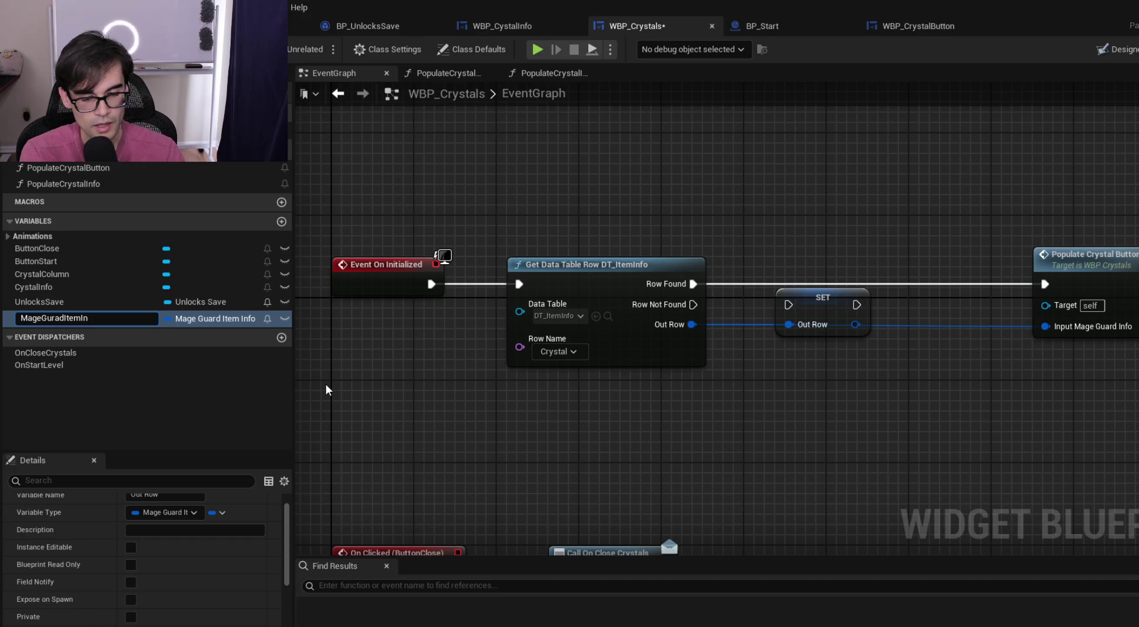
{"action": "key", "text": "BackSpace"}
{"action": "key", "text": "BackSpace"}
{"action": "key", "text": "BackSpace"}
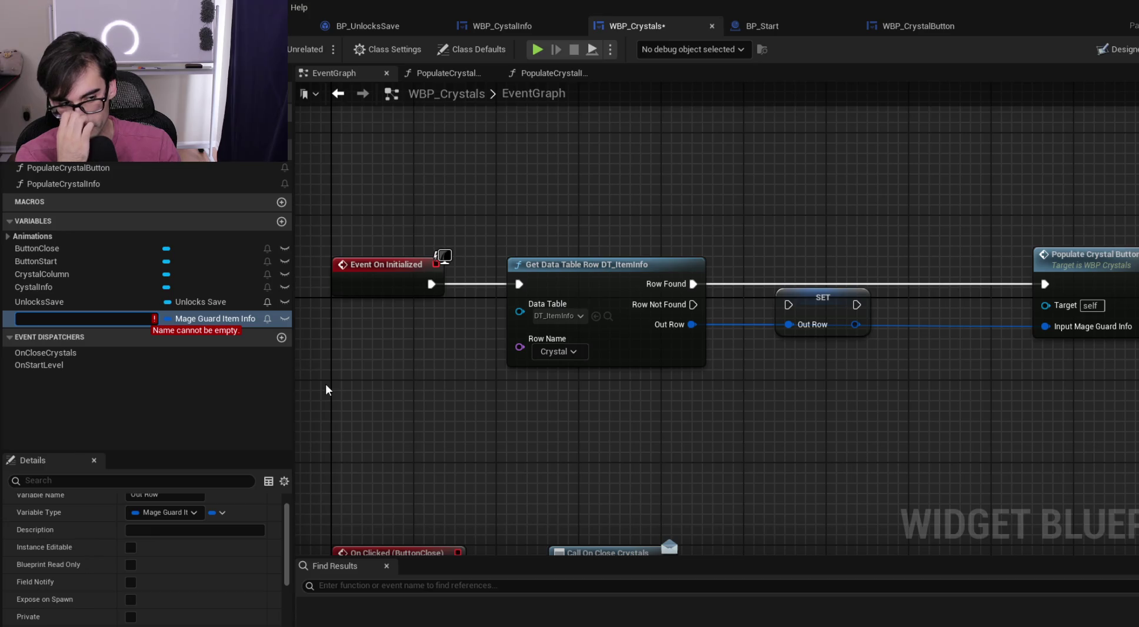
{"action": "type", "text": "CrystalInfo"}
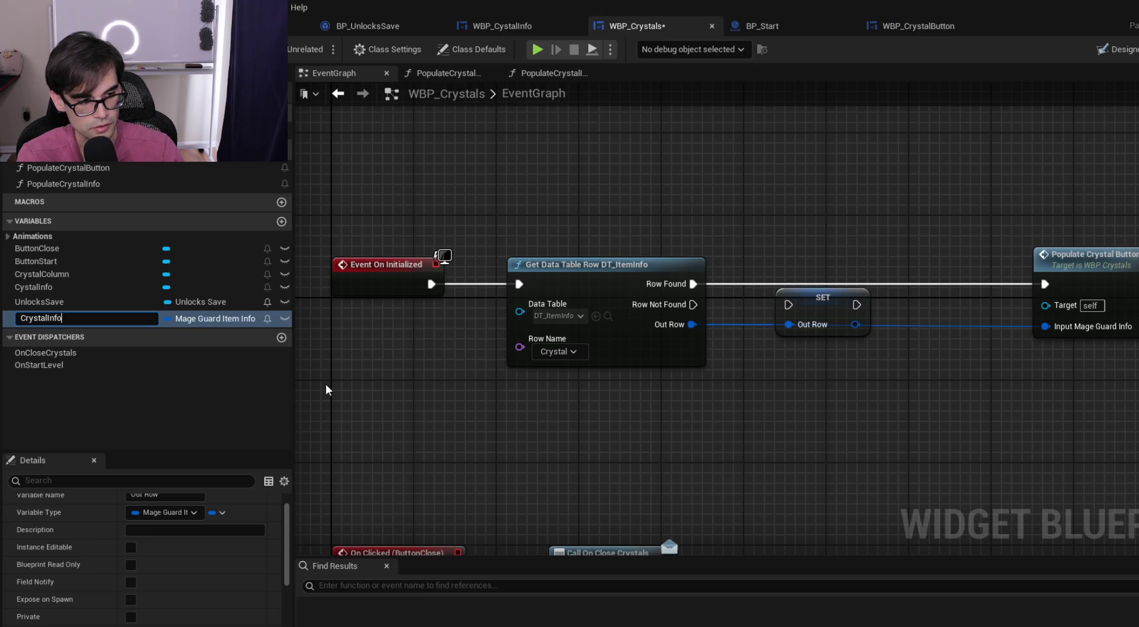
{"action": "key", "text": "Return"}
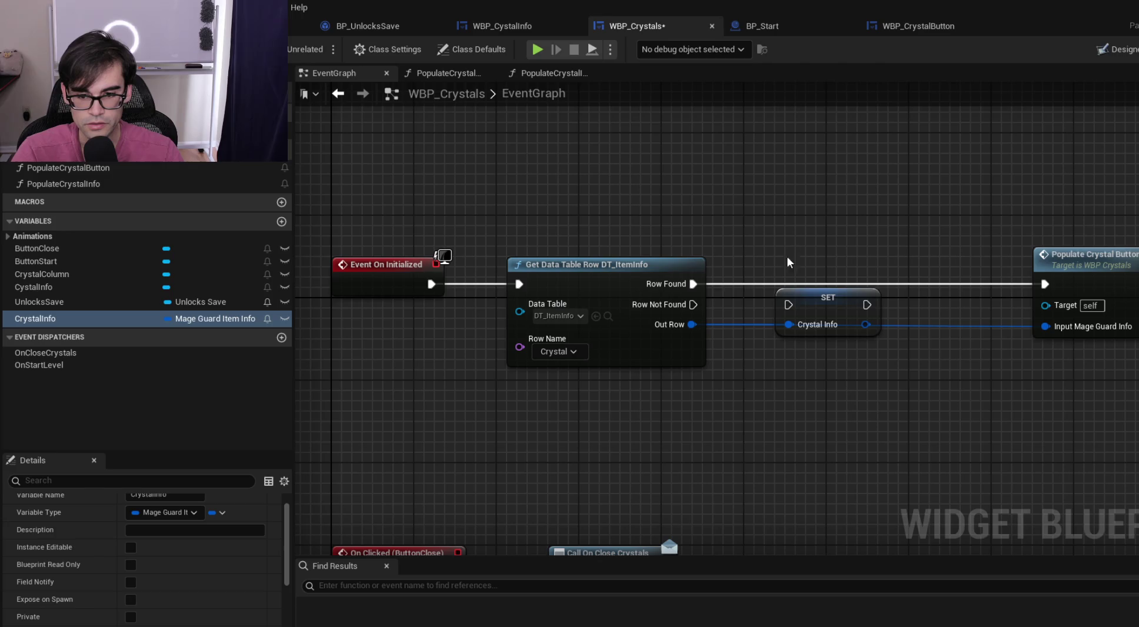
Wire Row Found into the SET node and delete Populate Crystal Button's Mage Guard input
{"action": "left_click_drag", "start_coordinate": [693, 284], "coordinate": [788, 305]}
{"action": "mouse_move", "coordinate": [865, 313]}
{"action": "left_mouse_down"}
{"action": "mouse_move", "coordinate": [924, 303]}
{"action": "mouse_move", "coordinate": [862, 293]}
{"action": "mouse_move", "coordinate": [1047, 288]}
{"action": "mouse_move", "coordinate": [1018, 262]}
{"action": "left_mouse_up"}
{"action": "scroll", "coordinate": [94, 512], "scroll_direction": "down", "scroll_amount": 3}
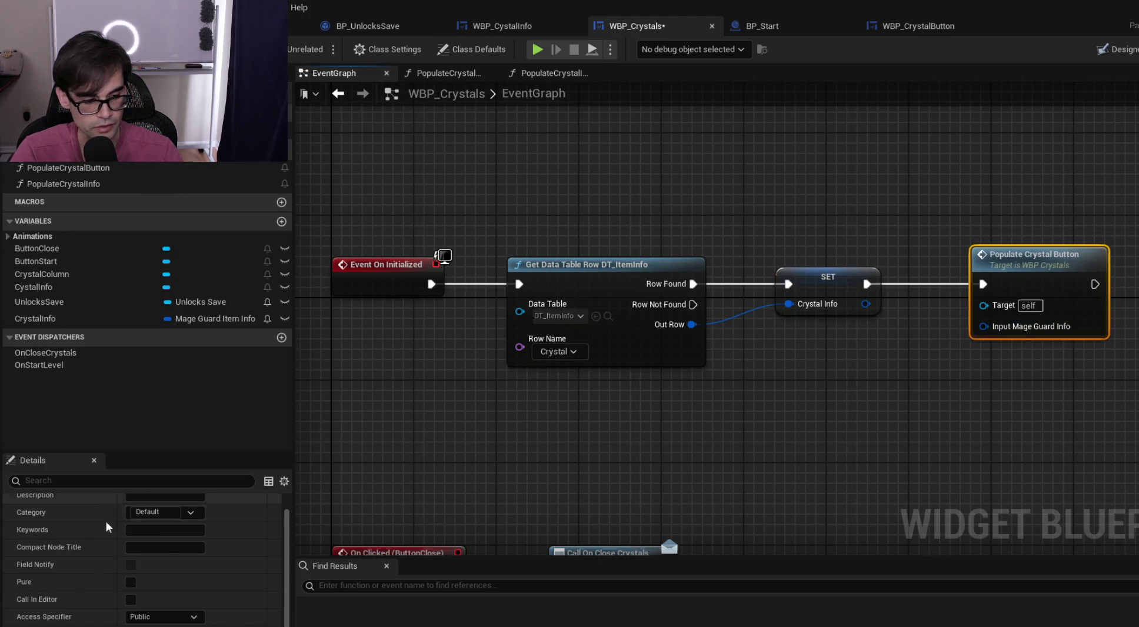
{"action": "left_click", "coordinate": [243, 617]}
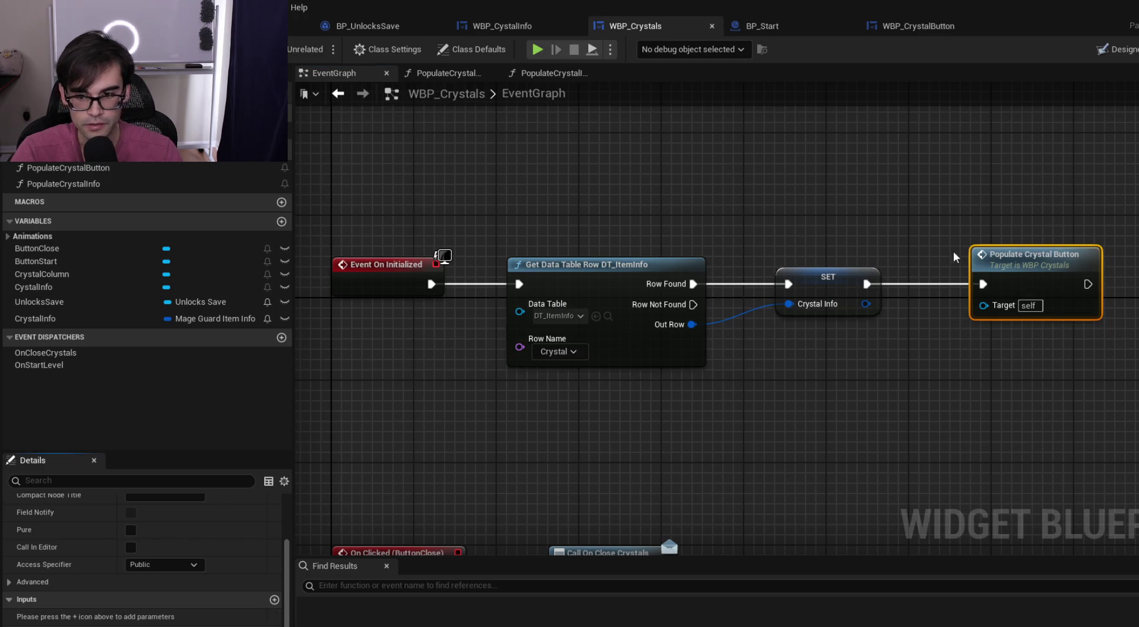
In PopulateCrystalButton, add a Self node and connect it to Set Styles' Input Crystal UI pin
{"action": "double_click", "coordinate": [1011, 250]}
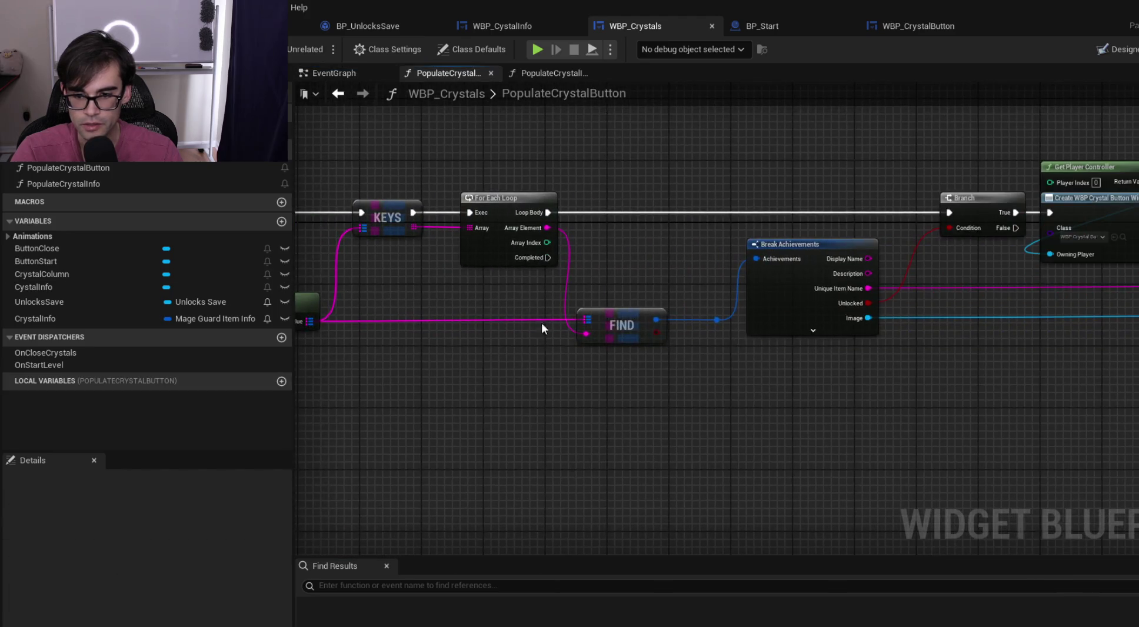
{"action": "left_click_drag", "start_coordinate": [487, 320], "coordinate": [399, 450]}
{"action": "left_click_drag", "start_coordinate": [941, 386], "coordinate": [688, 386]}
{"action": "scroll", "coordinate": [687, 361], "scroll_direction": "up", "scroll_amount": 2}
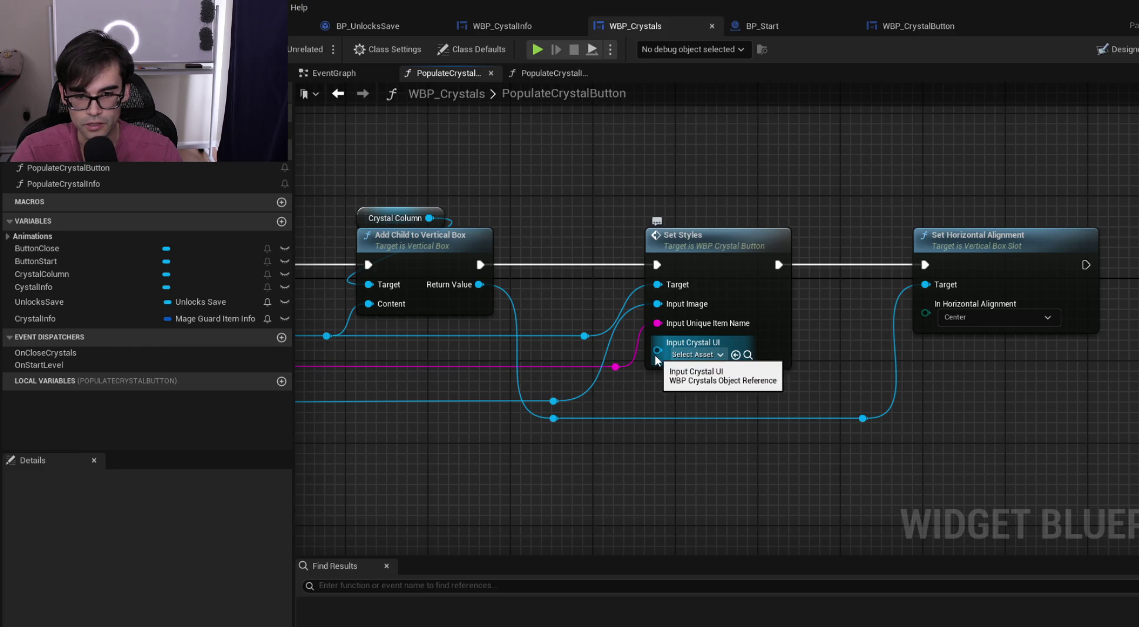
{"action": "mouse_move", "coordinate": [653, 355]}
{"action": "left_mouse_down"}
{"action": "mouse_move", "coordinate": [659, 178]}
{"action": "mouse_move", "coordinate": [640, 152]}
{"action": "left_mouse_up"}
{"action": "right_click", "coordinate": [648, 154]}
{"action": "type", "text": "self"}
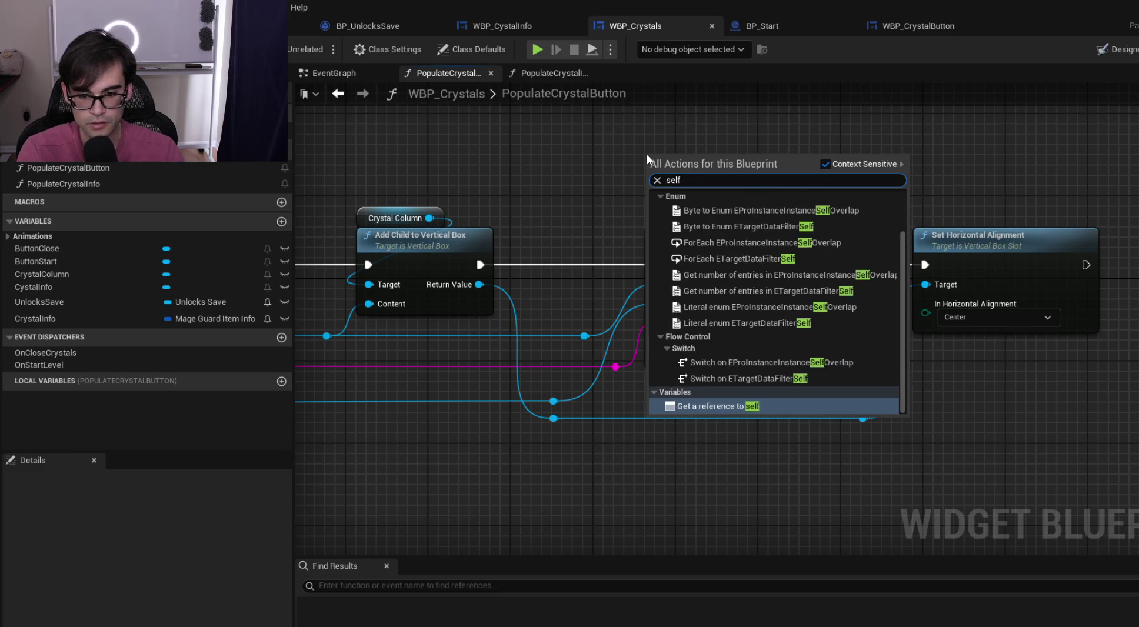
{"action": "key", "text": "Return"}
{"action": "mouse_move", "coordinate": [714, 156]}
{"action": "left_mouse_down"}
{"action": "mouse_move", "coordinate": [683, 326]}
{"action": "mouse_move", "coordinate": [665, 343]}
{"action": "left_mouse_up"}
{"action": "mouse_move", "coordinate": [656, 155]}
{"action": "left_mouse_down"}
{"action": "mouse_move", "coordinate": [660, 219]}
{"action": "mouse_move", "coordinate": [748, 174]}
{"action": "left_mouse_up"}
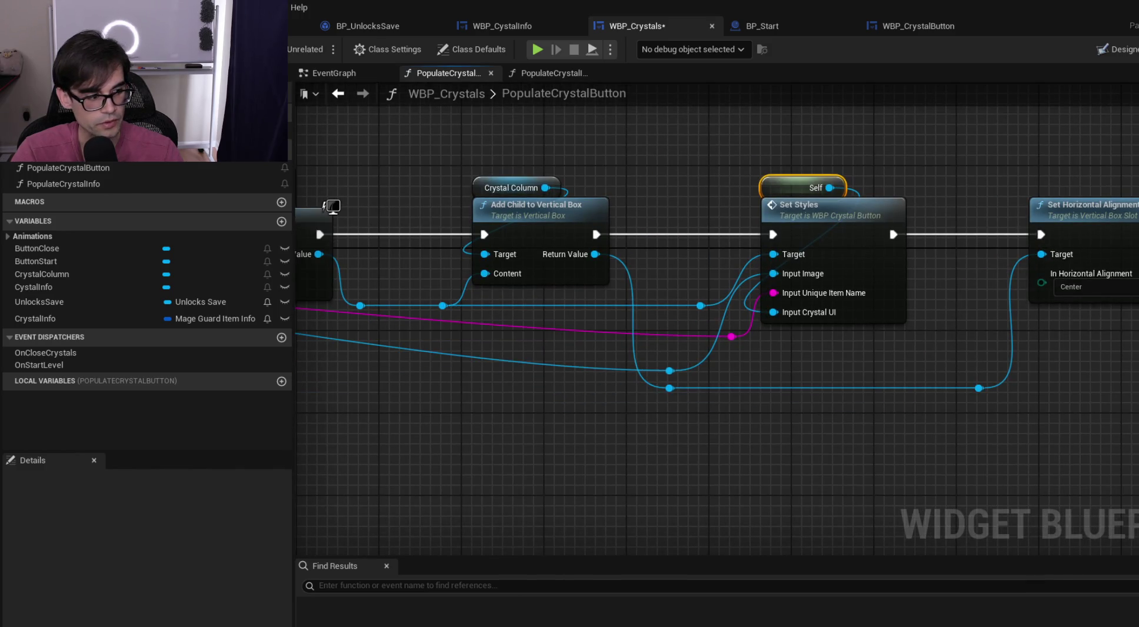
Pan across the loop, KEYS and FIND nodes, and nudge FIND slightly down-left
{"action": "scroll", "coordinate": [770, 386], "scroll_direction": "down", "scroll_amount": 2}
{"action": "left_click_drag", "start_coordinate": [769, 386], "coordinate": [1009, 353]}
{"action": "left_click_drag", "start_coordinate": [570, 363], "coordinate": [1015, 353]}
{"action": "left_click_drag", "start_coordinate": [677, 357], "coordinate": [1012, 344]}
{"action": "mouse_move", "coordinate": [576, 359]}
{"action": "left_mouse_down"}
{"action": "mouse_move", "coordinate": [896, 341]}
{"action": "mouse_move", "coordinate": [554, 375]}
{"action": "mouse_move", "coordinate": [600, 401]}
{"action": "mouse_move", "coordinate": [845, 394]}
{"action": "mouse_move", "coordinate": [657, 385]}
{"action": "mouse_move", "coordinate": [676, 381]}
{"action": "left_mouse_up"}
{"action": "scroll", "coordinate": [889, 337], "scroll_direction": "up", "scroll_amount": 2}
{"action": "left_click_drag", "start_coordinate": [517, 386], "coordinate": [877, 375]}
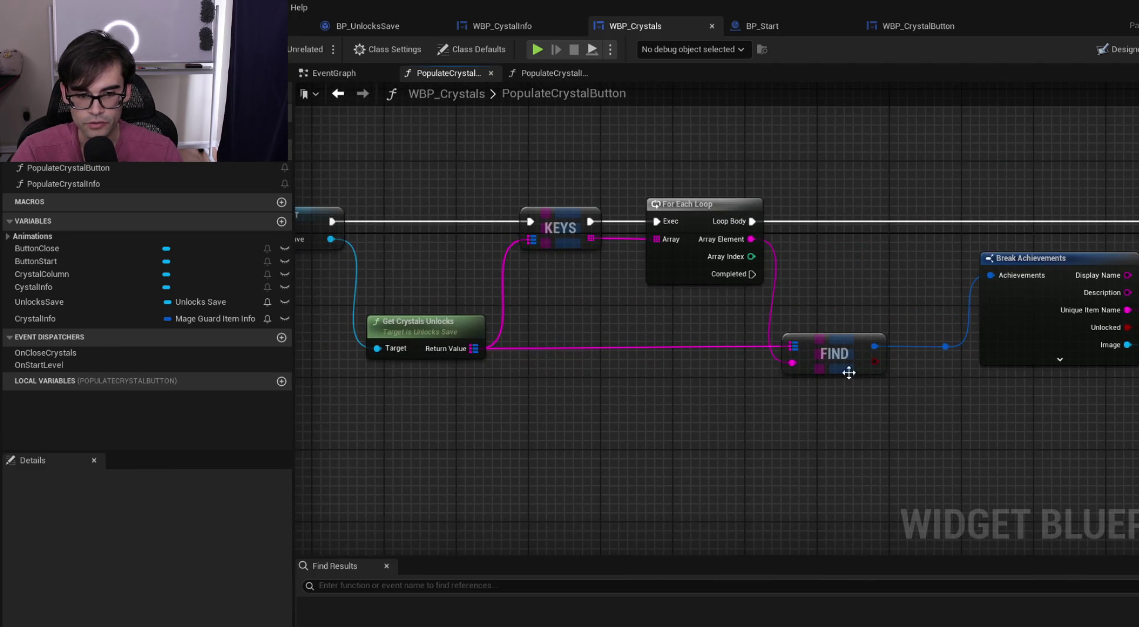
{"action": "mouse_move", "coordinate": [670, 370]}
{"action": "left_mouse_down"}
{"action": "mouse_move", "coordinate": [1099, 359]}
{"action": "mouse_move", "coordinate": [518, 354]}
{"action": "left_mouse_up"}
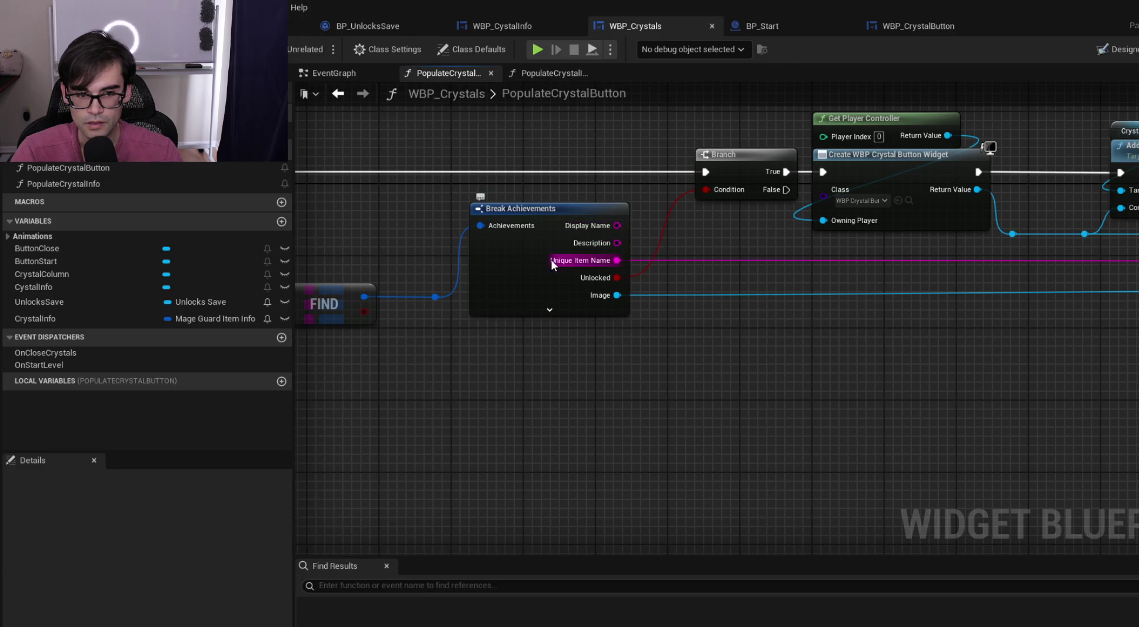
{"action": "left_click_drag", "start_coordinate": [559, 258], "coordinate": [652, 219]}
{"action": "left_click_drag", "start_coordinate": [515, 317], "coordinate": [750, 305]}
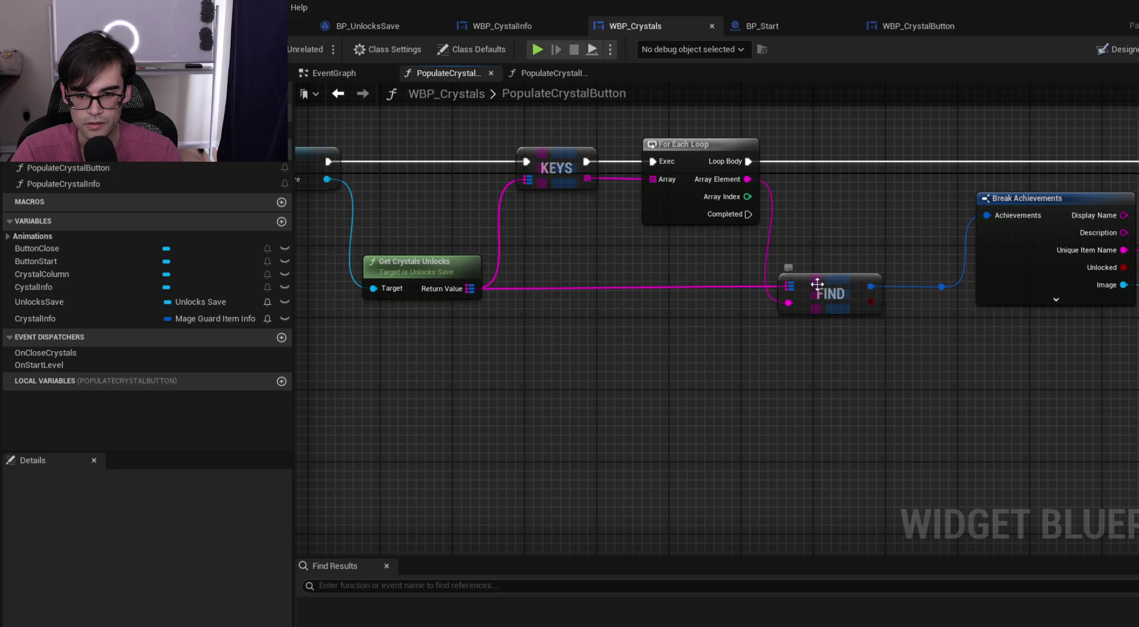
{"action": "mouse_move", "coordinate": [813, 285]}
{"action": "left_mouse_down"}
{"action": "mouse_move", "coordinate": [805, 321]}
{"action": "mouse_move", "coordinate": [1088, 269]}
{"action": "left_mouse_up"}
Review the Cast, SET, Add Child and Set Styles nodes, toggling Break Achievements' extra pins
{"action": "mouse_move", "coordinate": [848, 228]}
{"action": "left_mouse_down"}
{"action": "mouse_move", "coordinate": [1028, 303]}
{"action": "mouse_move", "coordinate": [883, 330]}
{"action": "mouse_move", "coordinate": [1084, 357]}
{"action": "mouse_move", "coordinate": [788, 325]}
{"action": "mouse_move", "coordinate": [646, 328]}
{"action": "left_mouse_up"}
{"action": "mouse_move", "coordinate": [764, 355]}
{"action": "left_mouse_down"}
{"action": "mouse_move", "coordinate": [788, 353]}
{"action": "mouse_move", "coordinate": [658, 364]}
{"action": "mouse_move", "coordinate": [837, 340]}
{"action": "mouse_move", "coordinate": [832, 312]}
{"action": "left_mouse_up"}
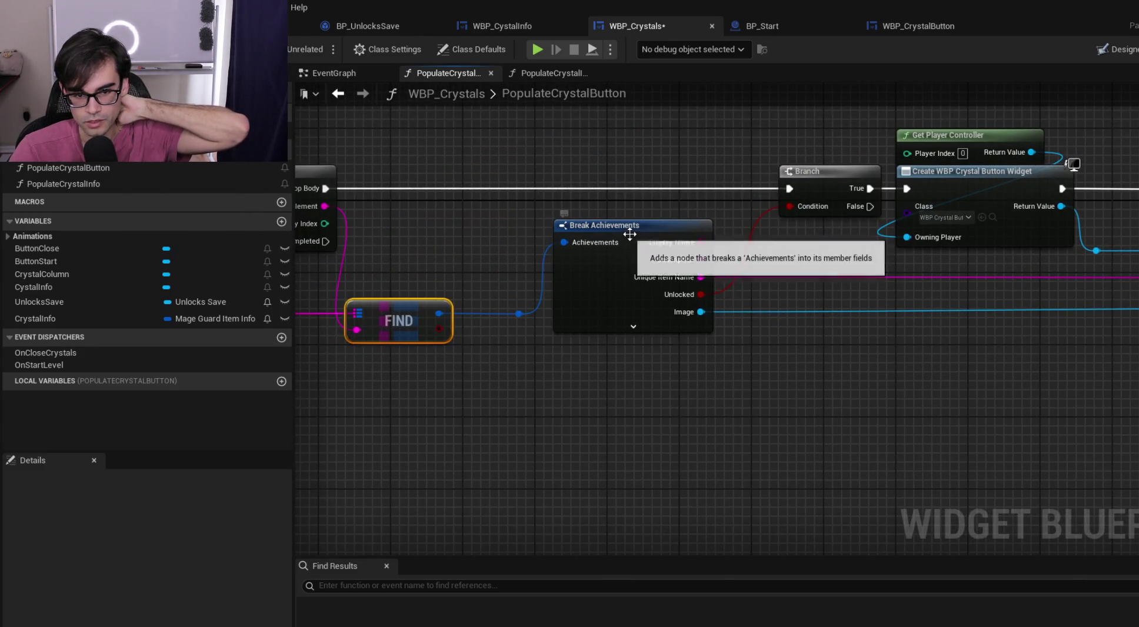
{"action": "left_click", "coordinate": [654, 328]}
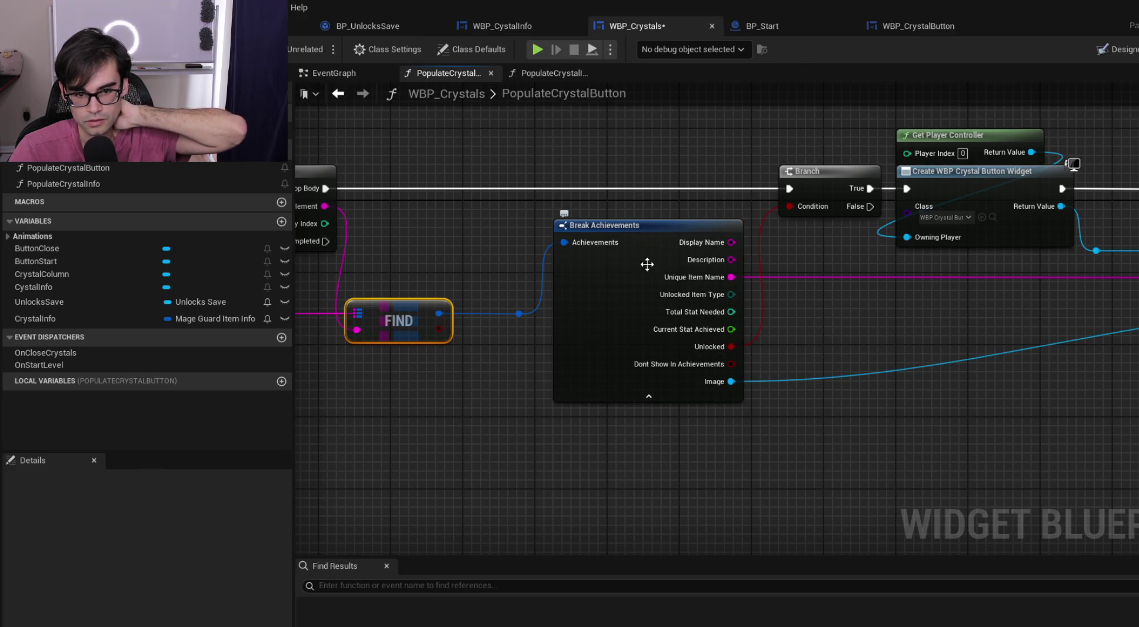
{"action": "left_click", "coordinate": [649, 396]}
{"action": "mouse_move", "coordinate": [650, 406]}
{"action": "left_mouse_down"}
{"action": "mouse_move", "coordinate": [580, 374]}
{"action": "mouse_move", "coordinate": [566, 384]}
{"action": "mouse_move", "coordinate": [929, 360]}
{"action": "mouse_move", "coordinate": [866, 348]}
{"action": "left_mouse_up"}
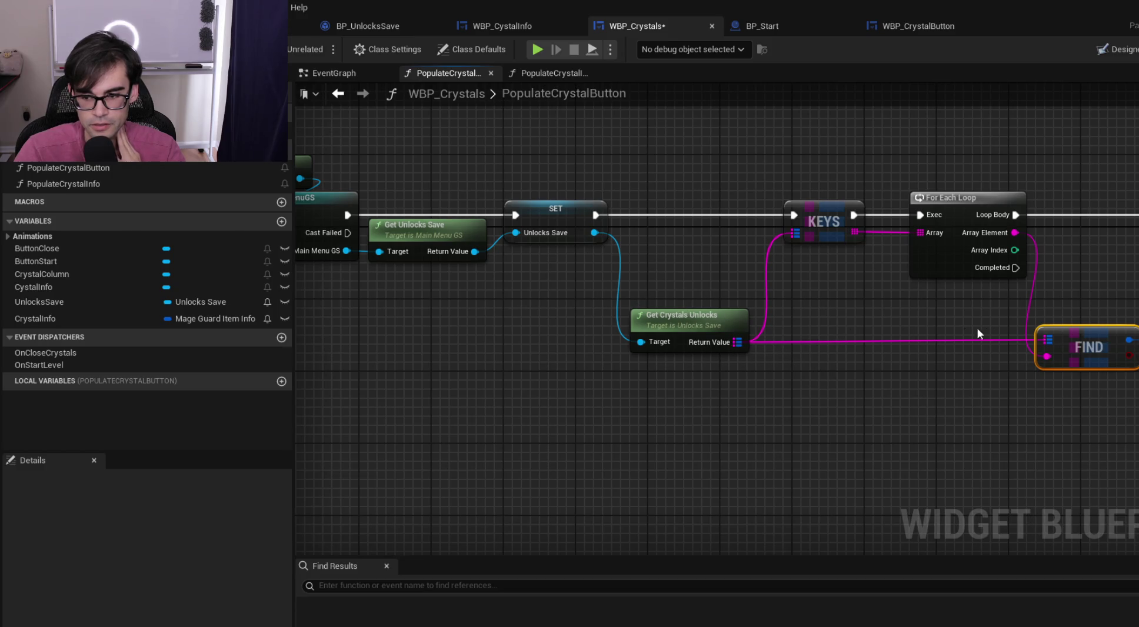
{"action": "left_click_drag", "start_coordinate": [978, 331], "coordinate": [673, 327]}
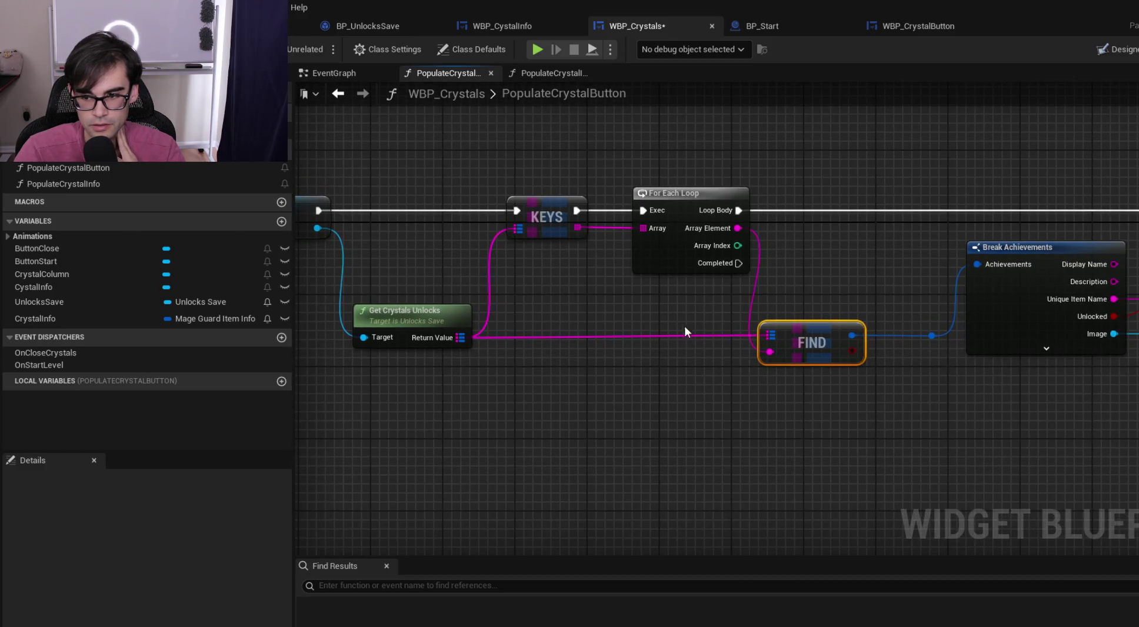
{"action": "left_click", "coordinate": [1047, 348]}
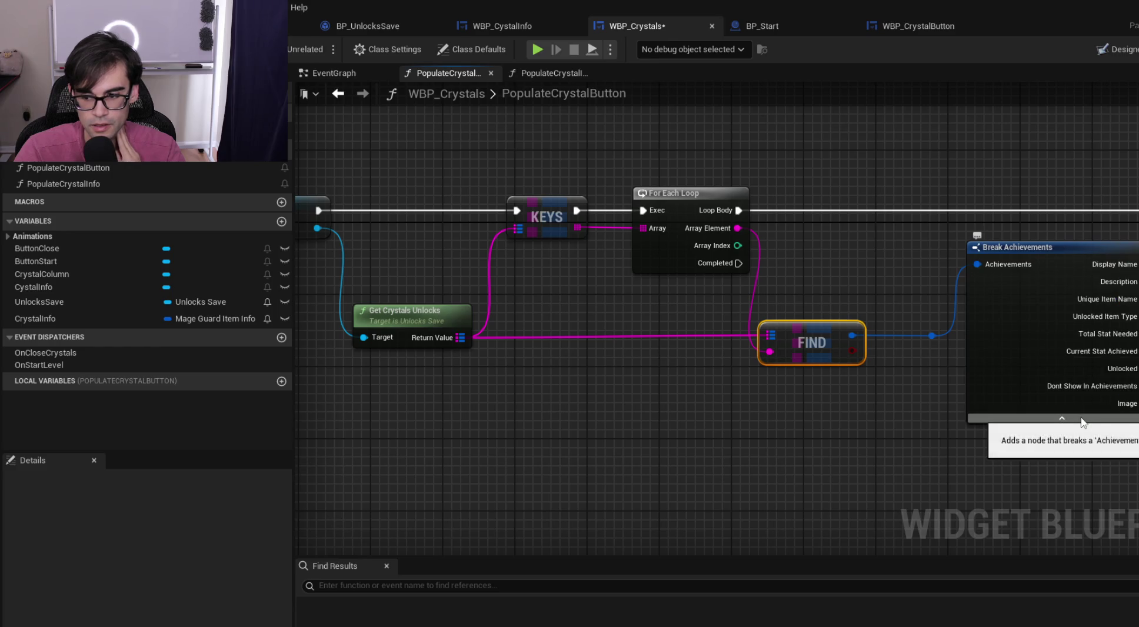
{"action": "left_click", "coordinate": [1072, 419]}
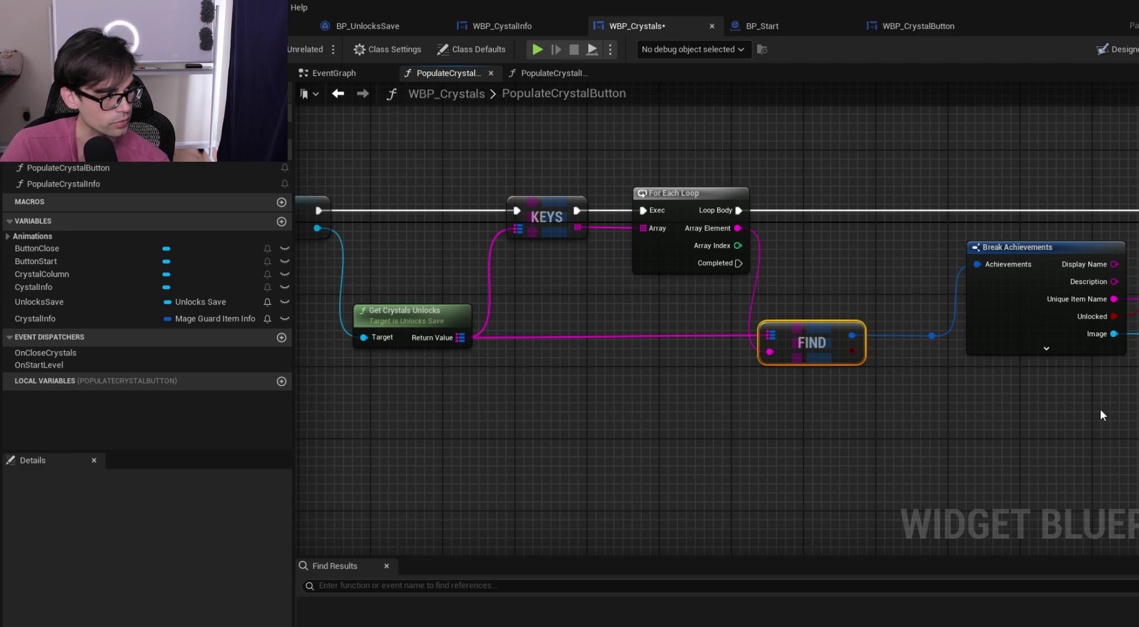
Pan through Branch and Create Widget to the entry node, rechecking Break Achievements' advanced pins
{"action": "left_click_drag", "start_coordinate": [729, 414], "coordinate": [1022, 442]}
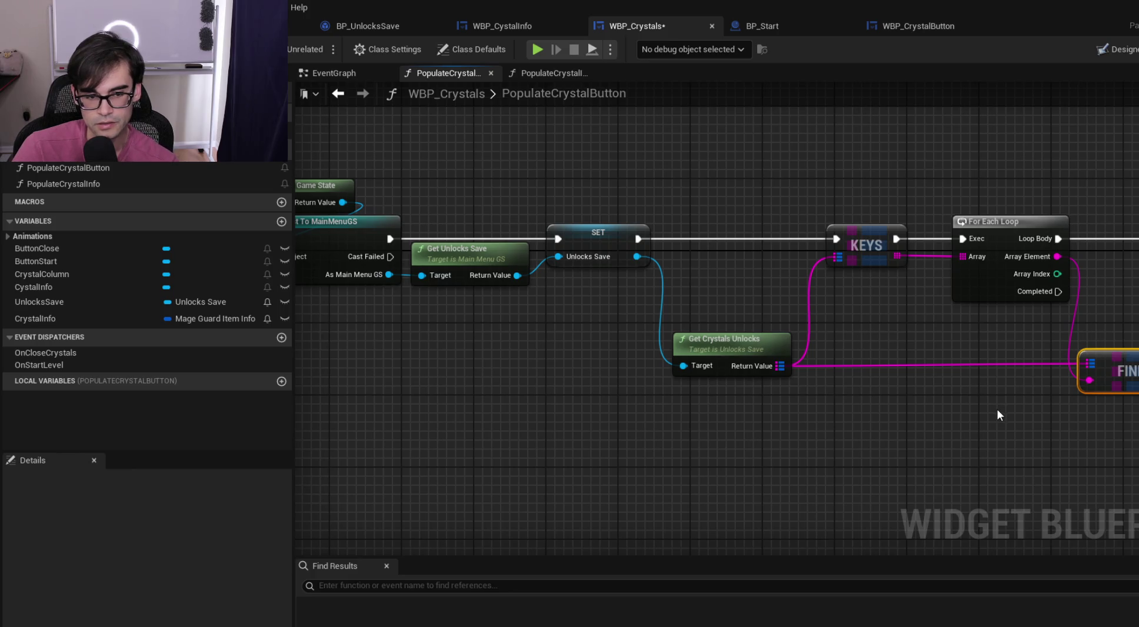
{"action": "mouse_move", "coordinate": [994, 407]}
{"action": "left_mouse_down"}
{"action": "mouse_move", "coordinate": [1001, 358]}
{"action": "mouse_move", "coordinate": [635, 347]}
{"action": "left_mouse_up"}
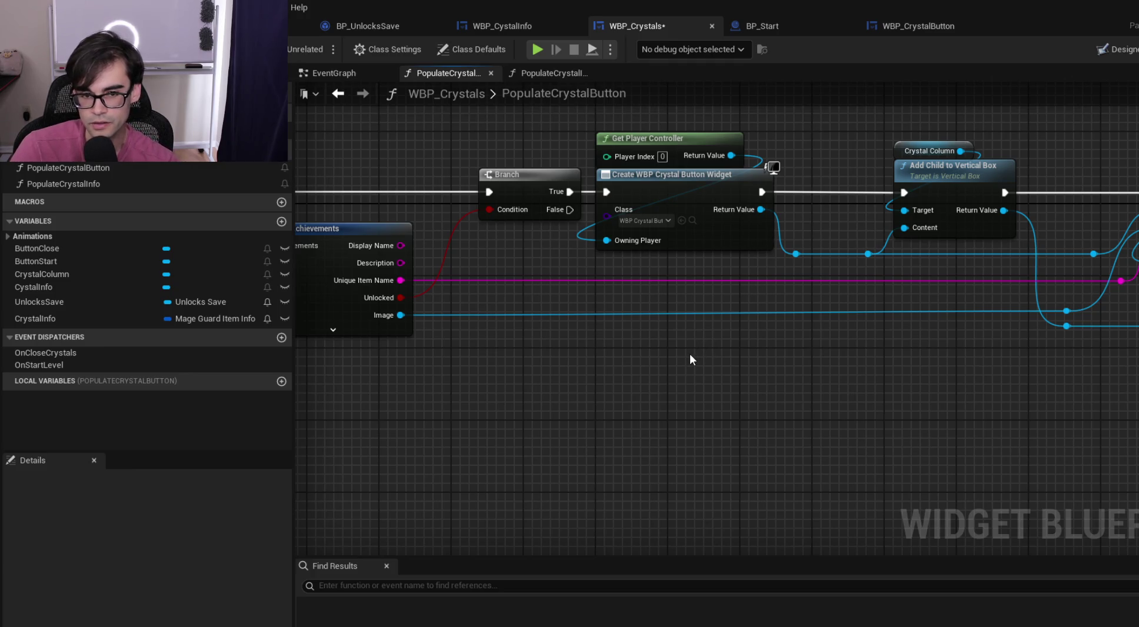
{"action": "left_click_drag", "start_coordinate": [648, 360], "coordinate": [878, 369]}
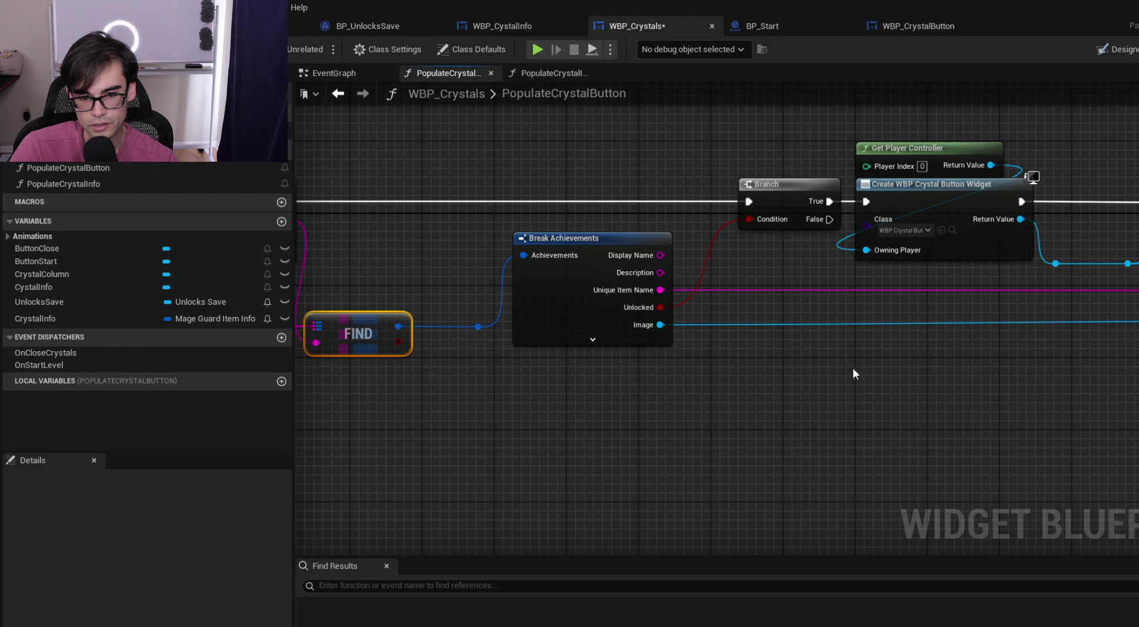
{"action": "left_click", "coordinate": [612, 340]}
{"action": "left_click", "coordinate": [635, 412]}
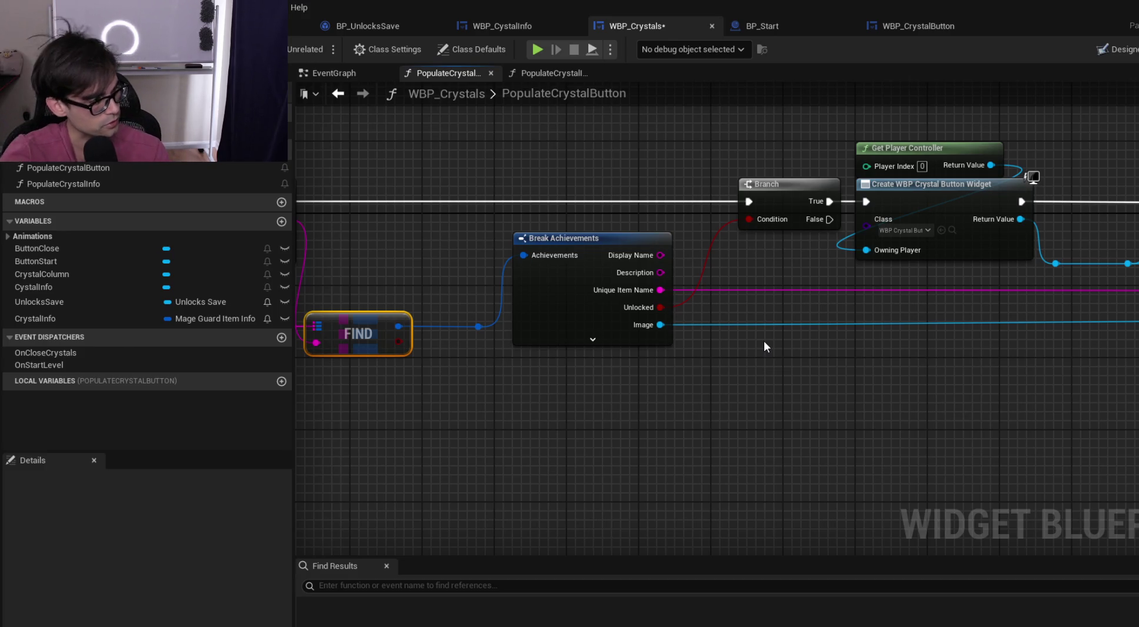
{"action": "left_click_drag", "start_coordinate": [1027, 399], "coordinate": [553, 436]}
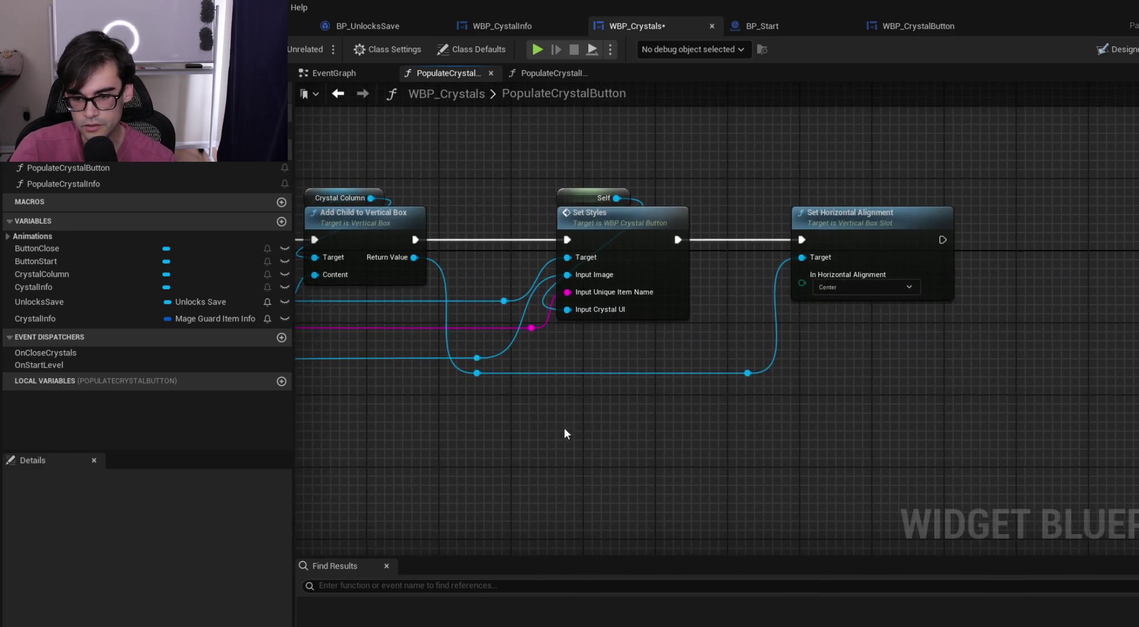
{"action": "scroll", "coordinate": [552, 436], "scroll_direction": "down", "scroll_amount": 2}
{"action": "left_click_drag", "start_coordinate": [491, 419], "coordinate": [644, 386]}
{"action": "left_click_drag", "start_coordinate": [868, 387], "coordinate": [1059, 392]}
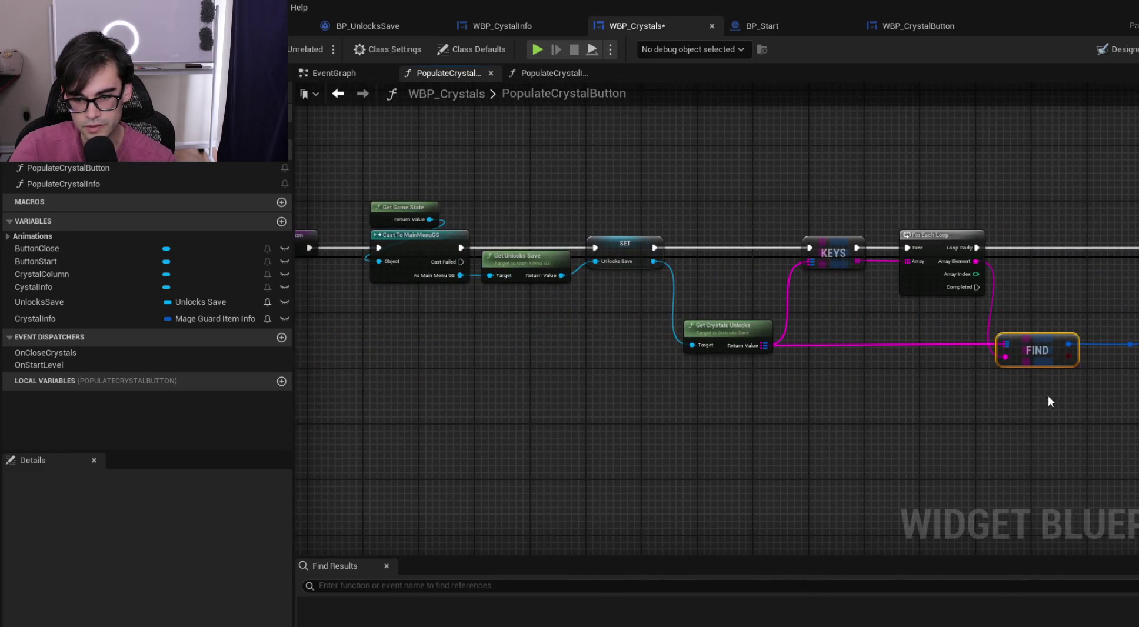
{"action": "left_click_drag", "start_coordinate": [603, 382], "coordinate": [787, 397]}
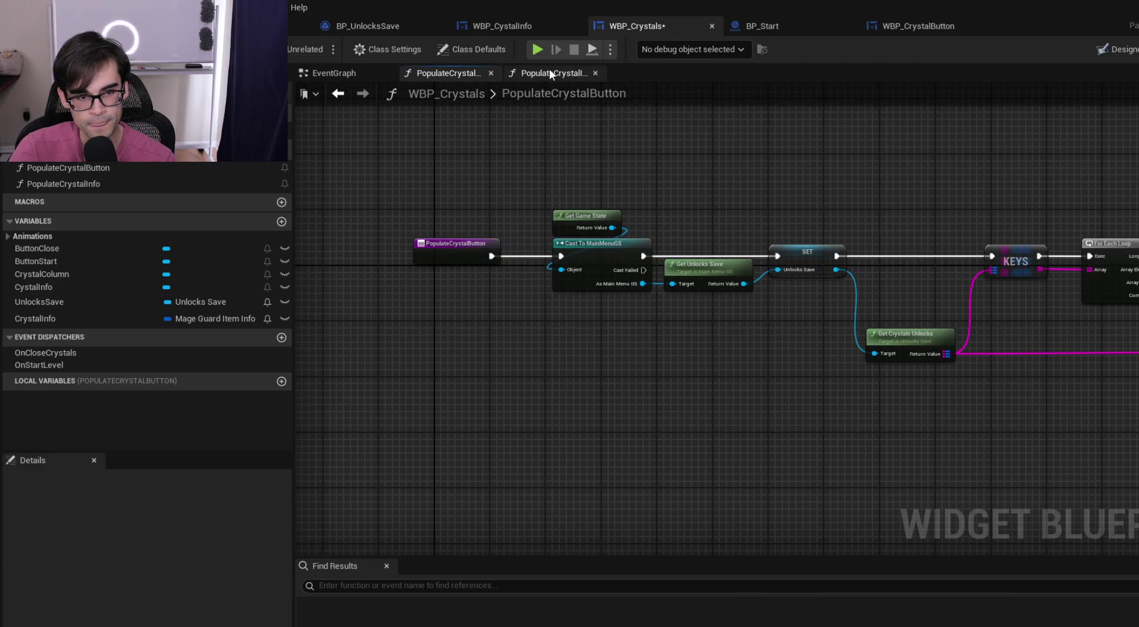
Open the PopulateCrystalInfo graph and move the Cystal Info getter up-left
{"action": "left_click", "coordinate": [548, 71]}
{"action": "left_click", "coordinate": [439, 77]}
{"action": "left_click", "coordinate": [553, 73]}
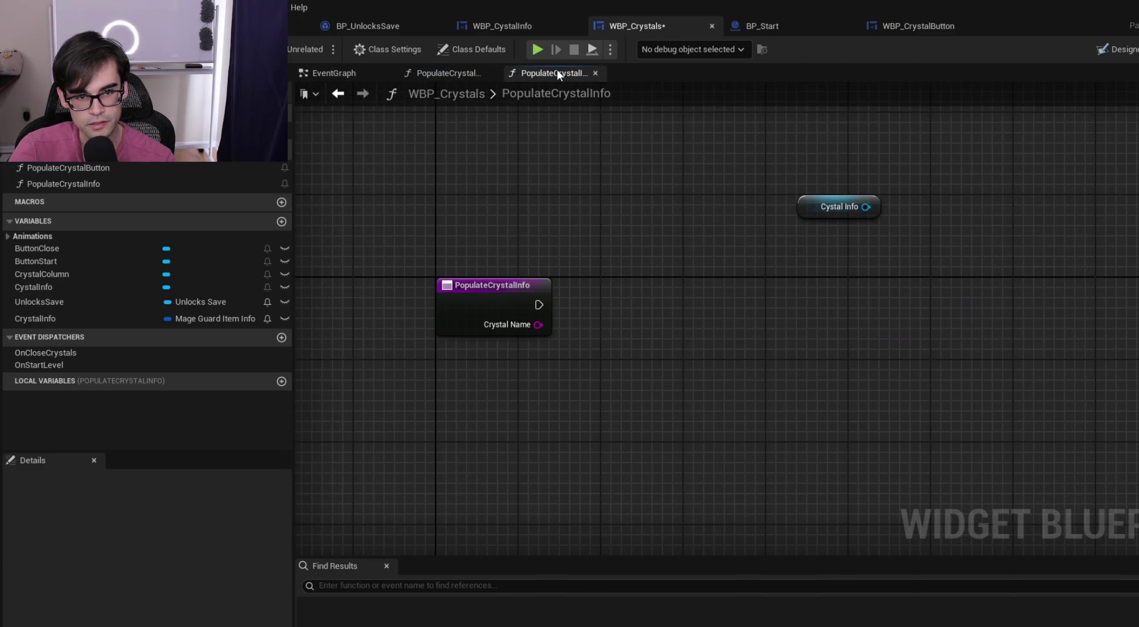
{"action": "mouse_move", "coordinate": [797, 202]}
{"action": "left_mouse_down"}
{"action": "mouse_move", "coordinate": [626, 187]}
{"action": "mouse_move", "coordinate": [606, 167]}
{"action": "left_mouse_up"}
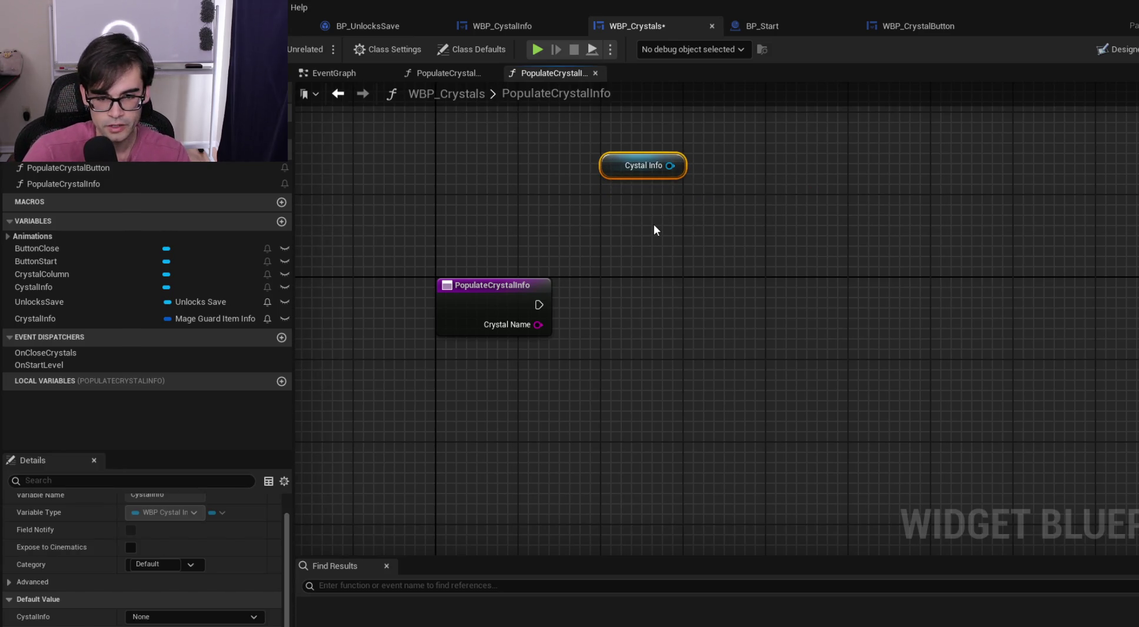
Check the getter's available actions, shift it right, and inspect the CrystalInfo and CystalInfo variables
{"action": "left_click_drag", "start_coordinate": [670, 166], "coordinate": [713, 255]}
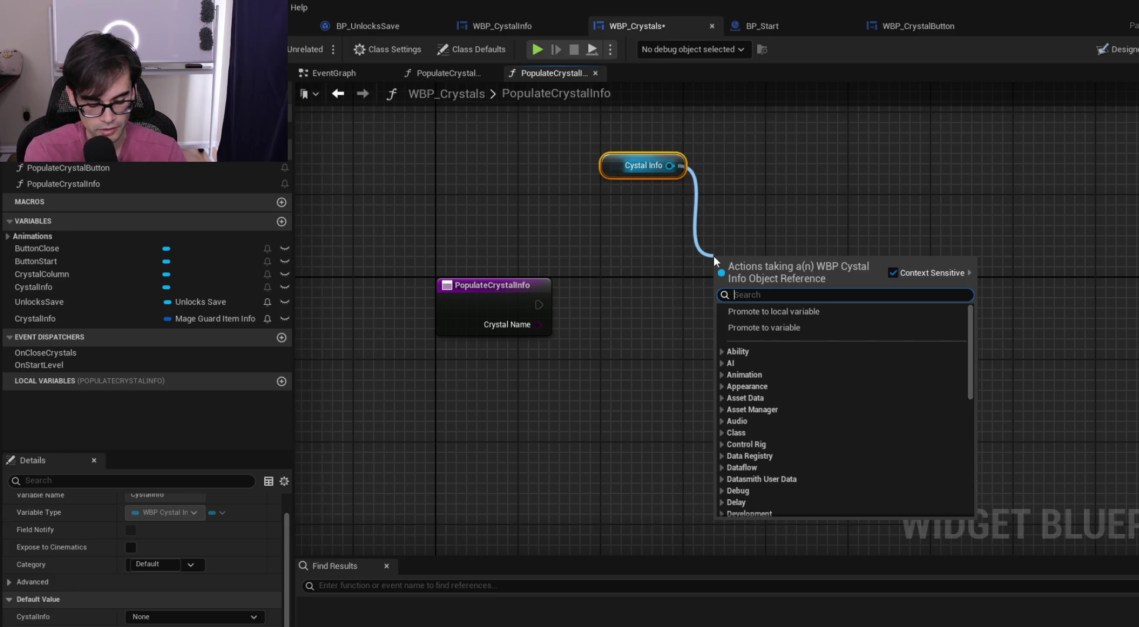
{"action": "left_click", "coordinate": [786, 158]}
{"action": "left_click_drag", "start_coordinate": [610, 167], "coordinate": [738, 168]}
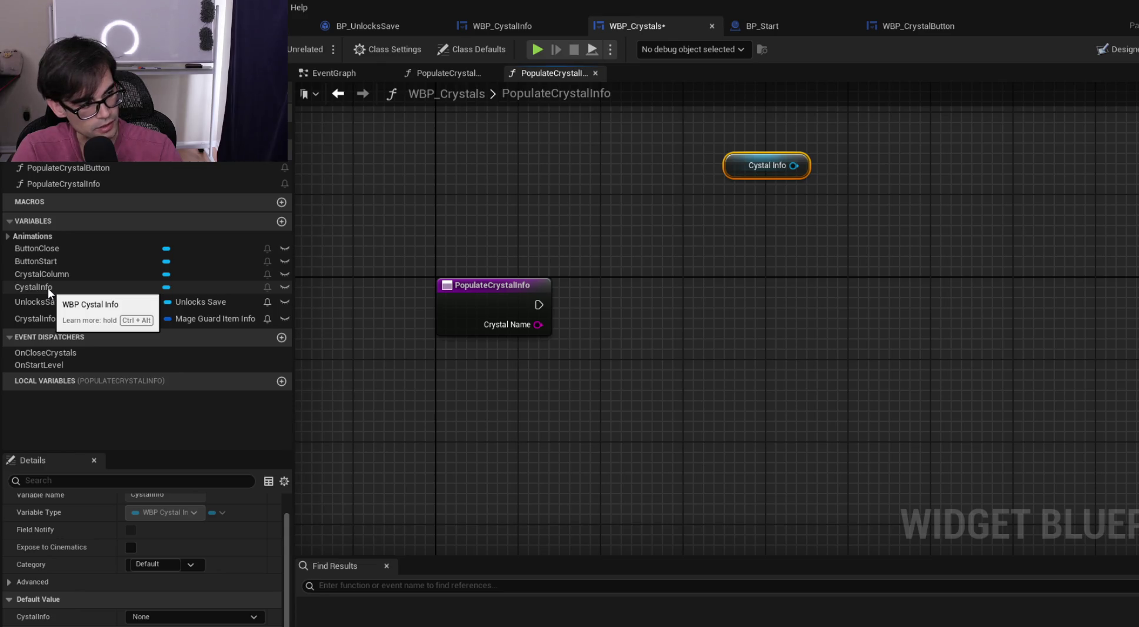
{"action": "left_click", "coordinate": [54, 320]}
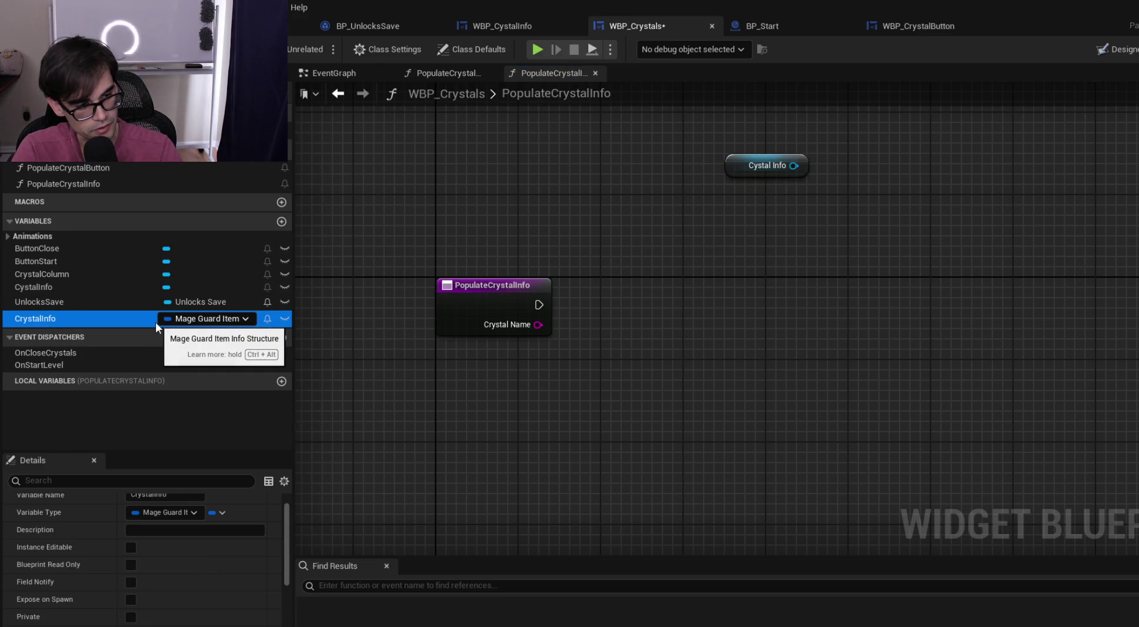
{"action": "left_click", "coordinate": [47, 287]}
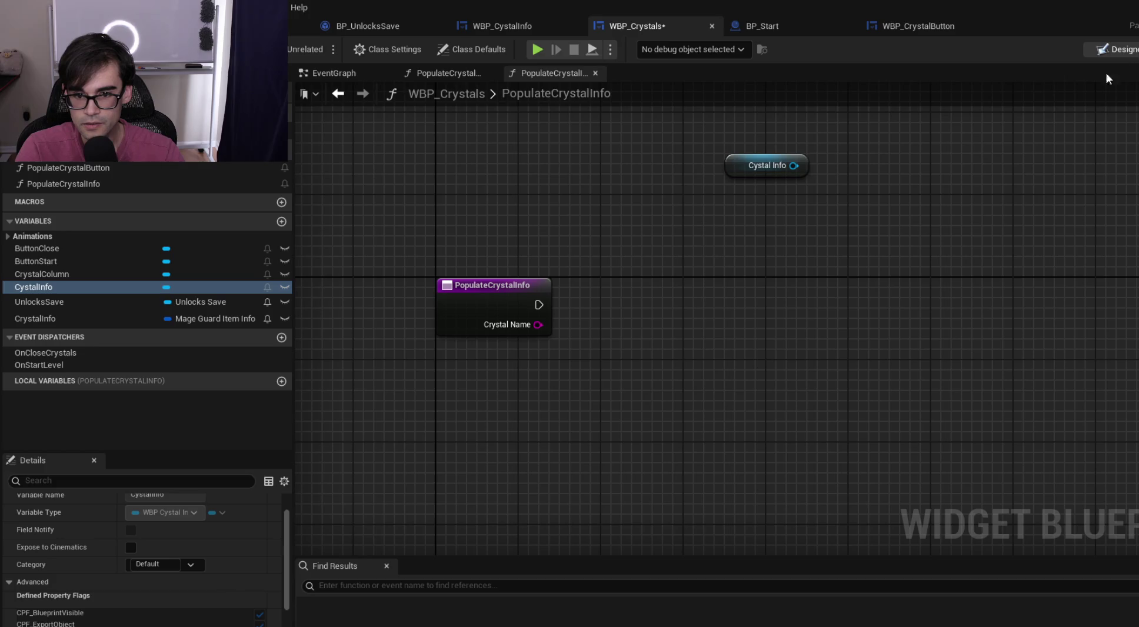
In the Designer, append 'UI' to the CystalInfo widget name, giving CystalInfoUI, then save with Ctrl+S
{"action": "left_click", "coordinate": [1114, 49]}
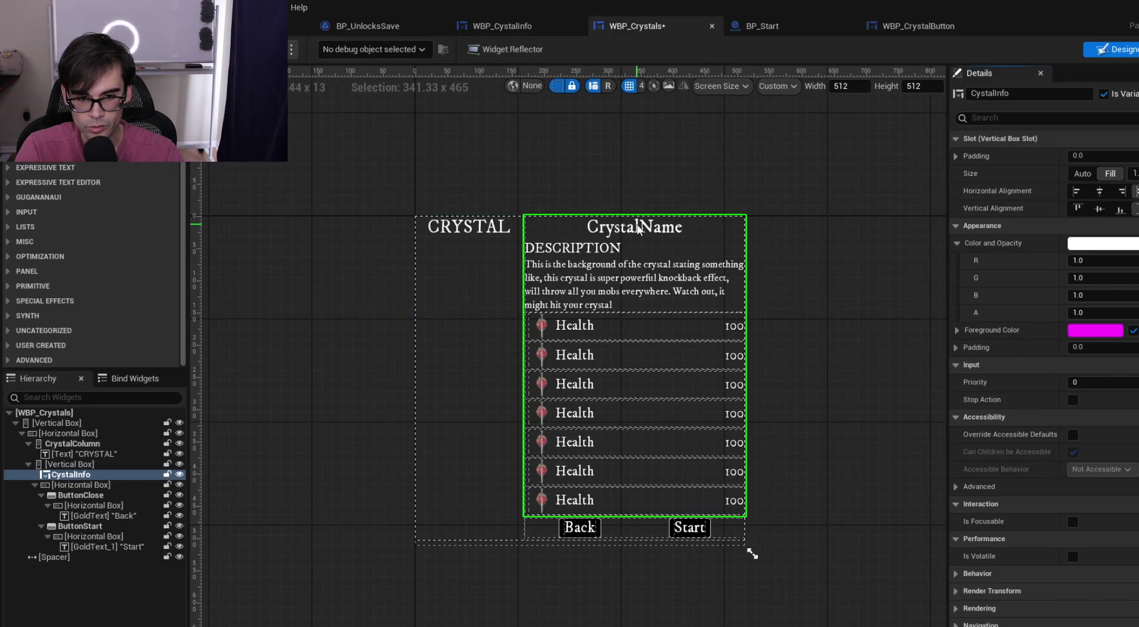
{"action": "left_click", "coordinate": [1035, 93]}
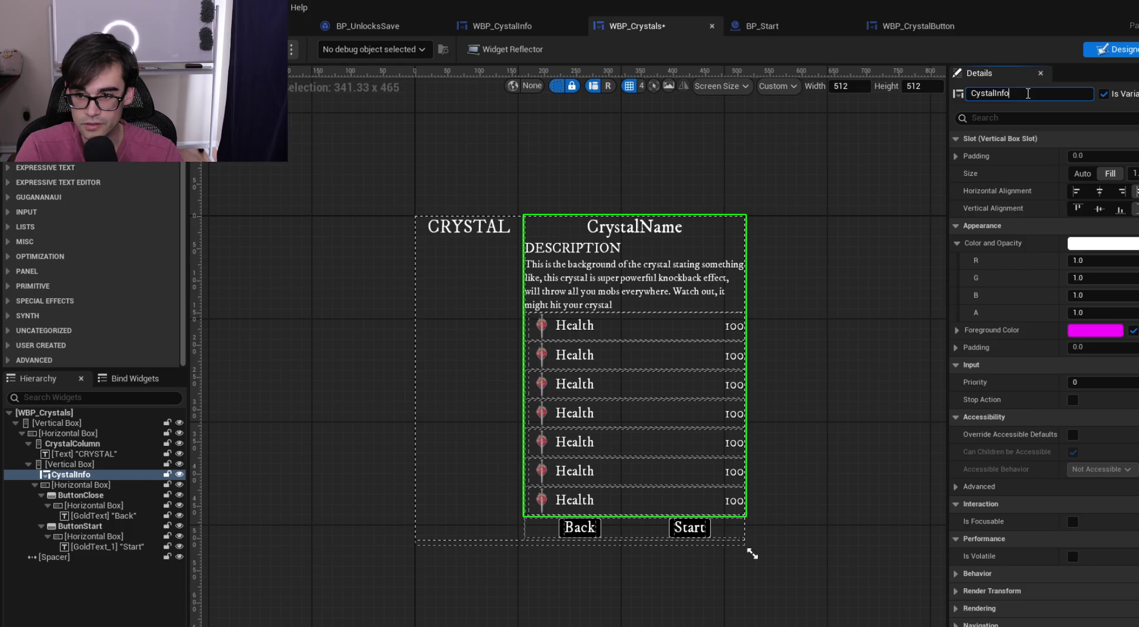
{"action": "type", "text": "UI"}
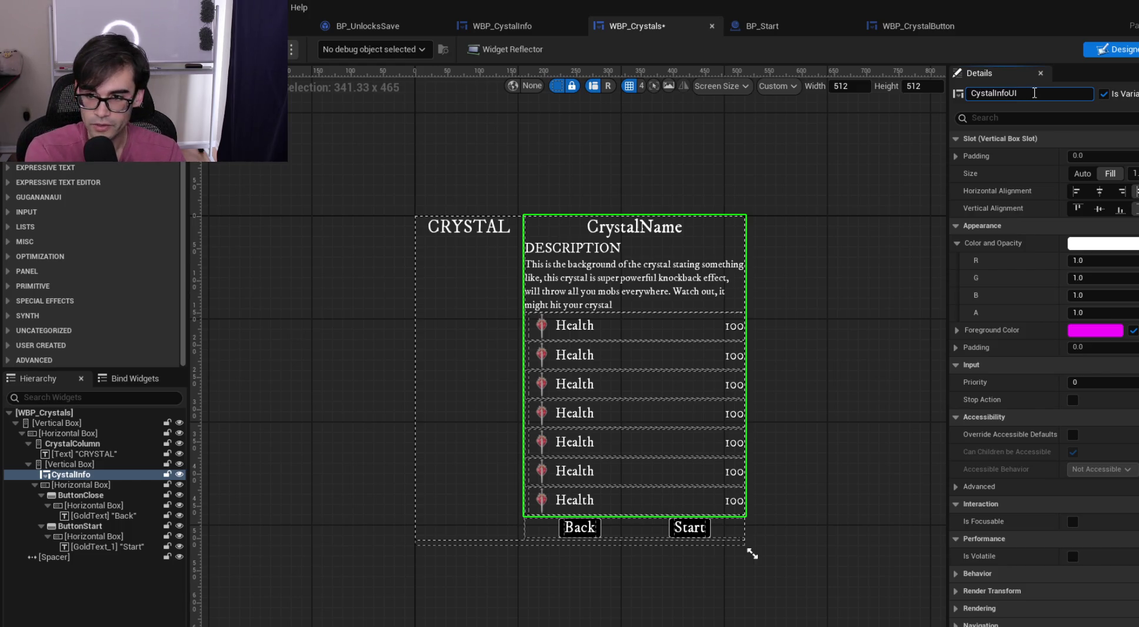
{"action": "key", "text": "Return"}
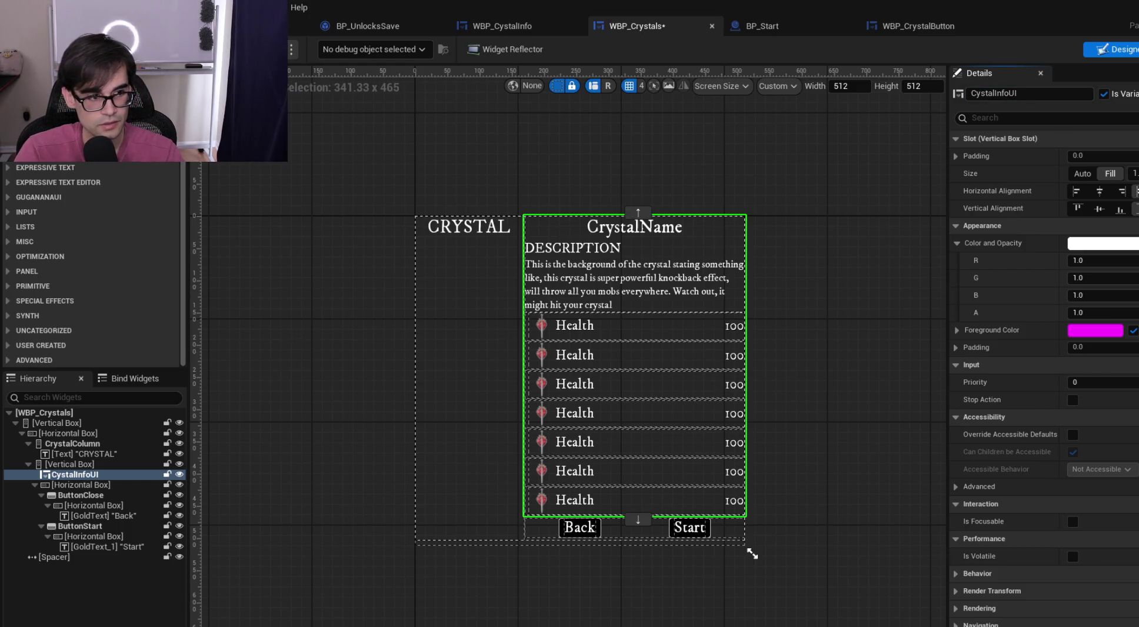
{"action": "key", "text": "ctrl+s"}
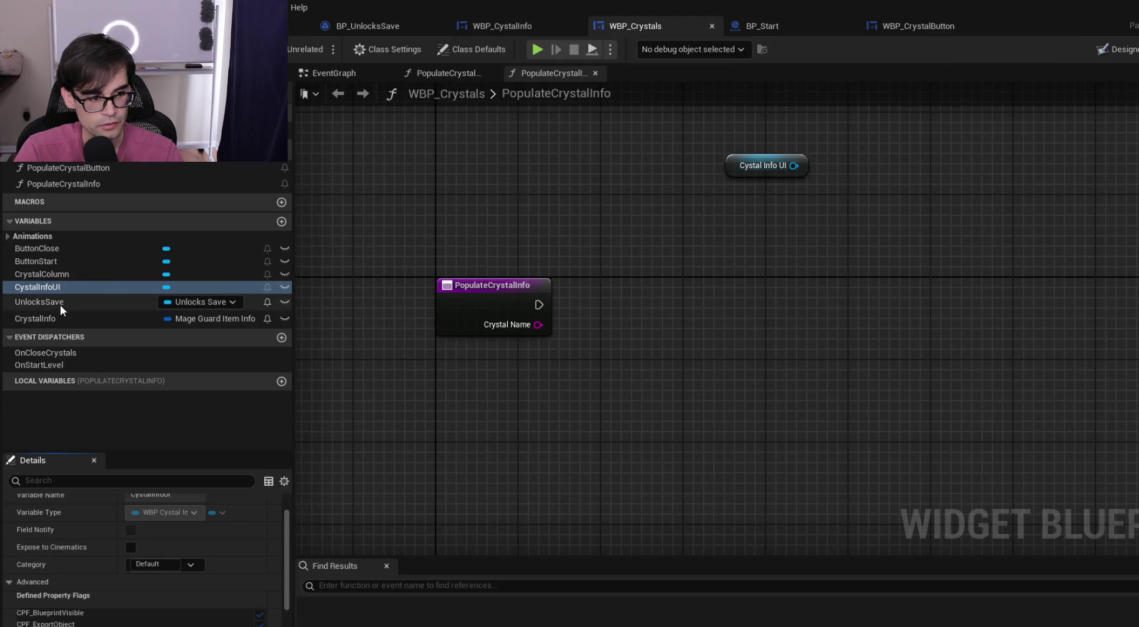
Start renaming the CrystalInfo structure variable but keep its name unchanged
{"action": "left_click", "coordinate": [94, 318]}
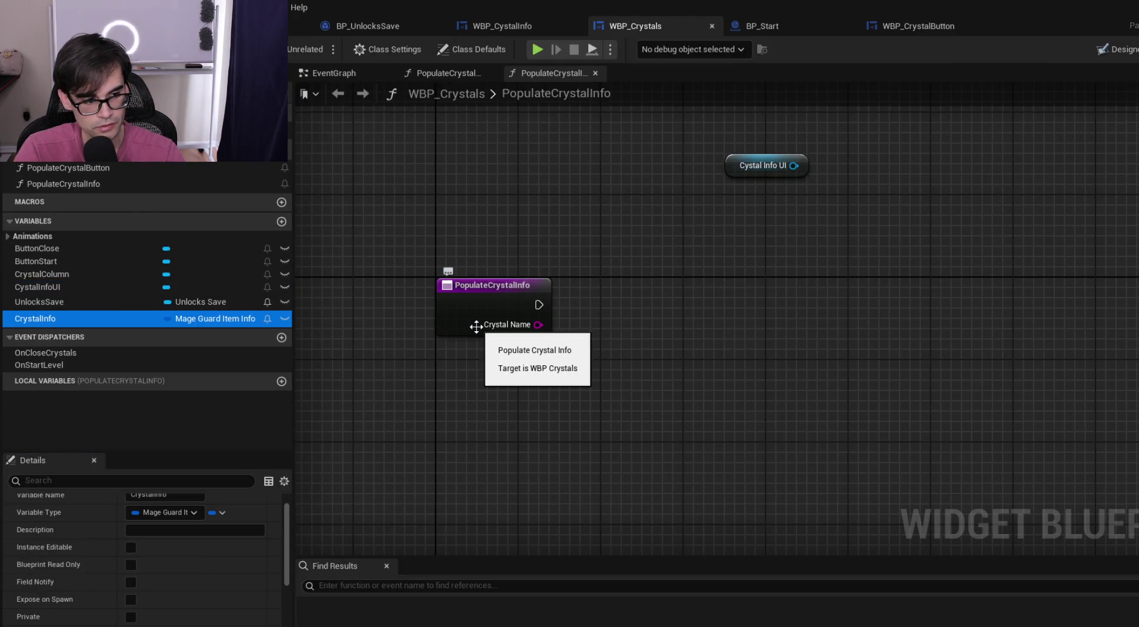
{"action": "key", "text": "F2"}
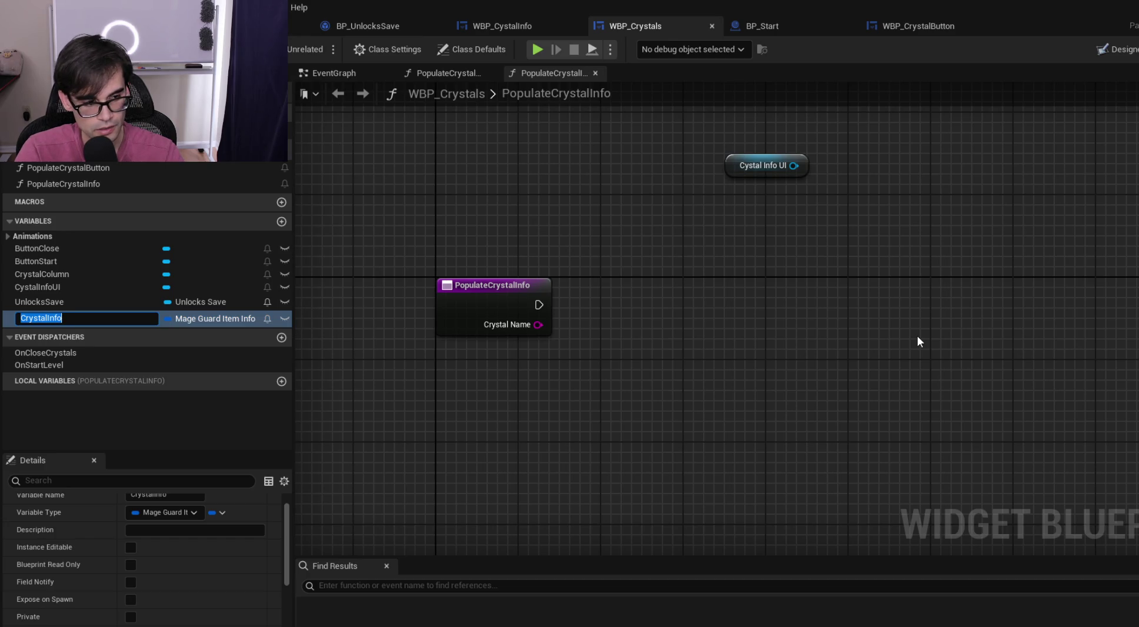
{"action": "key", "text": "End"}
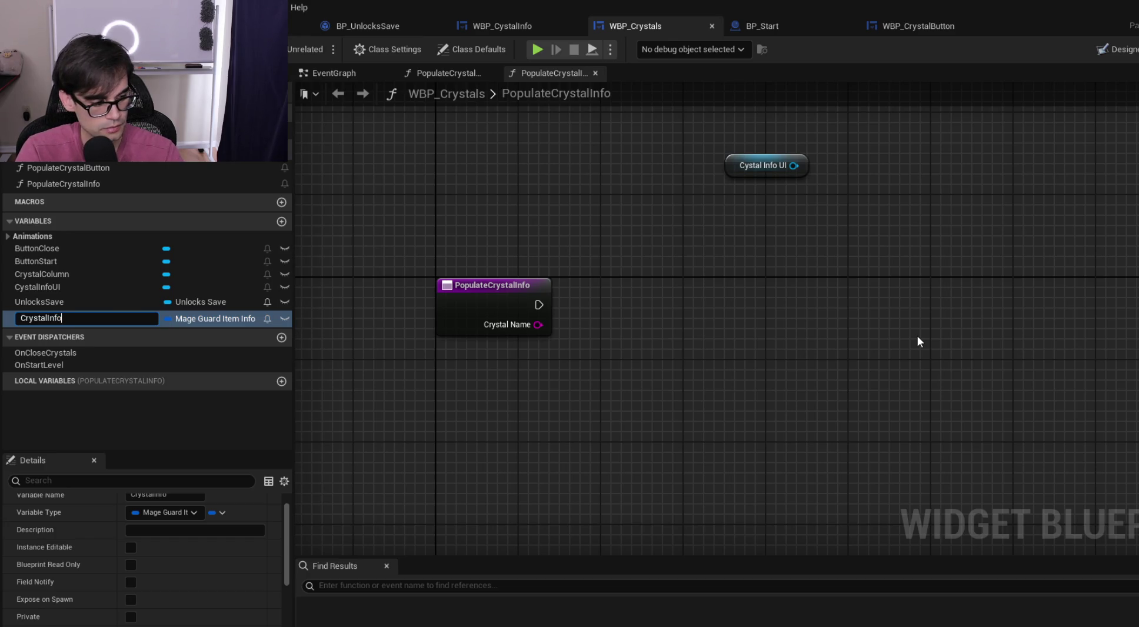
{"action": "key", "text": "Return"}
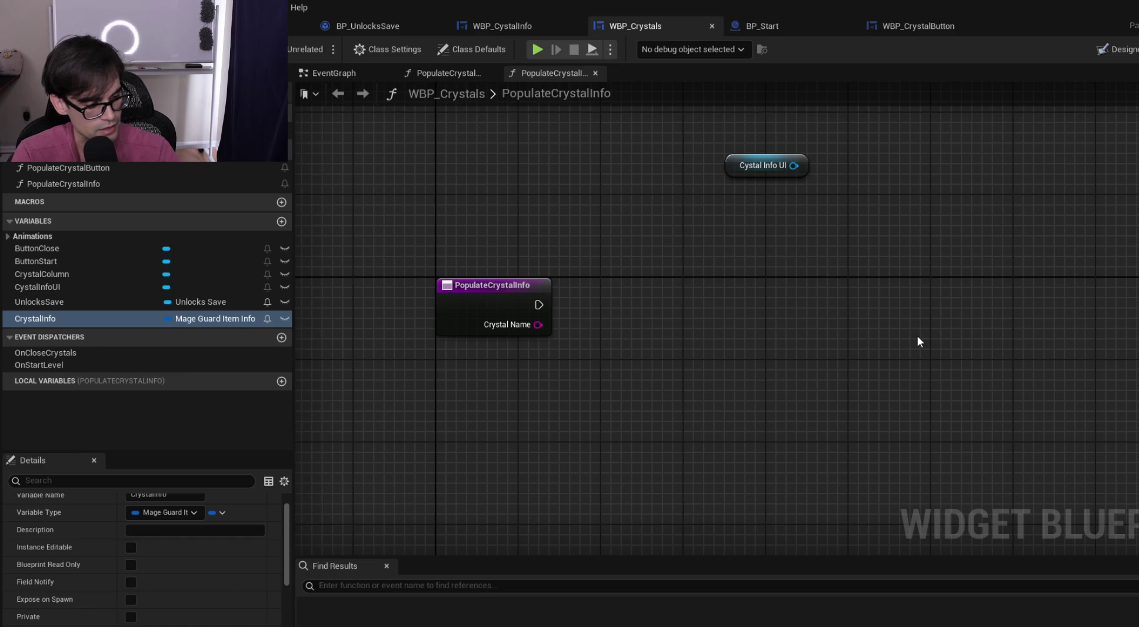
Move the Cystal Info UI getter left and drag a connection from its output pin
{"action": "mouse_move", "coordinate": [731, 162]}
{"action": "left_mouse_down"}
{"action": "mouse_move", "coordinate": [628, 164]}
{"action": "mouse_move", "coordinate": [618, 176]}
{"action": "left_mouse_up"}
{"action": "left_click", "coordinate": [793, 249]}
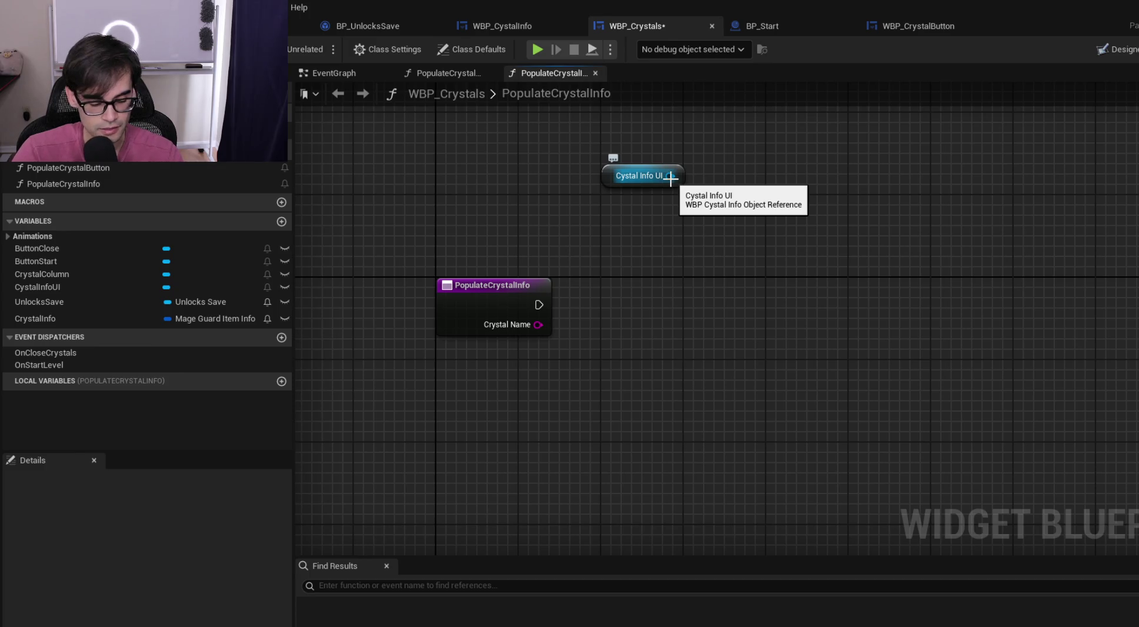
{"action": "mouse_move", "coordinate": [670, 177]}
{"action": "left_mouse_down"}
{"action": "mouse_move", "coordinate": [690, 245]}
{"action": "mouse_move", "coordinate": [706, 252]}
{"action": "mouse_move", "coordinate": [697, 248]}
{"action": "left_mouse_up"}
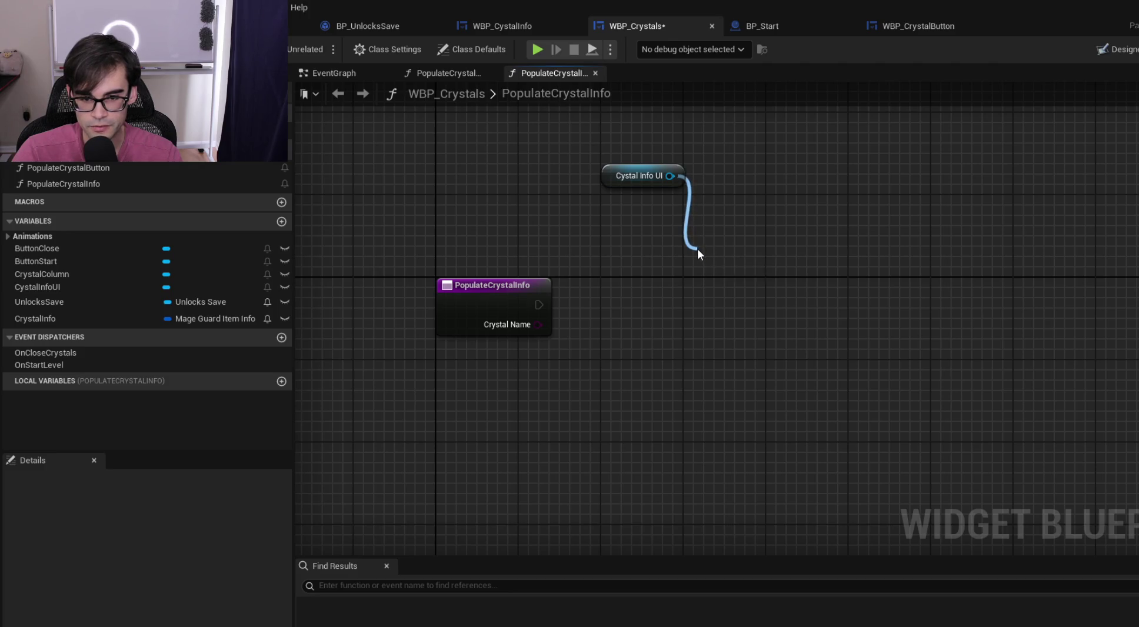
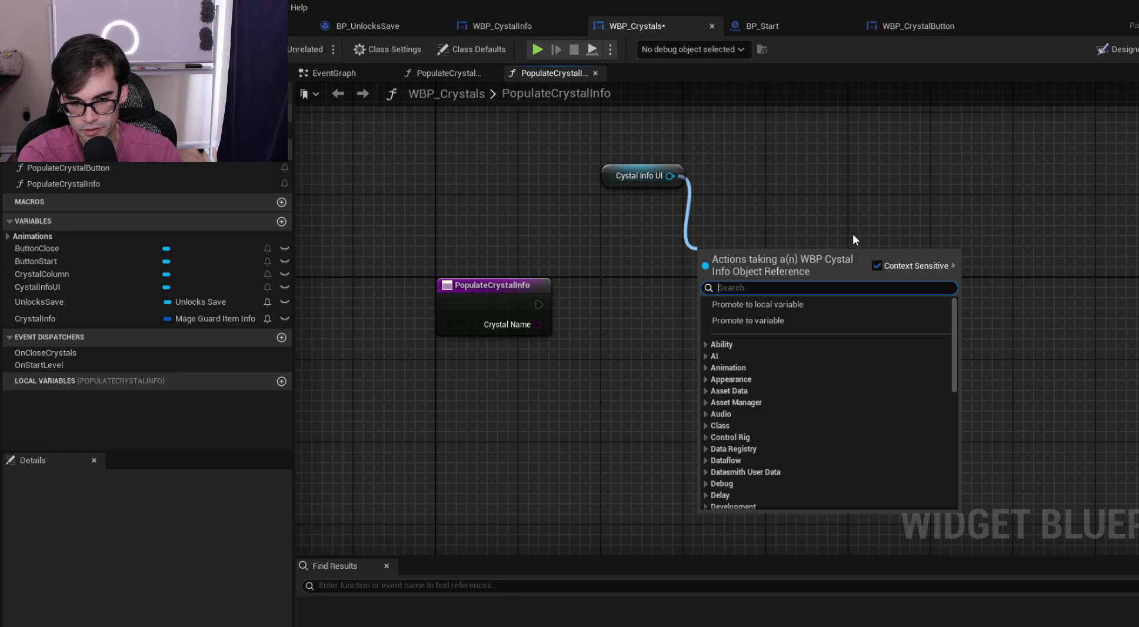
Cancel the stray 'set' action search and move the Cystal Info UI node to the right
{"action": "type", "text": "set"}
{"action": "key", "text": "BackSpace"}
{"action": "key", "text": "BackSpace"}
{"action": "key", "text": "BackSpace"}
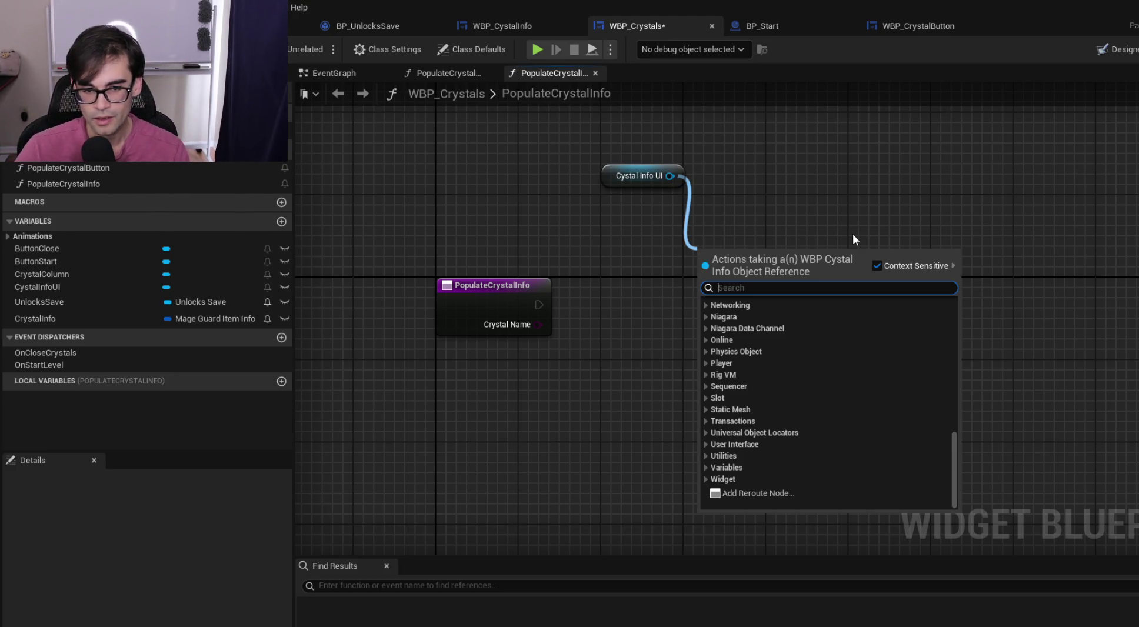
{"action": "left_click", "coordinate": [921, 200]}
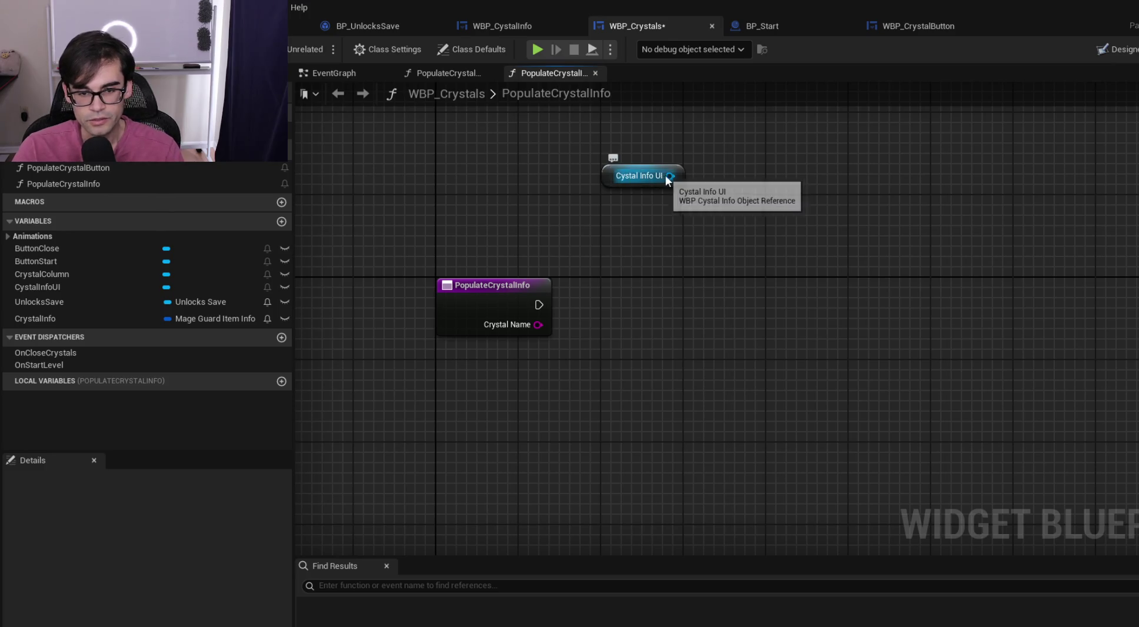
{"action": "left_click_drag", "start_coordinate": [663, 166], "coordinate": [819, 156]}
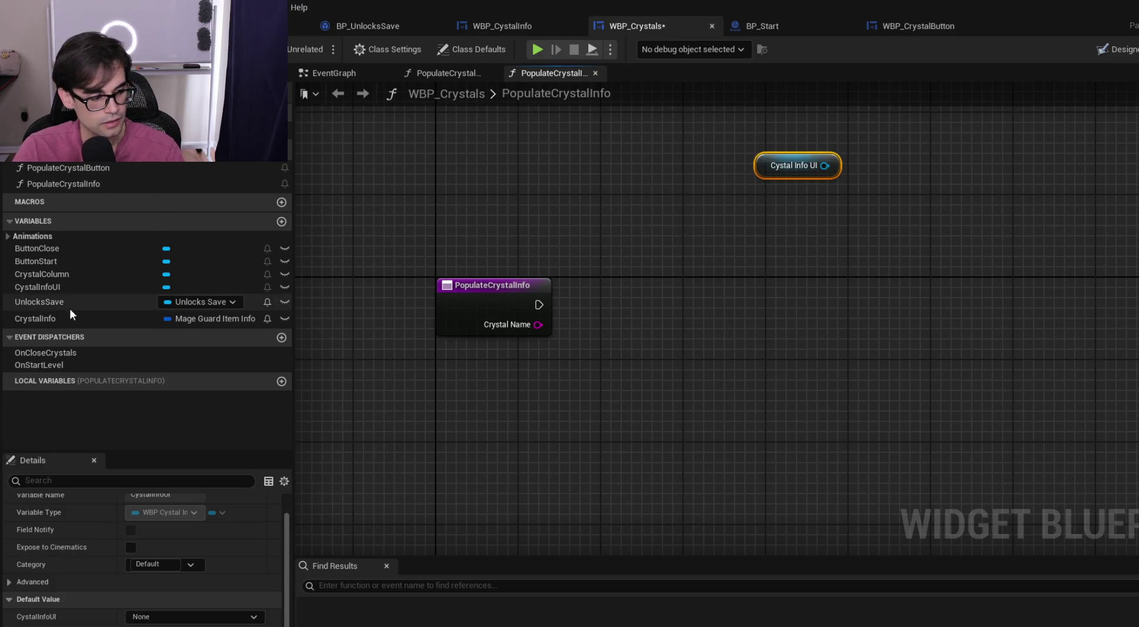
Add a CrystalInfo getter feeding a Break Mage Guard Item Info node
{"action": "mouse_move", "coordinate": [45, 318]}
{"action": "left_mouse_down"}
{"action": "mouse_move", "coordinate": [638, 239]}
{"action": "mouse_move", "coordinate": [598, 422]}
{"action": "mouse_move", "coordinate": [744, 418]}
{"action": "left_mouse_up"}
{"action": "left_click", "coordinate": [669, 267]}
{"action": "type", "text": "break"}
{"action": "key", "text": "Return"}
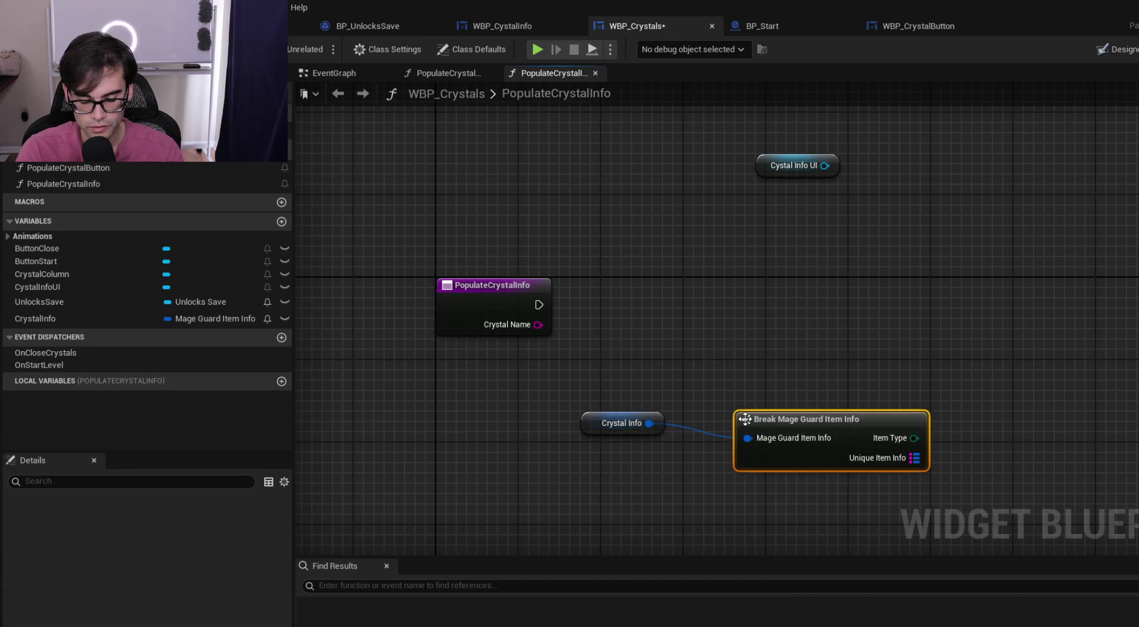
{"action": "mouse_move", "coordinate": [611, 424]}
{"action": "left_mouse_down"}
{"action": "mouse_move", "coordinate": [652, 395]}
{"action": "mouse_move", "coordinate": [754, 401]}
{"action": "mouse_move", "coordinate": [735, 436]}
{"action": "mouse_move", "coordinate": [517, 456]}
{"action": "left_mouse_up"}
Add a Map Find on Unique Item Info, keyed by Crystal Name
{"action": "left_click_drag", "start_coordinate": [698, 478], "coordinate": [781, 409]}
{"action": "type", "text": "find"}
{"action": "key", "text": "Return"}
{"action": "mouse_move", "coordinate": [538, 325]}
{"action": "left_mouse_down"}
{"action": "mouse_move", "coordinate": [674, 351]}
{"action": "mouse_move", "coordinate": [796, 437]}
{"action": "mouse_move", "coordinate": [775, 328]}
{"action": "left_mouse_up"}
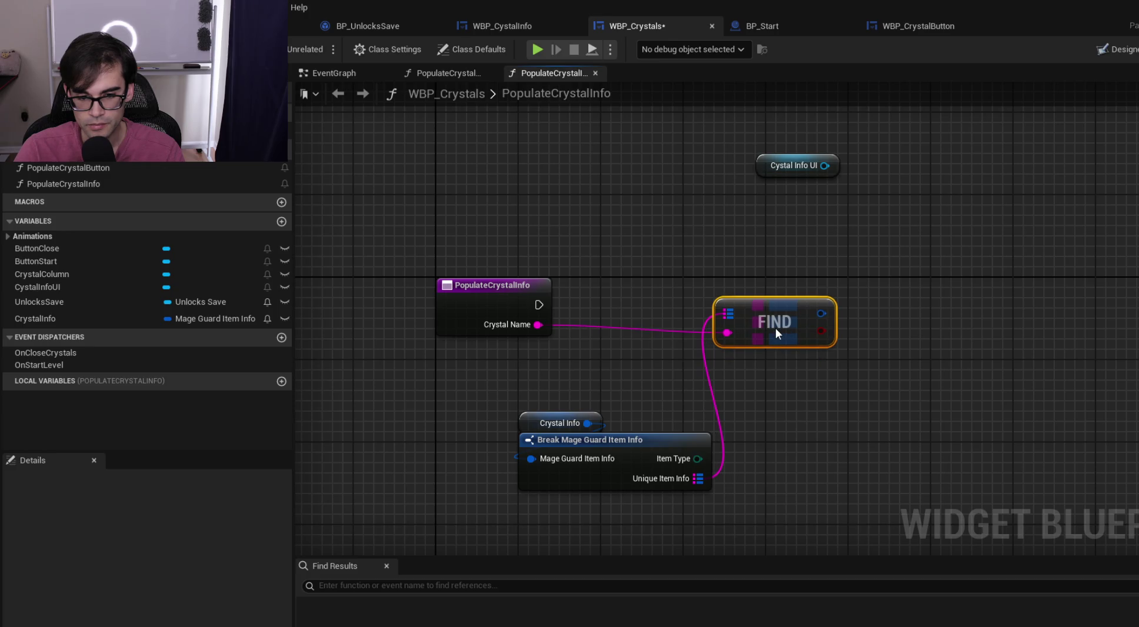
Split Find's Value pin into fields, rearrange the nodes, then recombine it into one struct pin
{"action": "right_click", "coordinate": [822, 315]}
{"action": "left_click", "coordinate": [853, 386]}
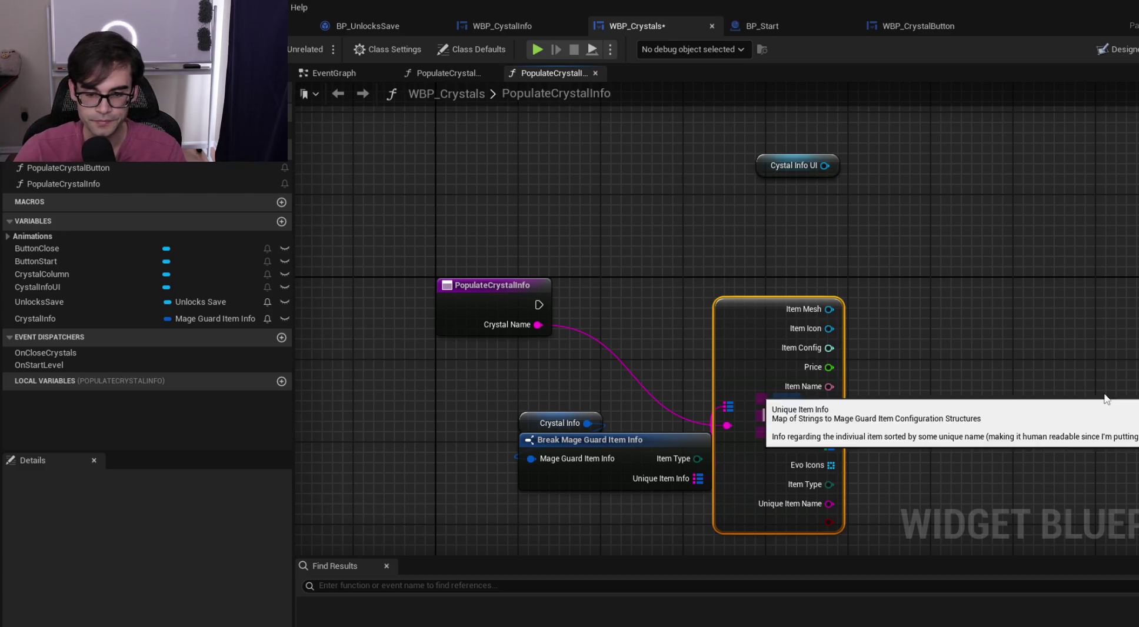
{"action": "mouse_move", "coordinate": [736, 323]}
{"action": "left_mouse_down"}
{"action": "mouse_move", "coordinate": [818, 268]}
{"action": "mouse_move", "coordinate": [801, 241]}
{"action": "mouse_move", "coordinate": [758, 224]}
{"action": "mouse_move", "coordinate": [796, 465]}
{"action": "mouse_move", "coordinate": [755, 272]}
{"action": "left_mouse_up"}
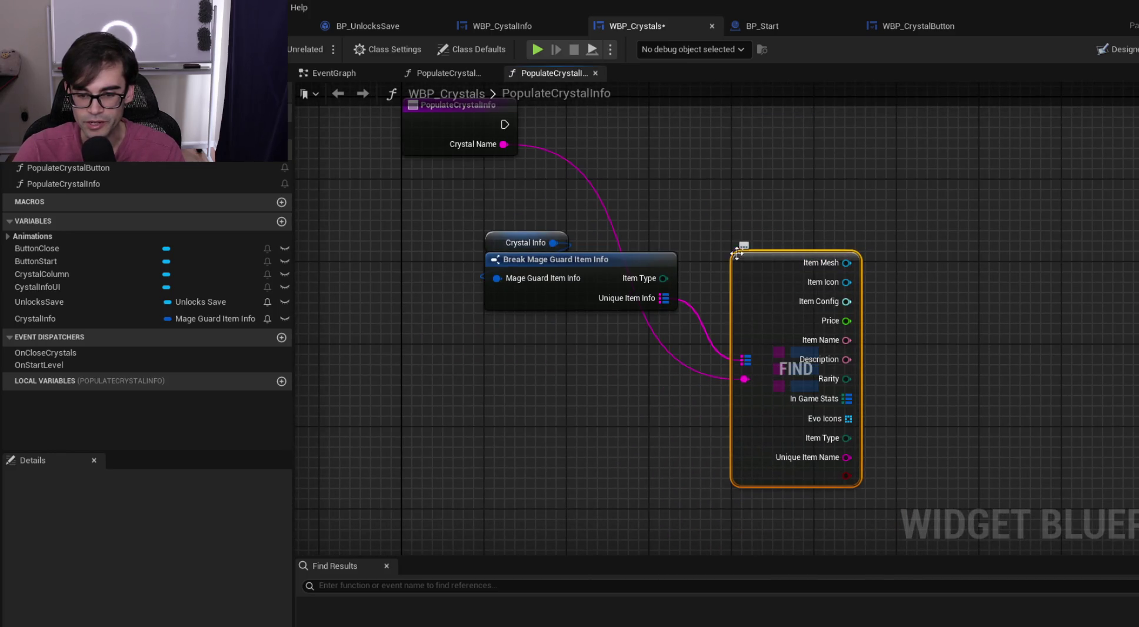
{"action": "mouse_move", "coordinate": [474, 208]}
{"action": "left_mouse_down"}
{"action": "mouse_move", "coordinate": [518, 276]}
{"action": "mouse_move", "coordinate": [446, 259]}
{"action": "left_mouse_up"}
{"action": "mouse_move", "coordinate": [768, 264]}
{"action": "left_mouse_down"}
{"action": "mouse_move", "coordinate": [758, 233]}
{"action": "mouse_move", "coordinate": [726, 204]}
{"action": "left_mouse_up"}
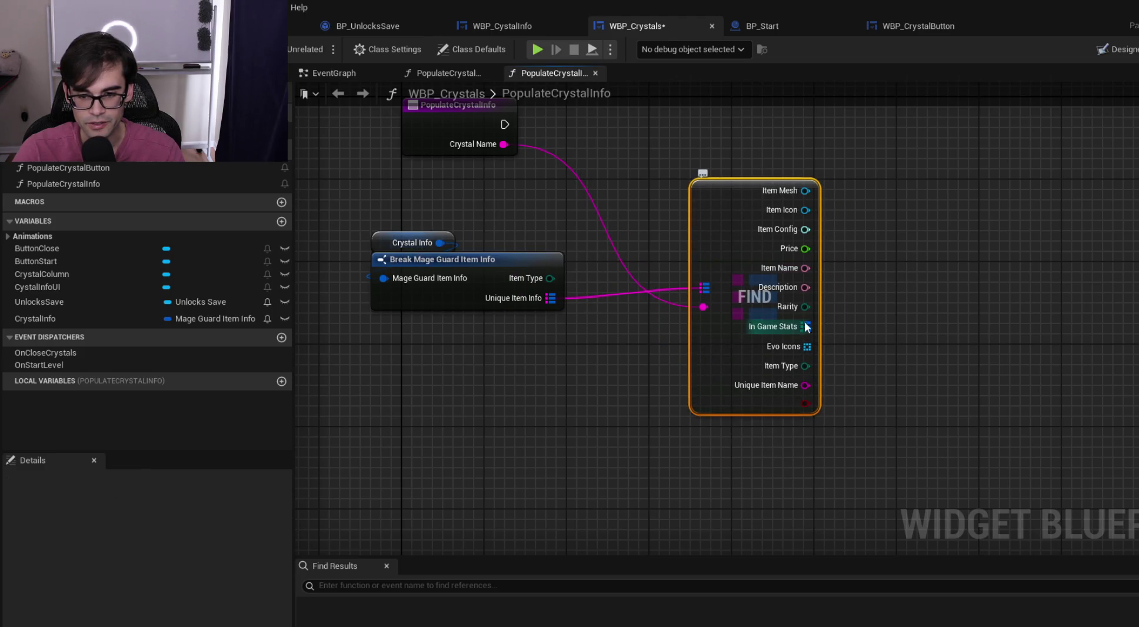
{"action": "right_click", "coordinate": [798, 302]}
{"action": "left_click", "coordinate": [881, 374]}
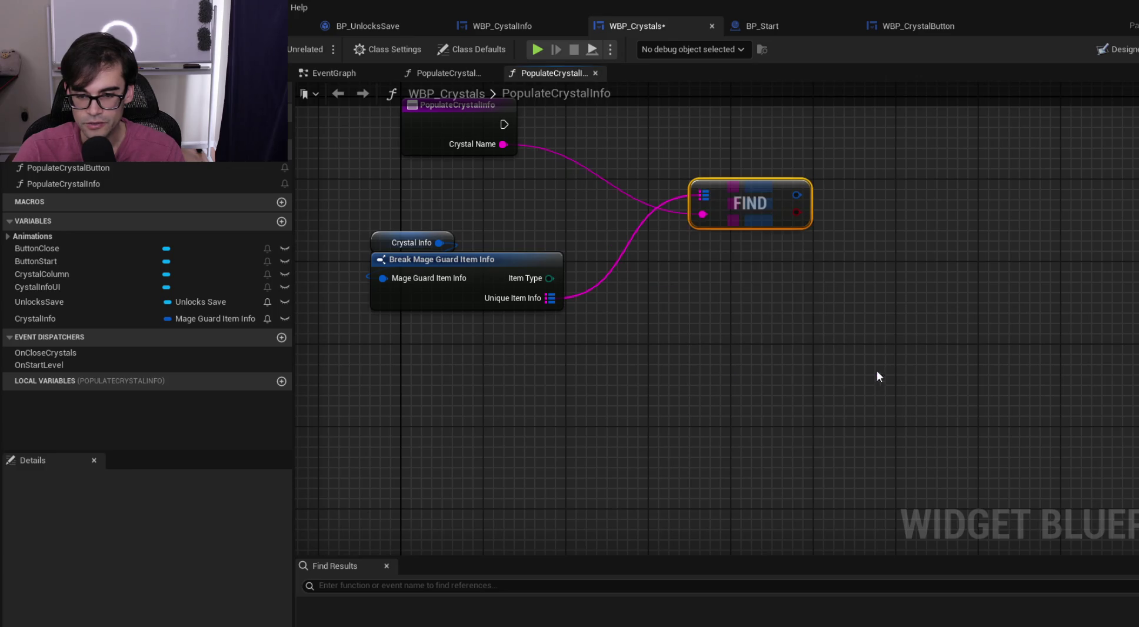
Add a Break Mage Guard Item Configuration node from Find's Value output and reposition the nodes
{"action": "left_click_drag", "start_coordinate": [795, 195], "coordinate": [883, 210]}
{"action": "type", "text": "break"}
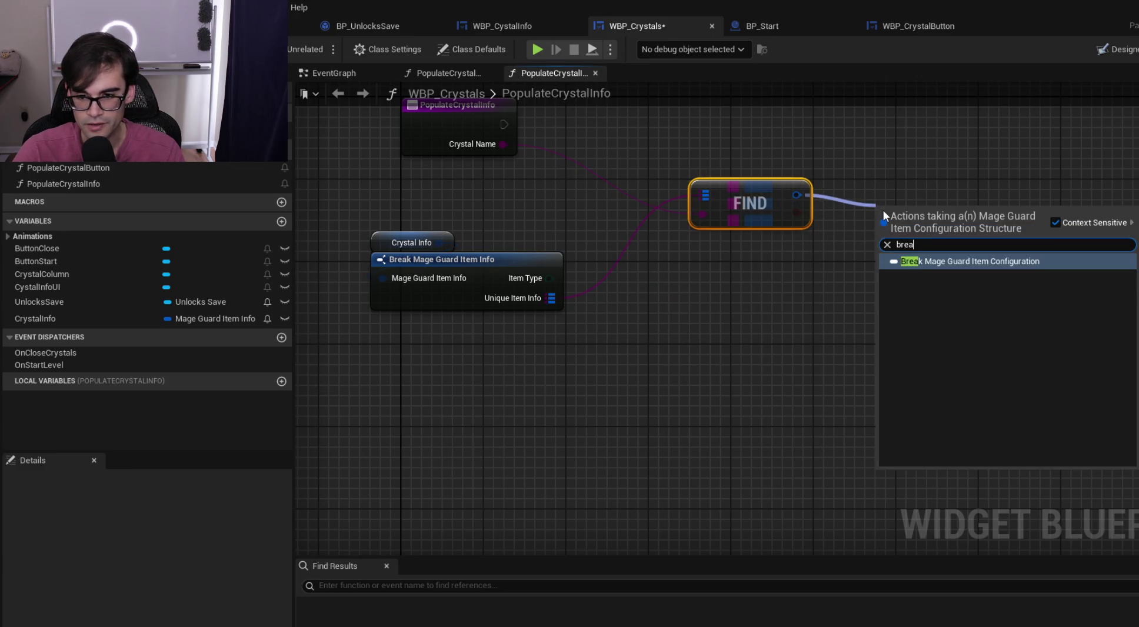
{"action": "key", "text": "Return"}
{"action": "mouse_move", "coordinate": [718, 187]}
{"action": "left_mouse_down"}
{"action": "mouse_move", "coordinate": [656, 126]}
{"action": "mouse_move", "coordinate": [648, 158]}
{"action": "left_mouse_up"}
{"action": "left_click_drag", "start_coordinate": [525, 218], "coordinate": [564, 288]}
{"action": "mouse_move", "coordinate": [558, 360]}
{"action": "left_mouse_down"}
{"action": "mouse_move", "coordinate": [610, 309]}
{"action": "mouse_move", "coordinate": [616, 318]}
{"action": "left_mouse_up"}
Expand the configuration break to show all fields and move the Cystal Info UI node aside
{"action": "mouse_move", "coordinate": [758, 264]}
{"action": "left_mouse_down"}
{"action": "mouse_move", "coordinate": [819, 259]}
{"action": "mouse_move", "coordinate": [802, 288]}
{"action": "left_mouse_up"}
{"action": "left_click_drag", "start_coordinate": [911, 251], "coordinate": [723, 276]}
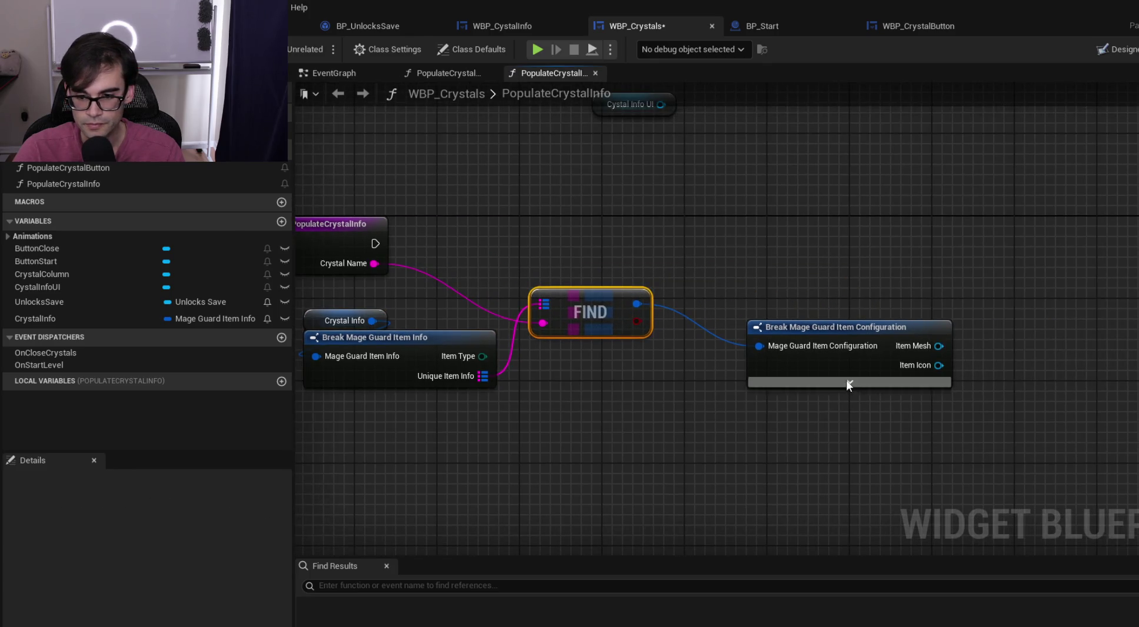
{"action": "left_click", "coordinate": [847, 381]}
{"action": "mouse_move", "coordinate": [859, 327]}
{"action": "left_mouse_down"}
{"action": "mouse_move", "coordinate": [823, 292]}
{"action": "mouse_move", "coordinate": [738, 269]}
{"action": "mouse_move", "coordinate": [718, 245]}
{"action": "left_mouse_up"}
{"action": "left_click", "coordinate": [590, 297], "text": "ctrl"}
{"action": "scroll", "coordinate": [632, 288], "scroll_direction": "down", "scroll_amount": 2}
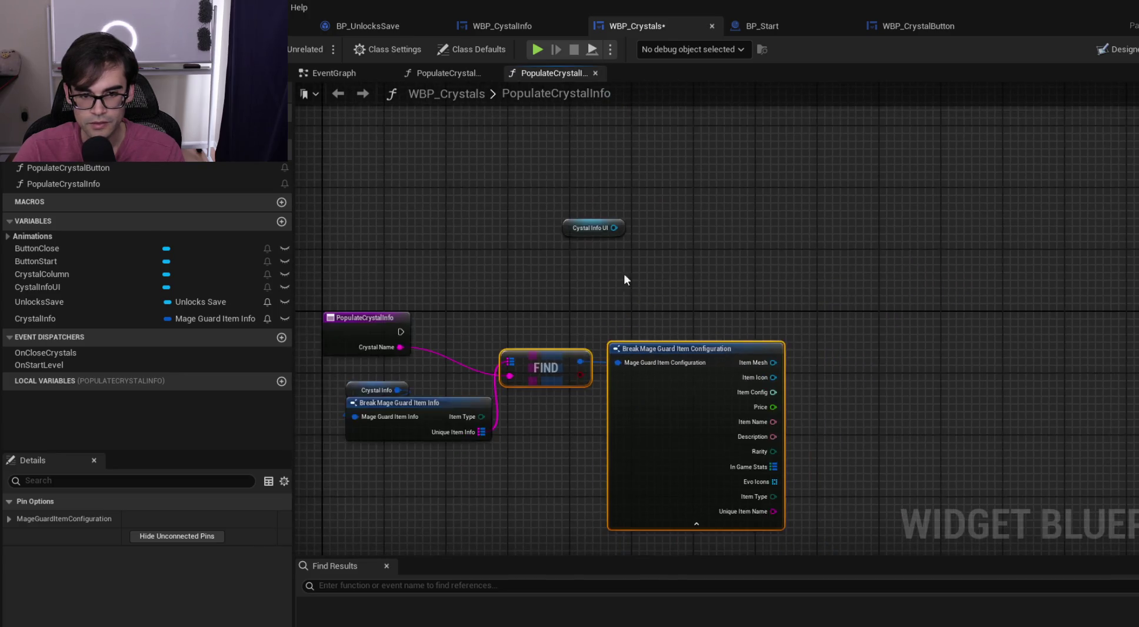
{"action": "left_click_drag", "start_coordinate": [569, 230], "coordinate": [768, 201]}
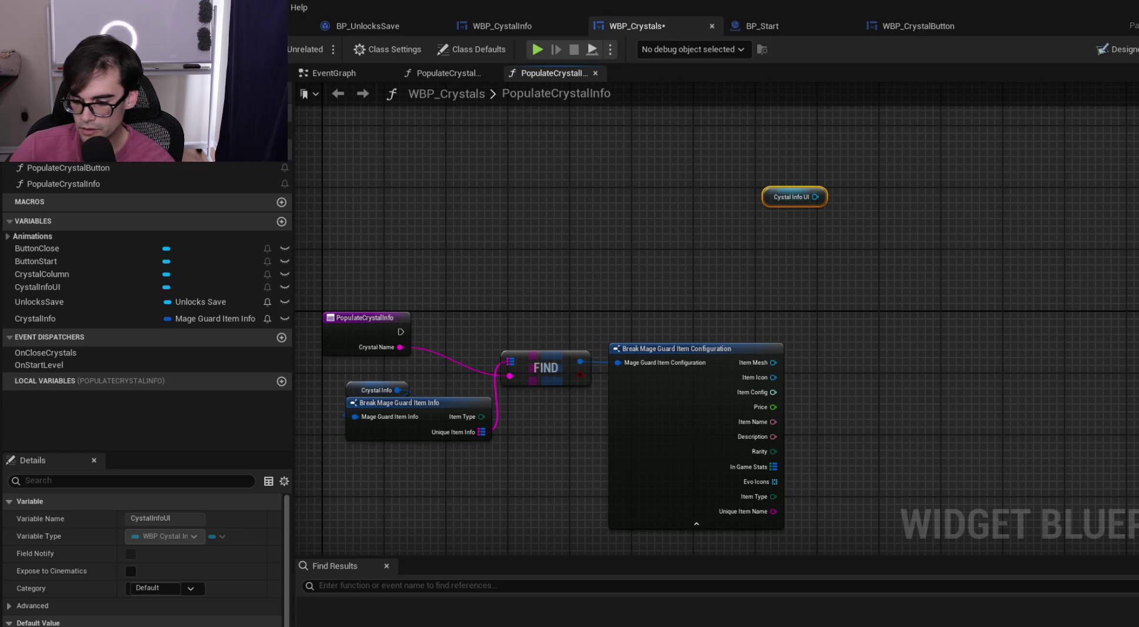
{"action": "left_click_drag", "start_coordinate": [363, 50], "coordinate": [358, 94]}
{"action": "left_click_drag", "start_coordinate": [320, 60], "coordinate": [370, 41]}
{"action": "mouse_move", "coordinate": [350, 88]}
{"action": "left_mouse_down"}
{"action": "mouse_move", "coordinate": [388, 76]}
{"action": "mouse_move", "coordinate": [411, 94]}
{"action": "mouse_move", "coordinate": [437, 67]}
{"action": "left_mouse_up"}
{"action": "left_click_drag", "start_coordinate": [442, 64], "coordinate": [454, 52]}
{"action": "left_click_drag", "start_coordinate": [451, 89], "coordinate": [487, 87]}
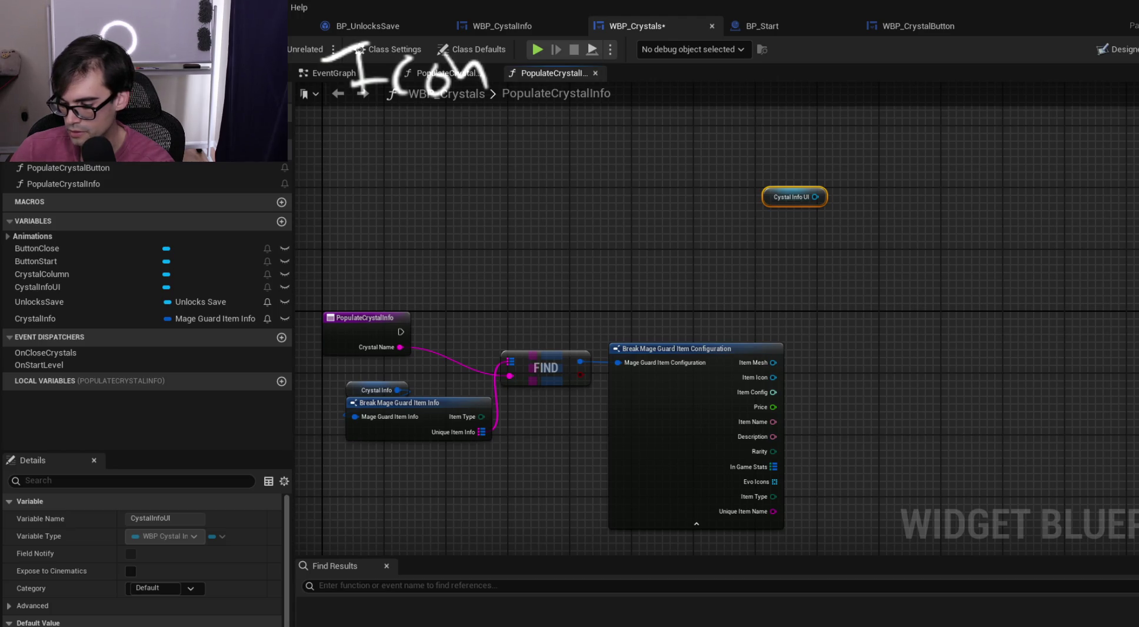
{"action": "left_click_drag", "start_coordinate": [354, 157], "coordinate": [371, 183]}
{"action": "mouse_move", "coordinate": [388, 168]}
{"action": "left_mouse_down"}
{"action": "mouse_move", "coordinate": [406, 179]}
{"action": "mouse_move", "coordinate": [442, 154]}
{"action": "mouse_move", "coordinate": [468, 159]}
{"action": "mouse_move", "coordinate": [474, 192]}
{"action": "left_mouse_up"}
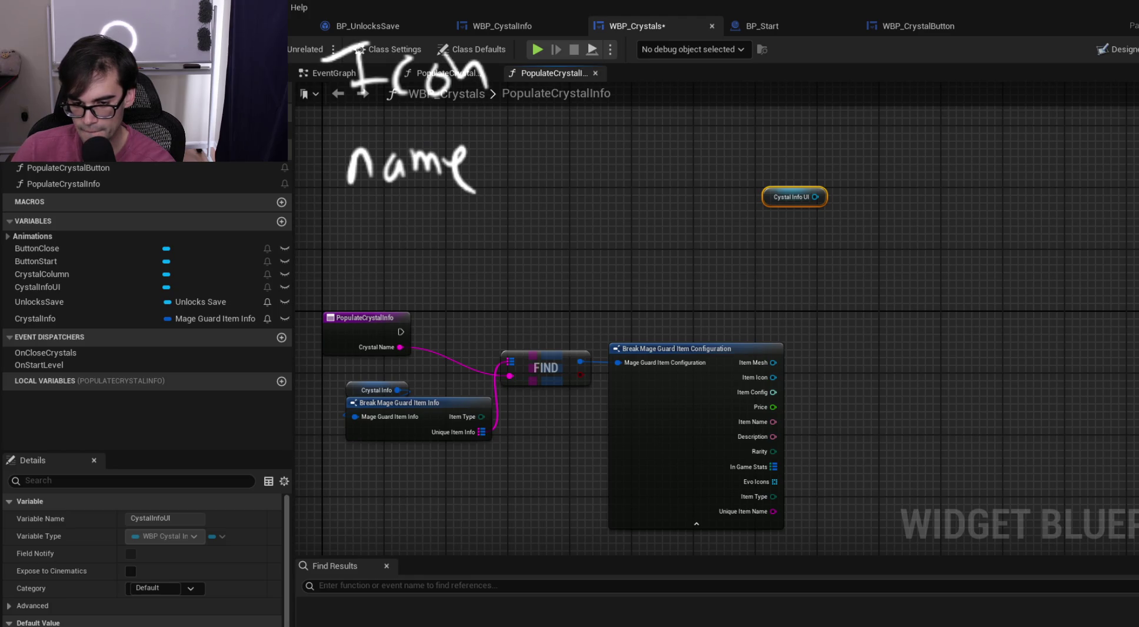
{"action": "mouse_move", "coordinate": [327, 222]}
{"action": "left_mouse_down"}
{"action": "mouse_move", "coordinate": [329, 272]}
{"action": "mouse_move", "coordinate": [390, 265]}
{"action": "left_mouse_up"}
{"action": "mouse_move", "coordinate": [409, 223]}
{"action": "left_mouse_down"}
{"action": "mouse_move", "coordinate": [395, 267]}
{"action": "mouse_move", "coordinate": [438, 272]}
{"action": "left_mouse_up"}
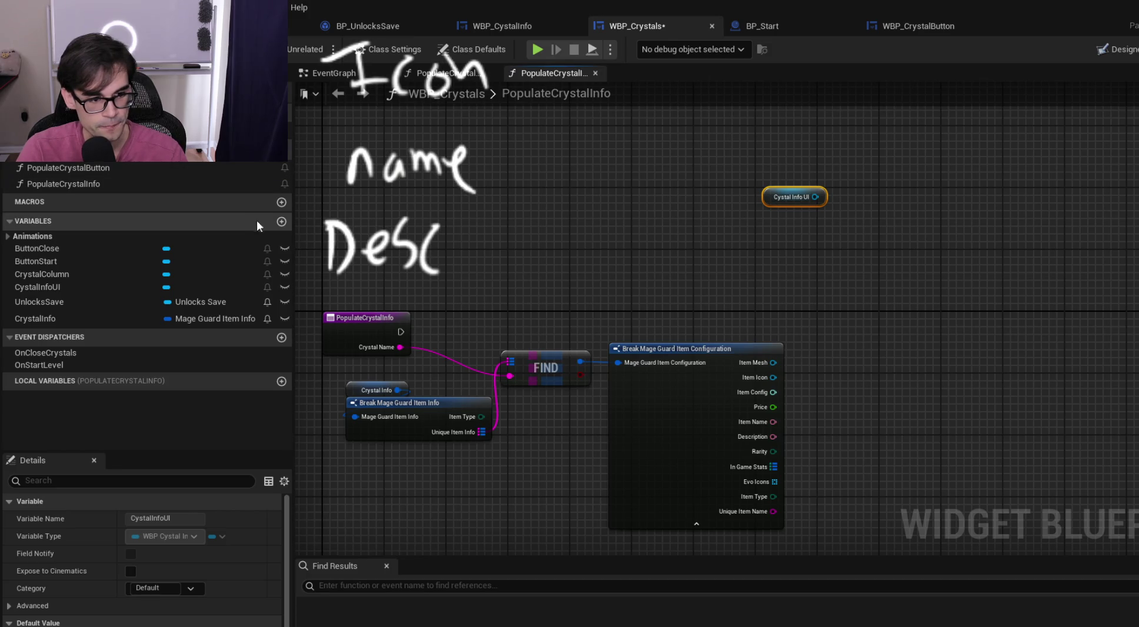
{"action": "left_click", "coordinate": [281, 222]}
Create a String variable LastKnownUniqueName and place its setter right after the function entry
{"action": "type", "text": "LastKnownUnique"}
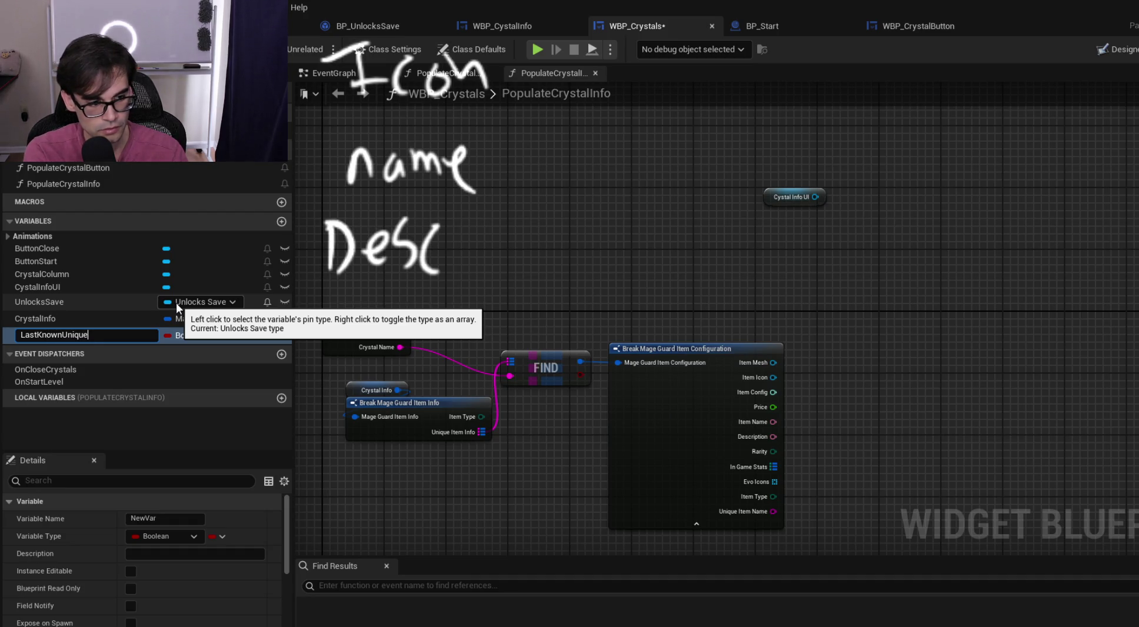
{"action": "key", "text": "Return"}
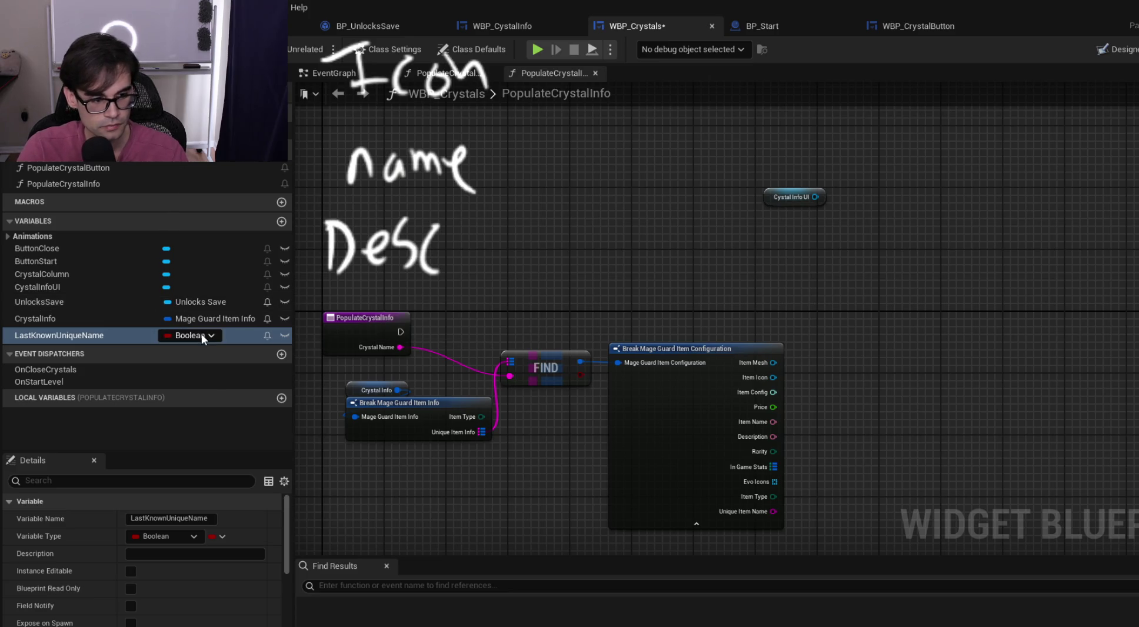
{"action": "left_click", "coordinate": [190, 335]}
{"action": "type", "text": "string"}
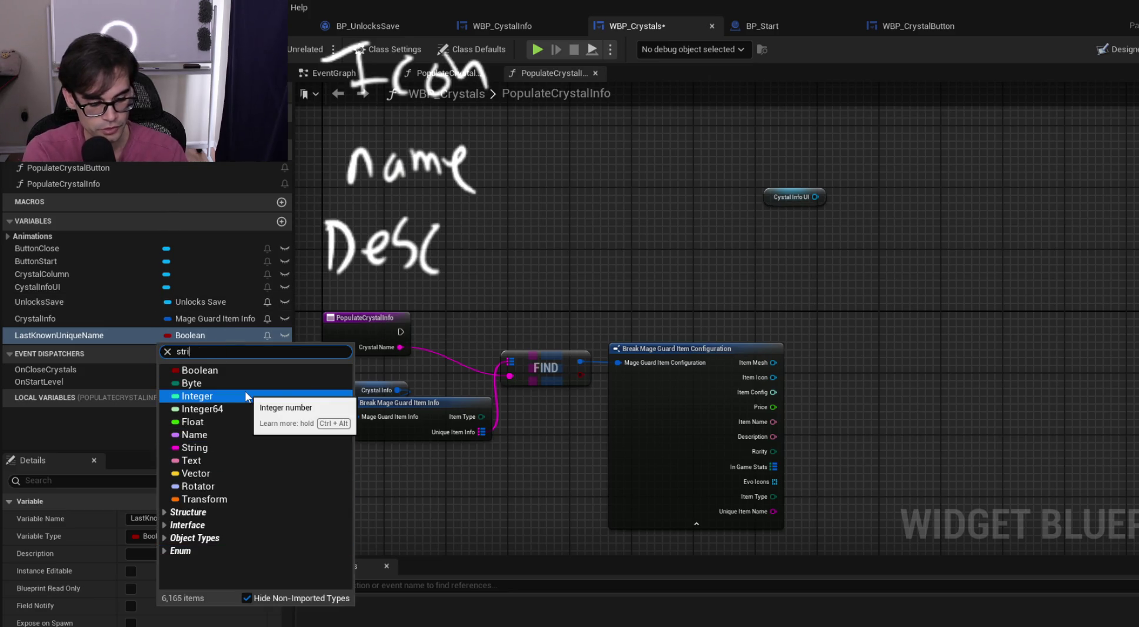
{"action": "left_click", "coordinate": [310, 372]}
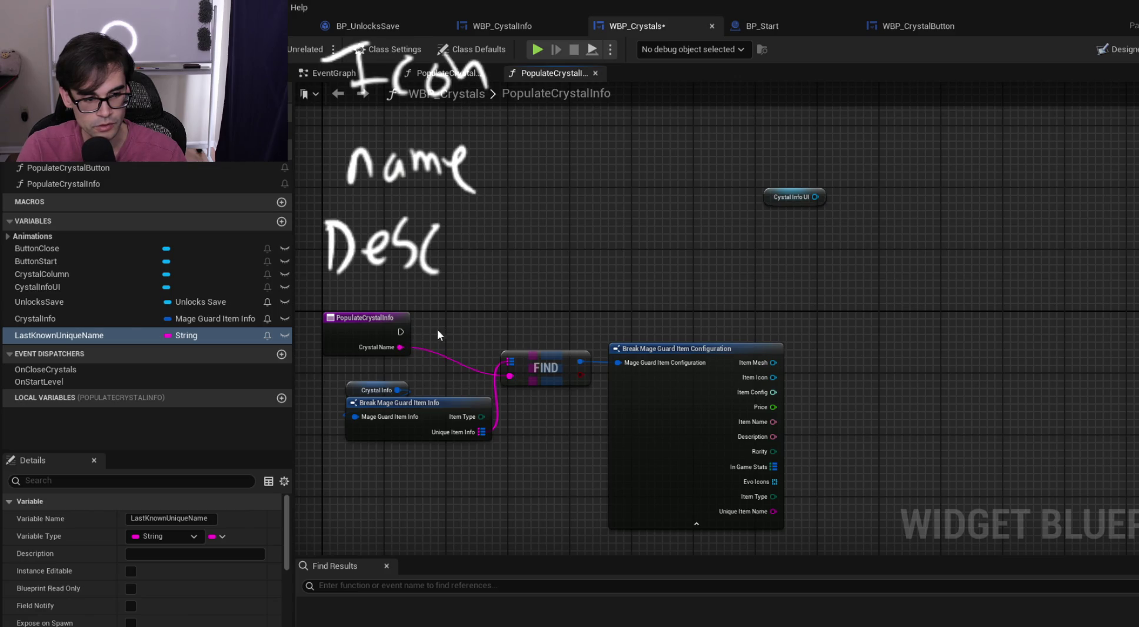
{"action": "left_click_drag", "start_coordinate": [59, 335], "coordinate": [744, 287]}
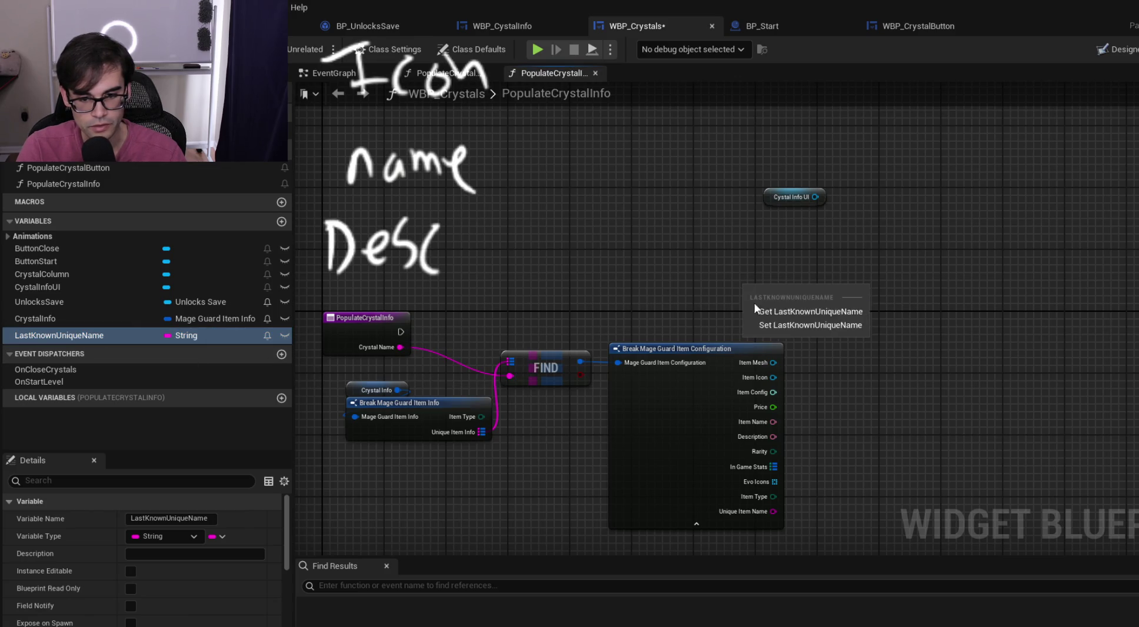
{"action": "left_click", "coordinate": [805, 326]}
{"action": "mouse_move", "coordinate": [401, 332]}
{"action": "left_mouse_down"}
{"action": "mouse_move", "coordinate": [488, 406]}
{"action": "mouse_move", "coordinate": [743, 302]}
{"action": "mouse_move", "coordinate": [907, 312]}
{"action": "mouse_move", "coordinate": [903, 333]}
{"action": "mouse_move", "coordinate": [513, 320]}
{"action": "mouse_move", "coordinate": [508, 333]}
{"action": "left_mouse_up"}
Wire Crystal Name into the LastKnownUniqueName setter and its output into Find's key
{"action": "left_click_drag", "start_coordinate": [399, 481], "coordinate": [611, 383]}
{"action": "left_click_drag", "start_coordinate": [672, 348], "coordinate": [1005, 333]}
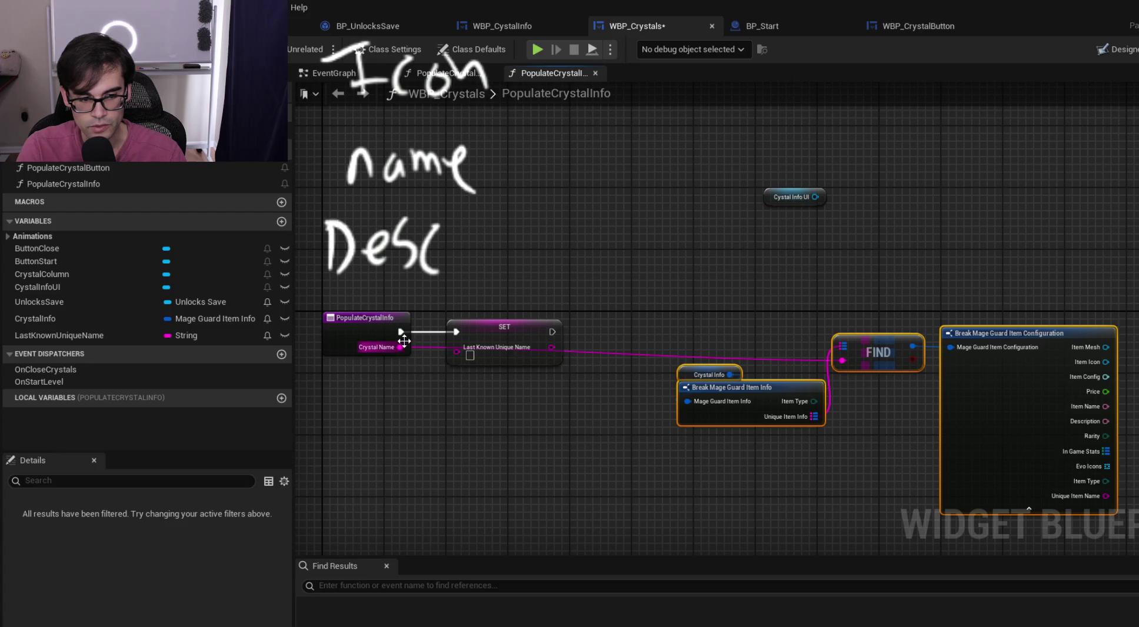
{"action": "left_click_drag", "start_coordinate": [400, 347], "coordinate": [479, 355]}
{"action": "mouse_move", "coordinate": [554, 347]}
{"action": "left_mouse_down"}
{"action": "mouse_move", "coordinate": [858, 361]}
{"action": "mouse_move", "coordinate": [843, 360]}
{"action": "left_mouse_up"}
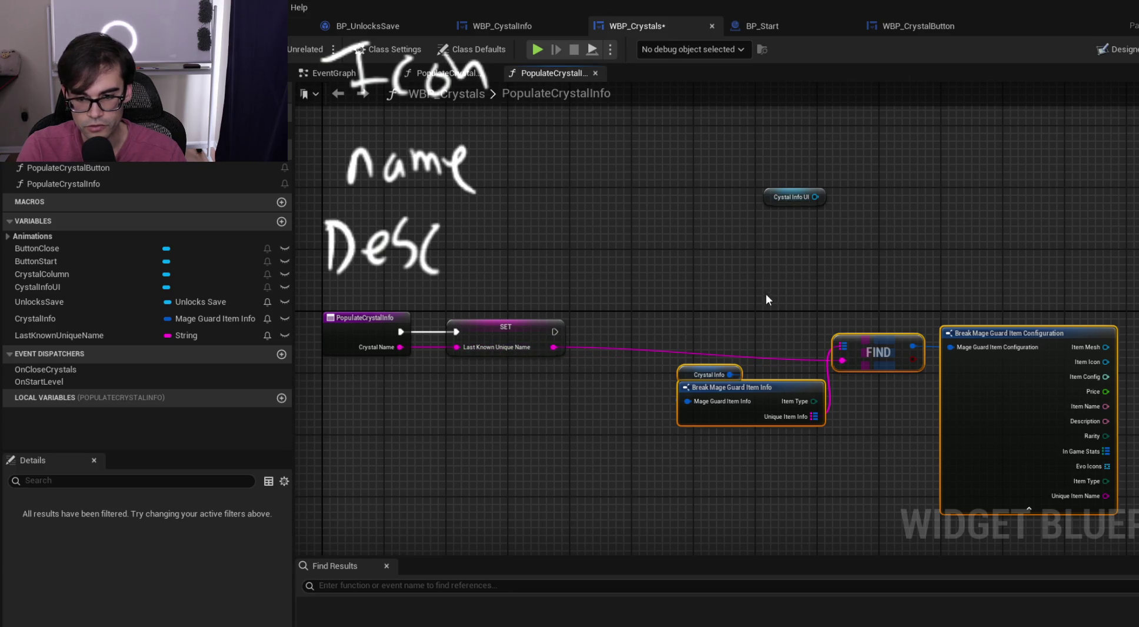
{"action": "mouse_move", "coordinate": [1033, 441]}
{"action": "left_mouse_down"}
{"action": "mouse_move", "coordinate": [912, 371]}
{"action": "mouse_move", "coordinate": [998, 340]}
{"action": "mouse_move", "coordinate": [920, 380]}
{"action": "left_mouse_up"}
{"action": "left_click", "coordinate": [721, 289]}
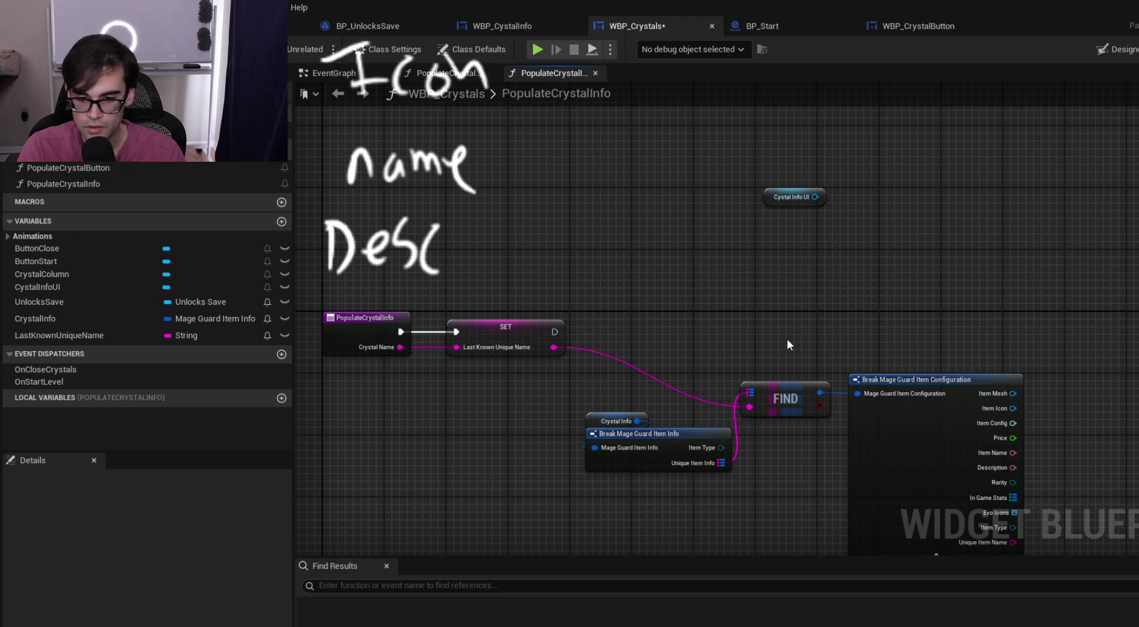
Pan back to the Cystal Info UI node, then switch to the WBP_CystalInfo widget blueprint
{"action": "left_click_drag", "start_coordinate": [863, 357], "coordinate": [659, 312]}
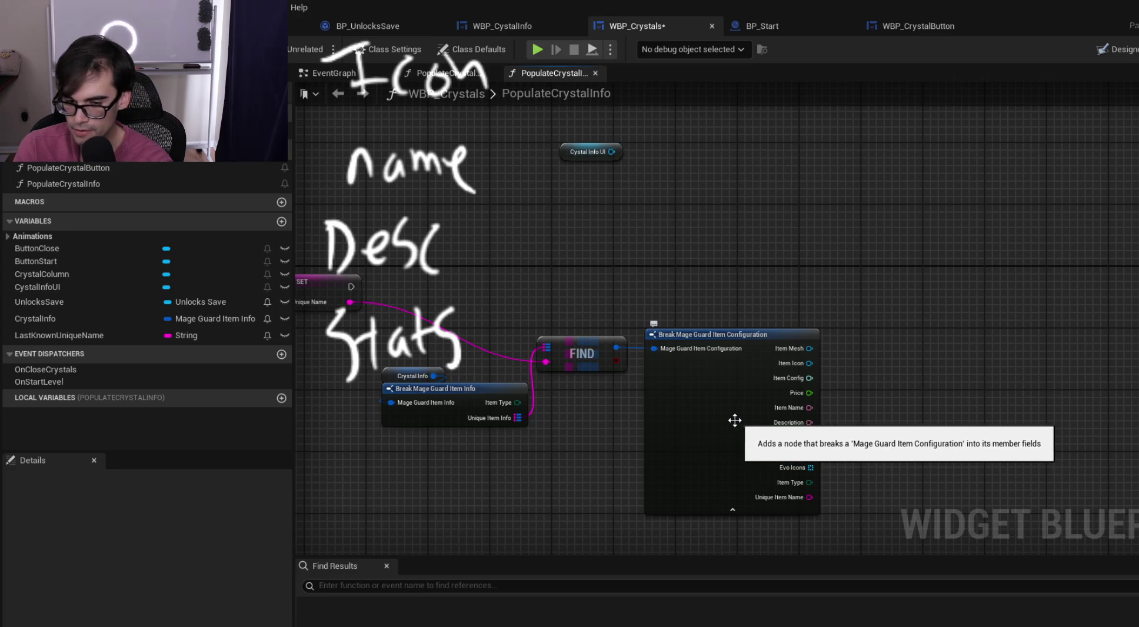
{"action": "left_click_drag", "start_coordinate": [645, 222], "coordinate": [757, 244]}
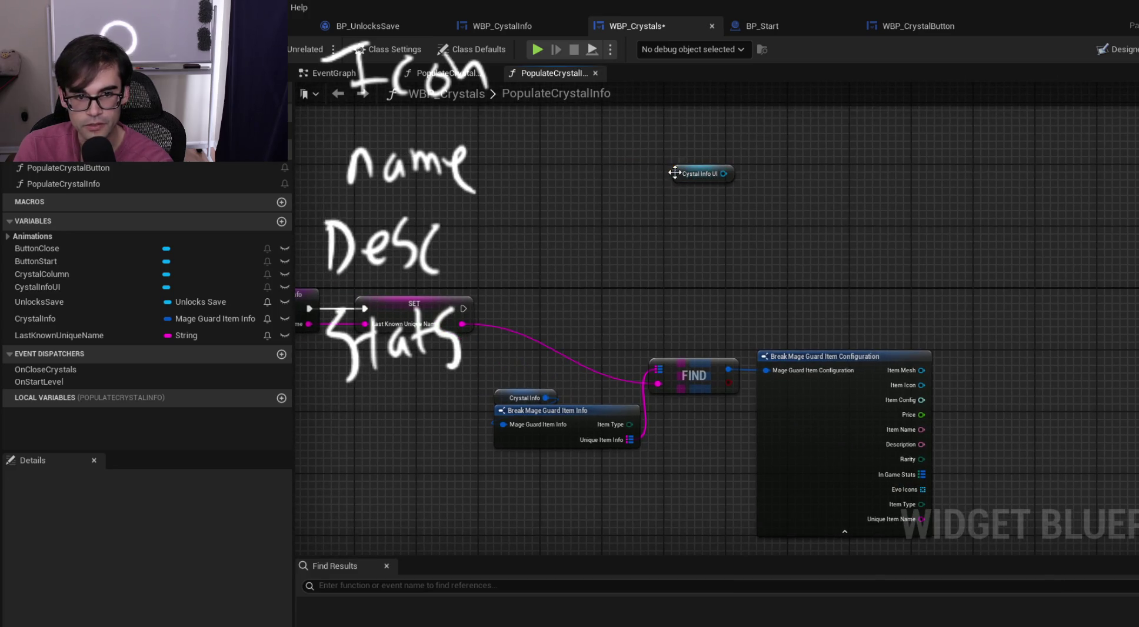
{"action": "left_click", "coordinate": [701, 173]}
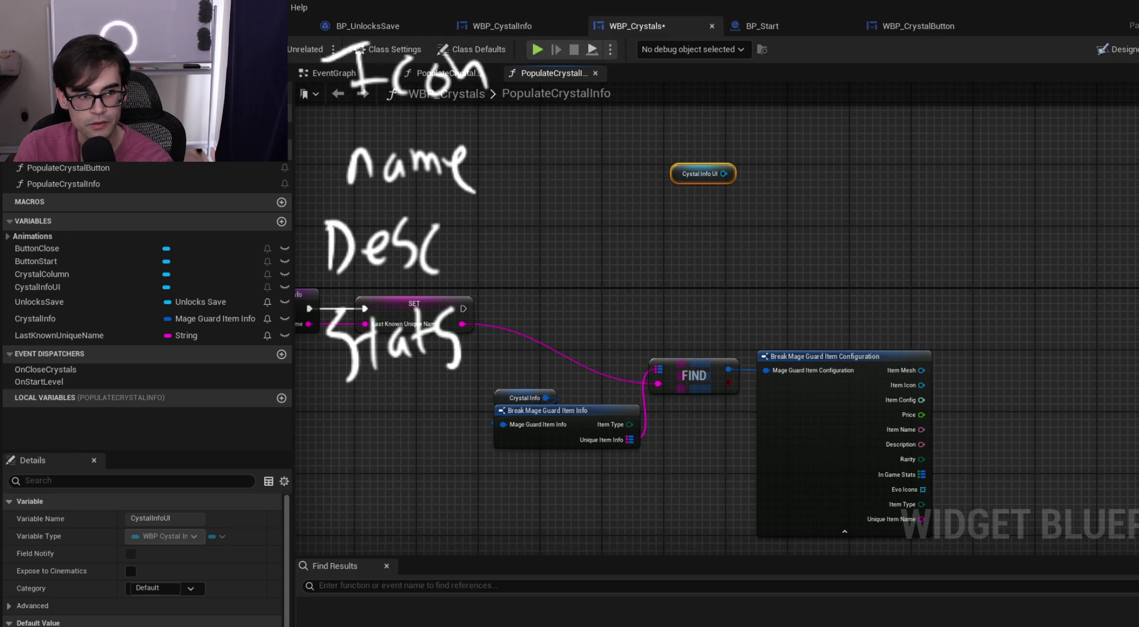
{"action": "left_click", "coordinate": [489, 23]}
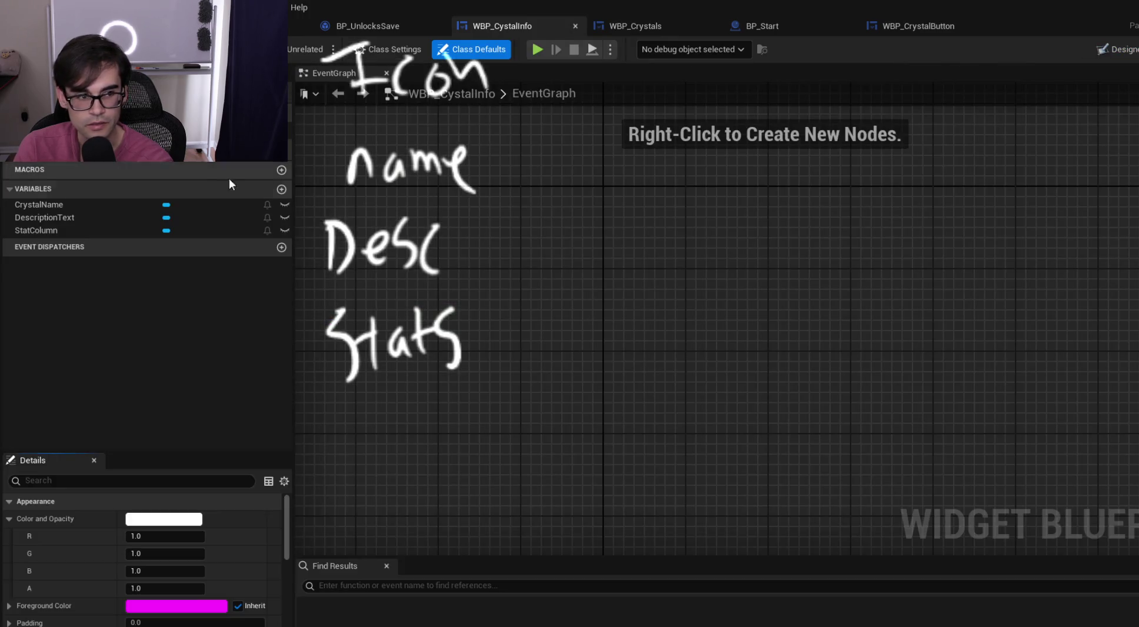
Add a new function to WBP_CystalInfo named PopulateInfo
{"action": "left_click", "coordinate": [288, 155]}
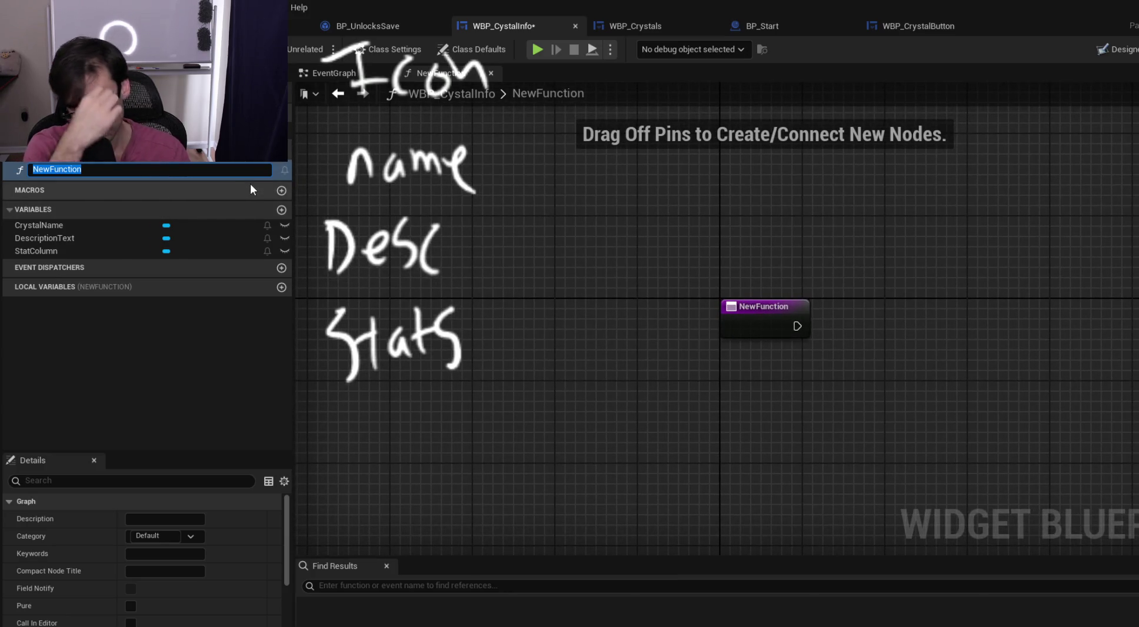
{"action": "type", "text": "Piup"}
{"action": "key", "text": "BackSpace"}
{"action": "key", "text": "BackSpace"}
{"action": "key", "text": "BackSpace"}
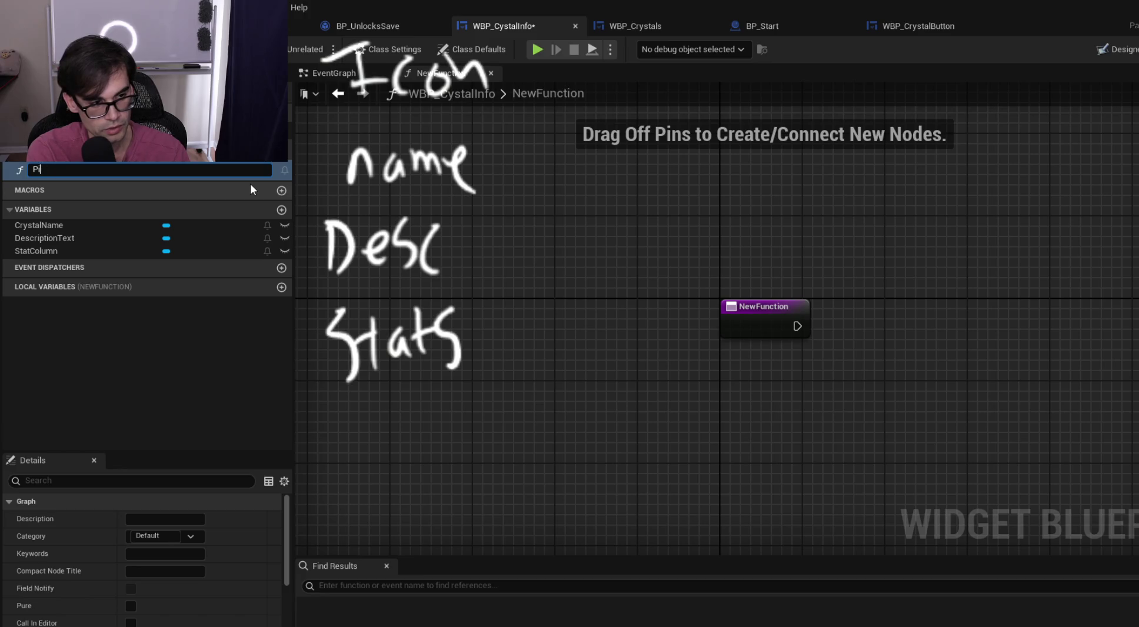
{"action": "type", "text": "opulateInfo"}
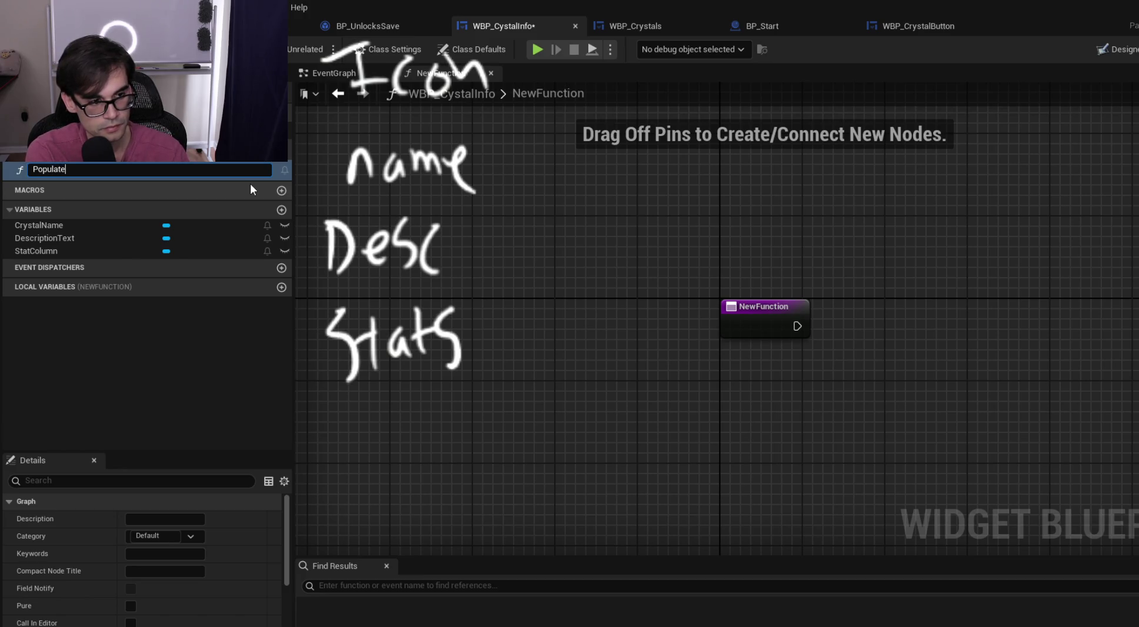
{"action": "key", "text": "Return"}
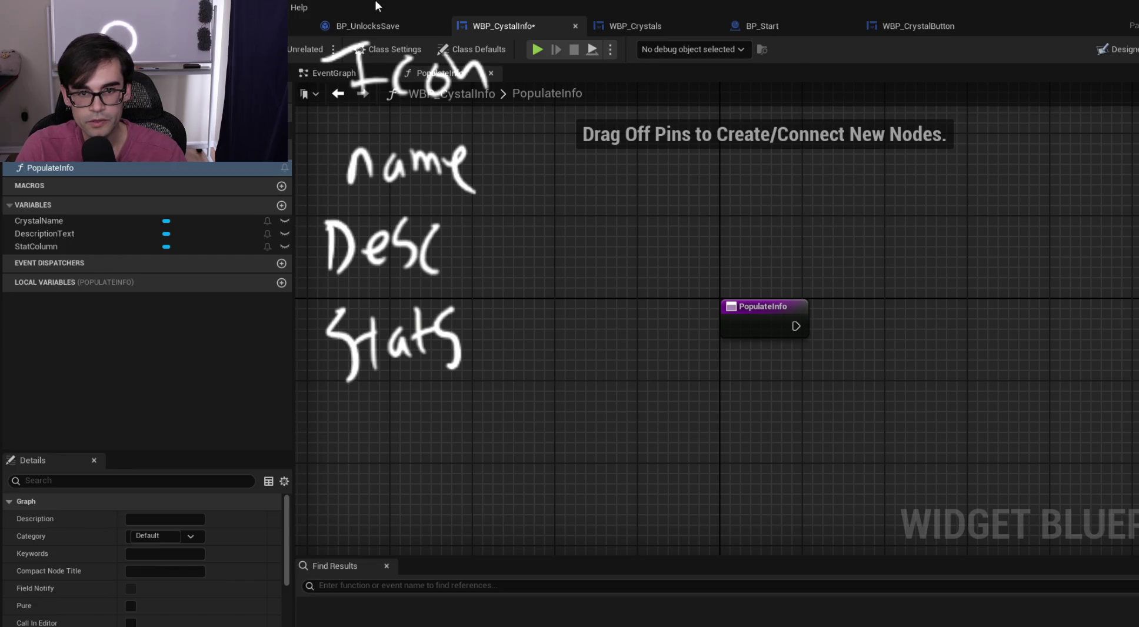
Review the WBP_Crystals and BP_Start graphs, then return to the WBP_CystalInfo function graph
{"action": "left_click", "coordinate": [629, 23]}
{"action": "mouse_move", "coordinate": [419, 172]}
{"action": "left_mouse_down"}
{"action": "mouse_move", "coordinate": [842, 168]}
{"action": "mouse_move", "coordinate": [556, 192]}
{"action": "left_mouse_up"}
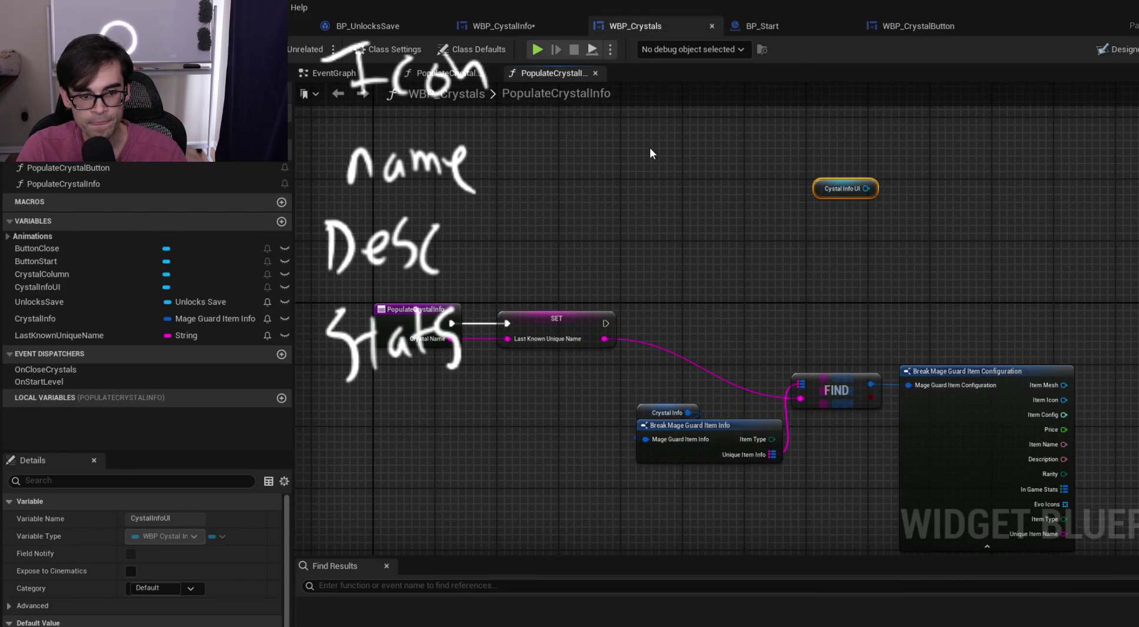
{"action": "left_click", "coordinate": [768, 26]}
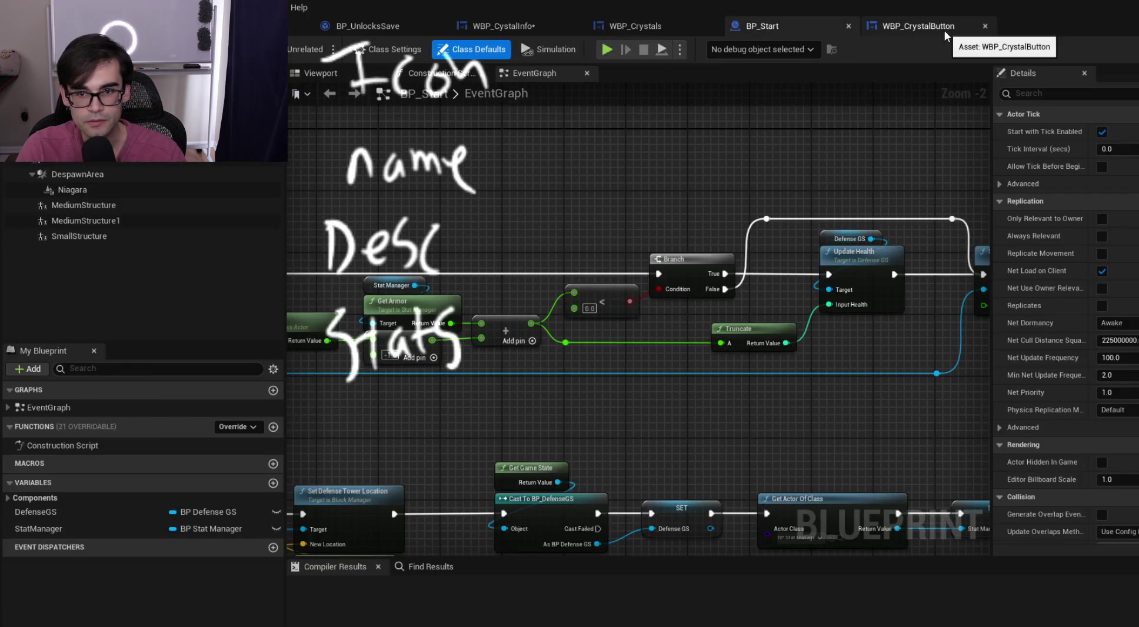
{"action": "left_click", "coordinate": [641, 25]}
{"action": "left_click", "coordinate": [506, 26]}
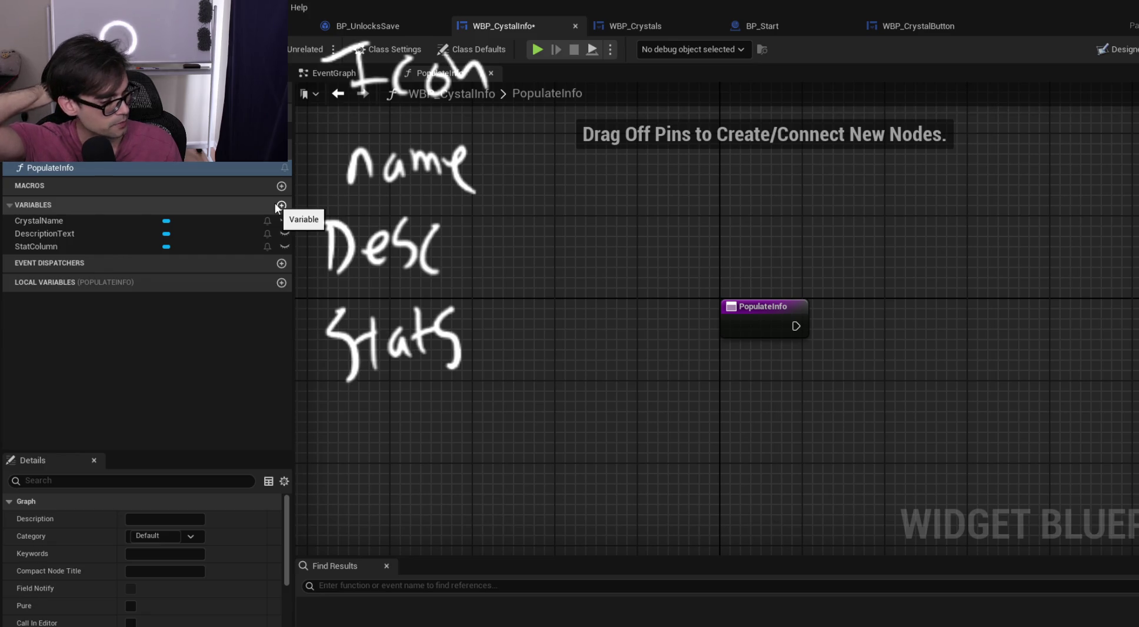
Rename the function to PopulateCrystalInfo, save, and select its entry node
{"action": "left_click", "coordinate": [75, 169]}
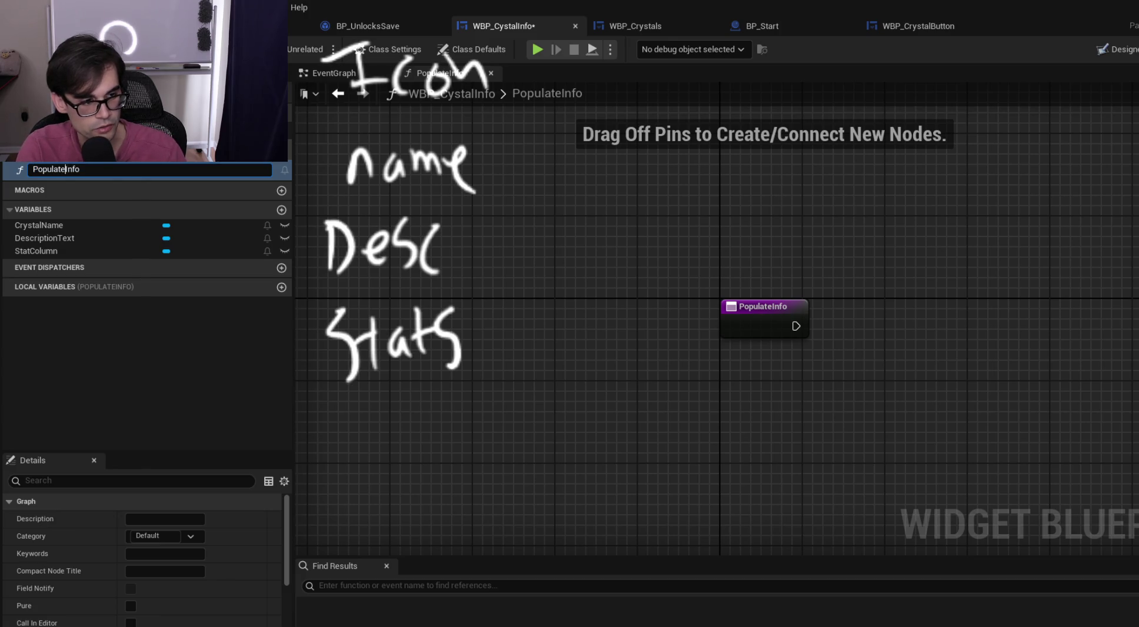
{"action": "type", "text": "Crystal"}
{"action": "key", "text": "Return"}
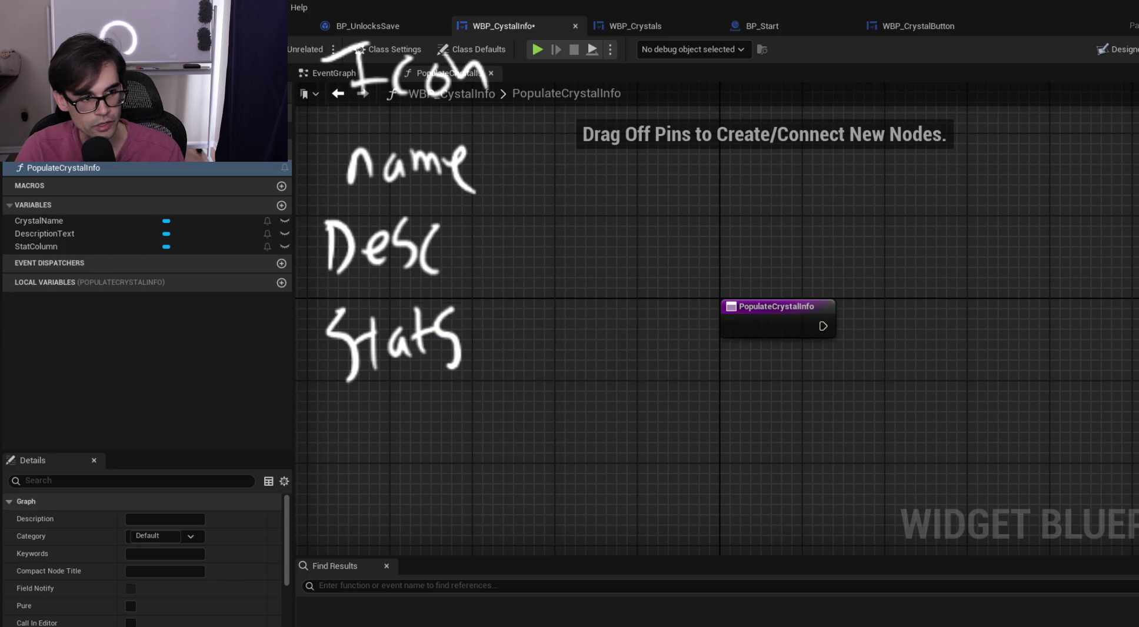
{"action": "key", "text": "ctrl+s"}
{"action": "mouse_move", "coordinate": [733, 286]}
{"action": "left_mouse_down"}
{"action": "mouse_move", "coordinate": [660, 246]}
{"action": "mouse_move", "coordinate": [588, 268]}
{"action": "left_mouse_up"}
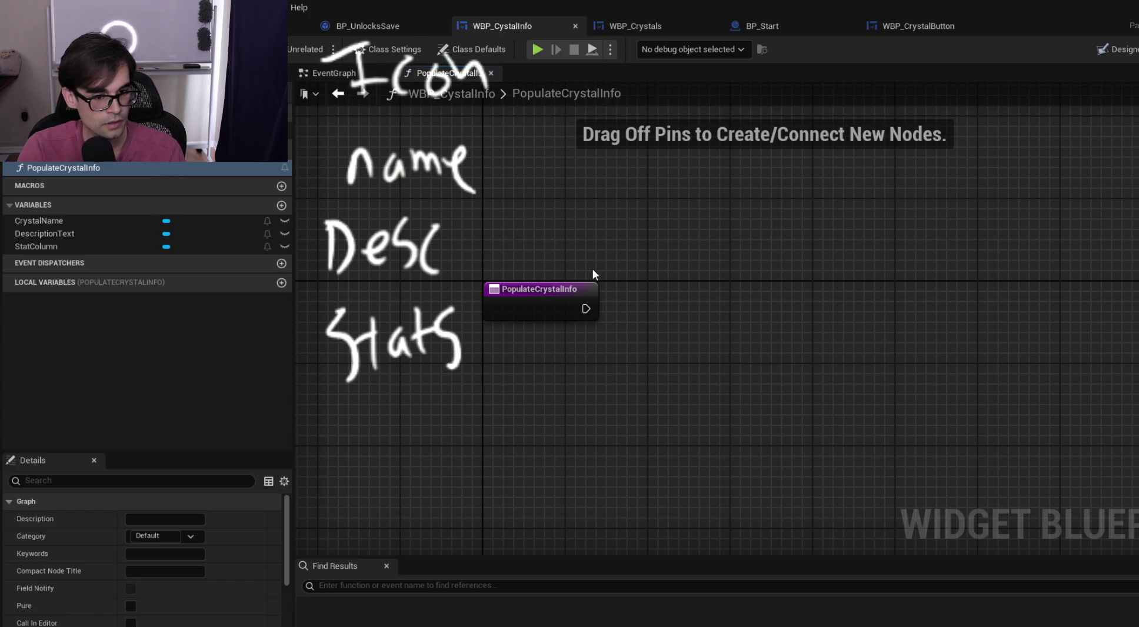
{"action": "left_click", "coordinate": [556, 300]}
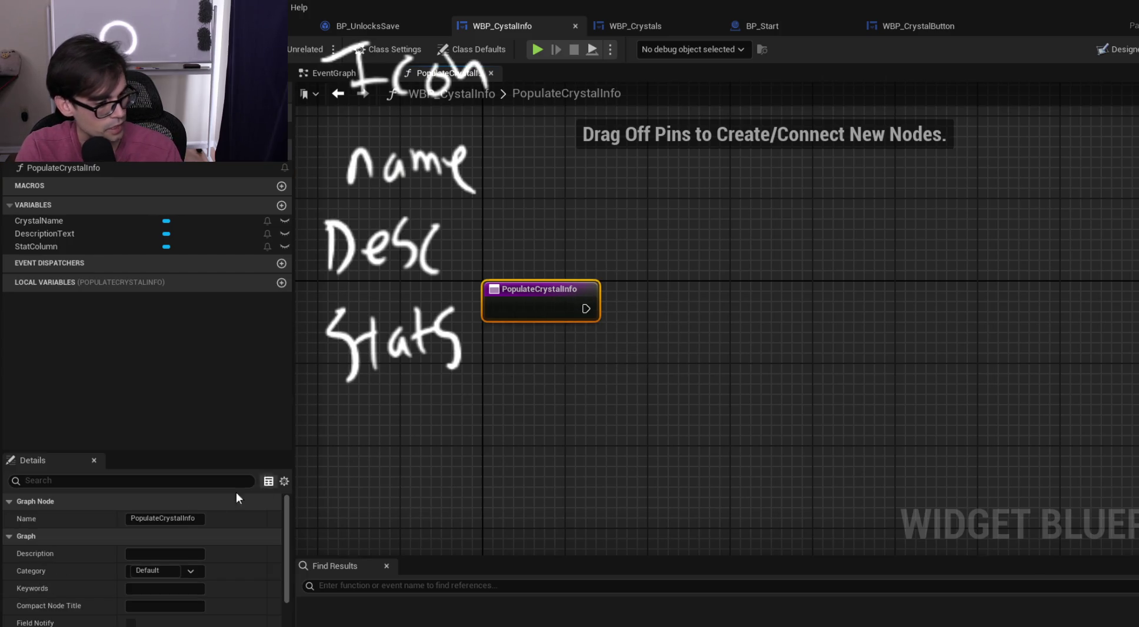
Add a first input parameter and search for a 2D texture type, checking the code editor
{"action": "scroll", "coordinate": [149, 555], "scroll_direction": "down", "scroll_amount": 5}
{"action": "left_click", "coordinate": [274, 599]}
{"action": "left_click", "coordinate": [83, 616]}
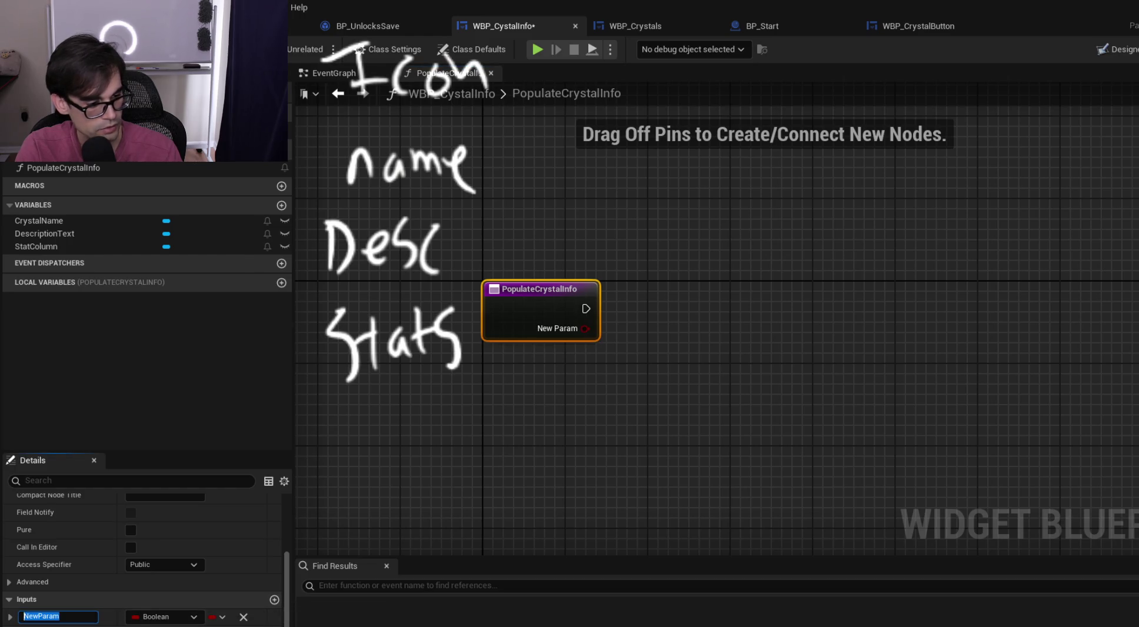
{"action": "left_click", "coordinate": [165, 616]}
{"action": "type", "text": "2dte"}
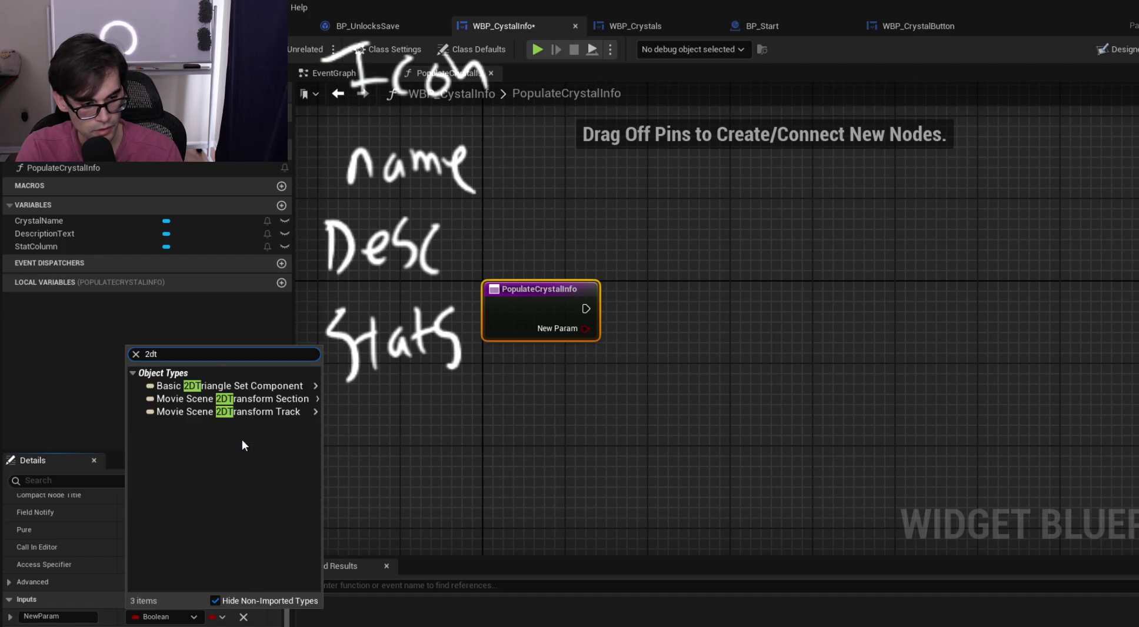
{"action": "key", "text": "BackSpace"}
{"action": "key", "text": "BackSpace"}
{"action": "key", "text": "BackSpace"}
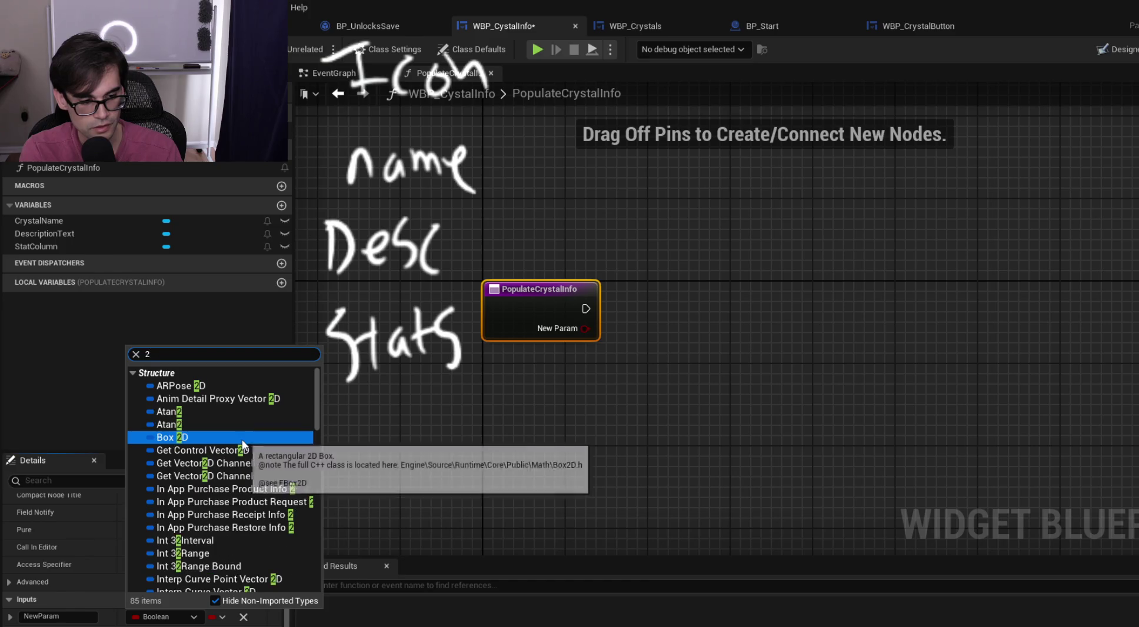
{"action": "type", "text": "d"}
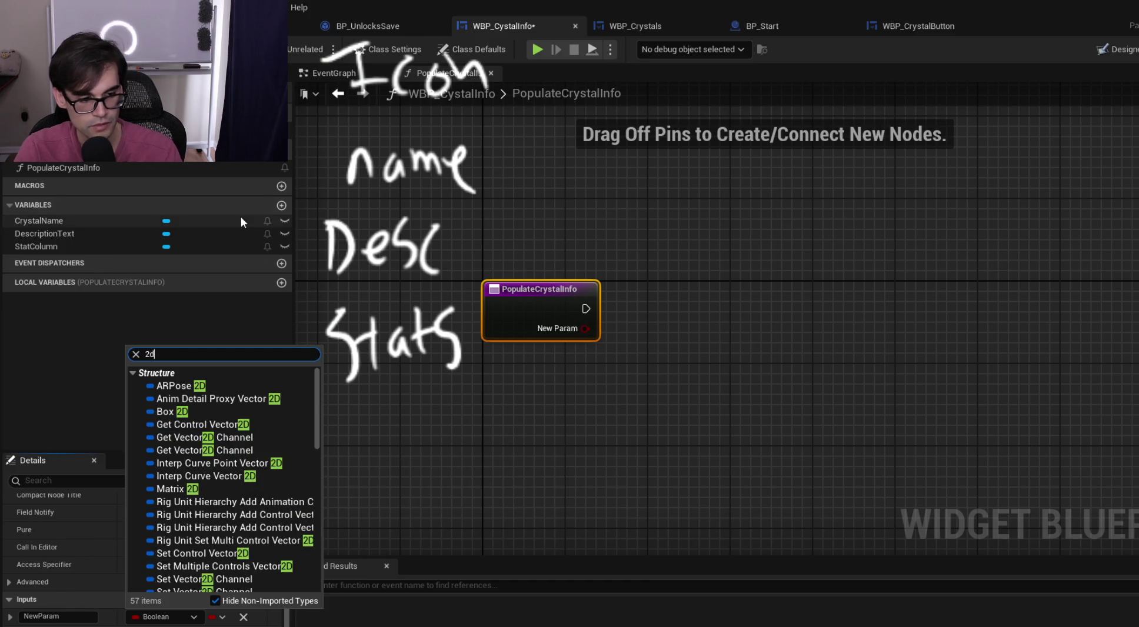
{"action": "left_click", "coordinate": [488, 166]}
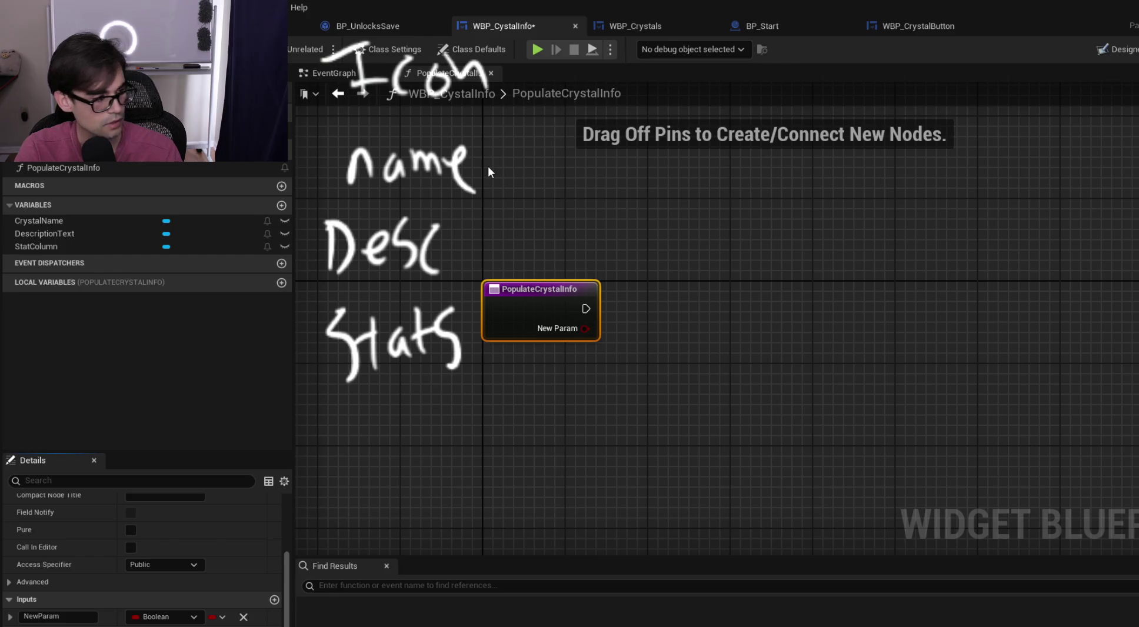
{"action": "key", "text": "alt+Tab"}
{"action": "scroll", "coordinate": [794, 397], "scroll_direction": "up", "scroll_amount": 10}
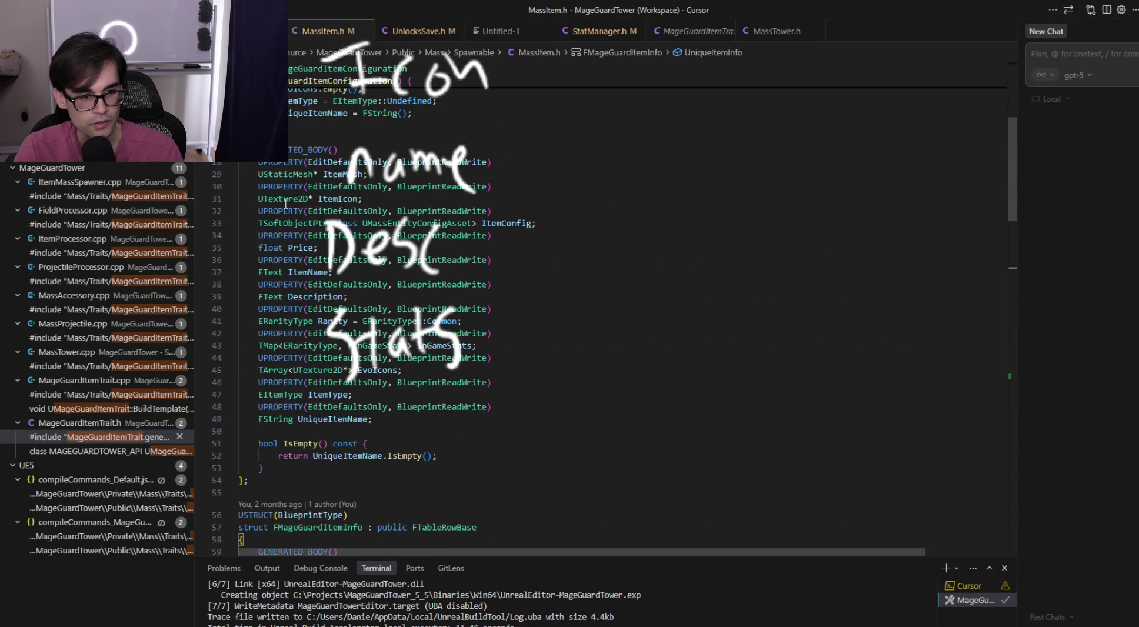
{"action": "key", "text": "alt+Tab"}
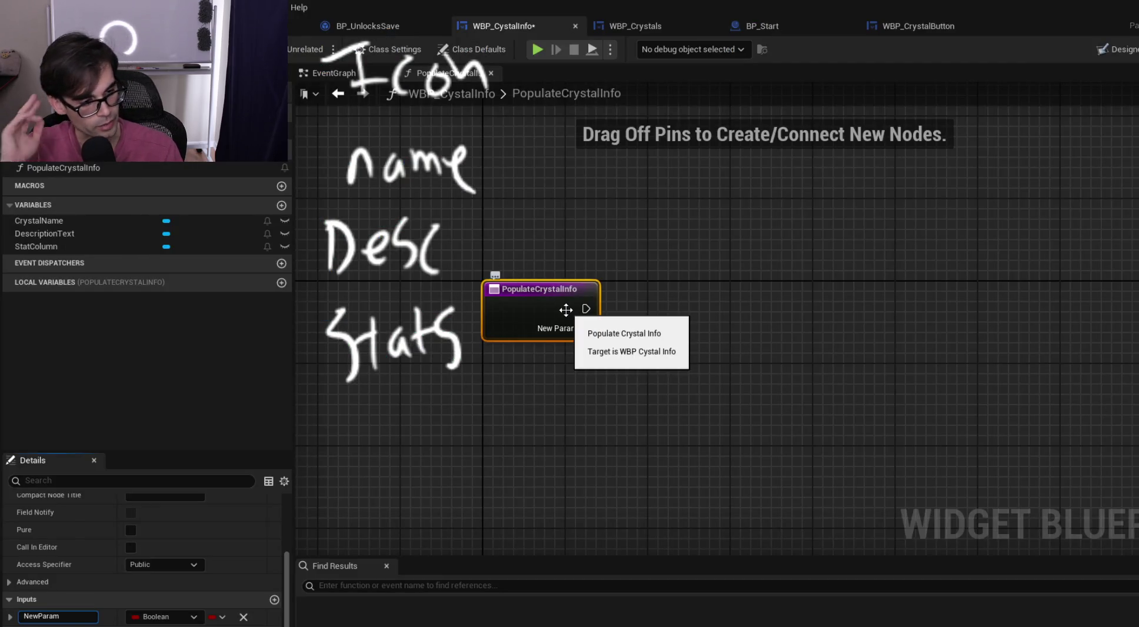
Make the new input a Texture 2D object reference named Icon
{"action": "left_click", "coordinate": [177, 616]}
{"action": "type", "text": "texture"}
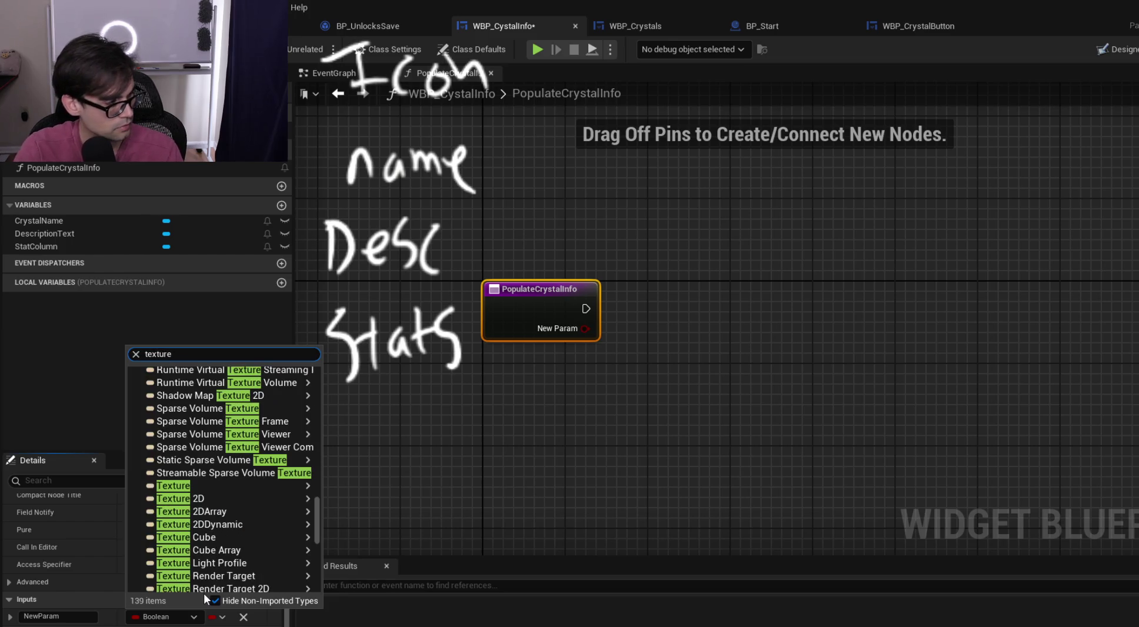
{"action": "type", "text": "2d"}
{"action": "mouse_move", "coordinate": [224, 470]}
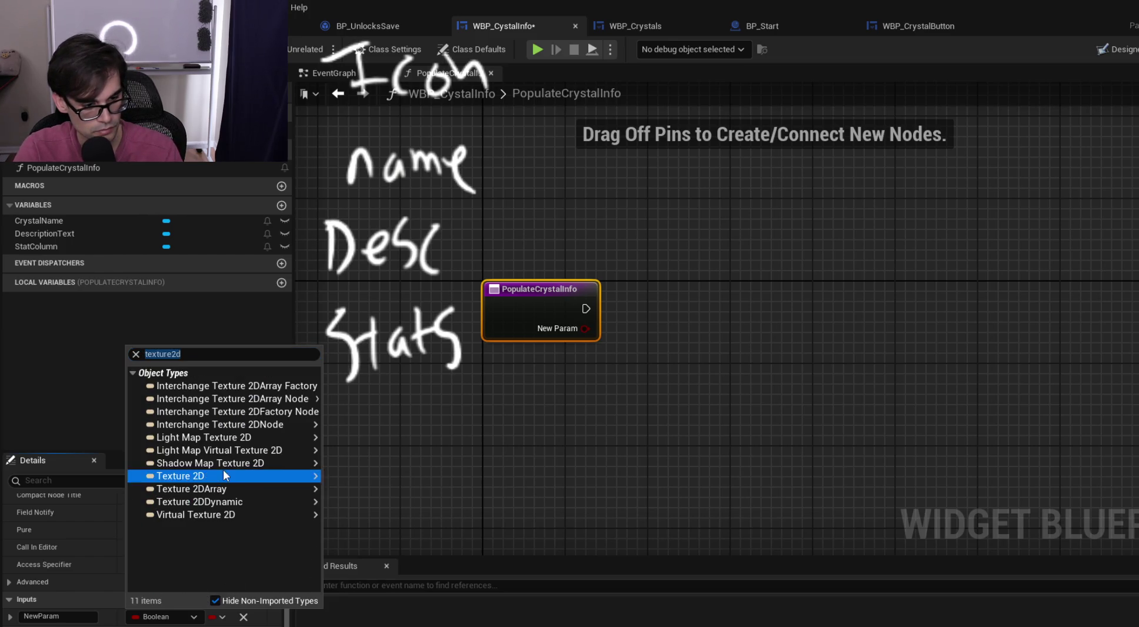
{"action": "left_click", "coordinate": [359, 466]}
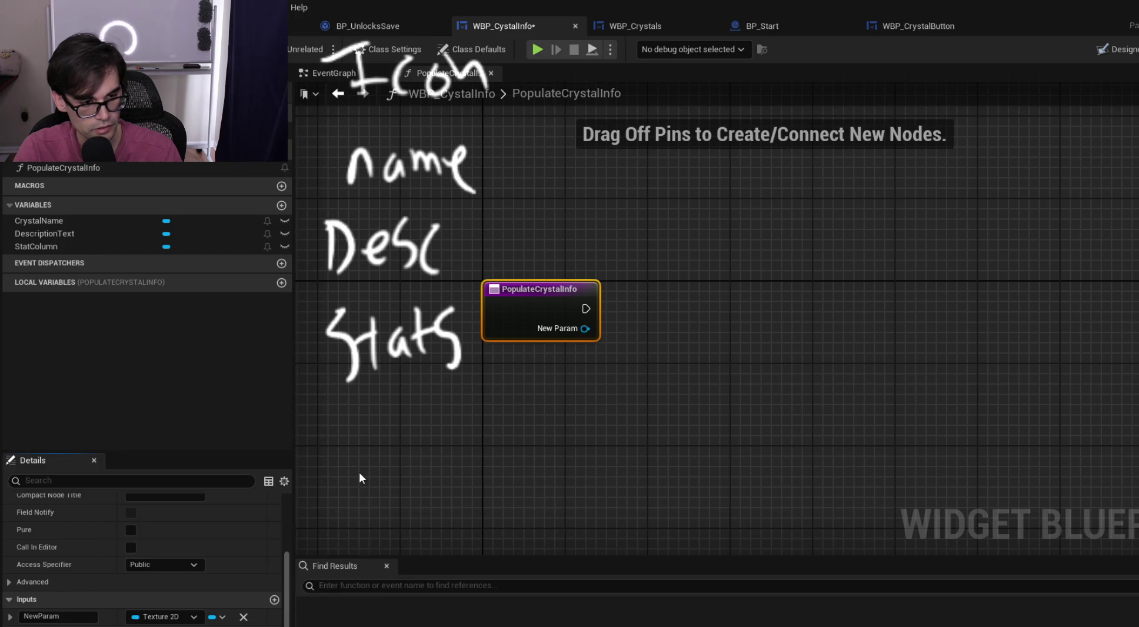
{"action": "key", "text": "ctrl+a"}
{"action": "type", "text": "Icon"}
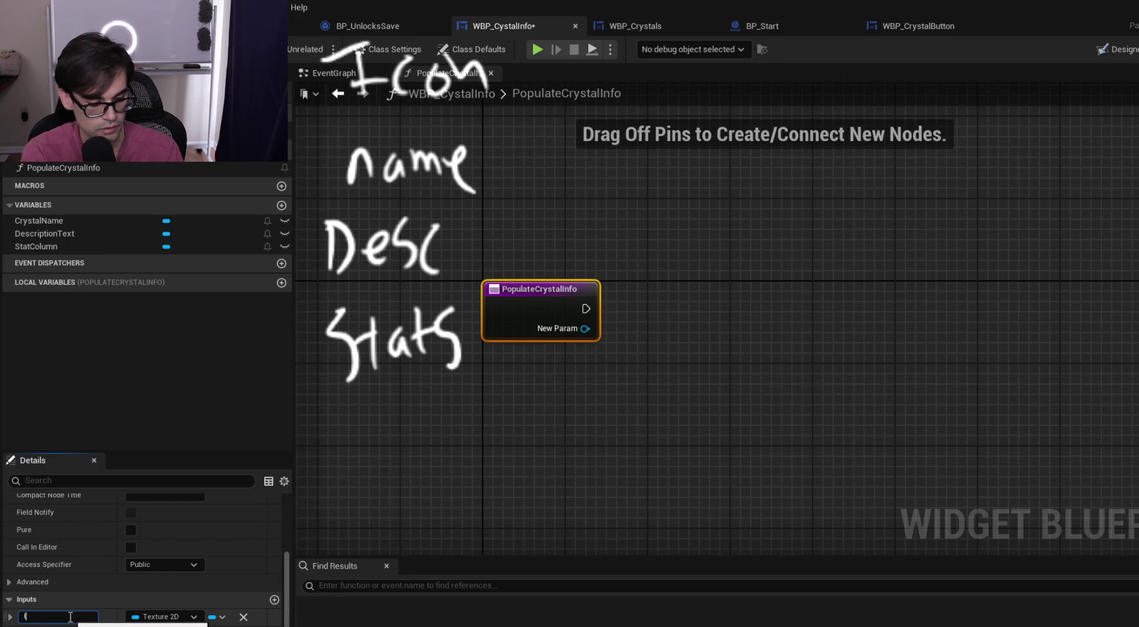
{"action": "key", "text": "Return"}
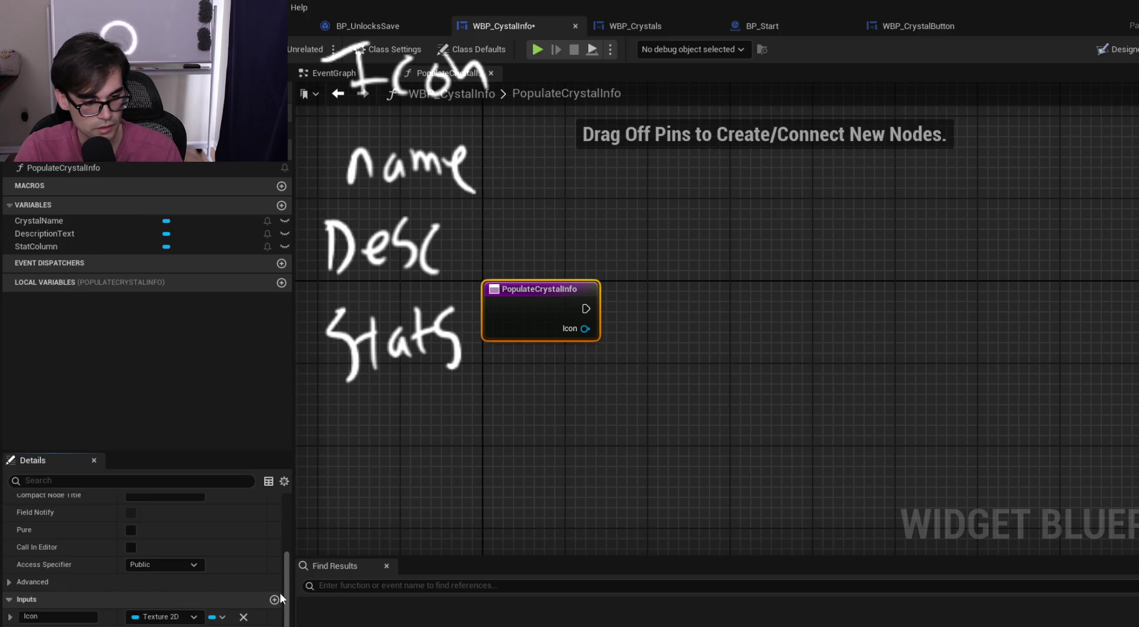
Add a second input, Item Name, of type String
{"action": "left_click", "coordinate": [274, 600]}
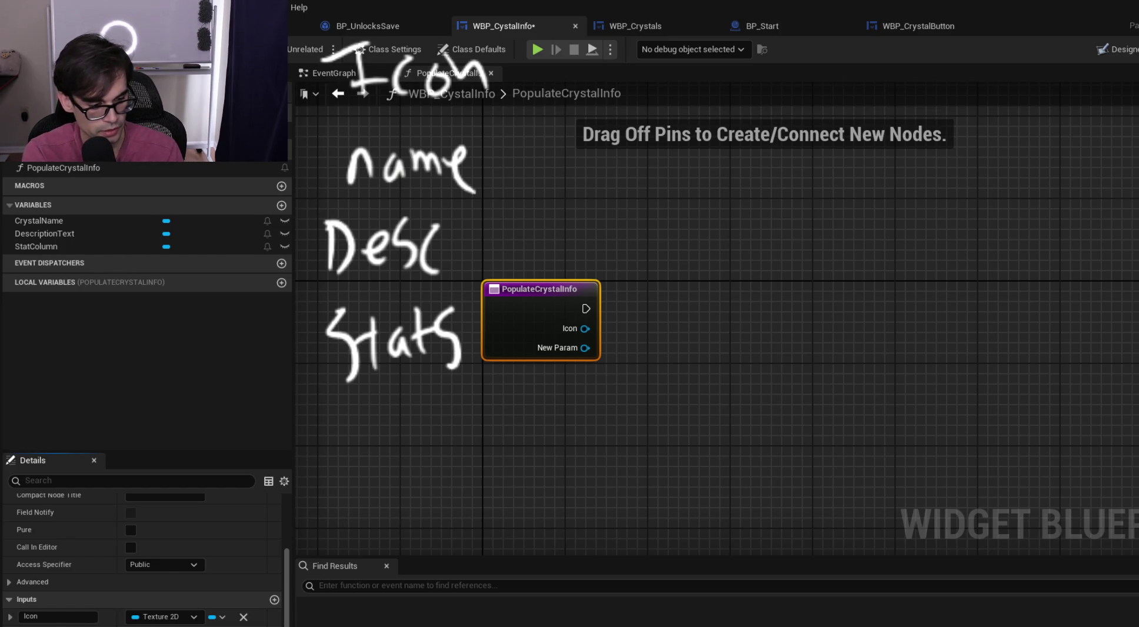
{"action": "key", "text": "Return"}
{"action": "left_click", "coordinate": [165, 626]}
{"action": "type", "text": "f"}
{"action": "type", "text": "g"}
{"action": "key", "text": "BackSpace"}
{"action": "key", "text": "BackSpace"}
{"action": "key", "text": "BackSpace"}
{"action": "type", "text": "tring"}
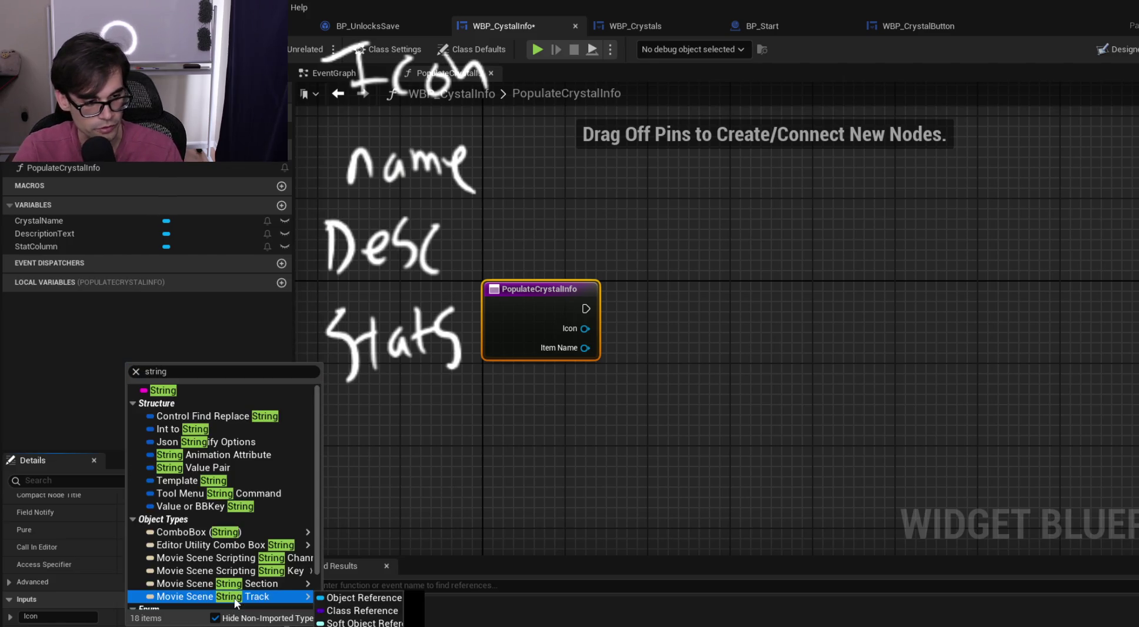
{"action": "left_click", "coordinate": [243, 391]}
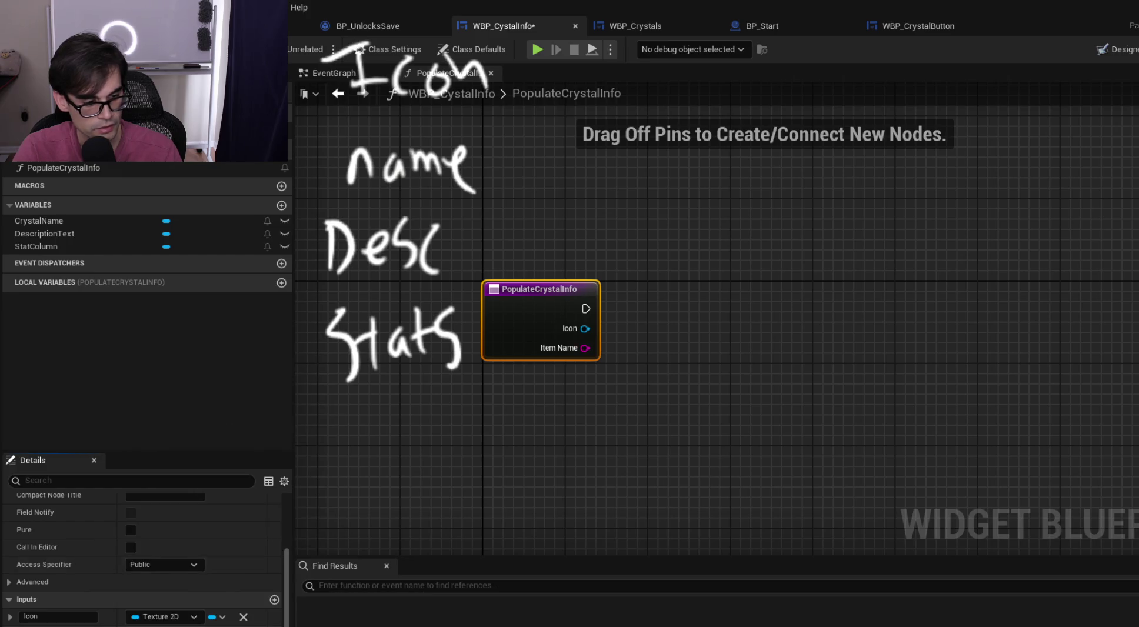
Add a third String input named Description
{"action": "left_click", "coordinate": [274, 600]}
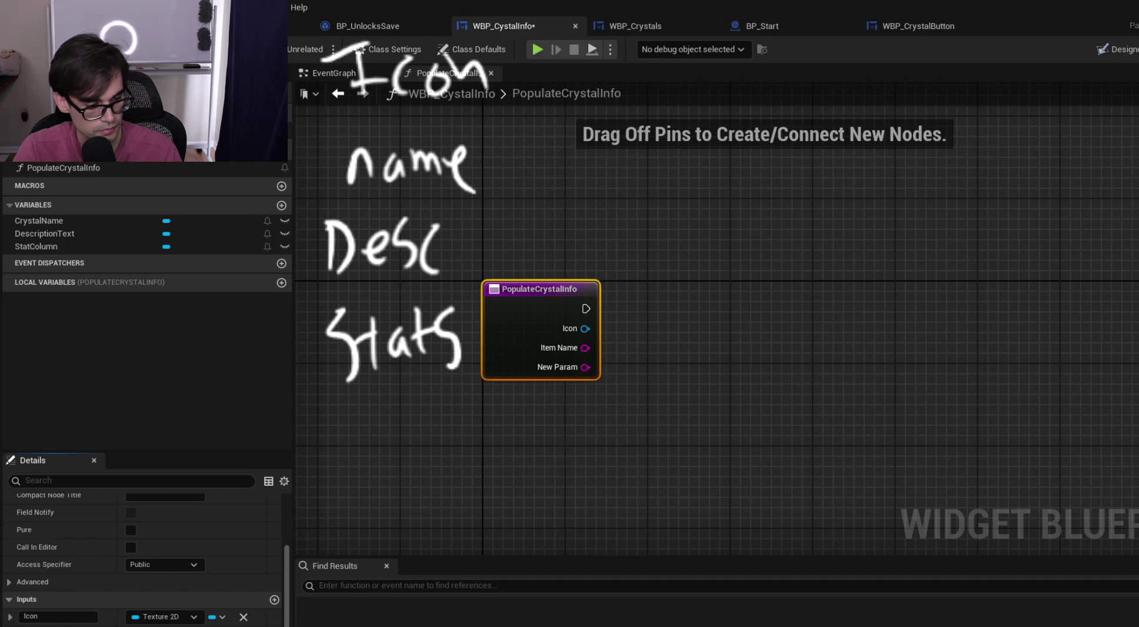
{"action": "key", "text": "Return"}
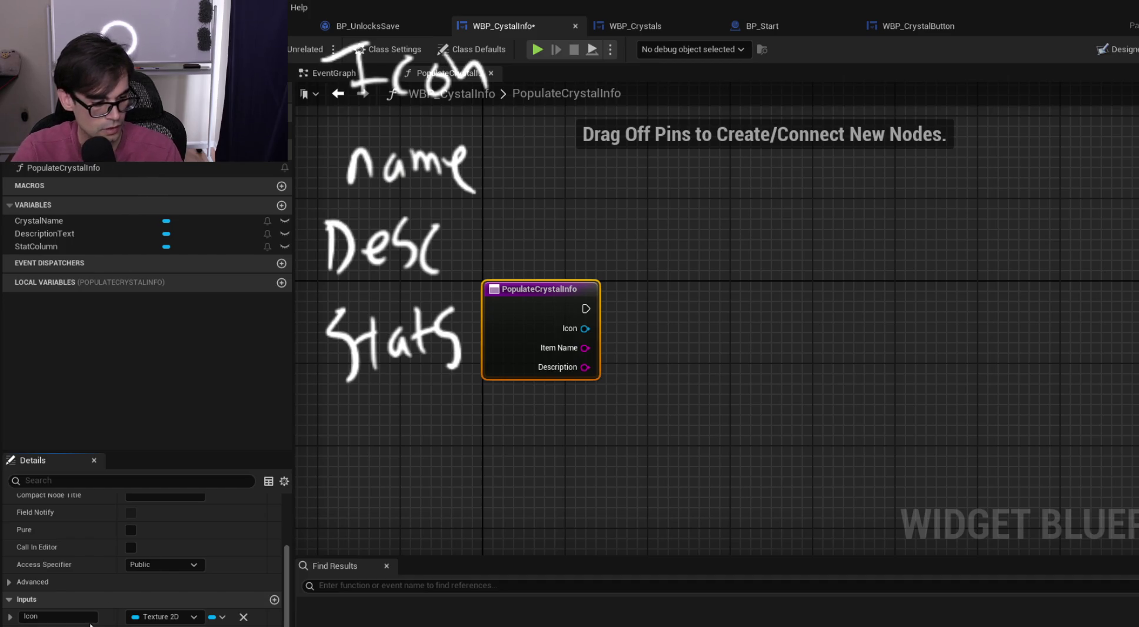
{"action": "scroll", "coordinate": [185, 567], "scroll_direction": "down", "scroll_amount": 2}
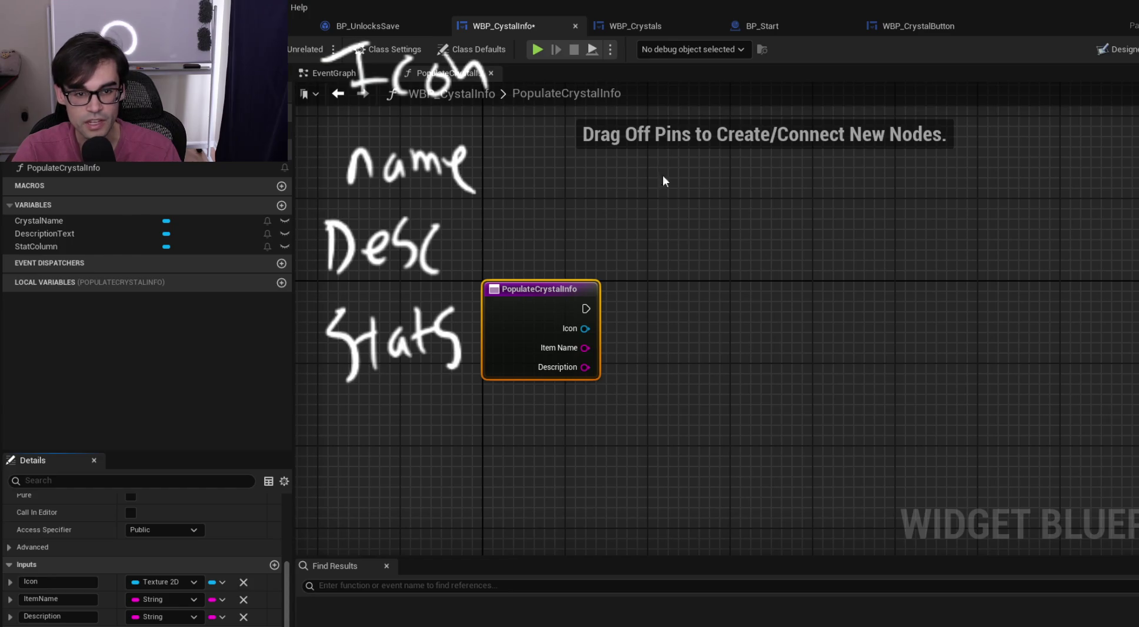
{"action": "left_click", "coordinate": [634, 28]}
Check the item configuration outputs, then add an In Game Stats input named In Stats and save
{"action": "left_click_drag", "start_coordinate": [853, 354], "coordinate": [687, 226]}
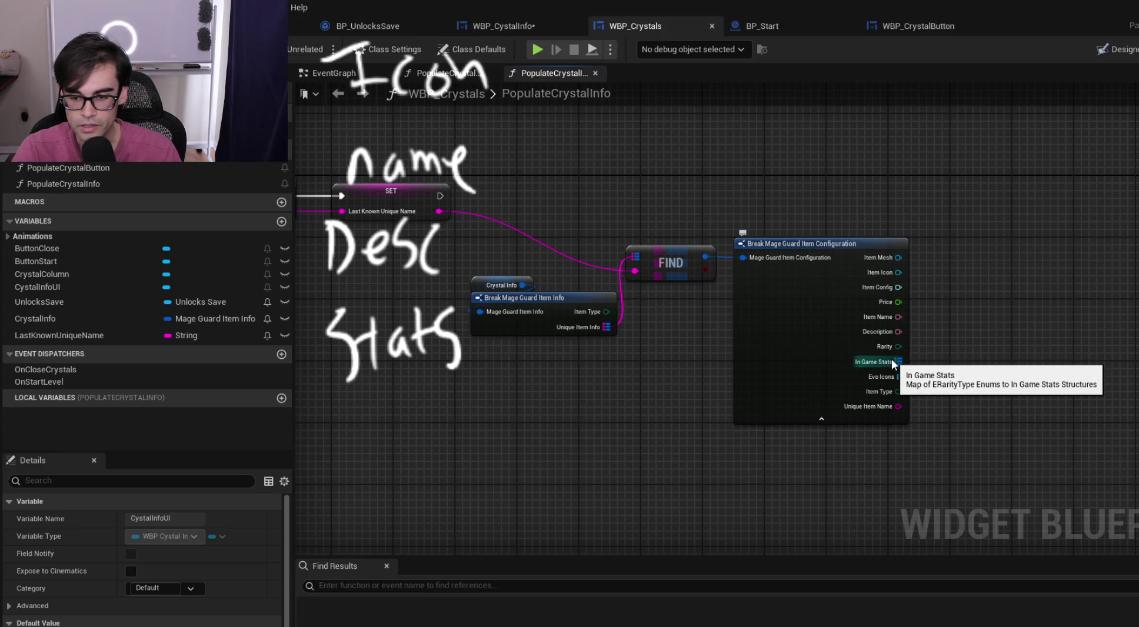
{"action": "left_click", "coordinate": [514, 27]}
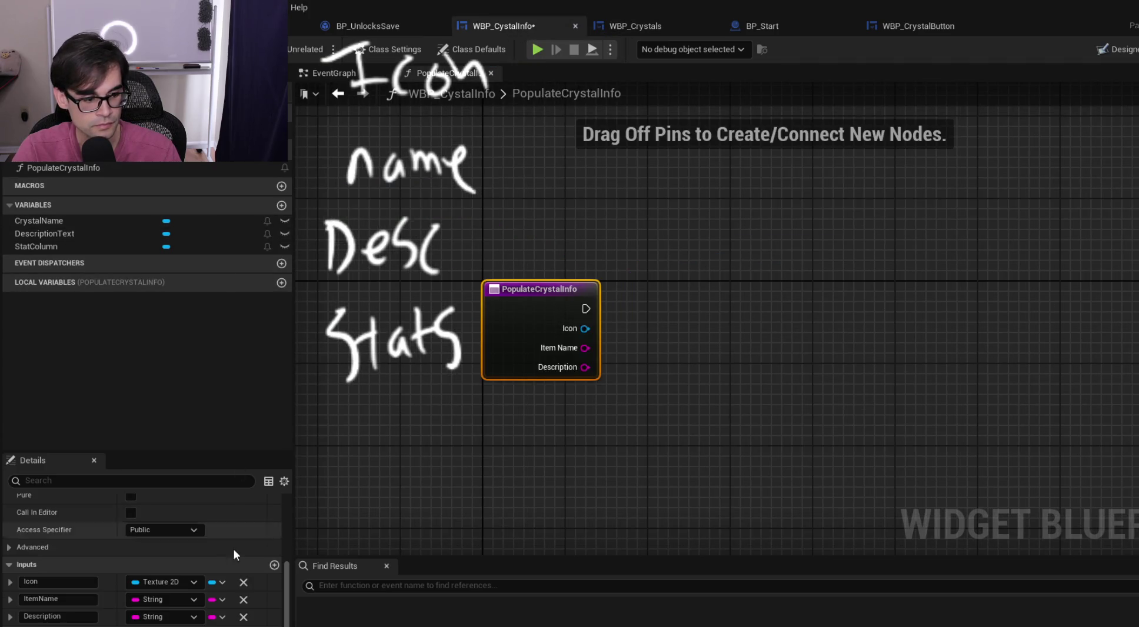
{"action": "left_click", "coordinate": [274, 565]}
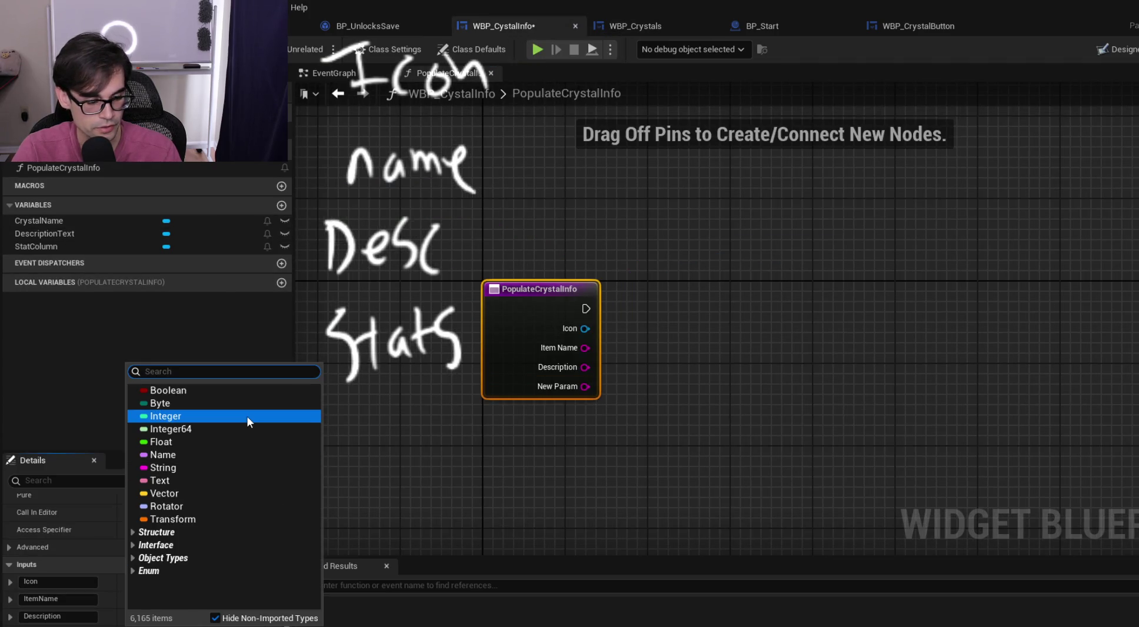
{"action": "type", "text": "in game stat"}
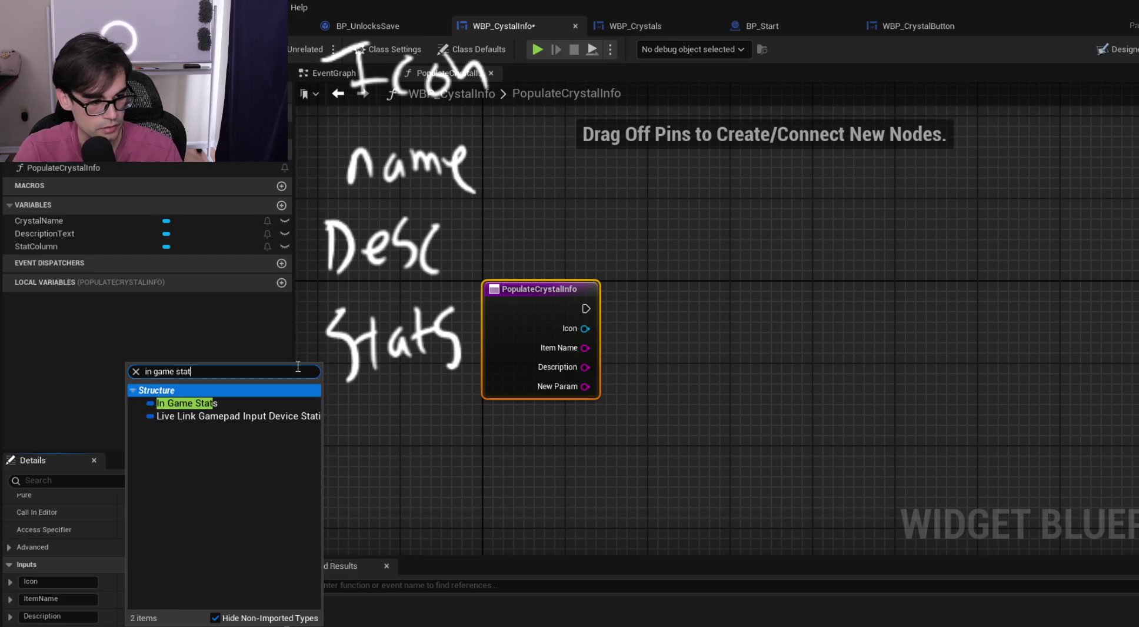
{"action": "left_click", "coordinate": [223, 404]}
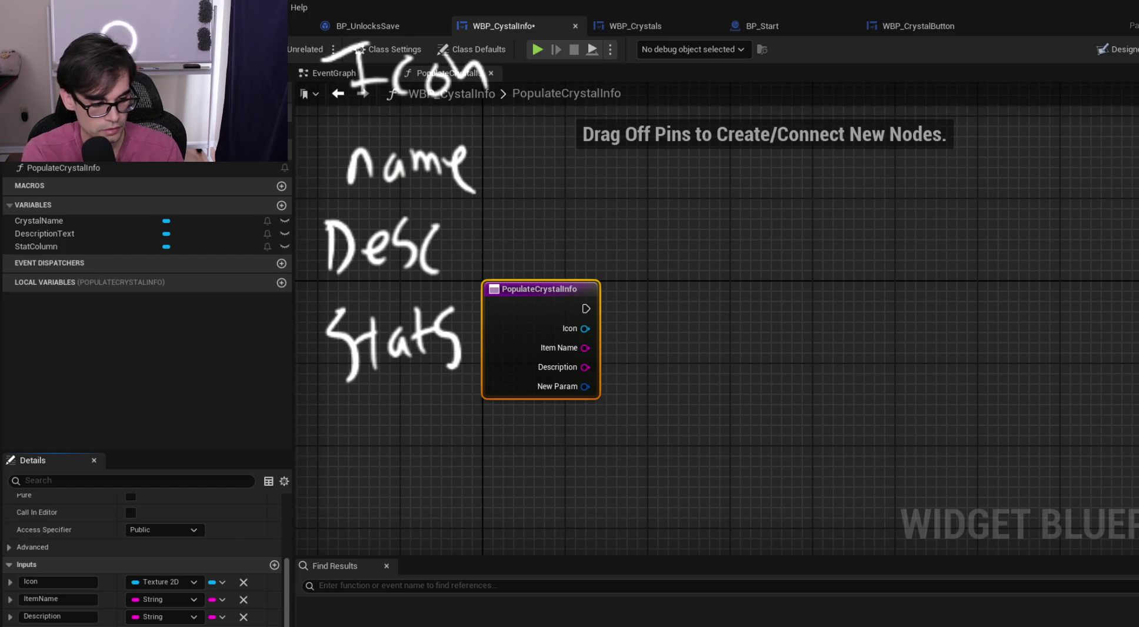
{"action": "key", "text": "Return"}
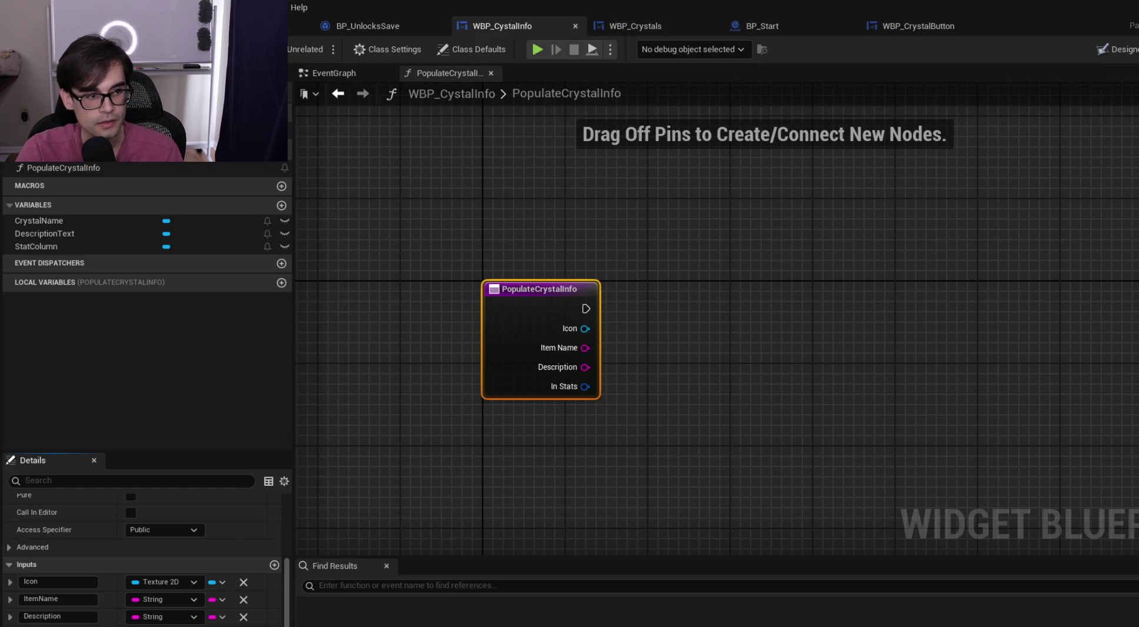
{"action": "key", "text": "ctrl+s"}
Add a Populate Crystal Info call on the Cystal Info UI getter, executed after SET
{"action": "left_click", "coordinate": [663, 25]}
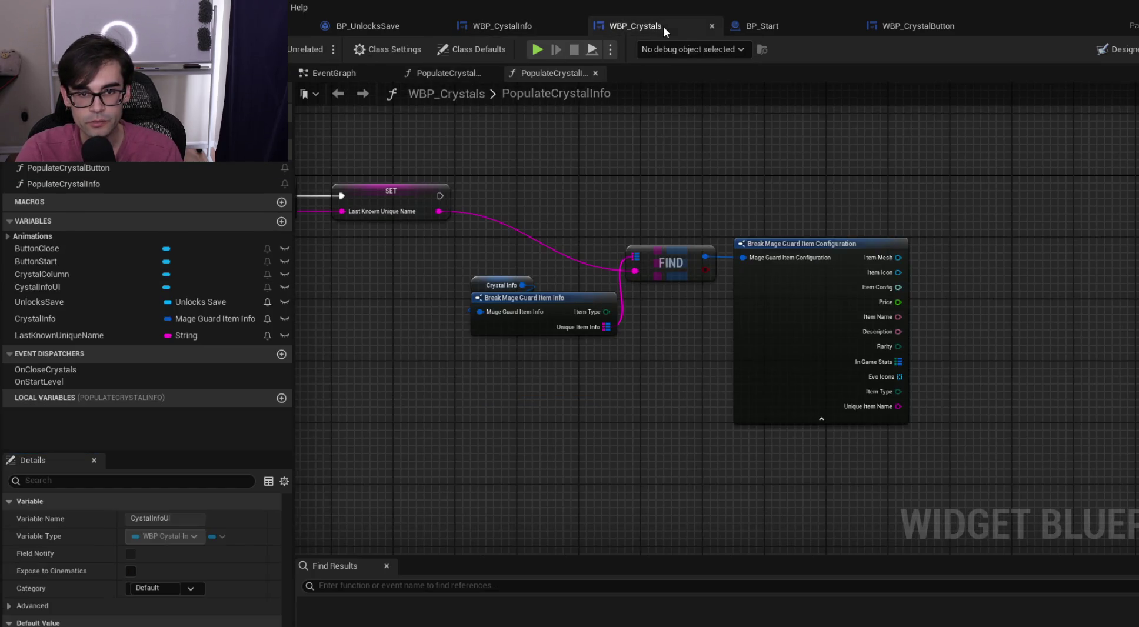
{"action": "mouse_move", "coordinate": [604, 197]}
{"action": "left_mouse_down"}
{"action": "mouse_move", "coordinate": [598, 234]}
{"action": "mouse_move", "coordinate": [811, 241]}
{"action": "mouse_move", "coordinate": [700, 223]}
{"action": "left_mouse_up"}
{"action": "left_click_drag", "start_coordinate": [699, 154], "coordinate": [717, 222]}
{"action": "type", "text": "populate c"}
{"action": "key", "text": "Return"}
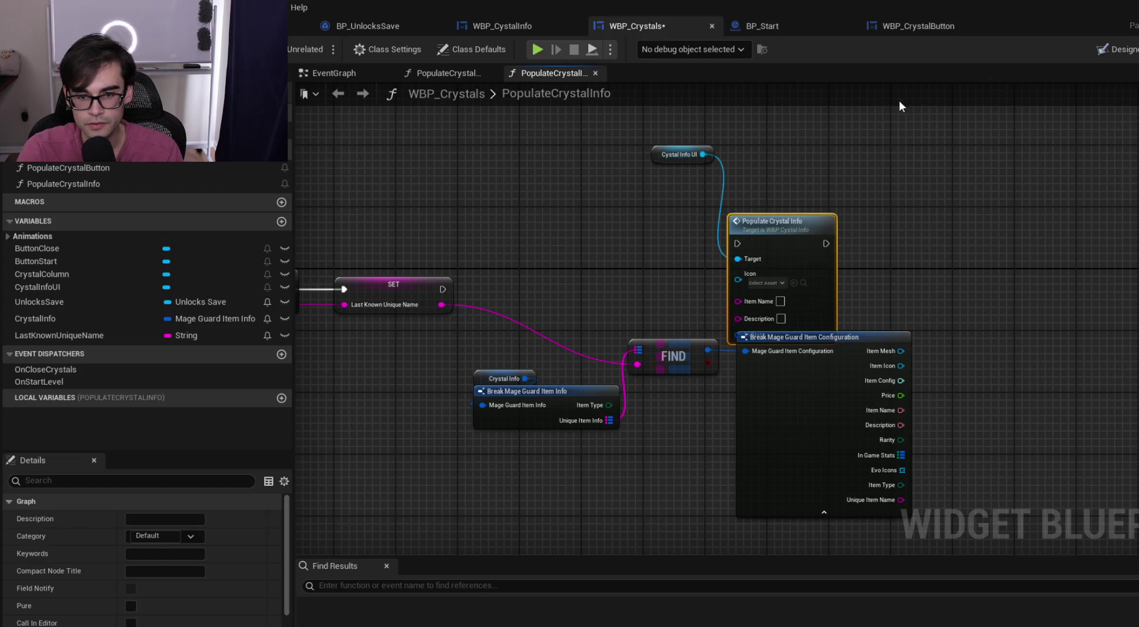
{"action": "mouse_move", "coordinate": [653, 165]}
{"action": "left_mouse_down"}
{"action": "mouse_move", "coordinate": [785, 241]}
{"action": "mouse_move", "coordinate": [1066, 252]}
{"action": "left_mouse_up"}
{"action": "mouse_move", "coordinate": [442, 289]}
{"action": "left_mouse_down"}
{"action": "mouse_move", "coordinate": [948, 285]}
{"action": "mouse_move", "coordinate": [1016, 260]}
{"action": "mouse_move", "coordinate": [1050, 272]}
{"action": "left_mouse_up"}
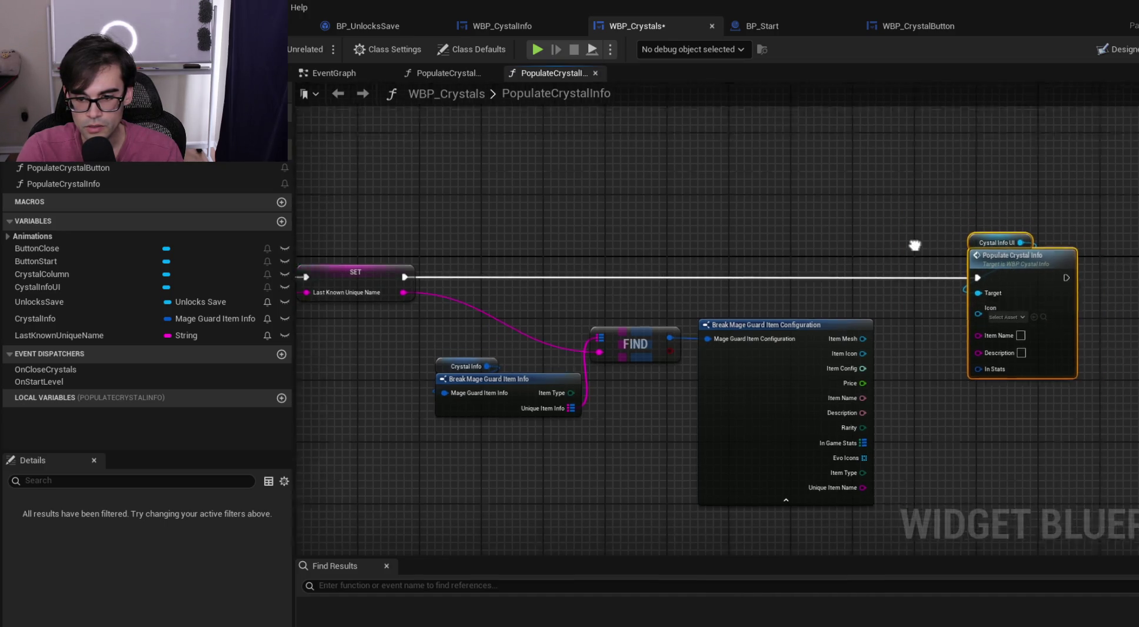
Wire Item Icon, Item Name and Description into the Populate Crystal Info call
{"action": "left_click_drag", "start_coordinate": [627, 315], "coordinate": [750, 260]}
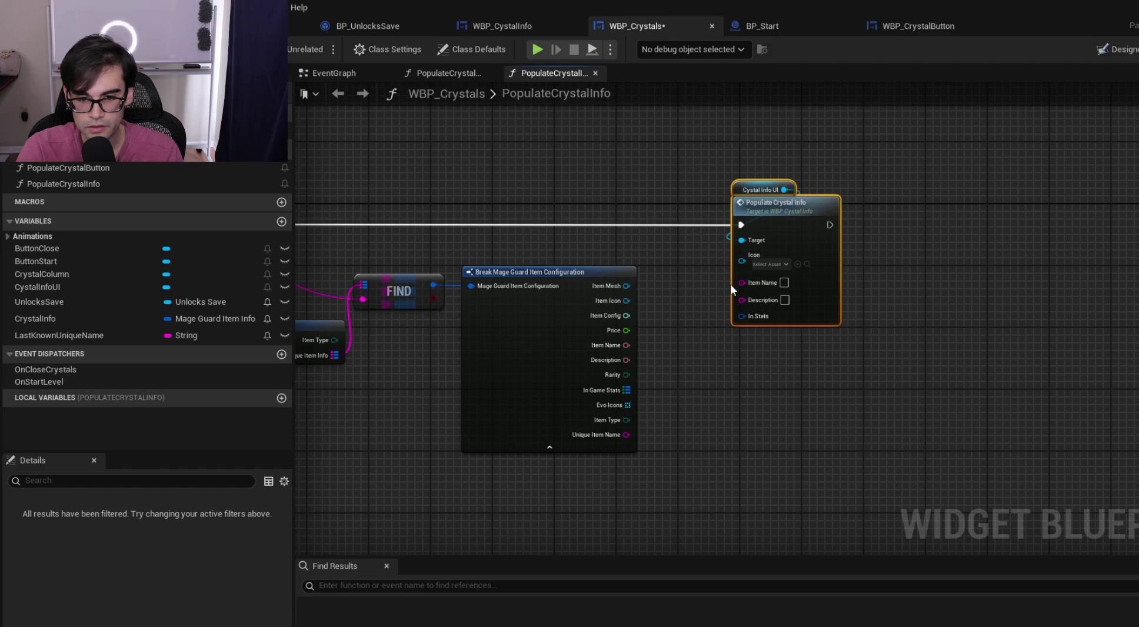
{"action": "left_click_drag", "start_coordinate": [626, 301], "coordinate": [756, 258]}
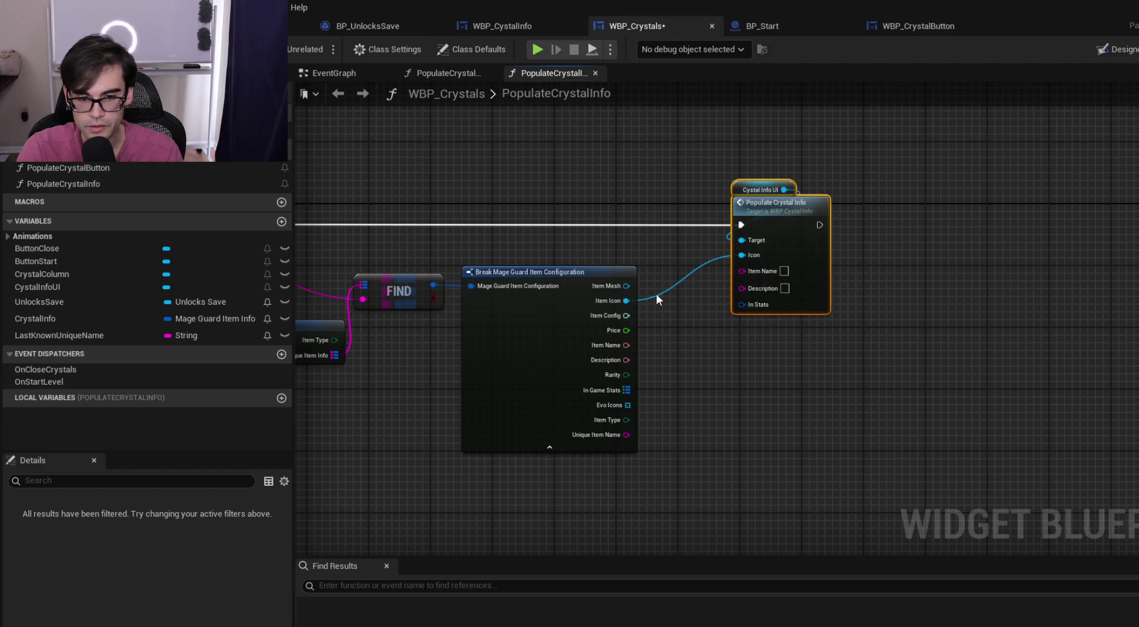
{"action": "scroll", "coordinate": [662, 291], "scroll_direction": "up", "scroll_amount": 2}
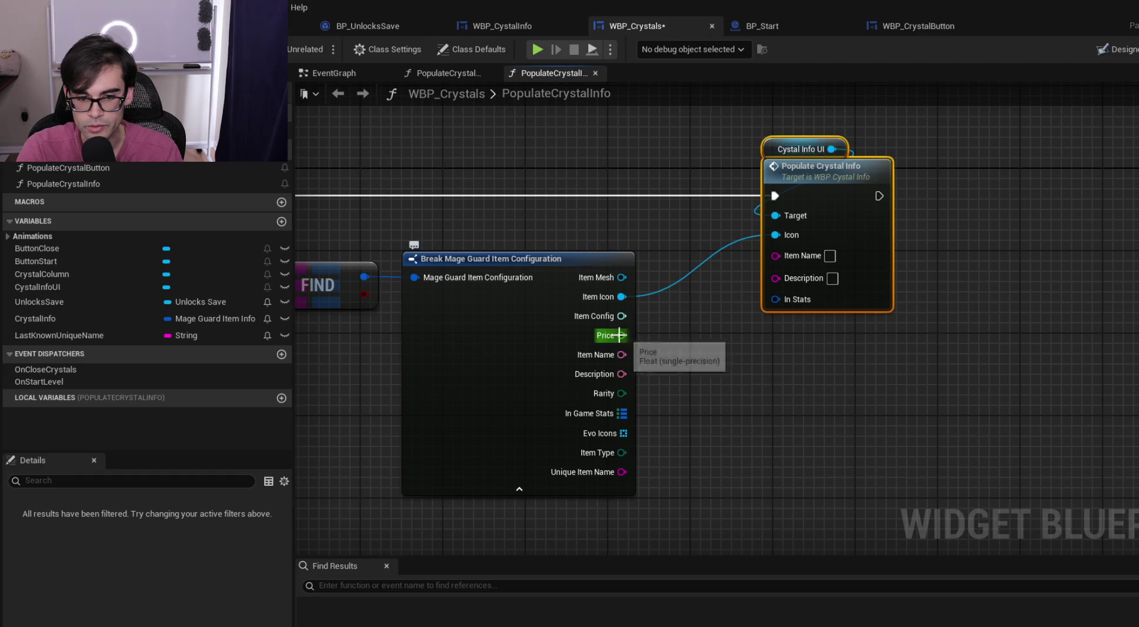
{"action": "left_click_drag", "start_coordinate": [621, 355], "coordinate": [784, 259]}
{"action": "left_click_drag", "start_coordinate": [622, 374], "coordinate": [793, 270]}
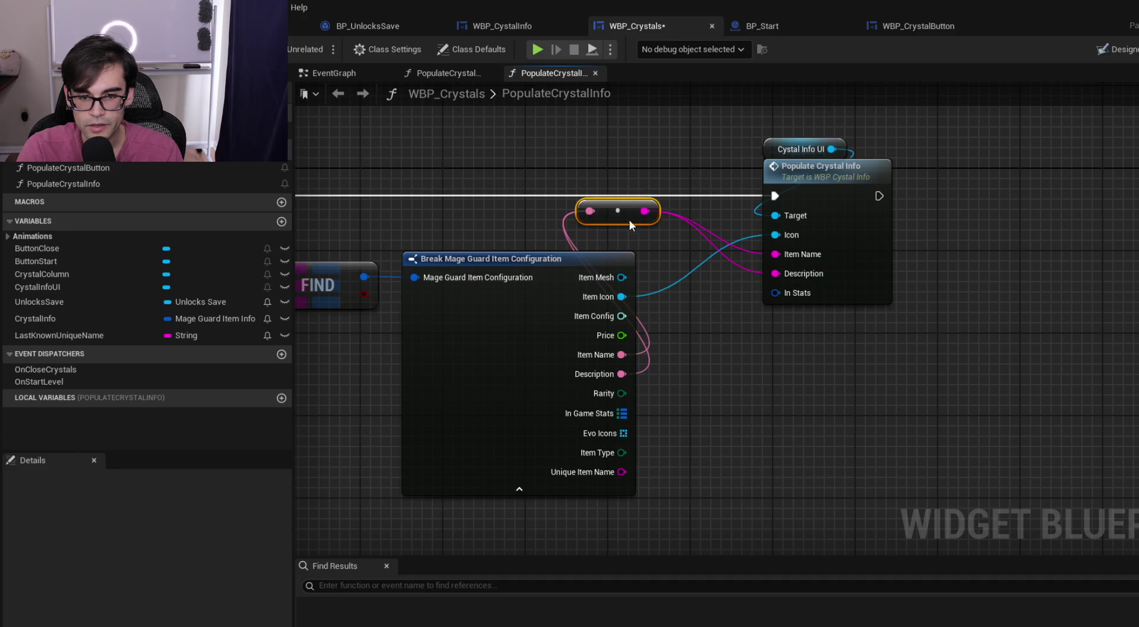
{"action": "left_click_drag", "start_coordinate": [631, 236], "coordinate": [682, 254]}
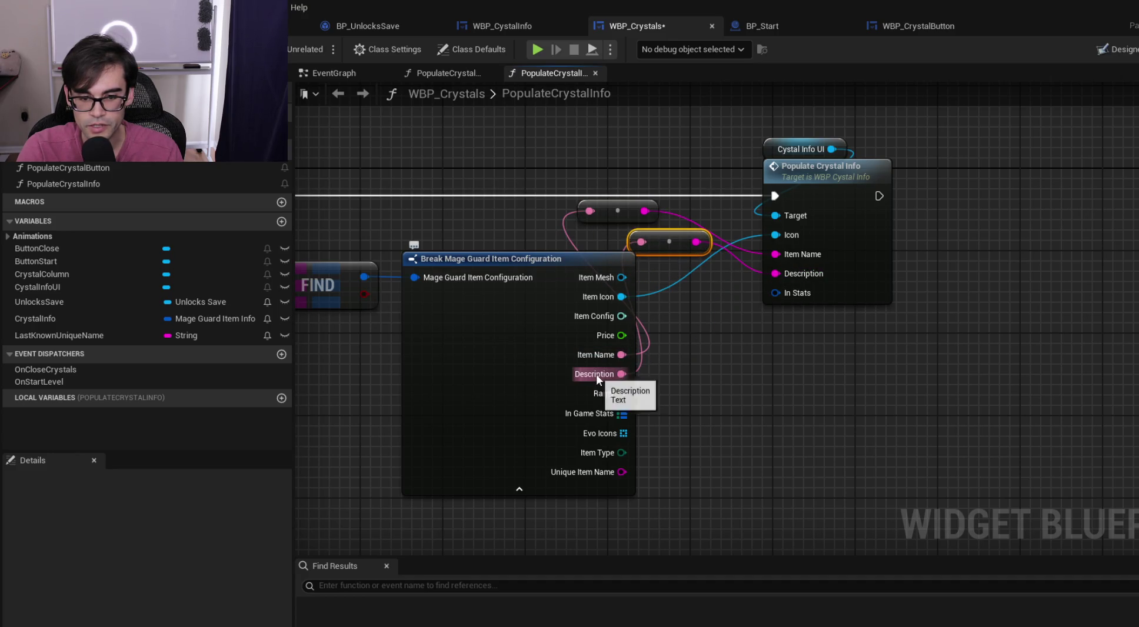
{"action": "left_click", "coordinate": [824, 177]}
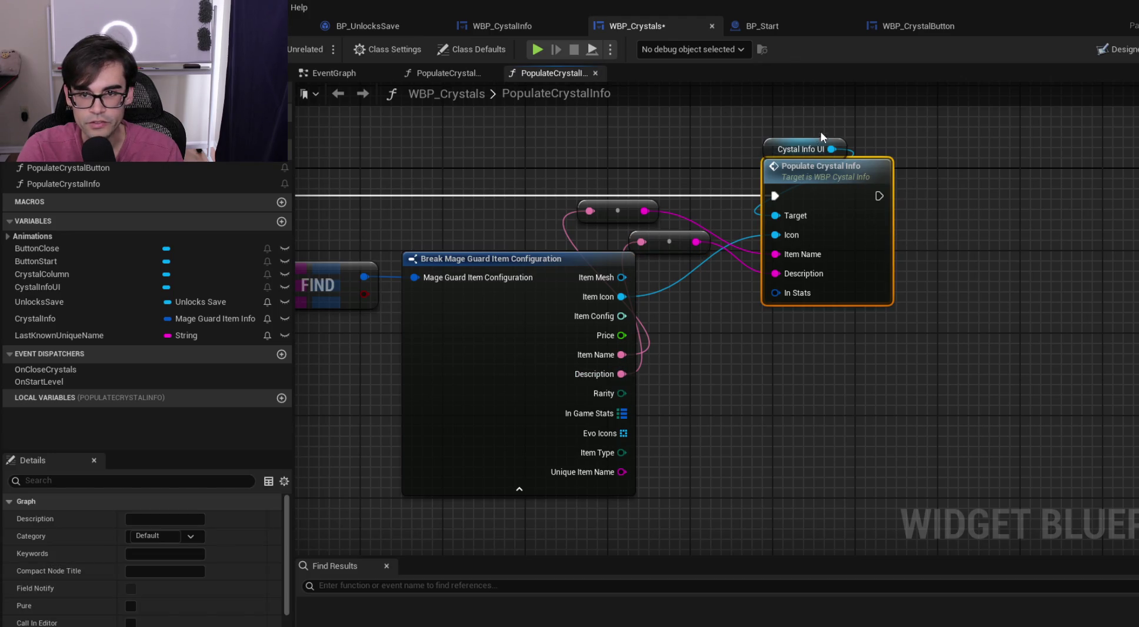
{"action": "left_click", "coordinate": [532, 26]}
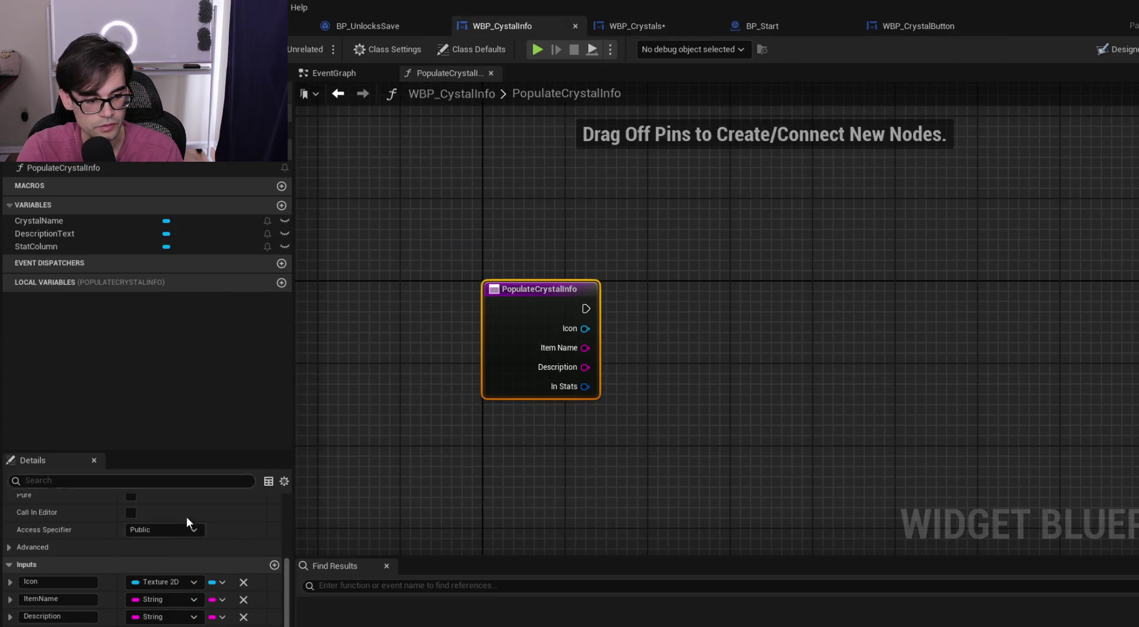
Change the ItemName and Description input types from String to Text
{"action": "left_click", "coordinate": [170, 598]}
{"action": "type", "text": "text"}
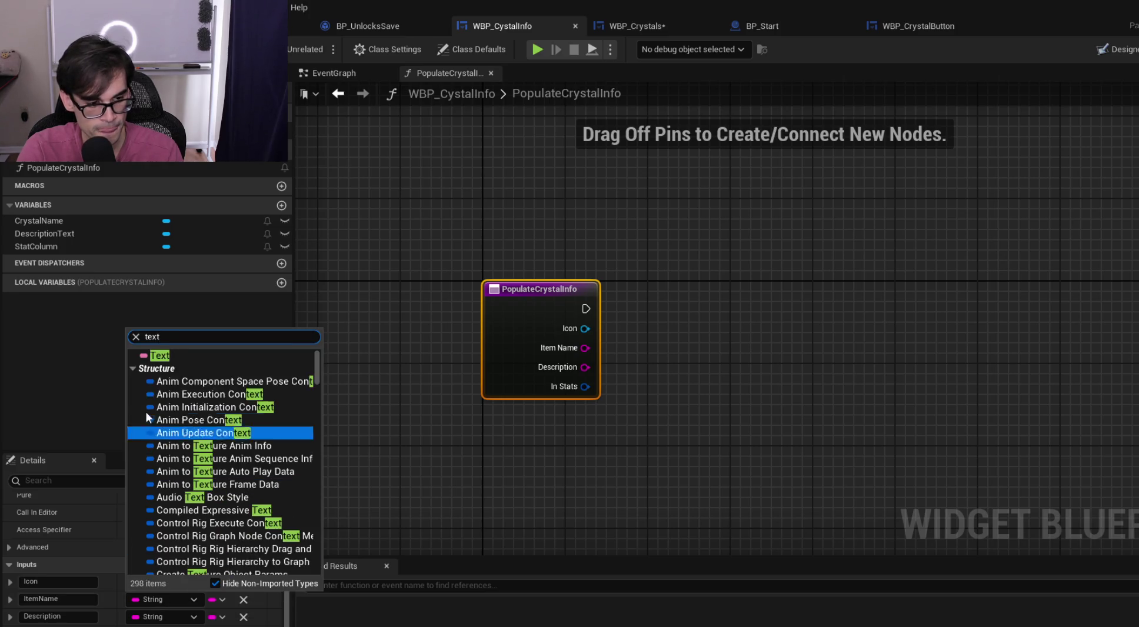
{"action": "left_click", "coordinate": [159, 355]}
{"action": "left_click", "coordinate": [194, 617]}
{"action": "type", "text": "text"}
{"action": "left_click", "coordinate": [197, 374]}
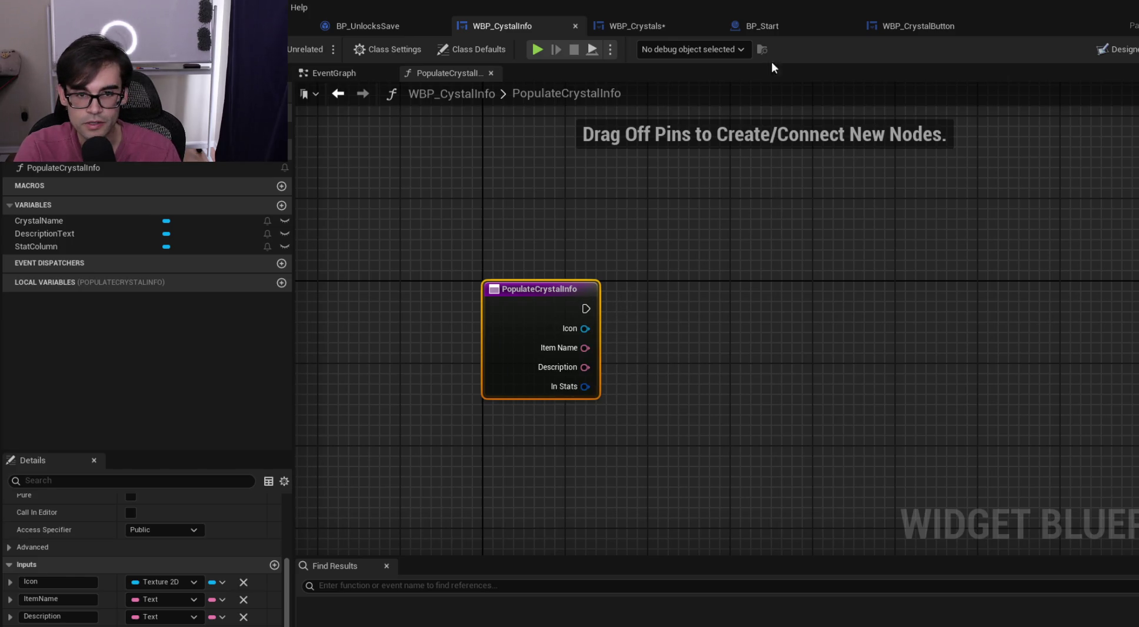
{"action": "left_click", "coordinate": [641, 27]}
Delete the two conversion nodes and wire Item Name and Description directly into the call
{"action": "left_click_drag", "start_coordinate": [629, 170], "coordinate": [676, 239]}
{"action": "key", "text": "Delete"}
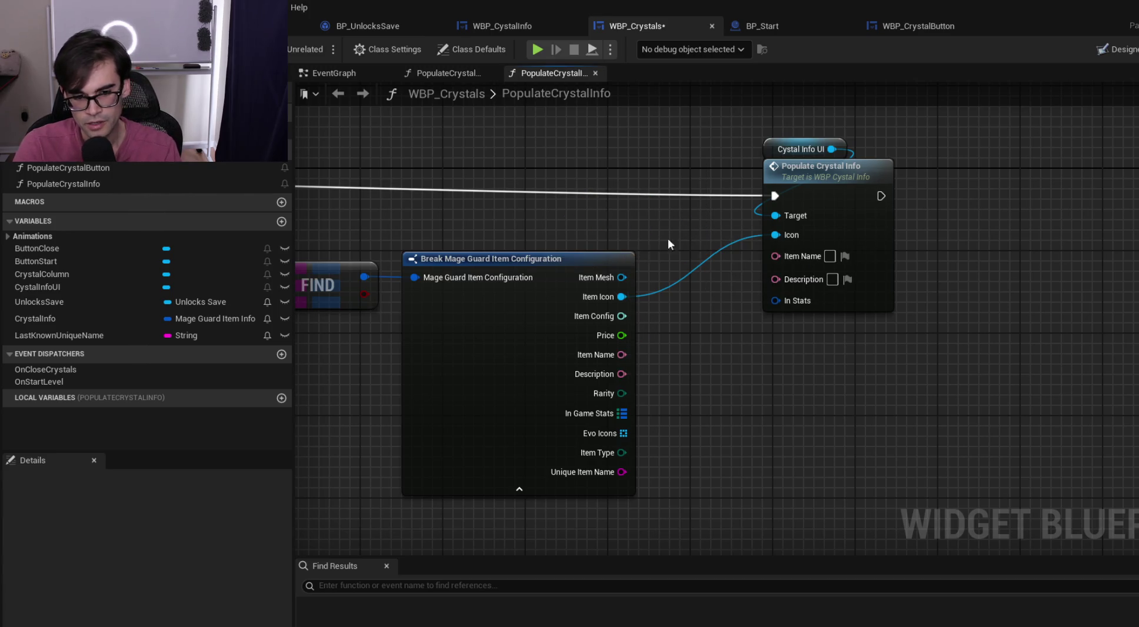
{"action": "mouse_move", "coordinate": [622, 355]}
{"action": "left_mouse_down"}
{"action": "mouse_move", "coordinate": [775, 280]}
{"action": "mouse_move", "coordinate": [796, 253]}
{"action": "left_mouse_up"}
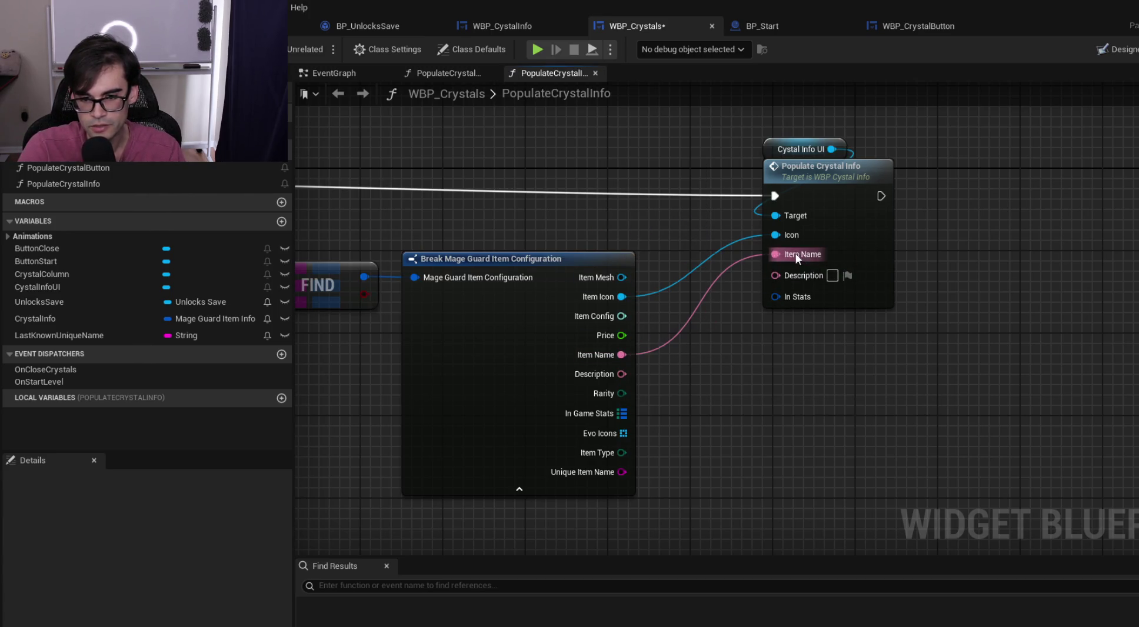
{"action": "left_click_drag", "start_coordinate": [622, 375], "coordinate": [775, 274]}
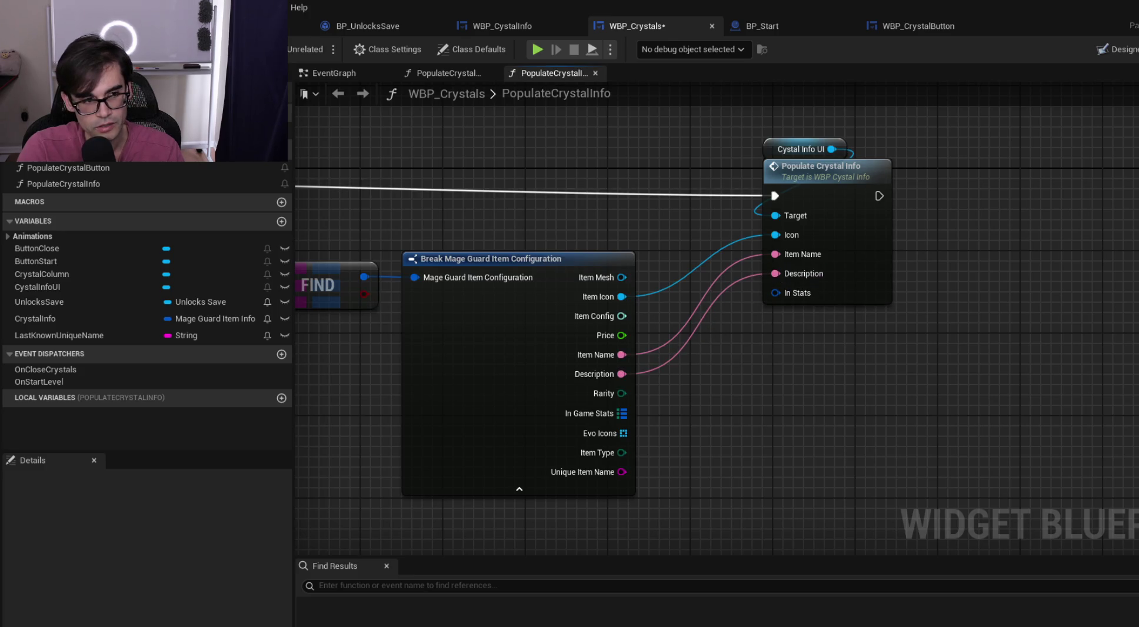
{"action": "left_click", "coordinate": [792, 169]}
Try wiring In Game Stats into the In Stats input, then search for a node to use on it
{"action": "scroll", "coordinate": [848, 174], "scroll_direction": "down", "scroll_amount": 3}
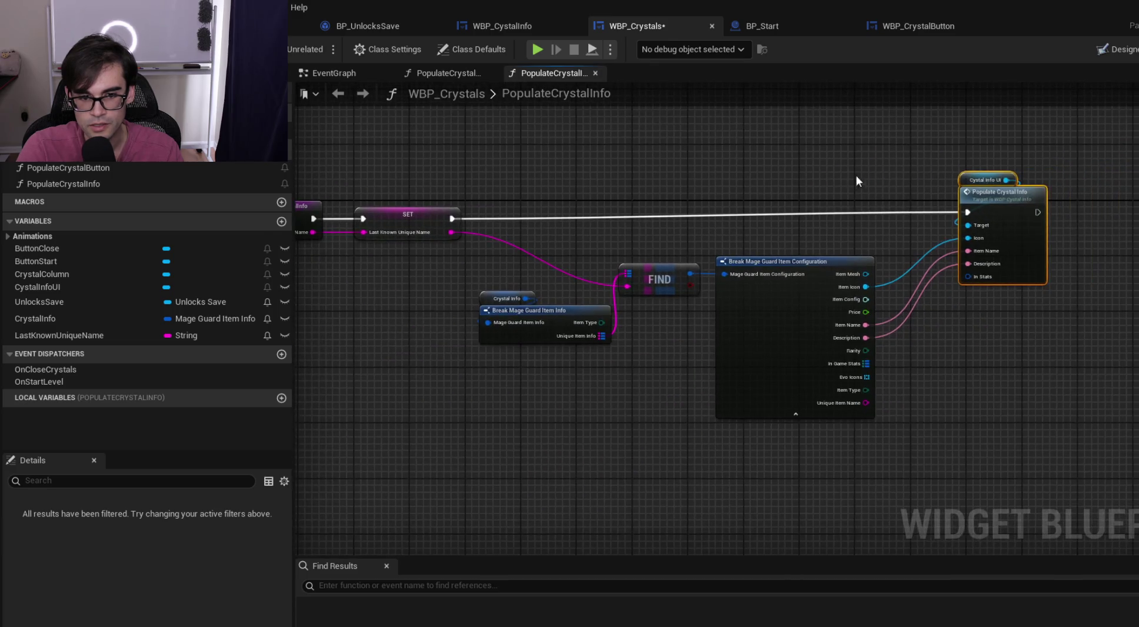
{"action": "left_click_drag", "start_coordinate": [829, 254], "coordinate": [649, 276]}
{"action": "scroll", "coordinate": [650, 276], "scroll_direction": "up", "scroll_amount": 2}
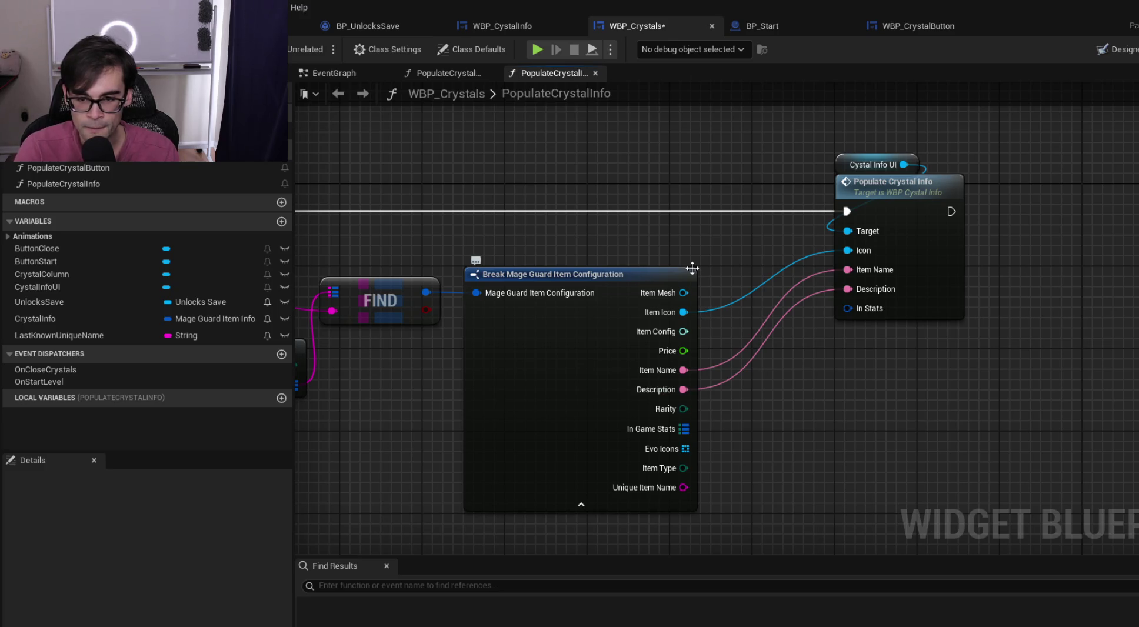
{"action": "scroll", "coordinate": [719, 193], "scroll_direction": "down", "scroll_amount": 2}
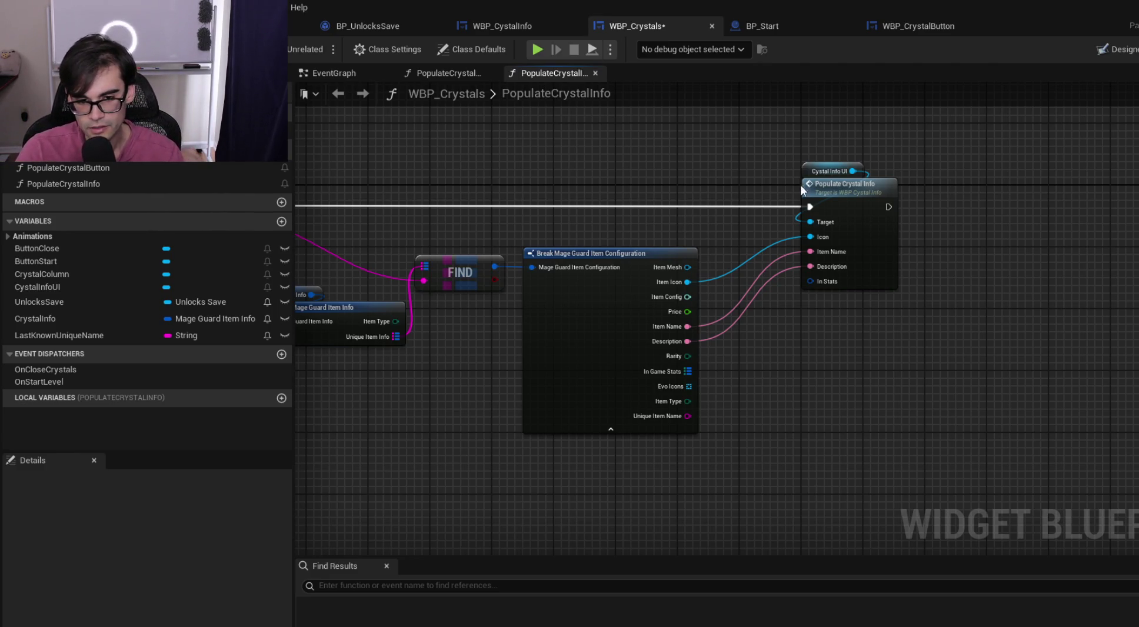
{"action": "mouse_move", "coordinate": [802, 144]}
{"action": "left_mouse_down"}
{"action": "mouse_move", "coordinate": [912, 298]}
{"action": "mouse_move", "coordinate": [873, 204]}
{"action": "mouse_move", "coordinate": [793, 152]}
{"action": "mouse_move", "coordinate": [799, 177]}
{"action": "left_mouse_up"}
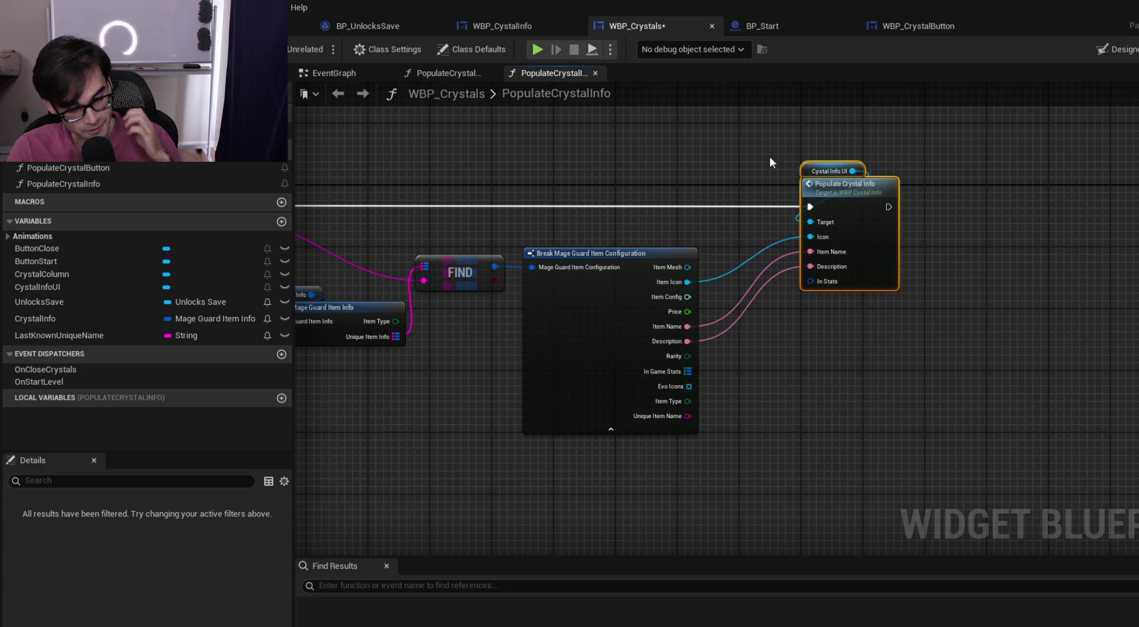
{"action": "mouse_move", "coordinate": [687, 372]}
{"action": "left_mouse_down"}
{"action": "mouse_move", "coordinate": [797, 282]}
{"action": "mouse_move", "coordinate": [818, 281]}
{"action": "left_mouse_up"}
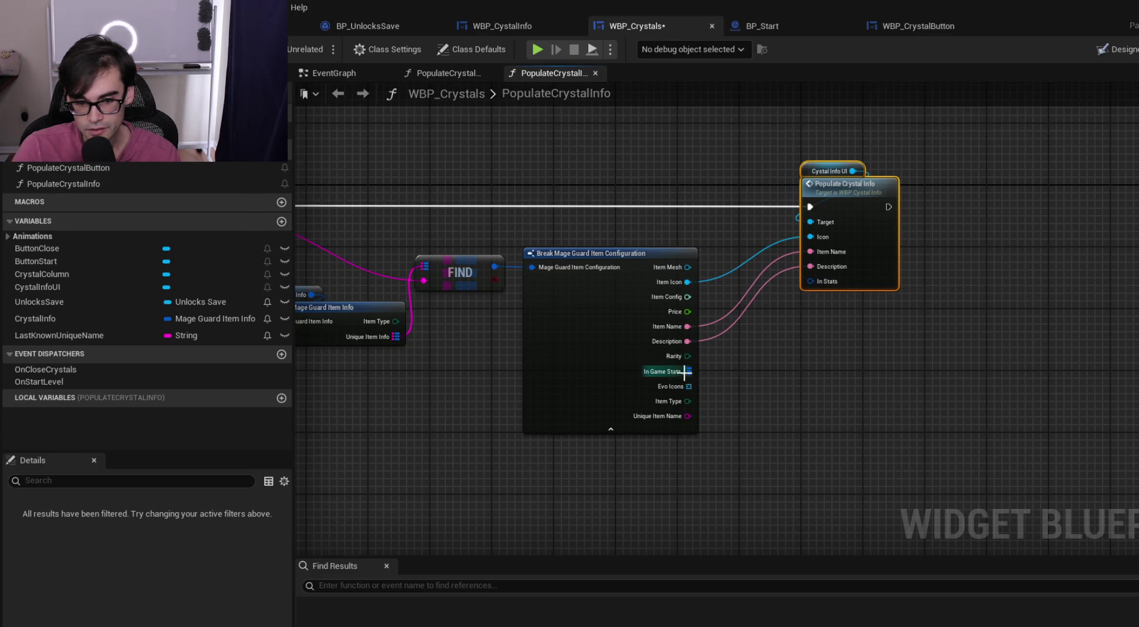
{"action": "left_click_drag", "start_coordinate": [684, 373], "coordinate": [736, 380]}
Add a Find node on the In Game Stats map and shift the Populate Crystal Info nodes right
{"action": "type", "text": "find"}
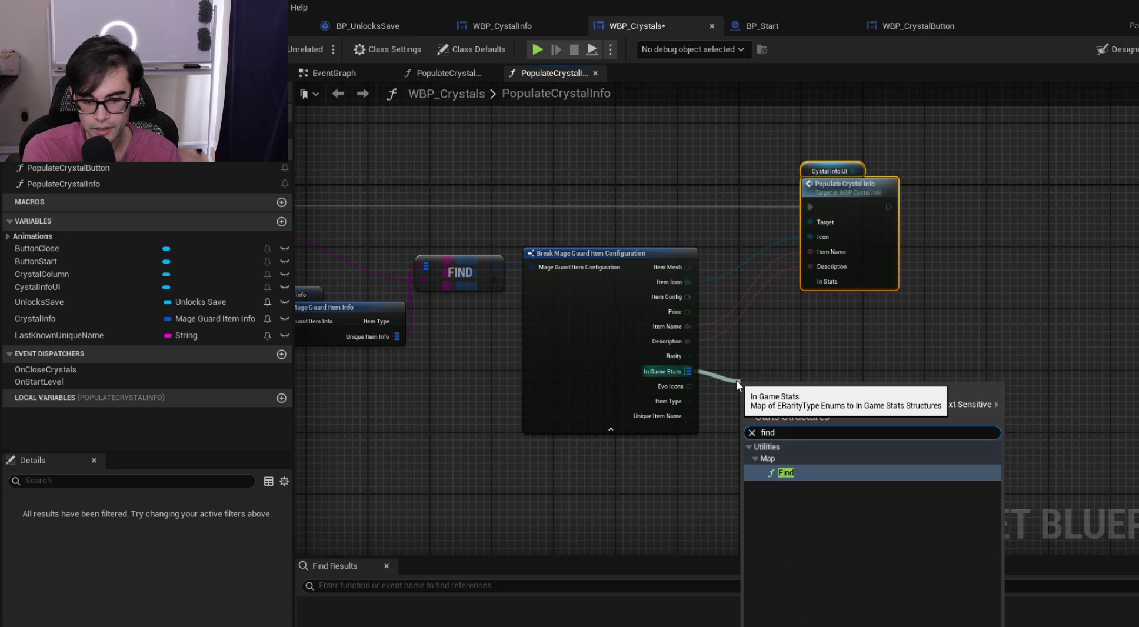
{"action": "key", "text": "Return"}
{"action": "mouse_move", "coordinate": [803, 406]}
{"action": "left_mouse_down"}
{"action": "mouse_move", "coordinate": [817, 381]}
{"action": "mouse_move", "coordinate": [765, 352]}
{"action": "left_mouse_up"}
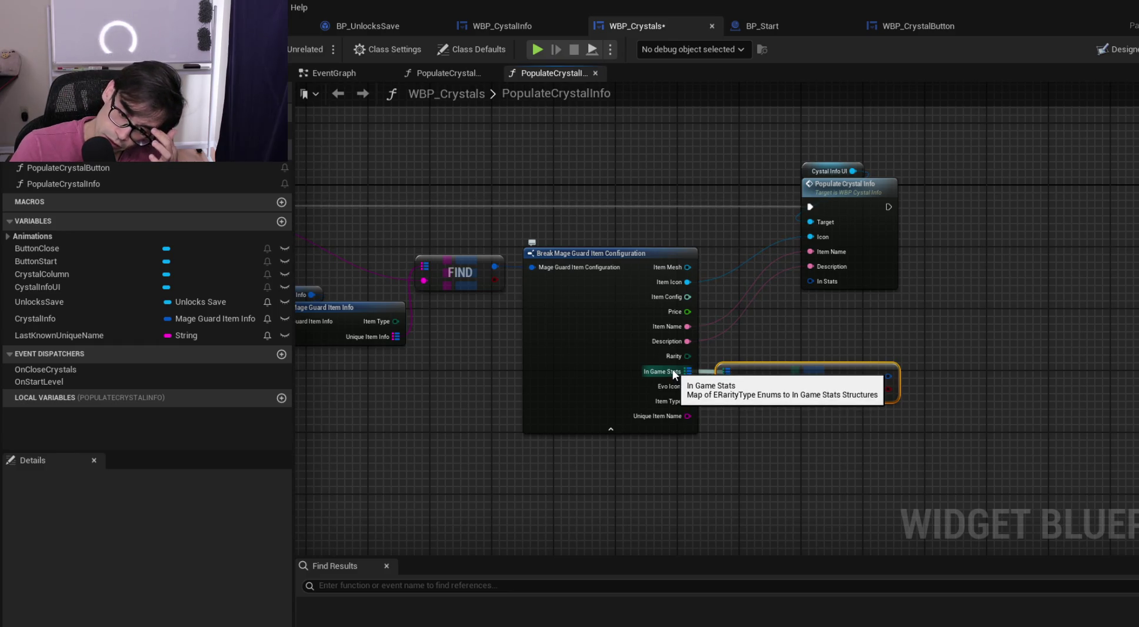
{"action": "mouse_move", "coordinate": [810, 153]}
{"action": "left_mouse_down"}
{"action": "mouse_move", "coordinate": [856, 200]}
{"action": "mouse_move", "coordinate": [998, 203]}
{"action": "left_mouse_up"}
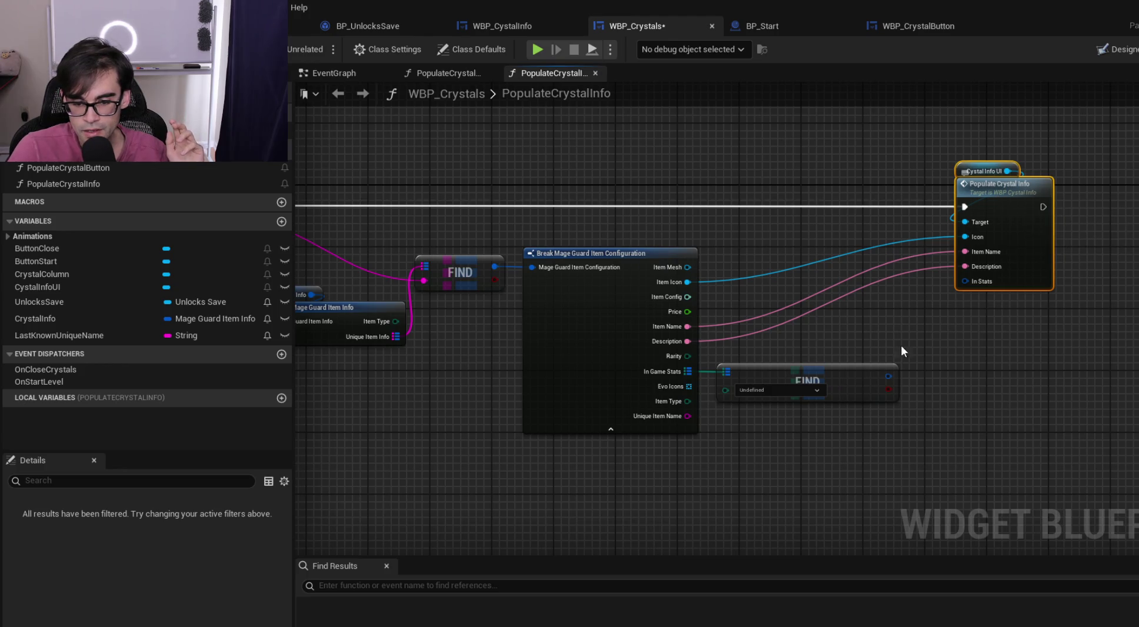
Keep the Find node's rarity key at Undefined and switch to the crystal data table's row editor
{"action": "left_click", "coordinate": [795, 390]}
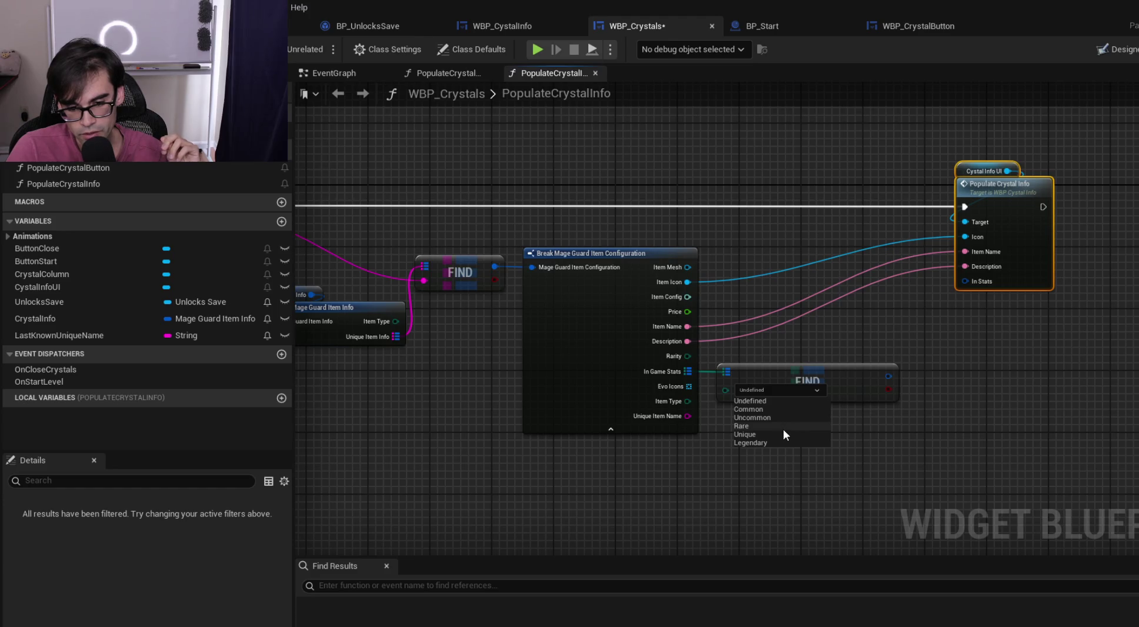
{"action": "left_click", "coordinate": [787, 394]}
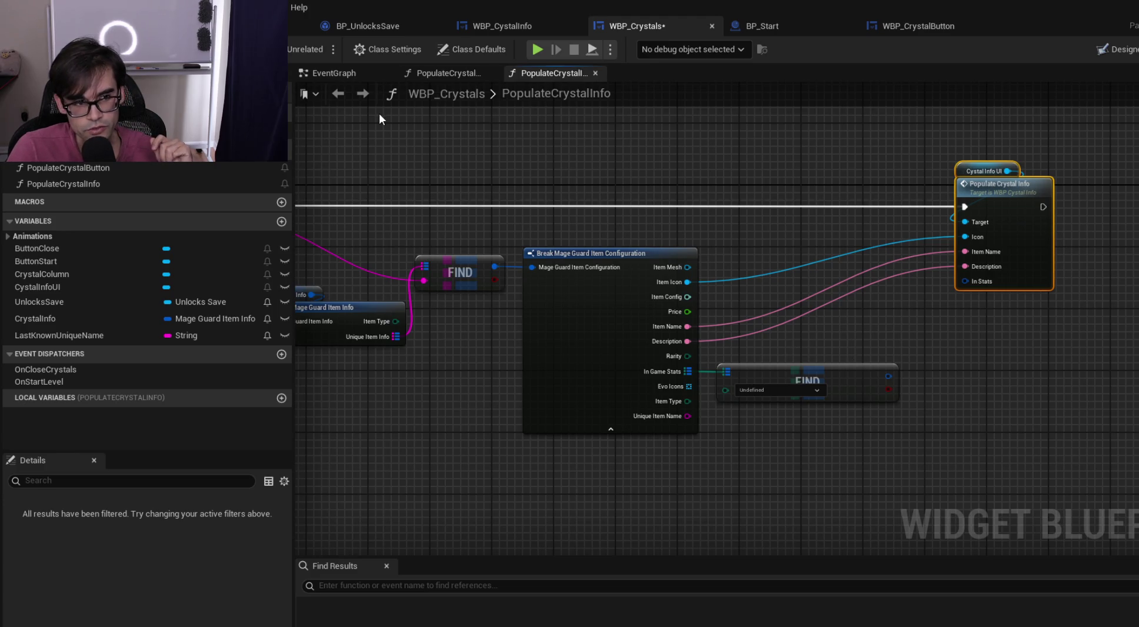
{"action": "left_click", "coordinate": [264, 26]}
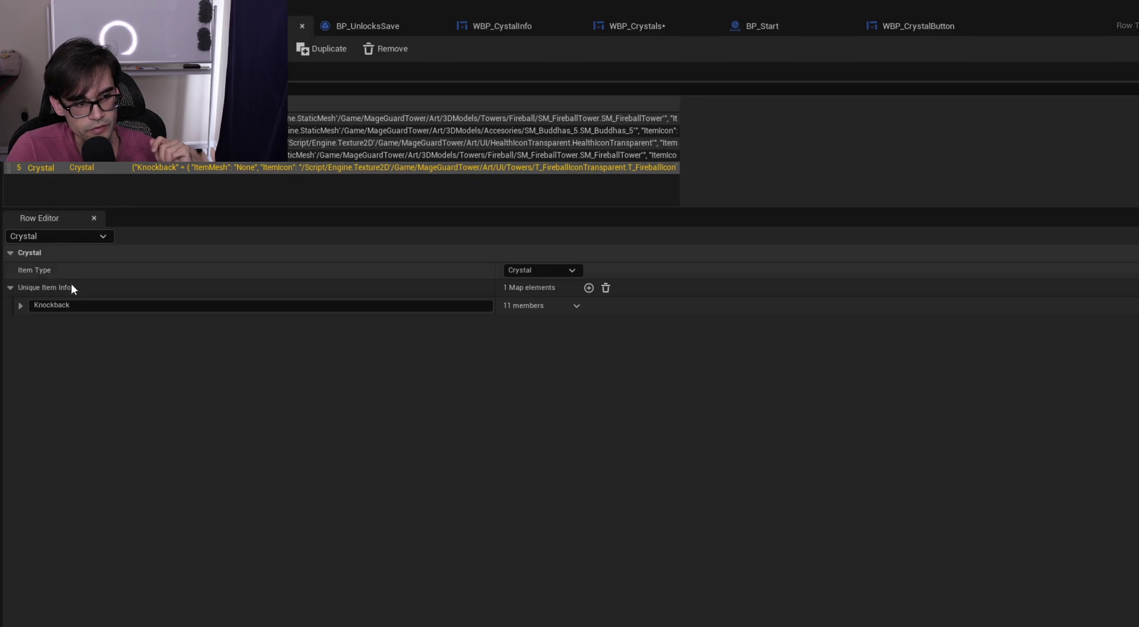
Rename the first Unique Item Info key from Knockback to Crystal1
{"action": "left_click", "coordinate": [20, 305]}
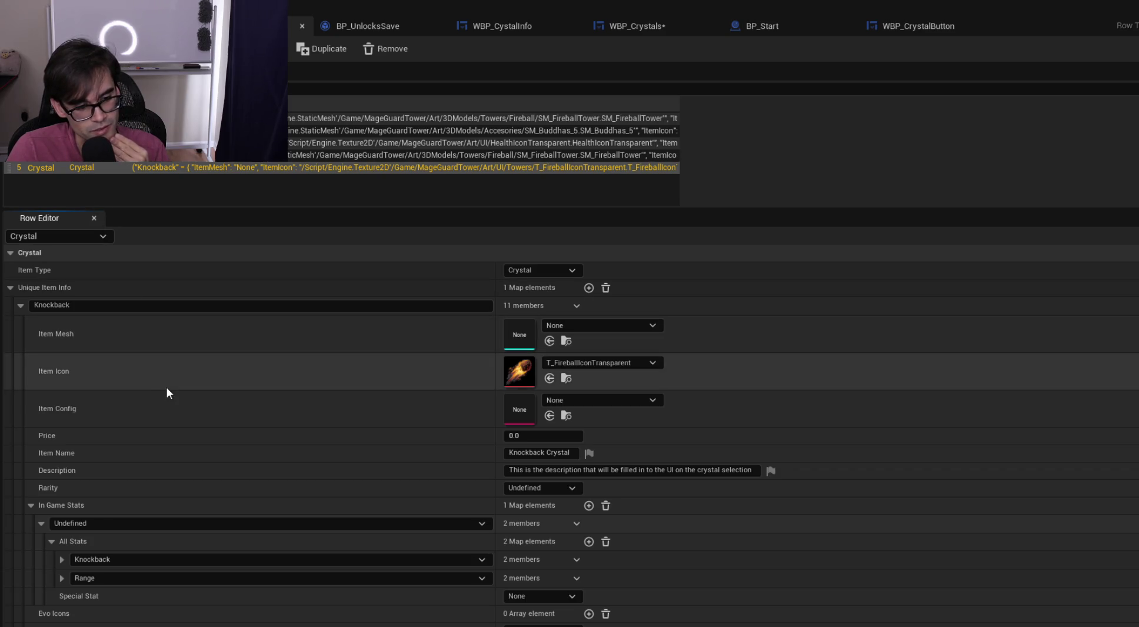
{"action": "left_click", "coordinate": [155, 306]}
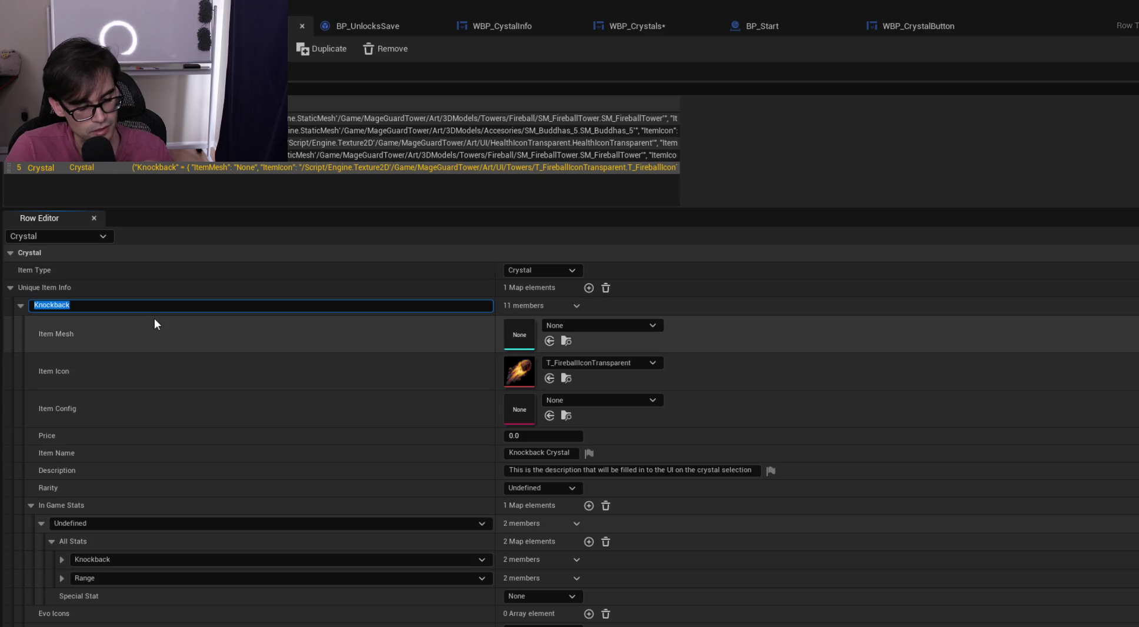
{"action": "type", "text": "Crystal1"}
{"action": "key", "text": "Return"}
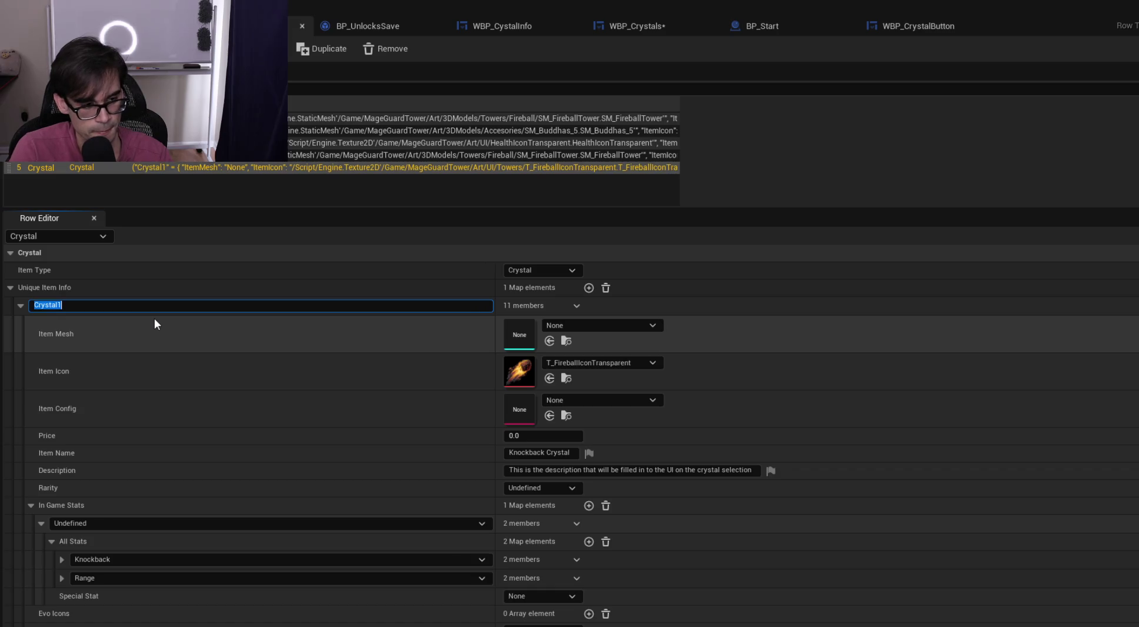
{"action": "left_click", "coordinate": [20, 305]}
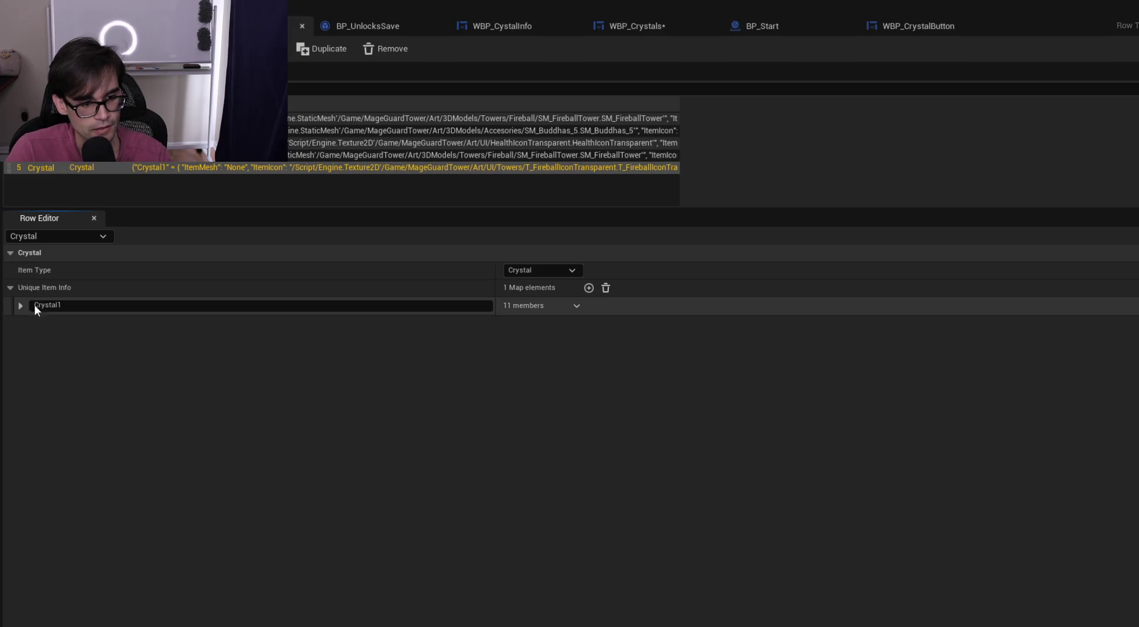
Copy Crystal1 into a new second map element keyed Crystal2 and expand it
{"action": "right_click", "coordinate": [621, 306]}
{"action": "left_click", "coordinate": [671, 376]}
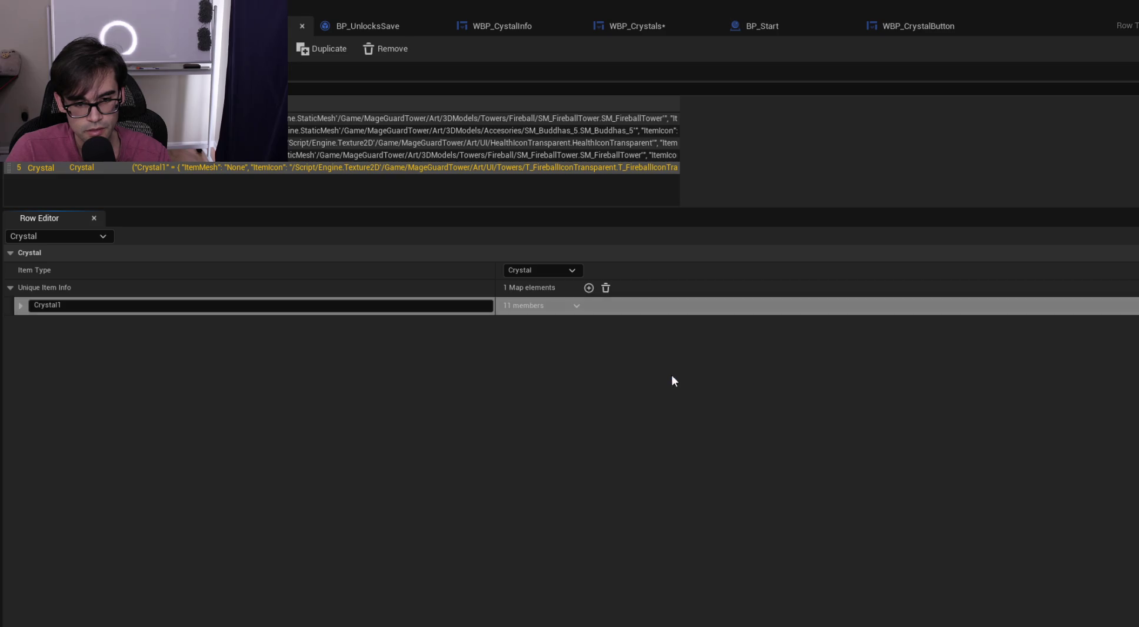
{"action": "left_click", "coordinate": [589, 288]}
{"action": "right_click", "coordinate": [609, 325]}
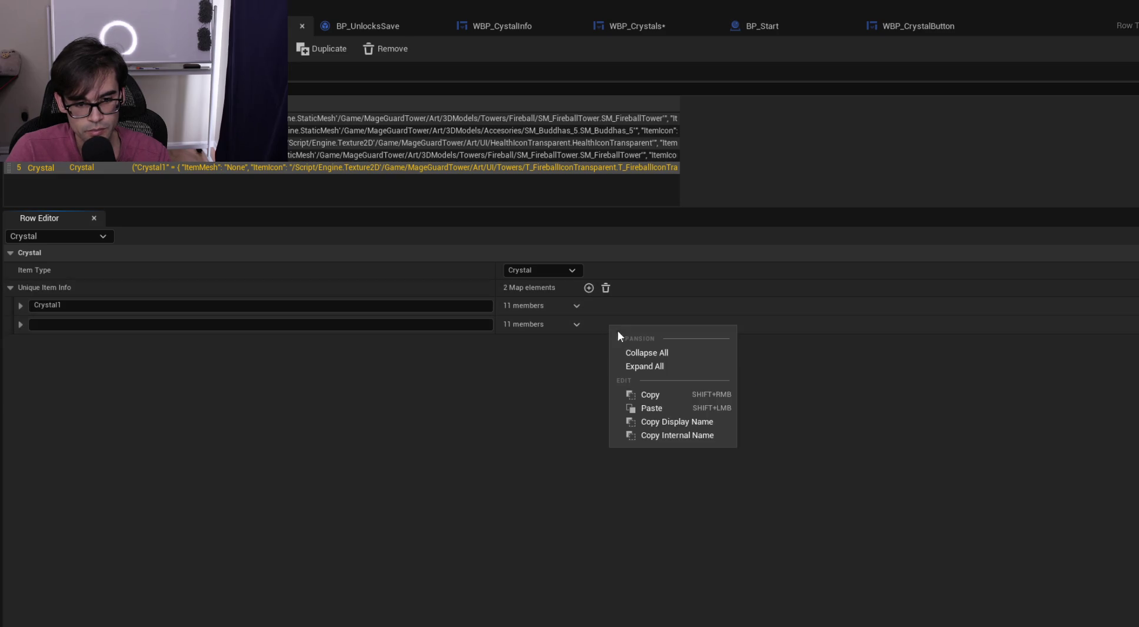
{"action": "left_click", "coordinate": [657, 408]}
{"action": "left_click", "coordinate": [240, 323]}
{"action": "type", "text": "Cr"}
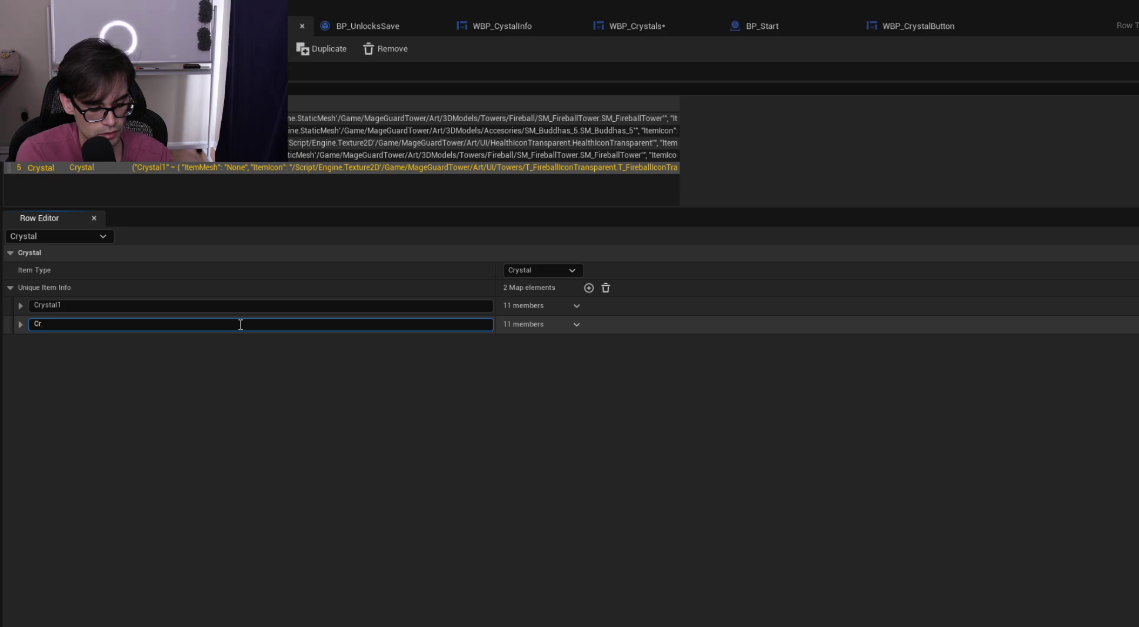
{"action": "type", "text": "ystal2"}
{"action": "key", "text": "Return"}
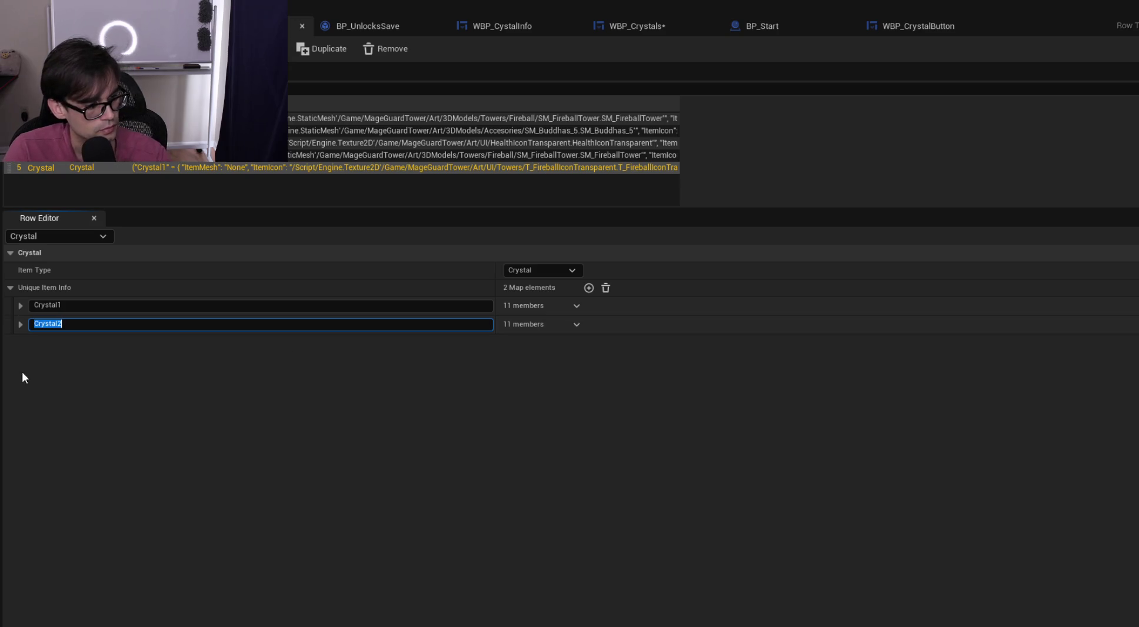
{"action": "left_click", "coordinate": [20, 324]}
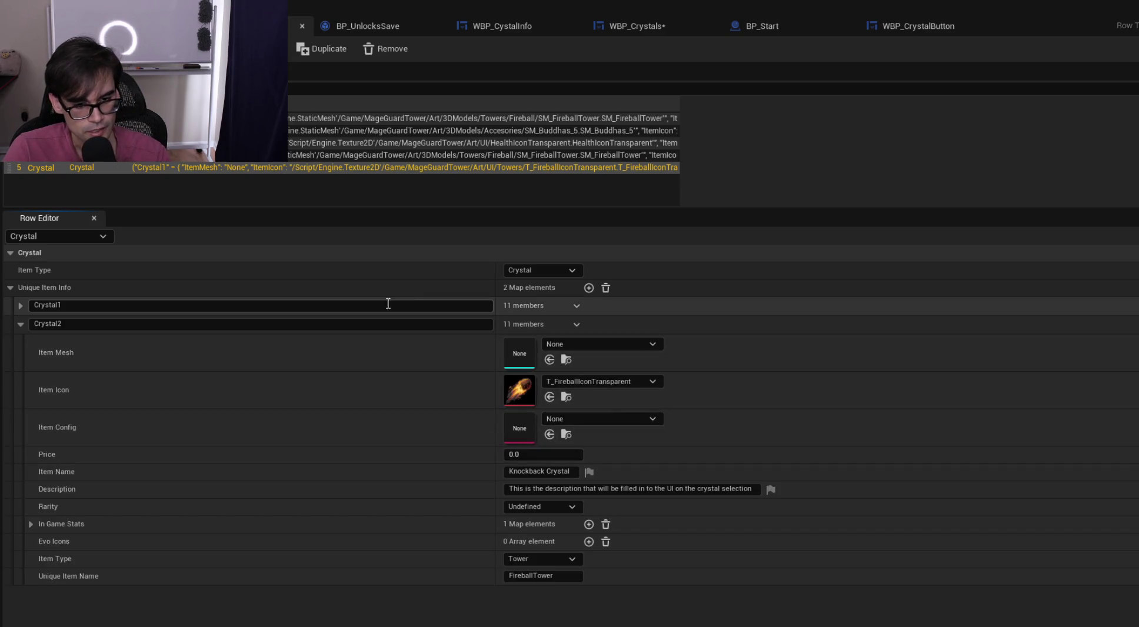
Give Crystal2 the T_CurseIconTransparent icon and the item name 'crystal 2 test'
{"action": "left_click", "coordinate": [17, 306]}
{"action": "left_click", "coordinate": [18, 306]}
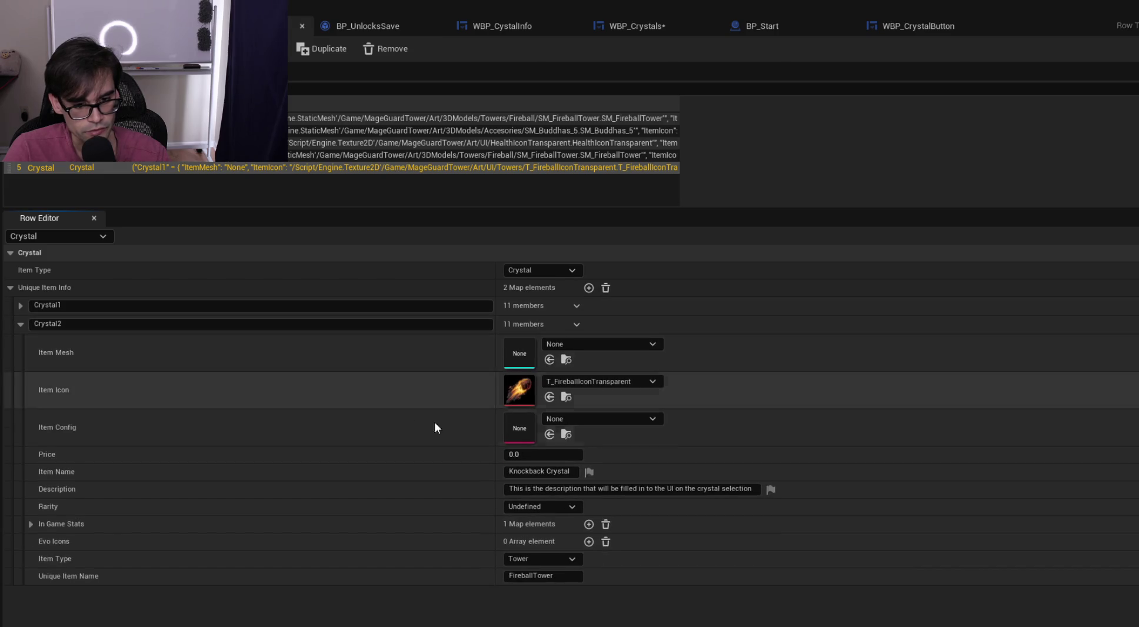
{"action": "left_click", "coordinate": [572, 380]}
{"action": "type", "text": "curse"}
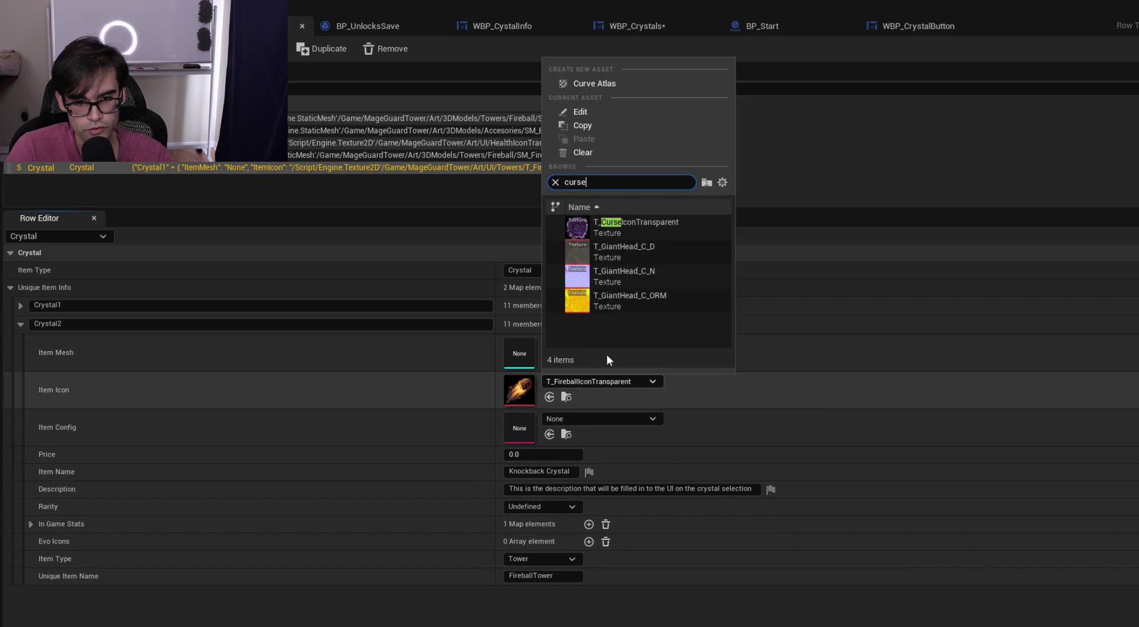
{"action": "left_click", "coordinate": [658, 220]}
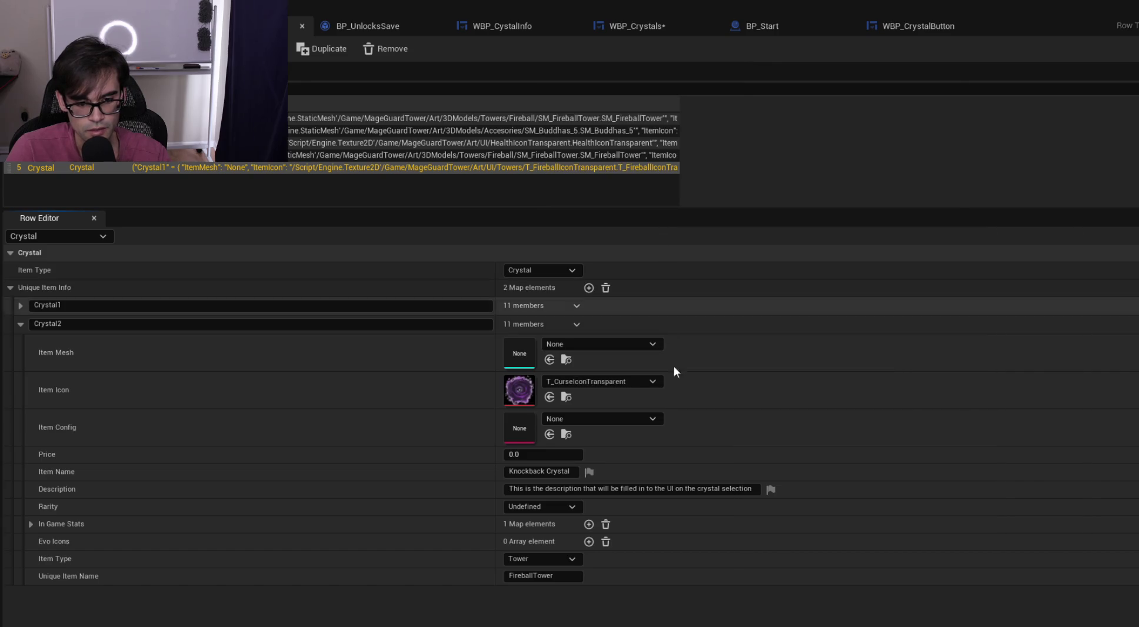
{"action": "left_click", "coordinate": [566, 474]}
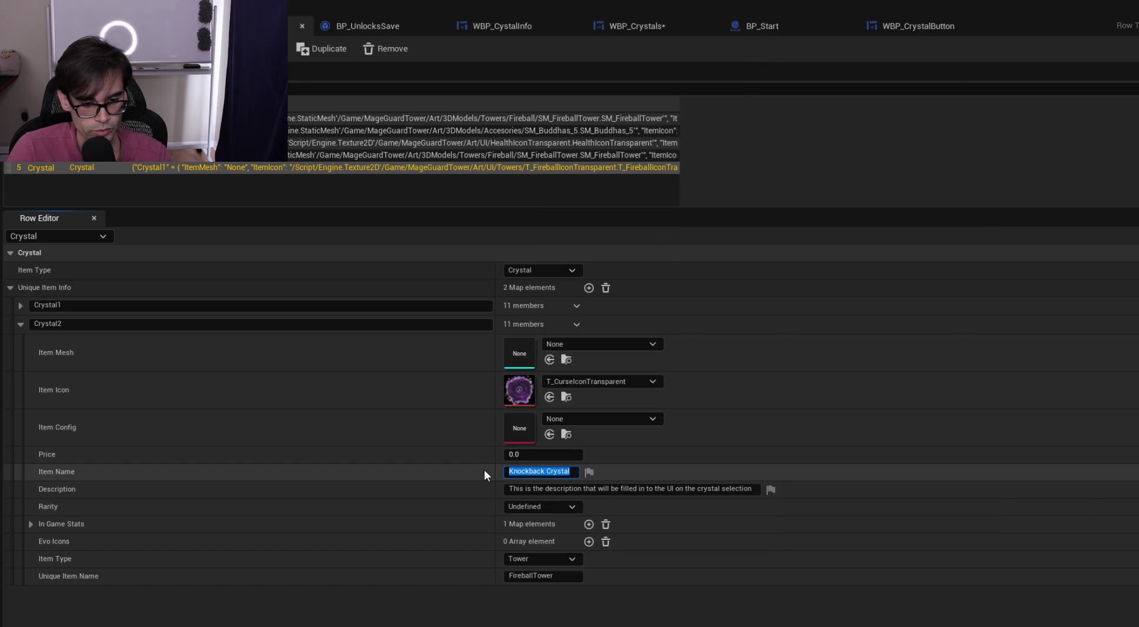
{"action": "type", "text": "crystal 2 test"}
{"action": "key", "text": "Return"}
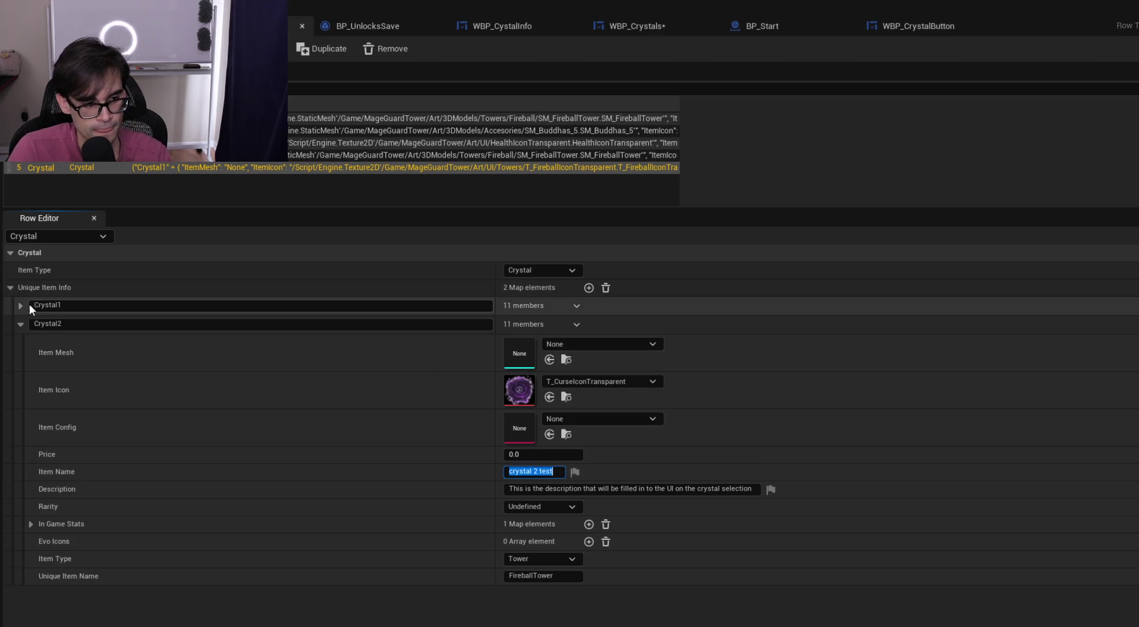
Set Crystal1's item name to 'Crystal 1 test'
{"action": "left_click", "coordinate": [24, 307]}
{"action": "left_click", "coordinate": [536, 454]}
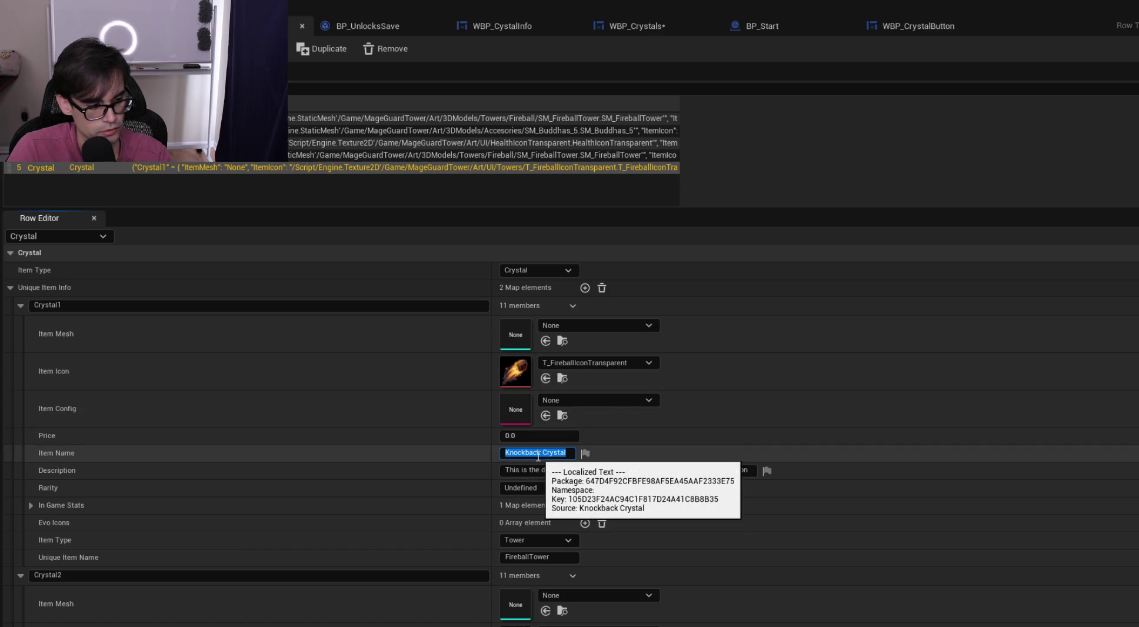
{"action": "type", "text": "Crystal 1 test"}
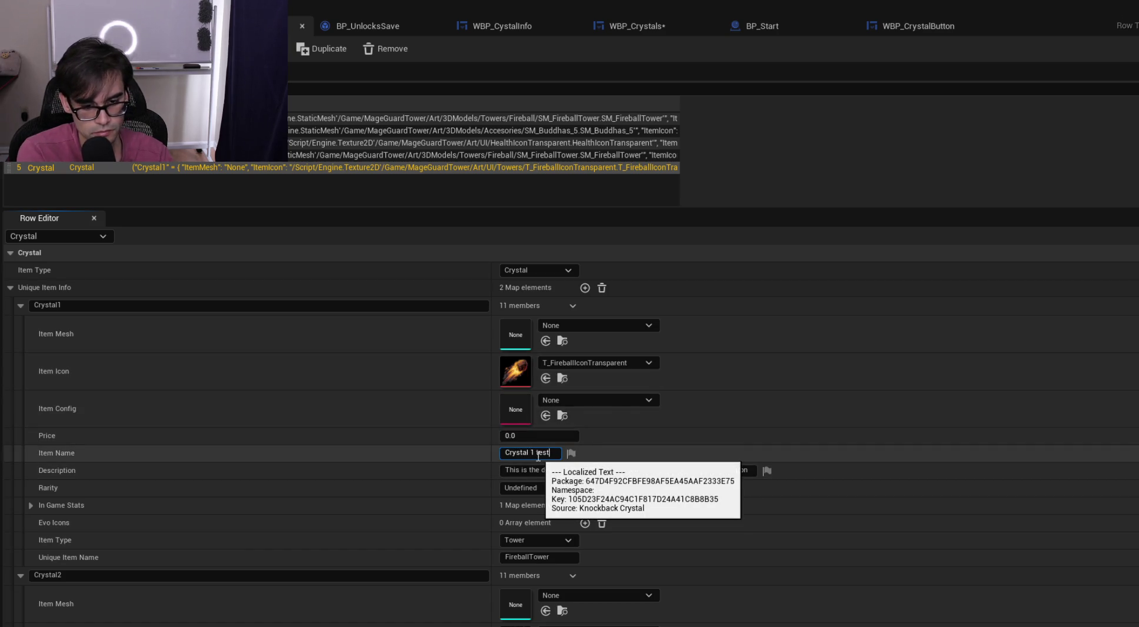
{"action": "key", "text": "Return"}
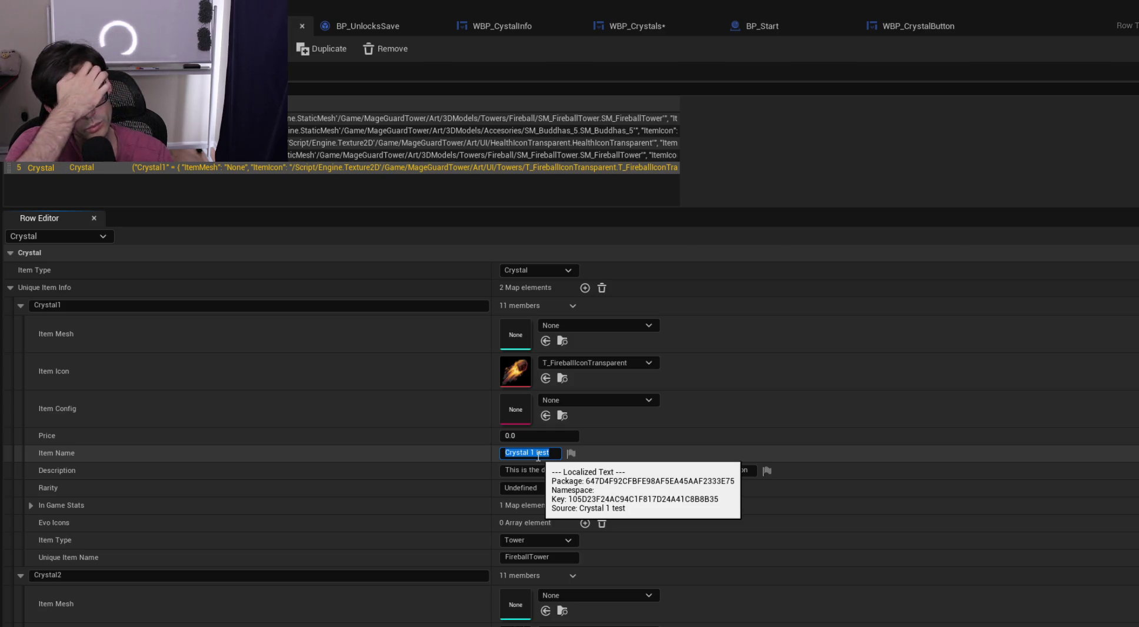
{"action": "left_click", "coordinate": [709, 453]}
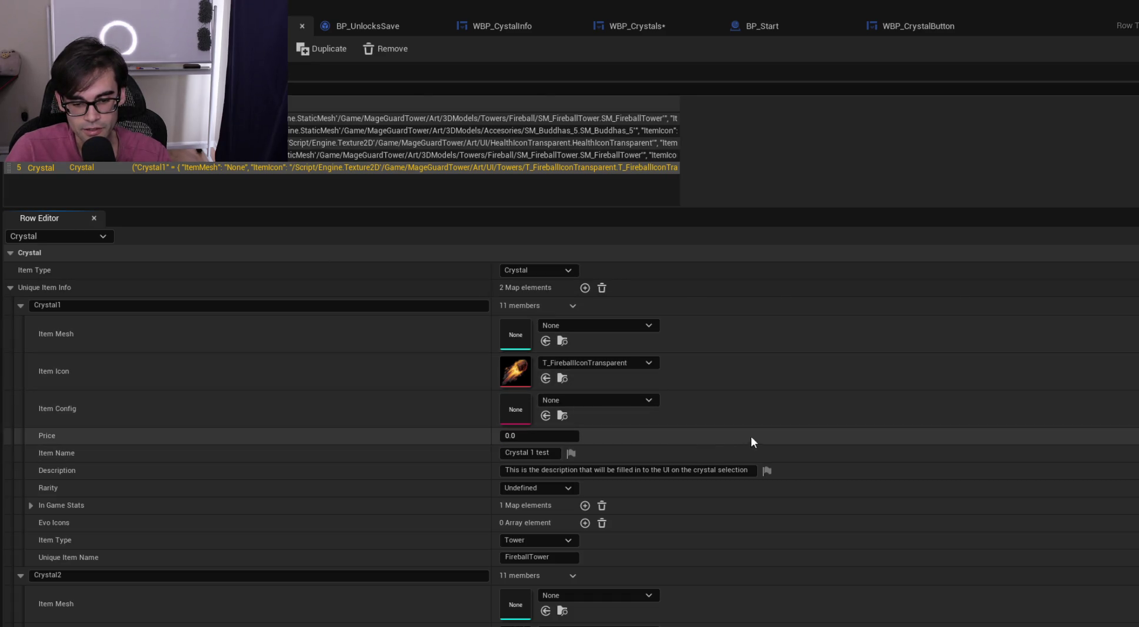
{"action": "scroll", "coordinate": [834, 444], "scroll_direction": "down", "scroll_amount": 3}
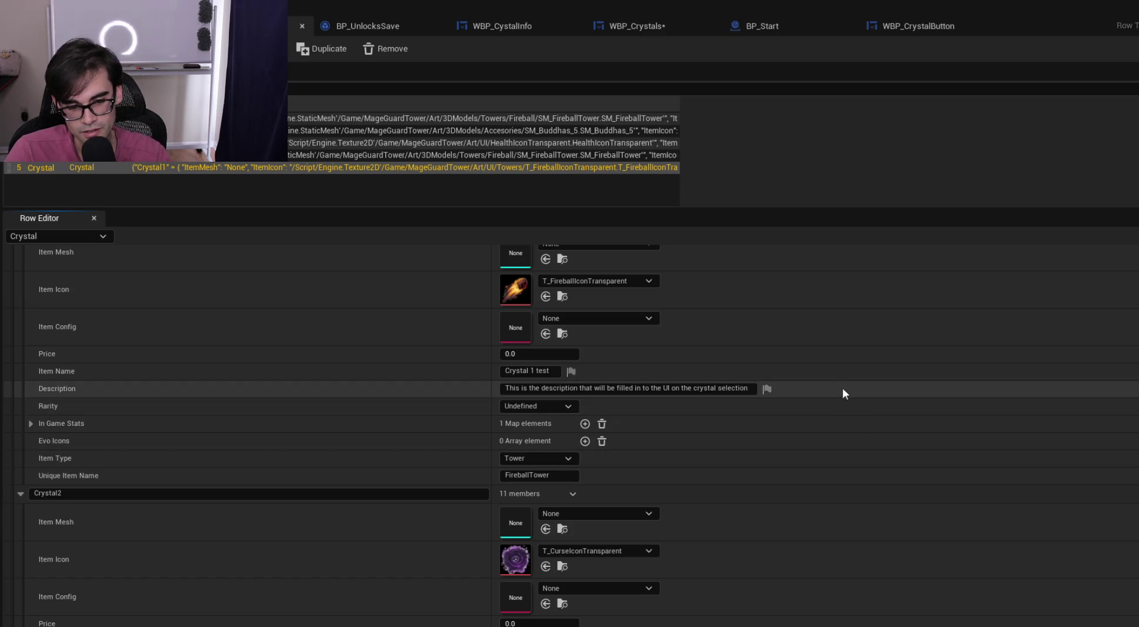
{"action": "scroll", "coordinate": [848, 395], "scroll_direction": "up", "scroll_amount": 2}
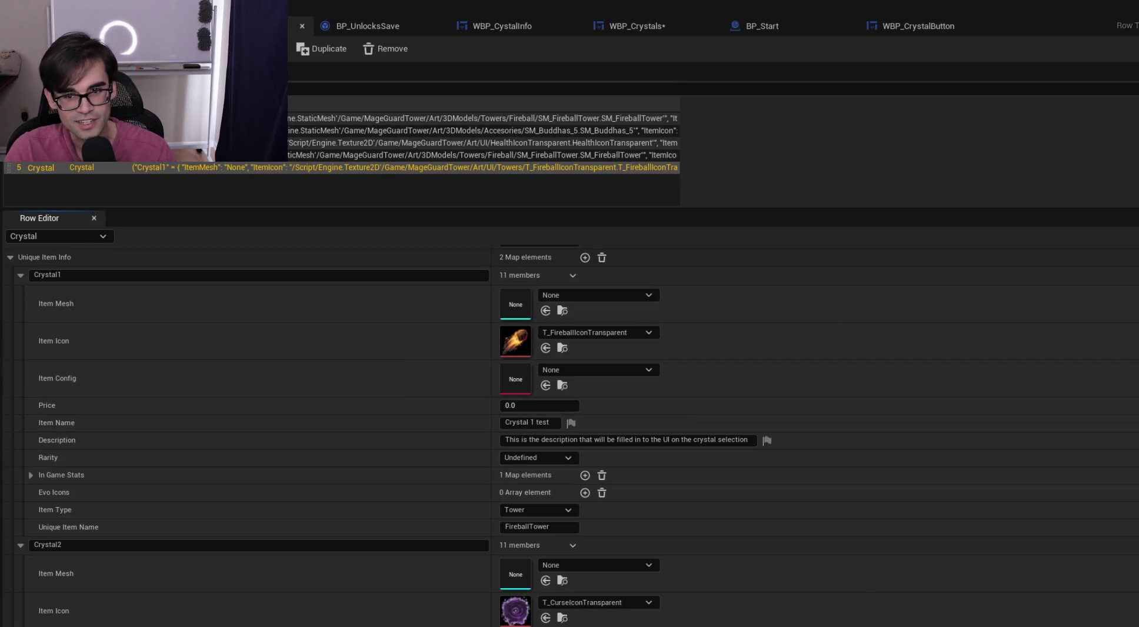
{"action": "left_click", "coordinate": [629, 26]}
Save WBP_Crystals with Ctrl+S and go back to the Crystal data table rows
{"action": "key", "text": "ctrl+s"}
{"action": "left_click", "coordinate": [294, 26]}
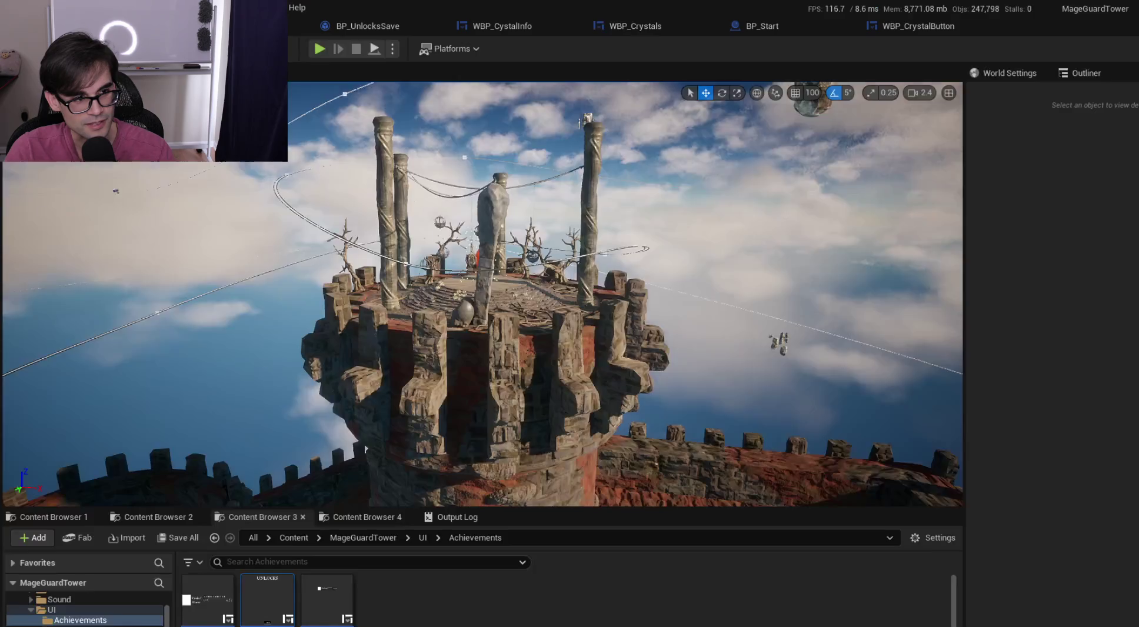
{"action": "left_click", "coordinate": [259, 26]}
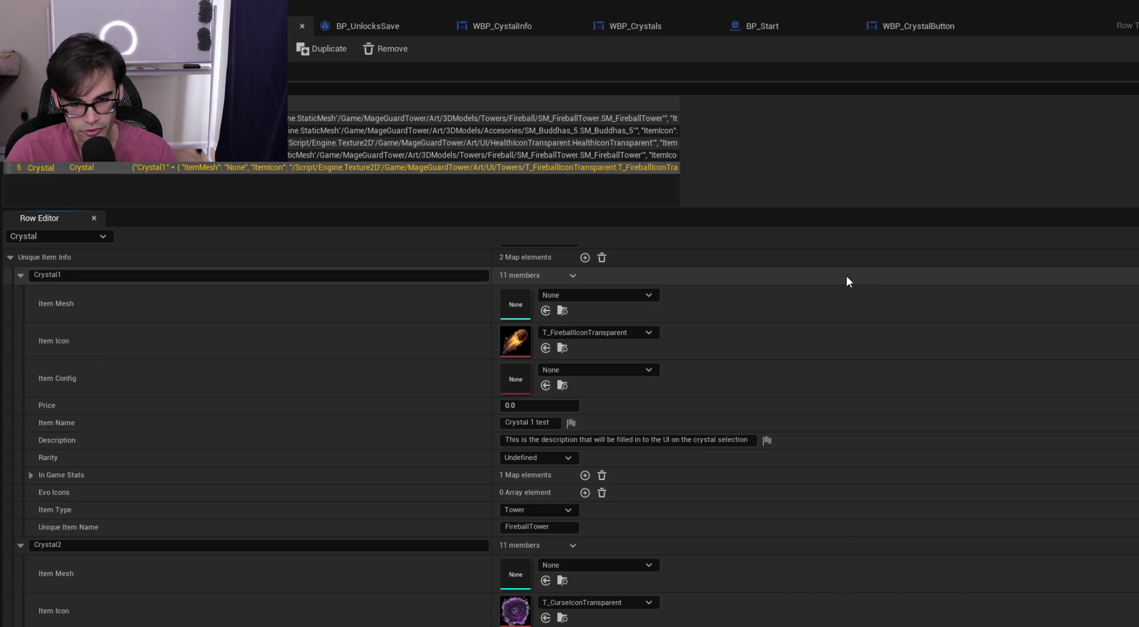
Replace Crystal2's description with a second test description sentence
{"action": "scroll", "coordinate": [174, 322], "scroll_direction": "down", "scroll_amount": 5}
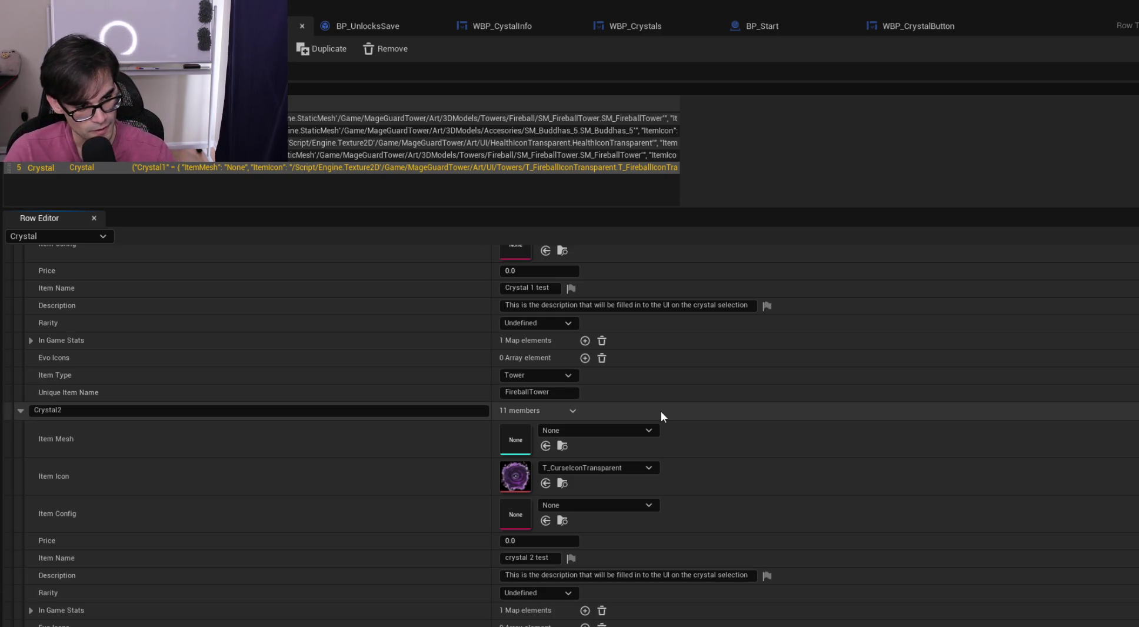
{"action": "scroll", "coordinate": [660, 414], "scroll_direction": "up", "scroll_amount": 6}
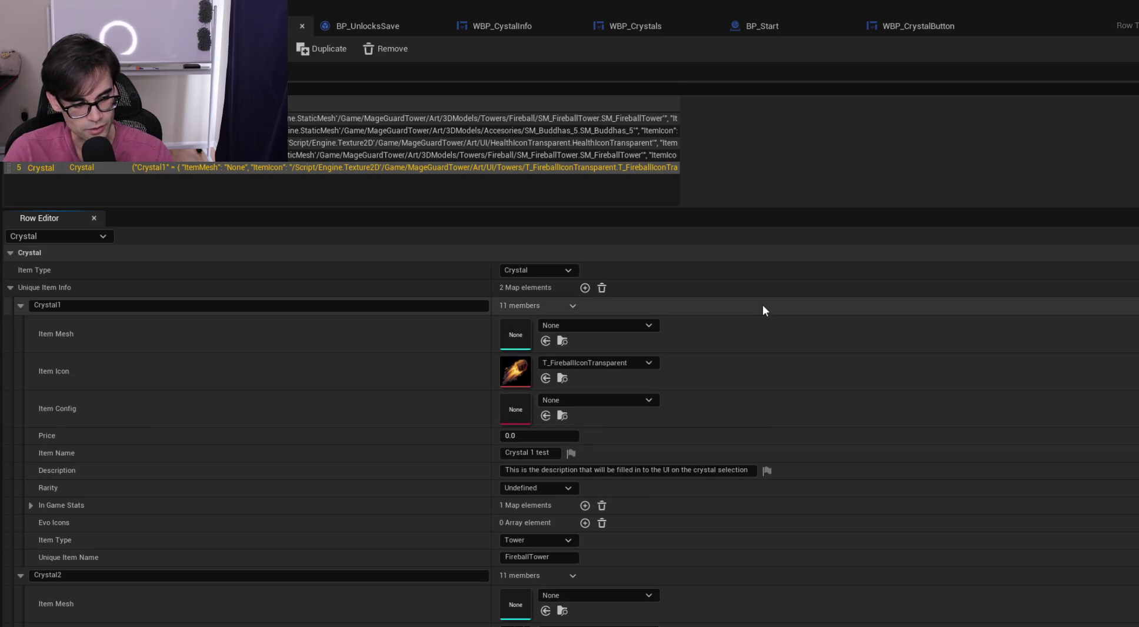
{"action": "scroll", "coordinate": [745, 380], "scroll_direction": "down", "scroll_amount": 6}
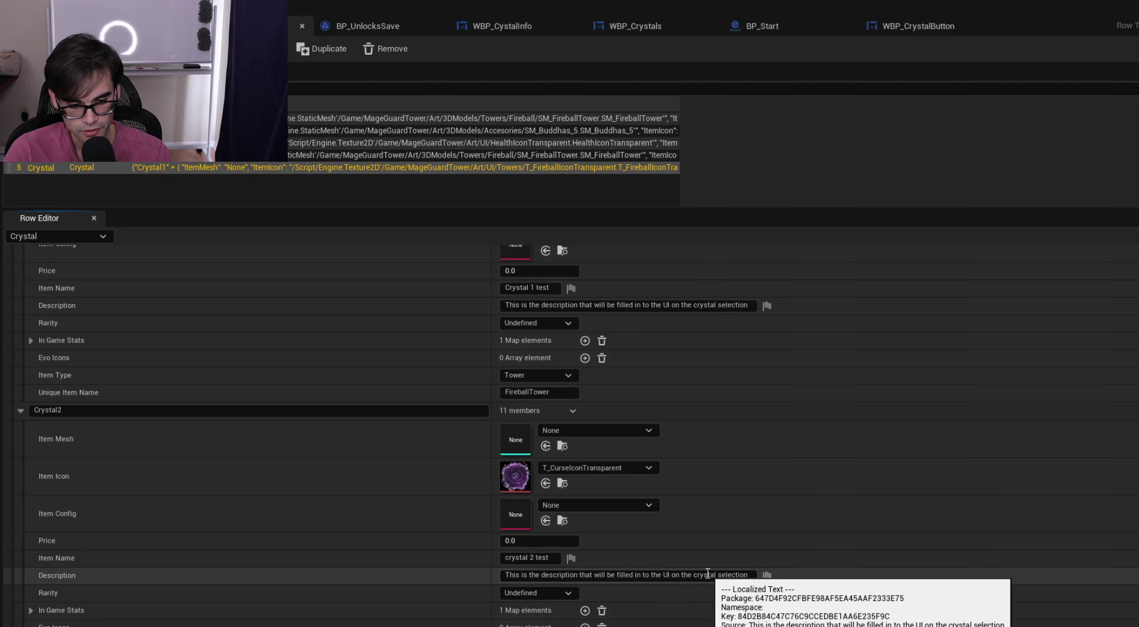
{"action": "left_click_drag", "start_coordinate": [736, 575], "coordinate": [487, 574]}
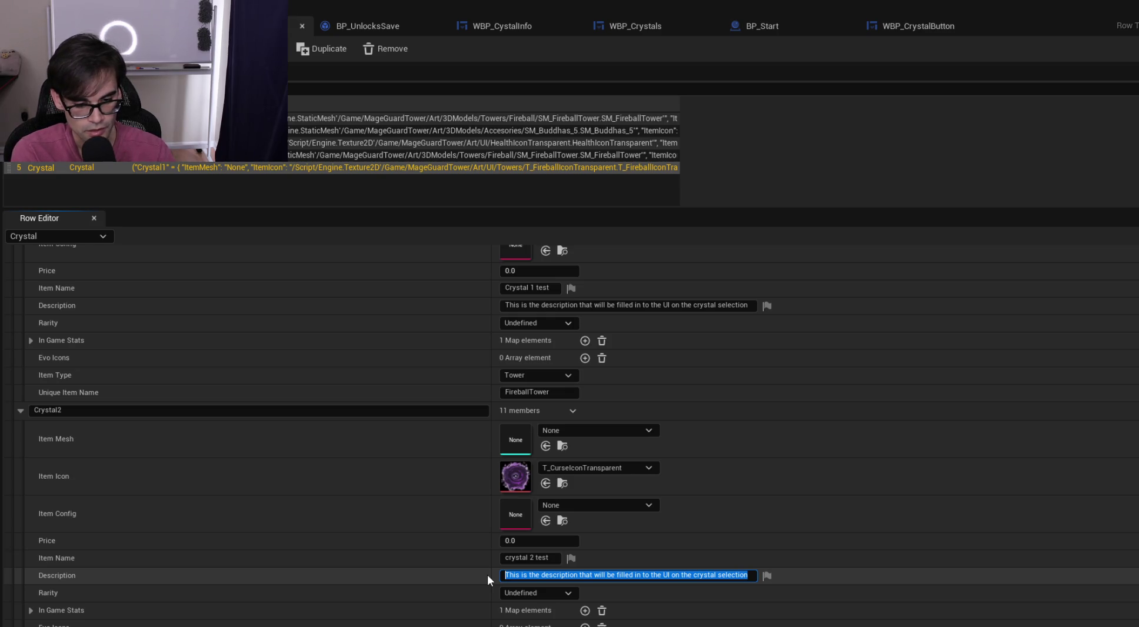
{"action": "type", "text": "this si going to be the second descrip"}
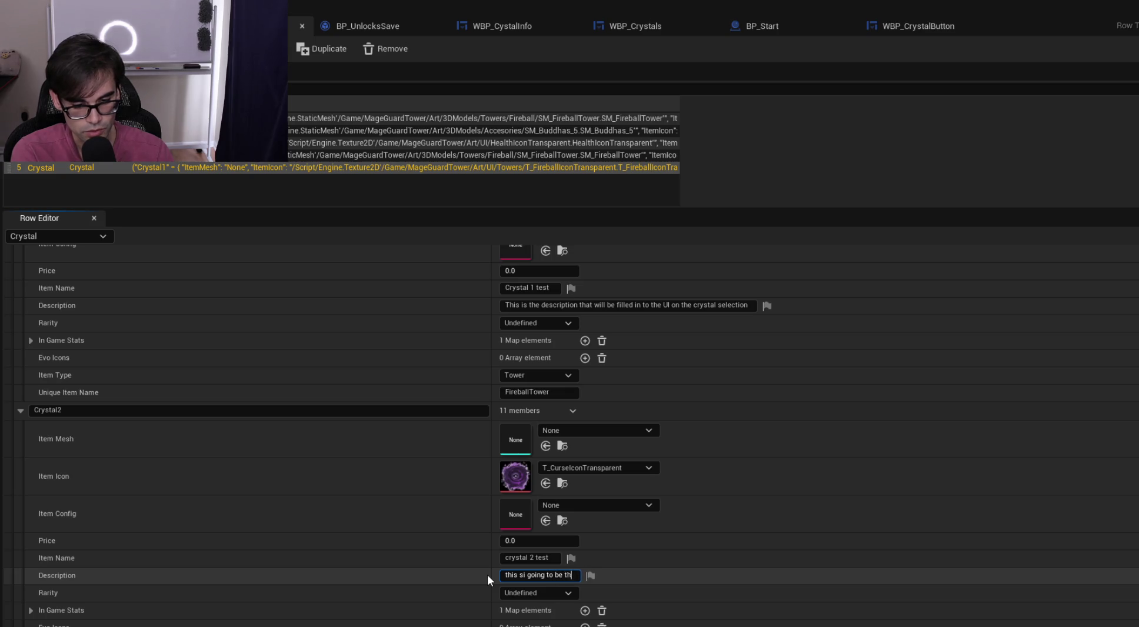
{"action": "type", "text": "tion just to m"}
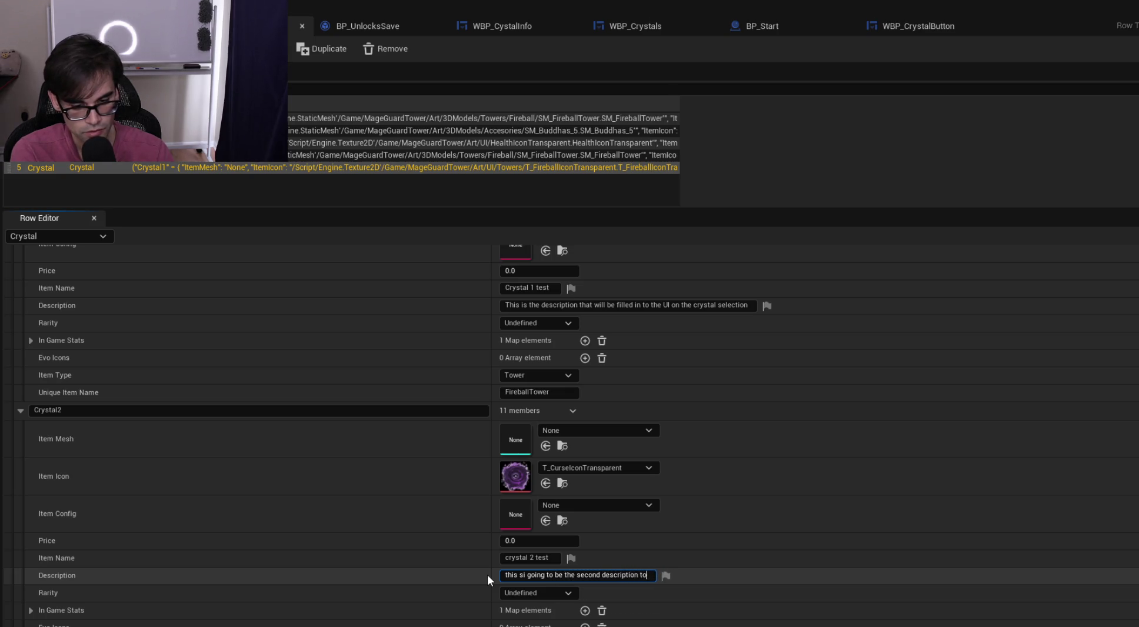
{"action": "type", "text": "ake sur"}
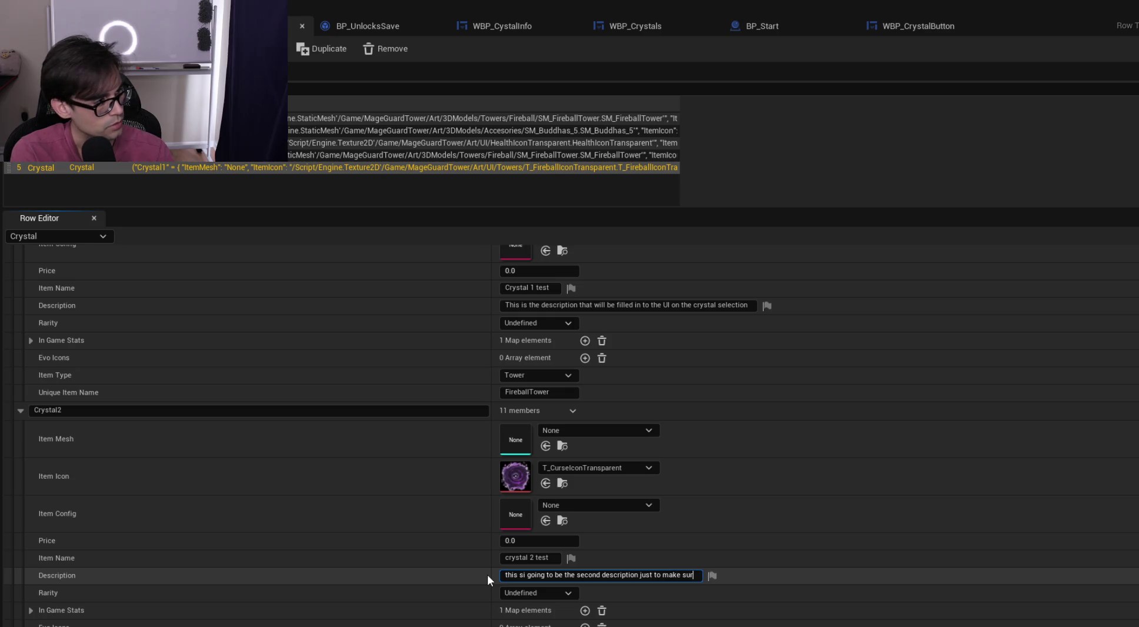
{"action": "type", "text": "e that we are"}
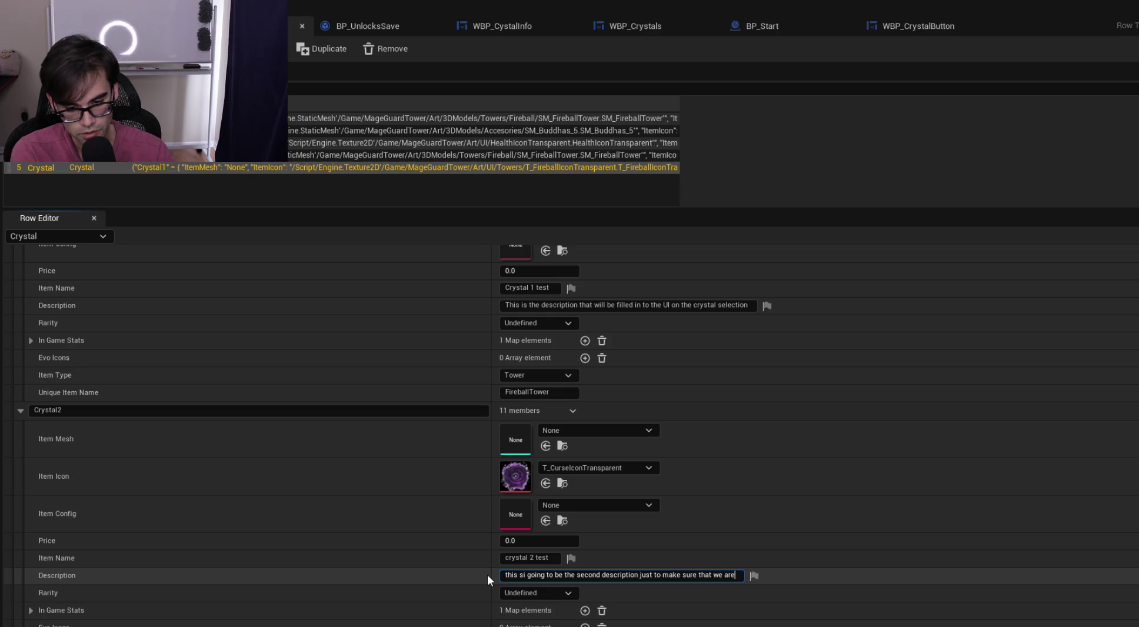
{"action": "type", "text": " populating the"}
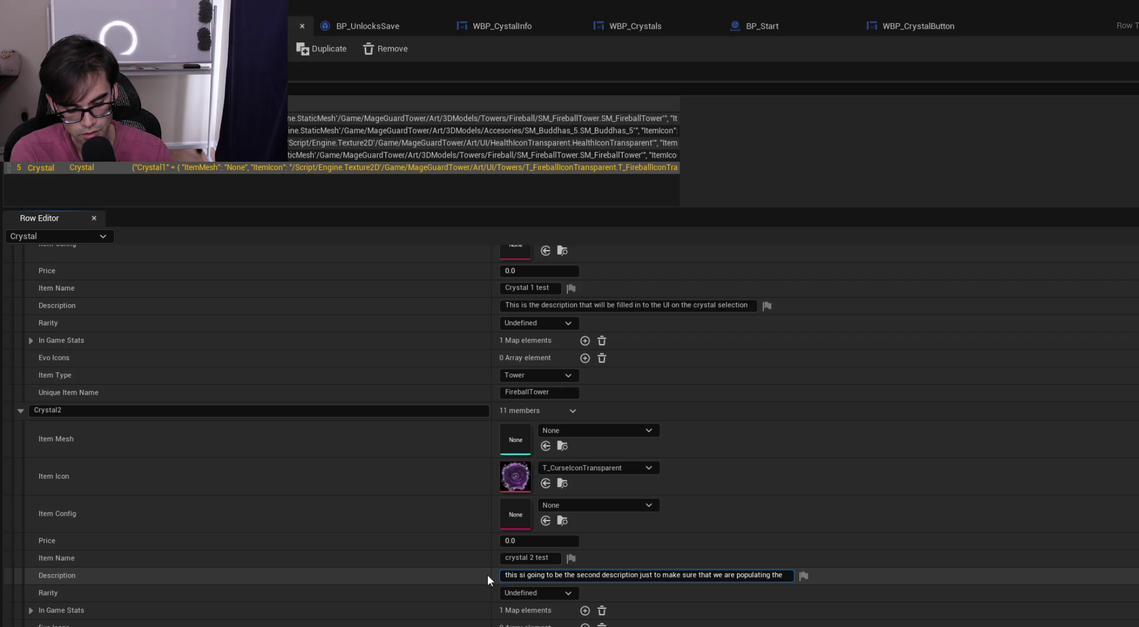
{"action": "type", "text": " information correc"}
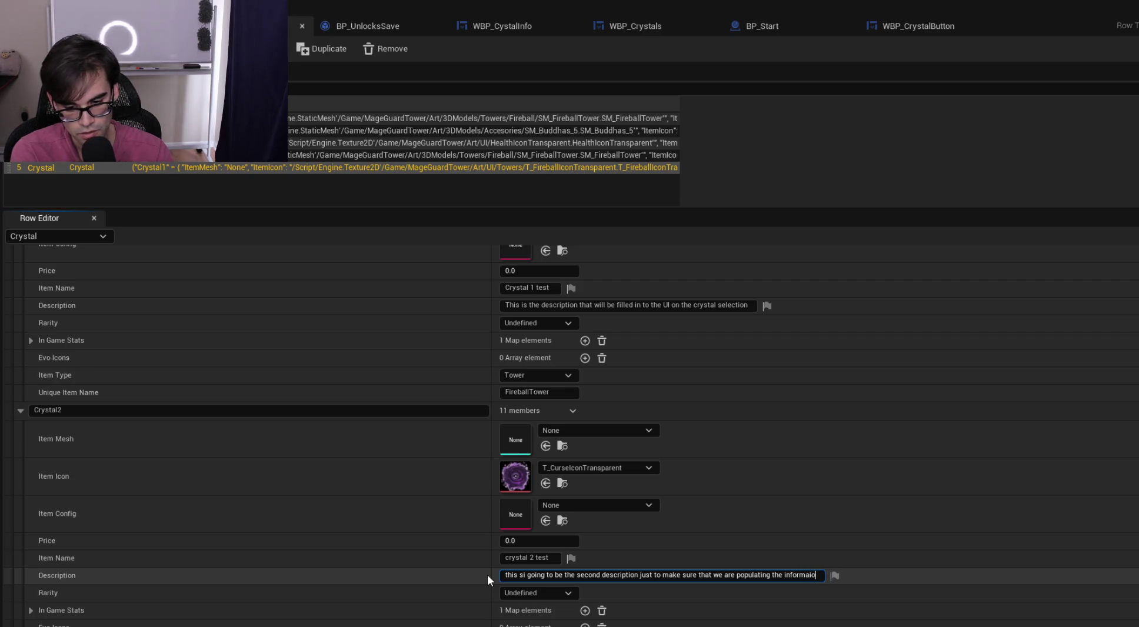
{"action": "type", "text": "tly."}
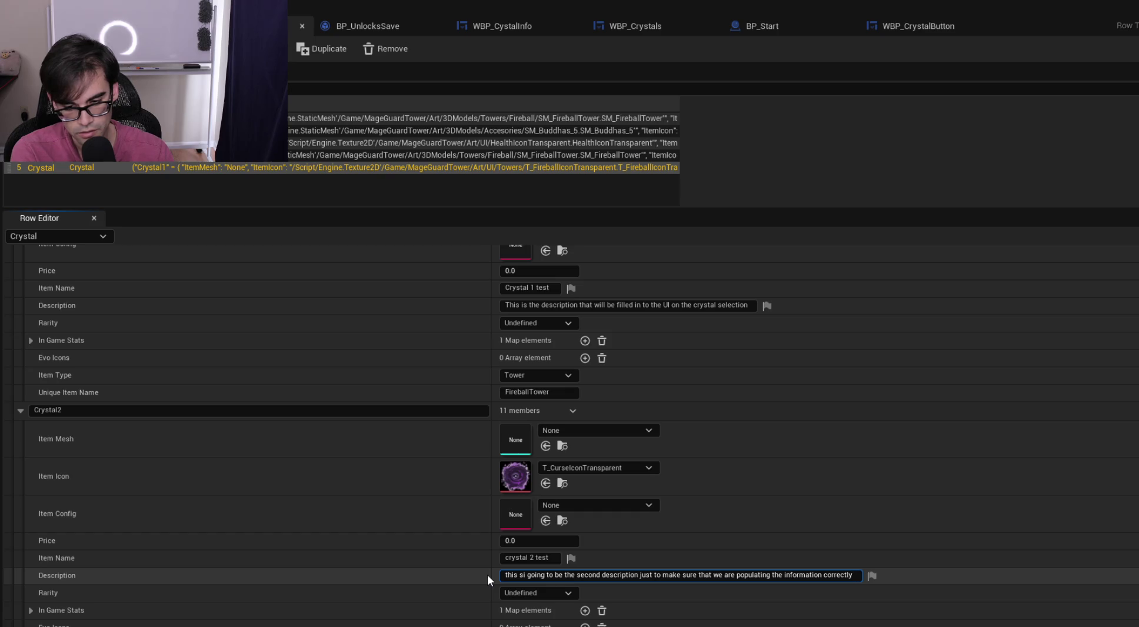
{"action": "key", "text": "Return"}
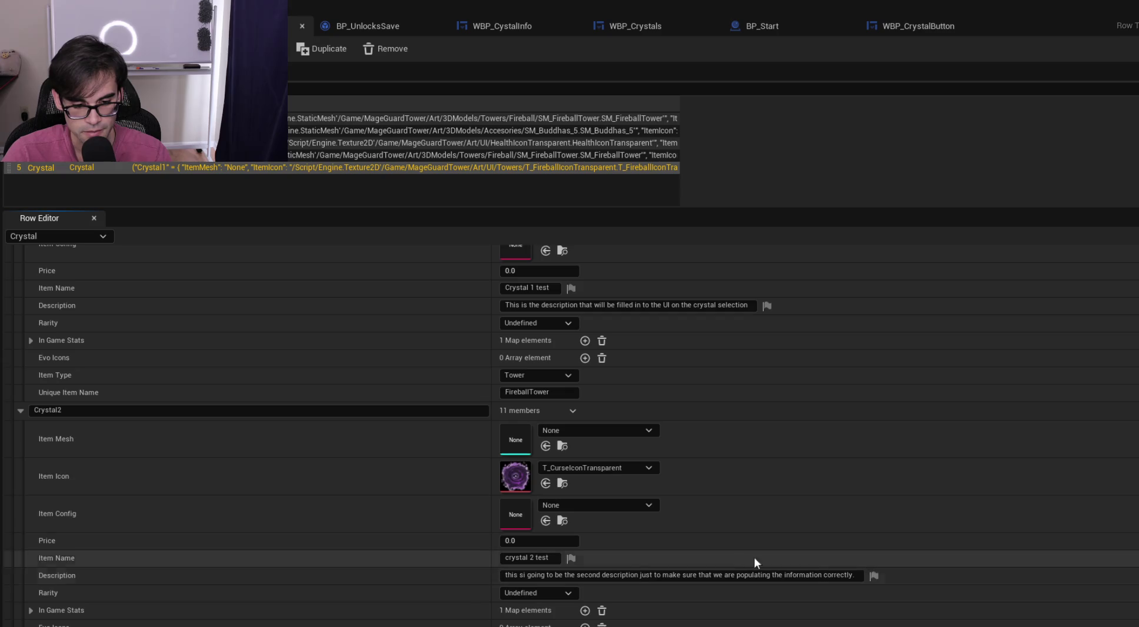
Expand Crystal2's In Game Stats, Undefined and All Stats to reveal the Knockback stat
{"action": "left_click", "coordinate": [31, 604]}
{"action": "scroll", "coordinate": [210, 564], "scroll_direction": "down", "scroll_amount": 1}
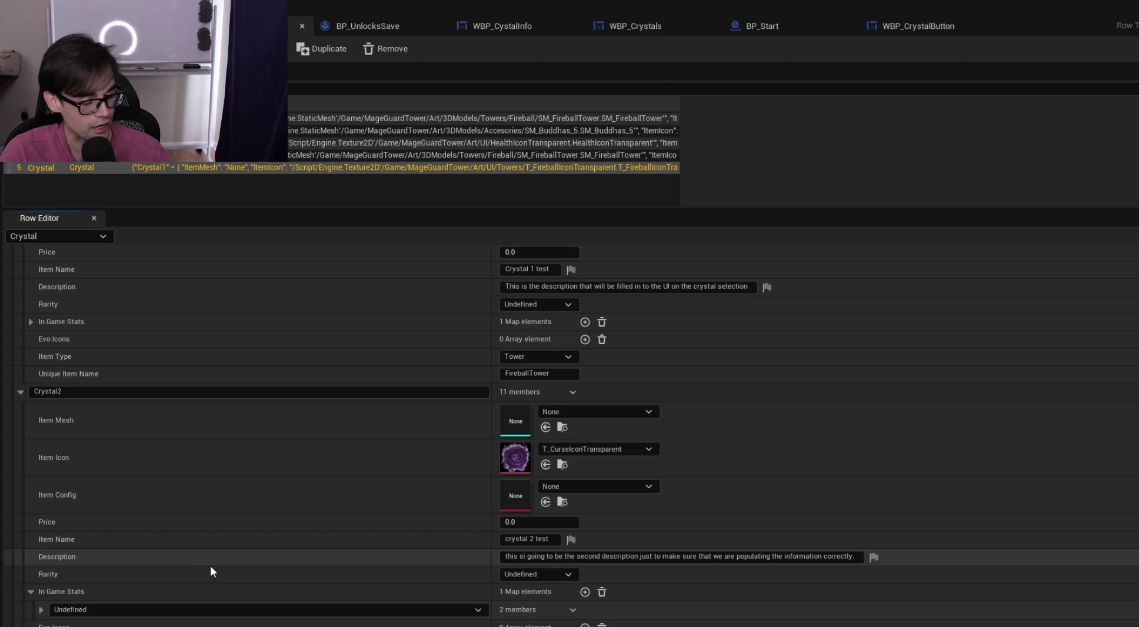
{"action": "left_click", "coordinate": [41, 609]}
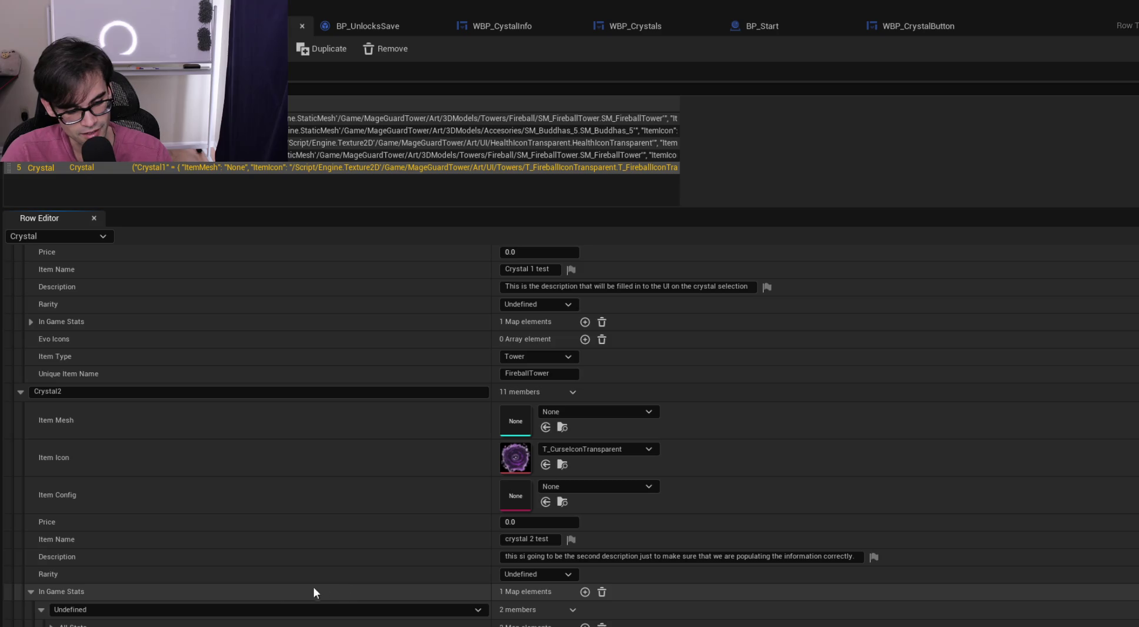
{"action": "scroll", "coordinate": [235, 598], "scroll_direction": "down", "scroll_amount": 2}
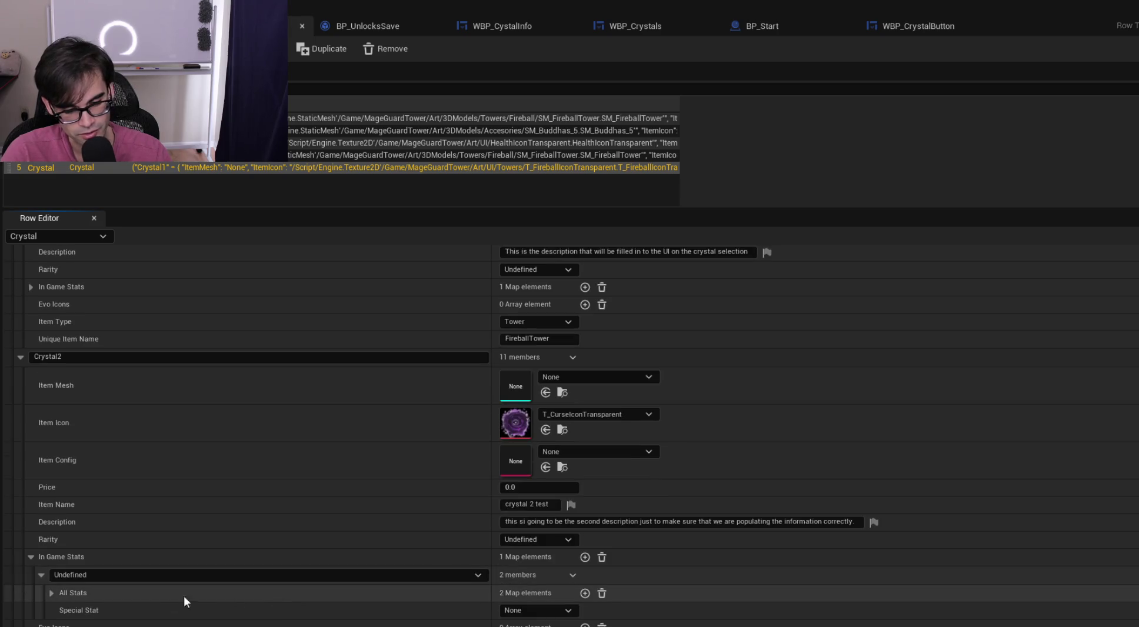
{"action": "left_click", "coordinate": [51, 593]}
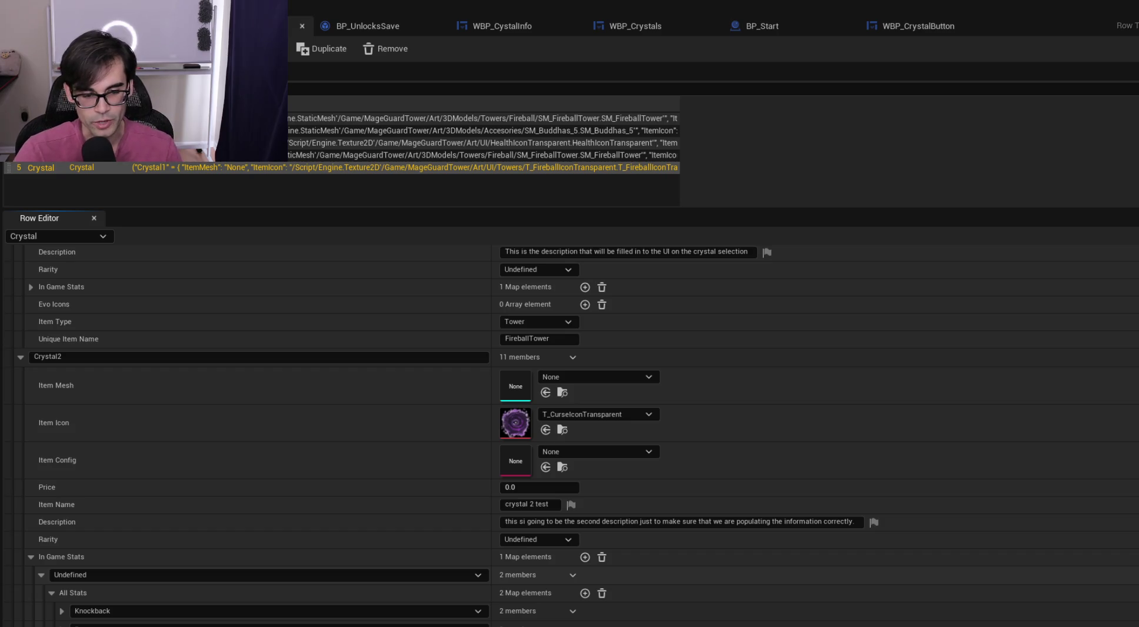
{"action": "left_click", "coordinate": [20, 359]}
Change Crystal1's Item Type from Tower to Crystal
{"action": "left_click", "coordinate": [22, 303]}
{"action": "left_click", "coordinate": [21, 305]}
{"action": "left_click", "coordinate": [19, 576]}
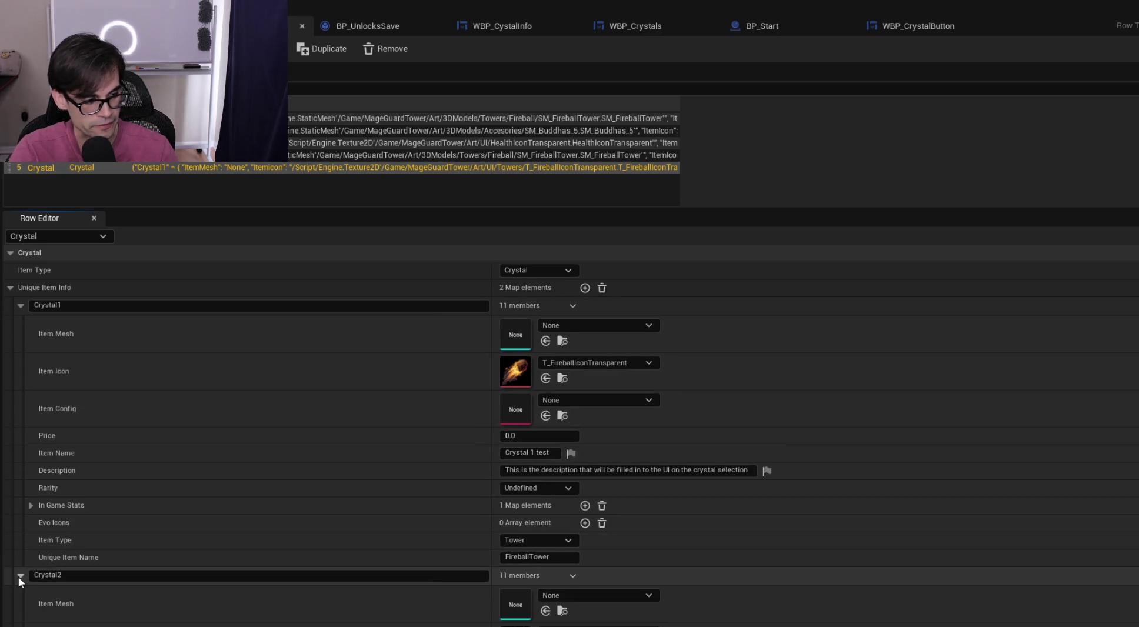
{"action": "scroll", "coordinate": [843, 515], "scroll_direction": "down", "scroll_amount": 3}
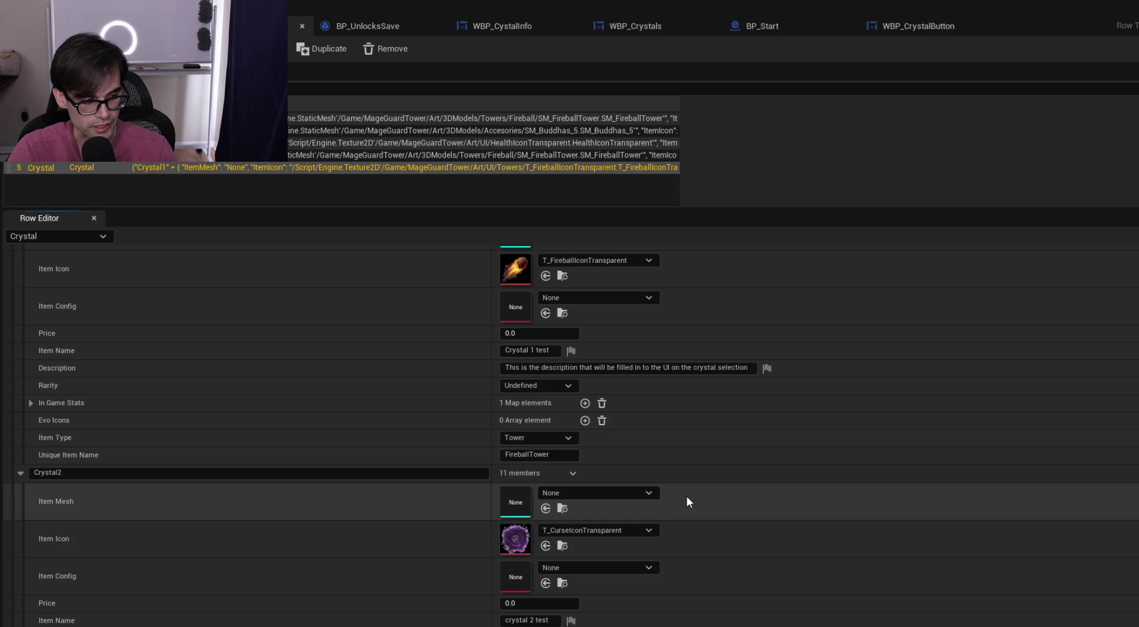
{"action": "scroll", "coordinate": [713, 480], "scroll_direction": "down", "scroll_amount": 3}
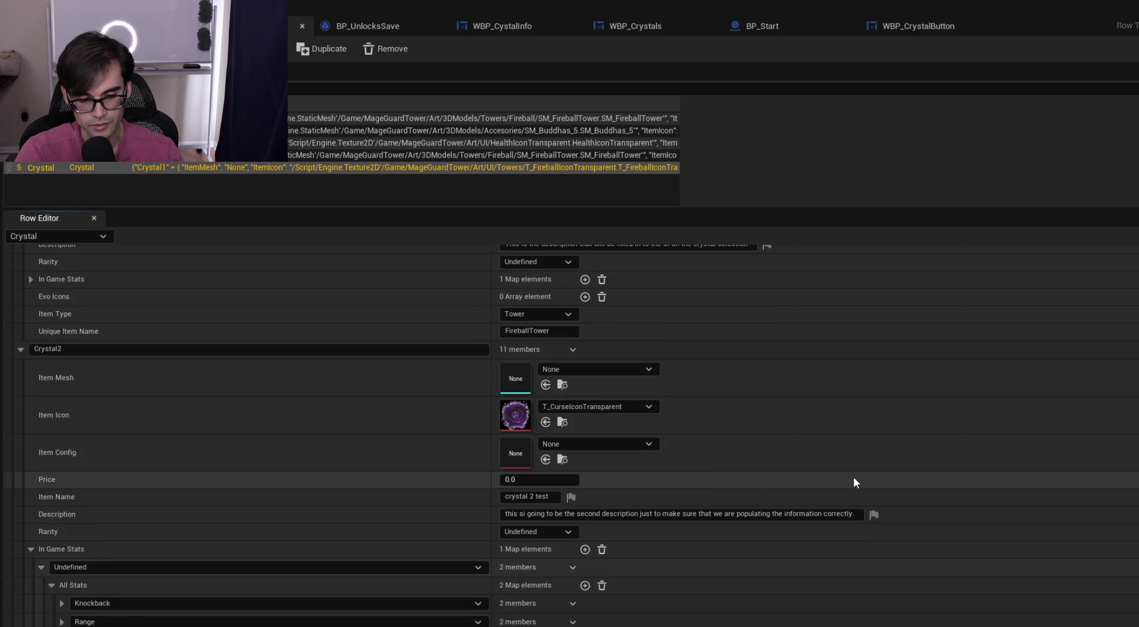
{"action": "scroll", "coordinate": [853, 477], "scroll_direction": "up", "scroll_amount": 2}
{"action": "scroll", "coordinate": [723, 422], "scroll_direction": "up", "scroll_amount": 3}
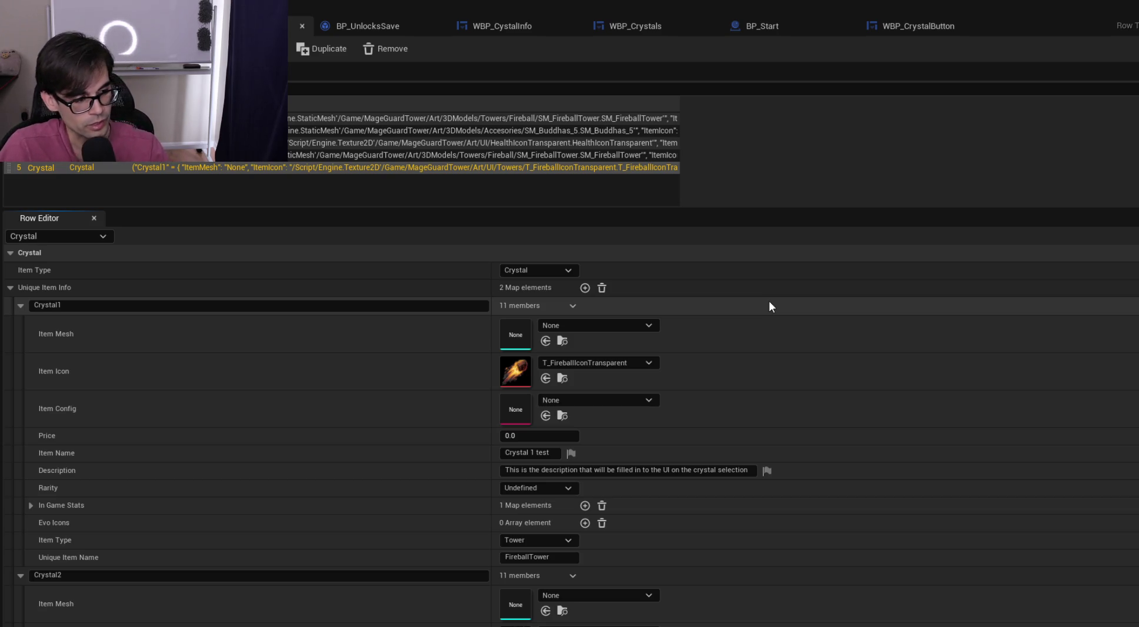
{"action": "scroll", "coordinate": [765, 424], "scroll_direction": "down", "scroll_amount": 5}
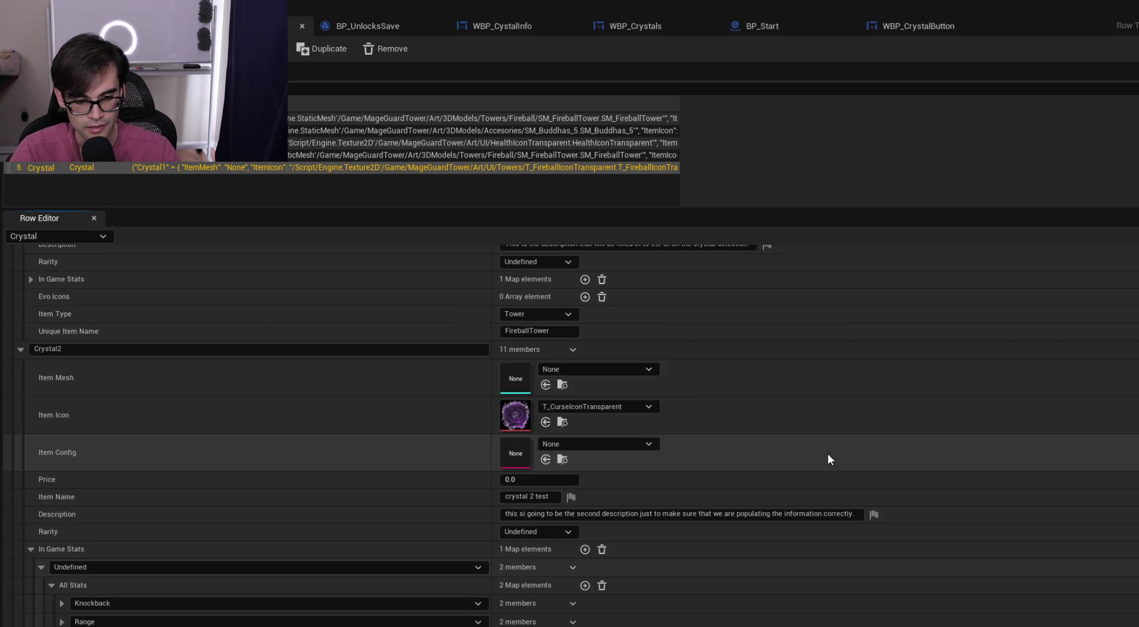
{"action": "scroll", "coordinate": [832, 452], "scroll_direction": "up", "scroll_amount": 4}
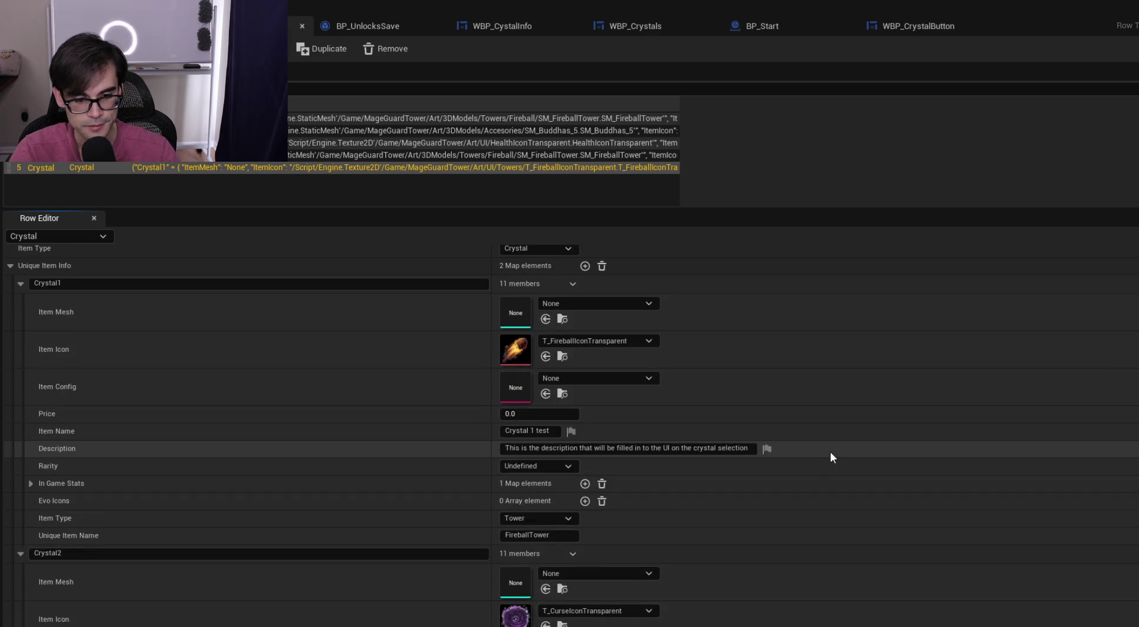
{"action": "left_click", "coordinate": [570, 519]}
{"action": "left_click", "coordinate": [542, 591]}
Check Crystal1's Special Stat options, leaving it at None
{"action": "scroll", "coordinate": [787, 498], "scroll_direction": "down", "scroll_amount": 5}
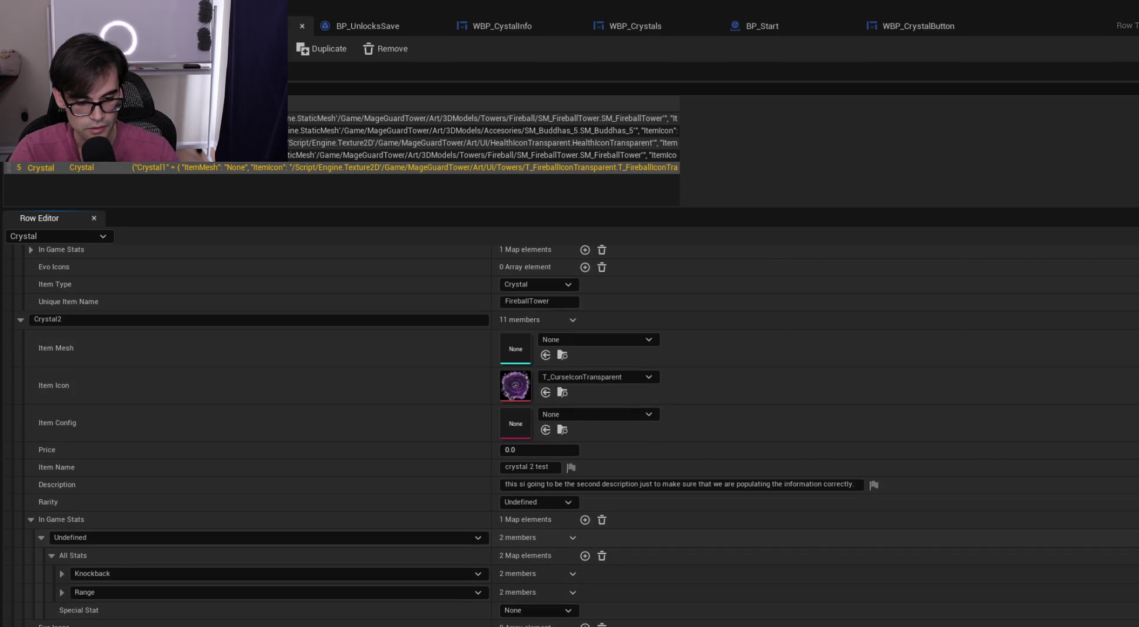
{"action": "left_click", "coordinate": [538, 610]}
{"action": "left_click", "coordinate": [530, 619]}
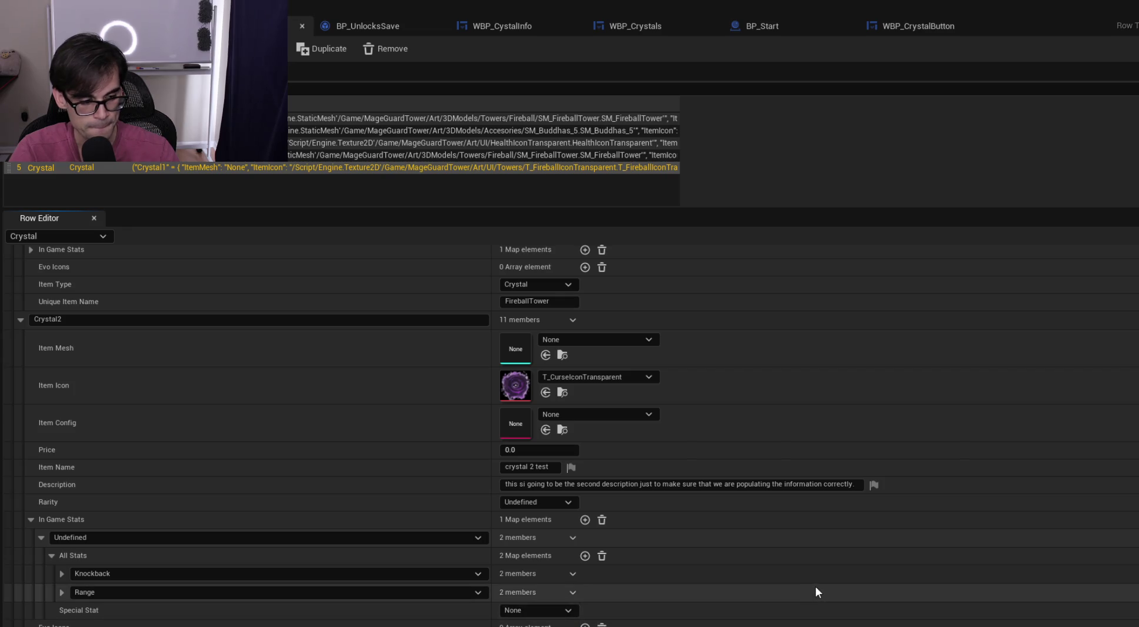
{"action": "scroll", "coordinate": [812, 587], "scroll_direction": "up", "scroll_amount": 5}
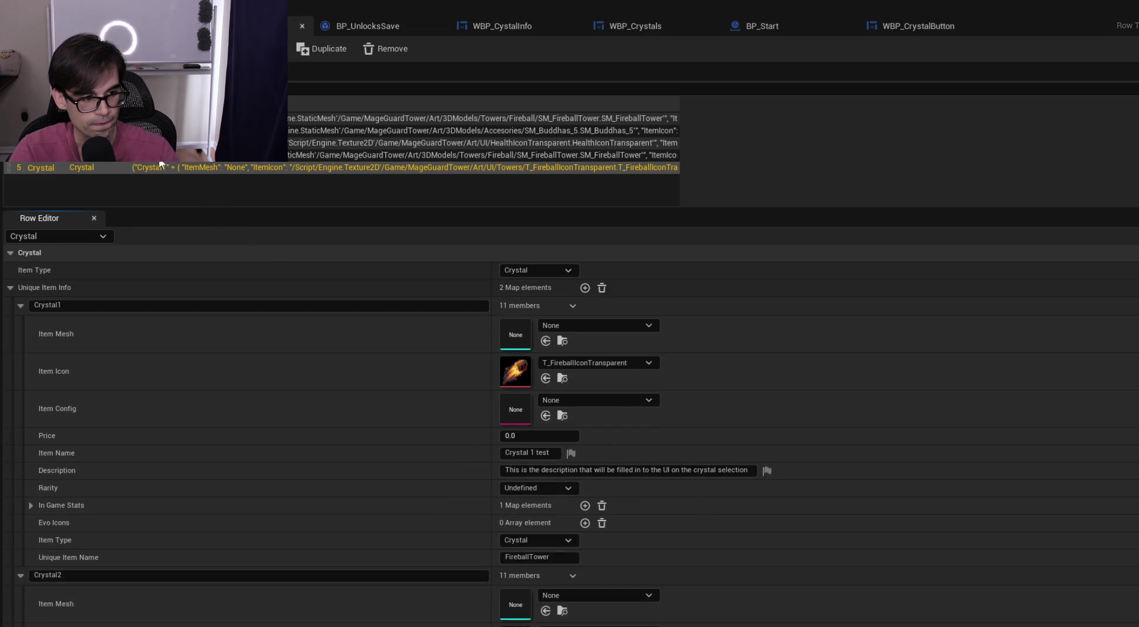
Wire the lower Find node's stats result into Populate Crystal Info's In Stats in WBP_Crystals
{"action": "left_click", "coordinate": [496, 23]}
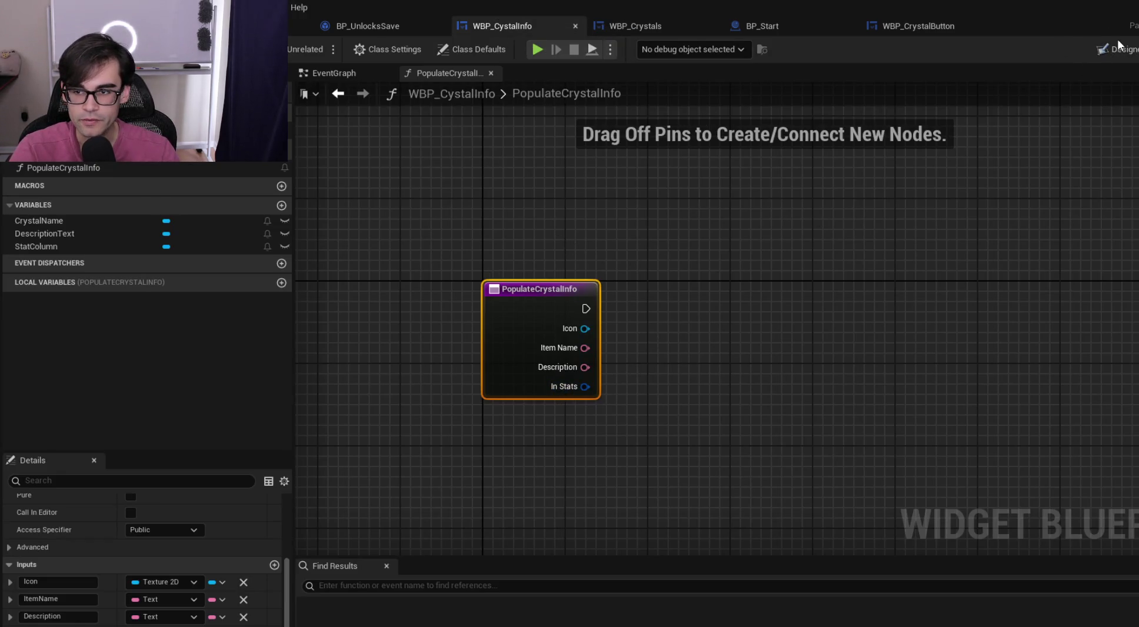
{"action": "left_click", "coordinate": [623, 25]}
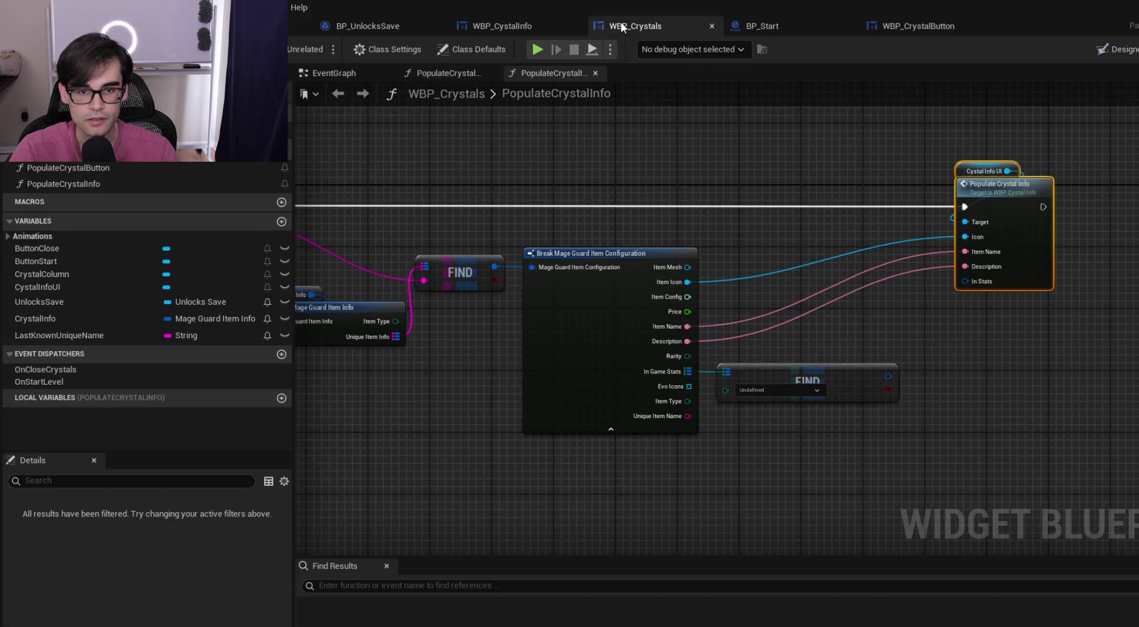
{"action": "left_click_drag", "start_coordinate": [889, 376], "coordinate": [970, 284]}
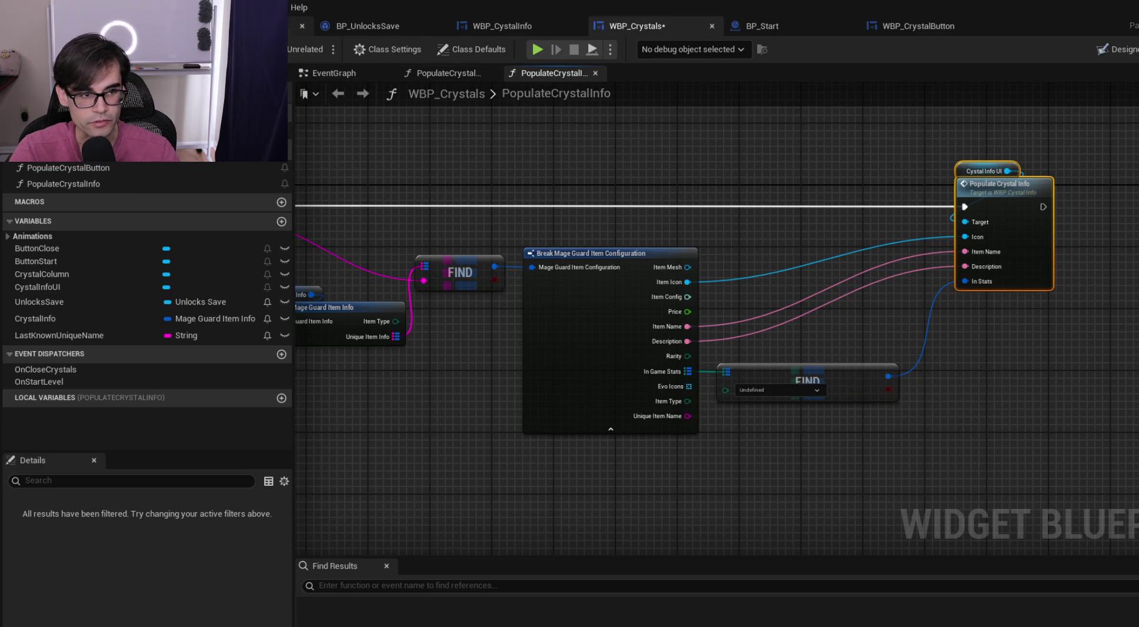
{"action": "left_click", "coordinate": [351, 27]}
{"action": "scroll", "coordinate": [26, 432], "scroll_direction": "down", "scroll_amount": 2}
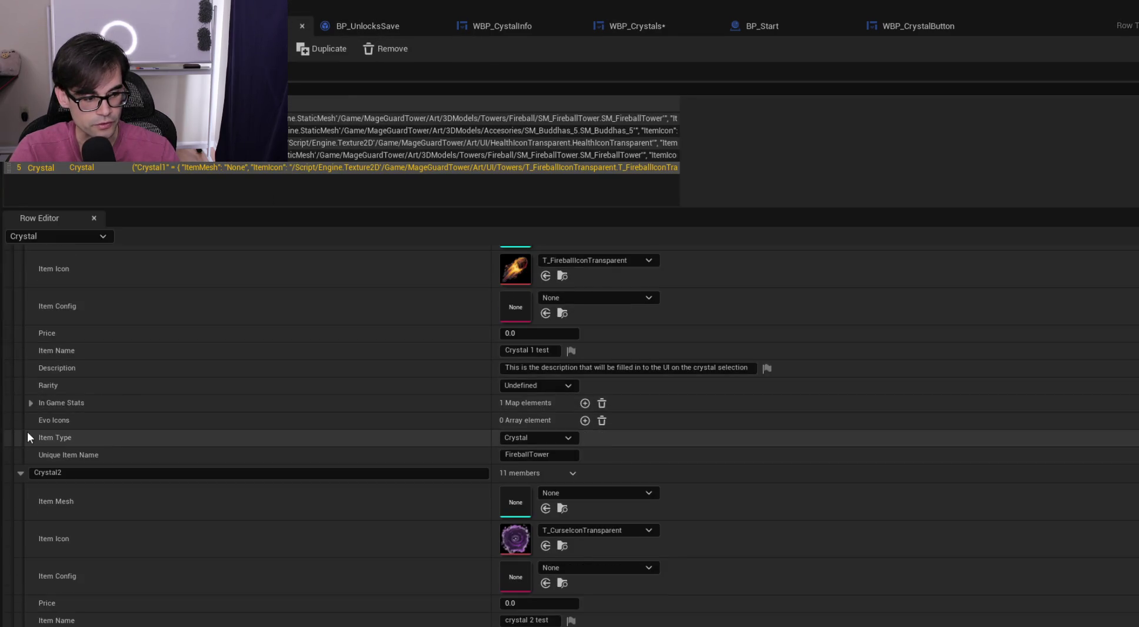
Inspect Crystal1's In Game Stats, expanding All Stats to check Knockback and Range
{"action": "left_click", "coordinate": [30, 403]}
{"action": "left_click", "coordinate": [40, 420]}
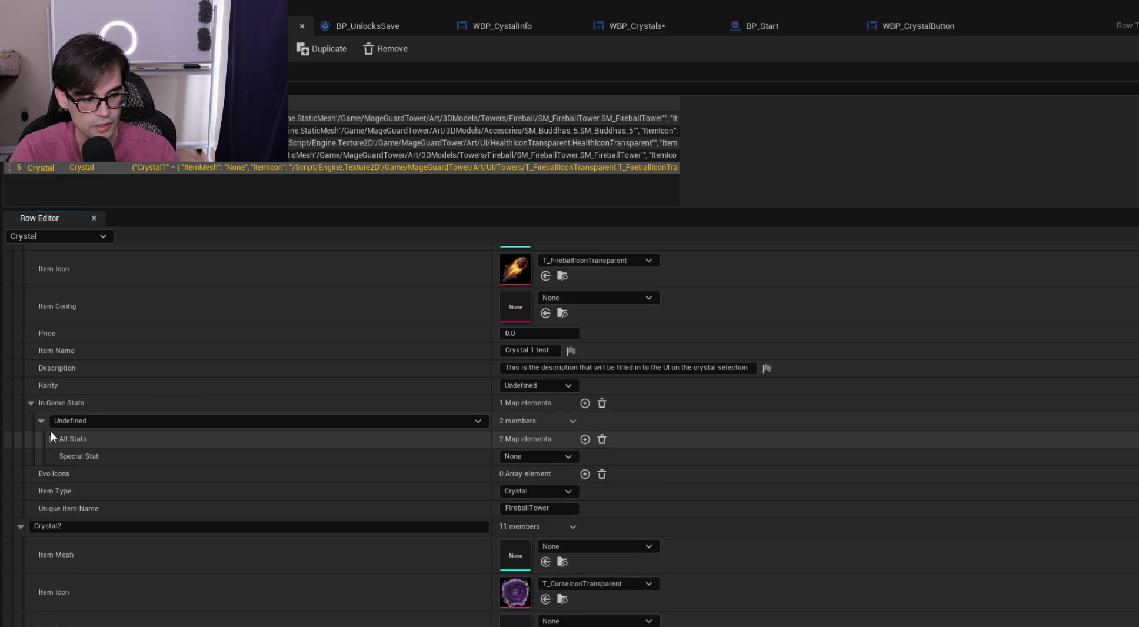
{"action": "left_click", "coordinate": [52, 438]}
{"action": "left_click", "coordinate": [61, 457]}
{"action": "left_click", "coordinate": [61, 457]}
{"action": "left_click", "coordinate": [61, 476]}
{"action": "left_click", "coordinate": [59, 477]}
{"action": "left_click", "coordinate": [32, 403]}
{"action": "scroll", "coordinate": [72, 385], "scroll_direction": "up", "scroll_amount": 3}
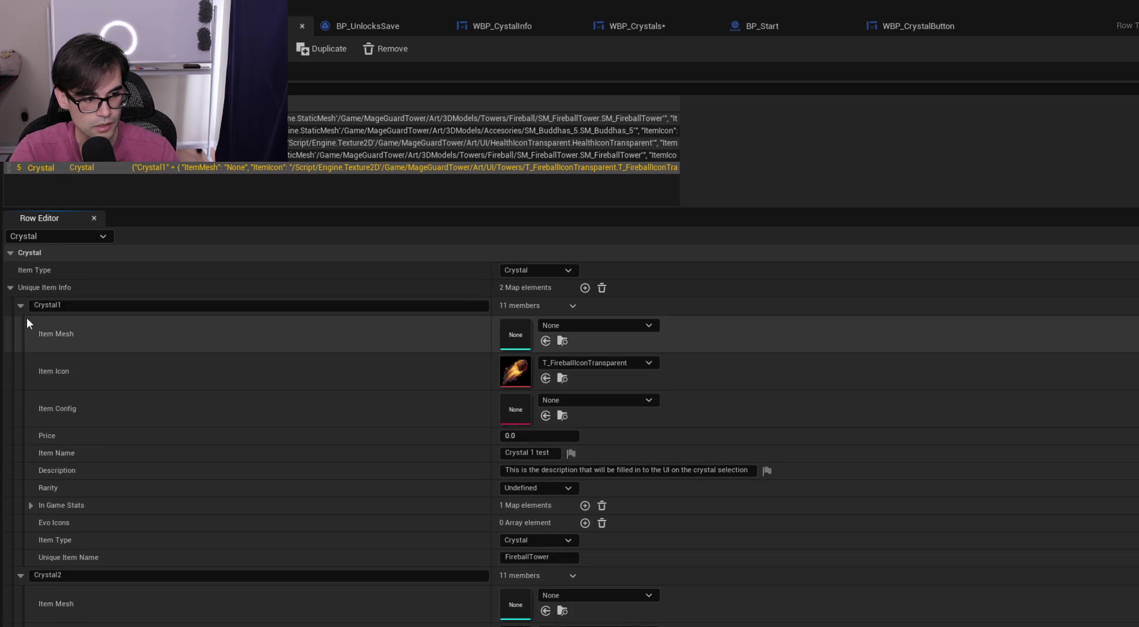
{"action": "scroll", "coordinate": [81, 466], "scroll_direction": "down", "scroll_amount": 5}
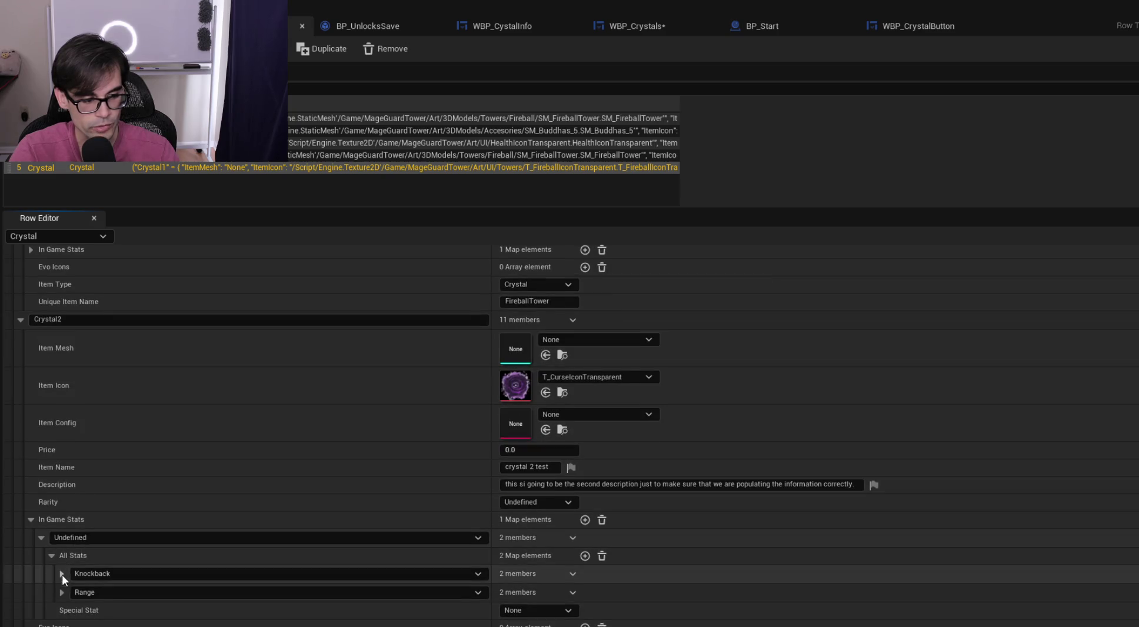
Change Crystal2's Knockback stat to Health with a value of 100
{"action": "left_click", "coordinate": [156, 572]}
{"action": "left_click", "coordinate": [149, 345]}
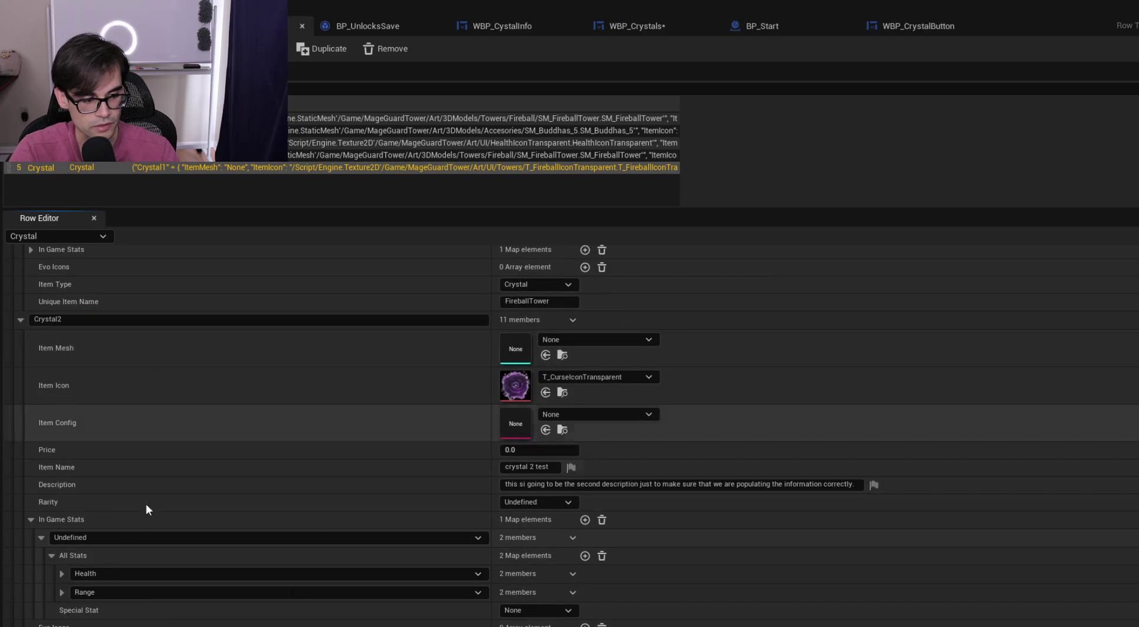
{"action": "left_click", "coordinate": [61, 573]}
{"action": "left_click", "coordinate": [535, 609]}
{"action": "type", "text": "100"}
{"action": "key", "text": "Return"}
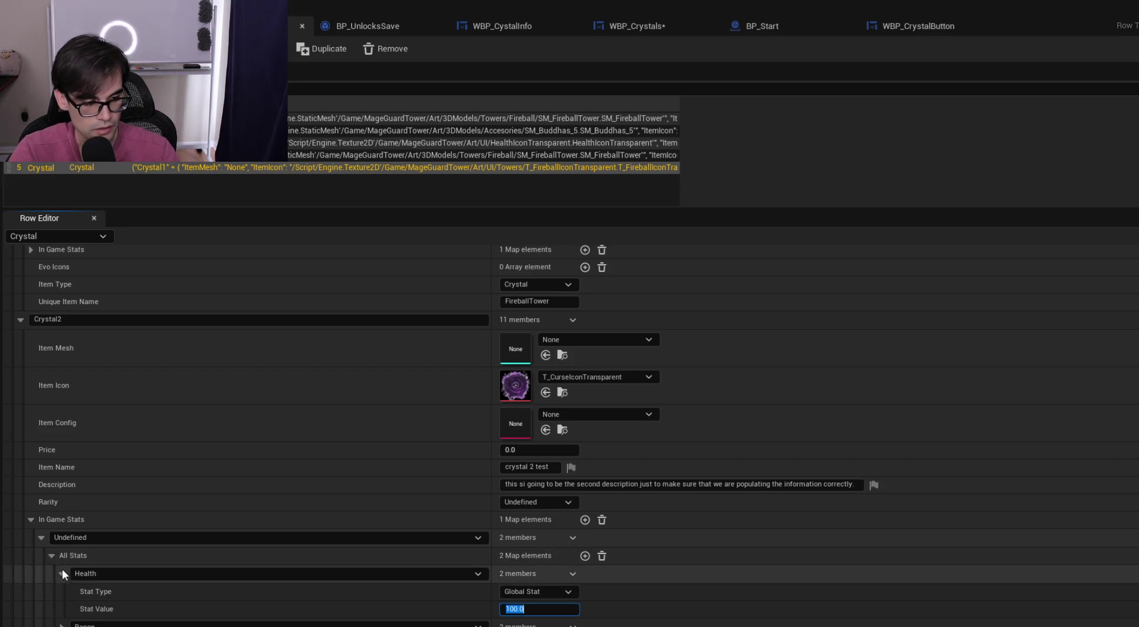
{"action": "left_click", "coordinate": [62, 573]}
Change Crystal2's Range stat to Armor with a value of 10
{"action": "left_click", "coordinate": [61, 592]}
{"action": "left_click", "coordinate": [180, 593]}
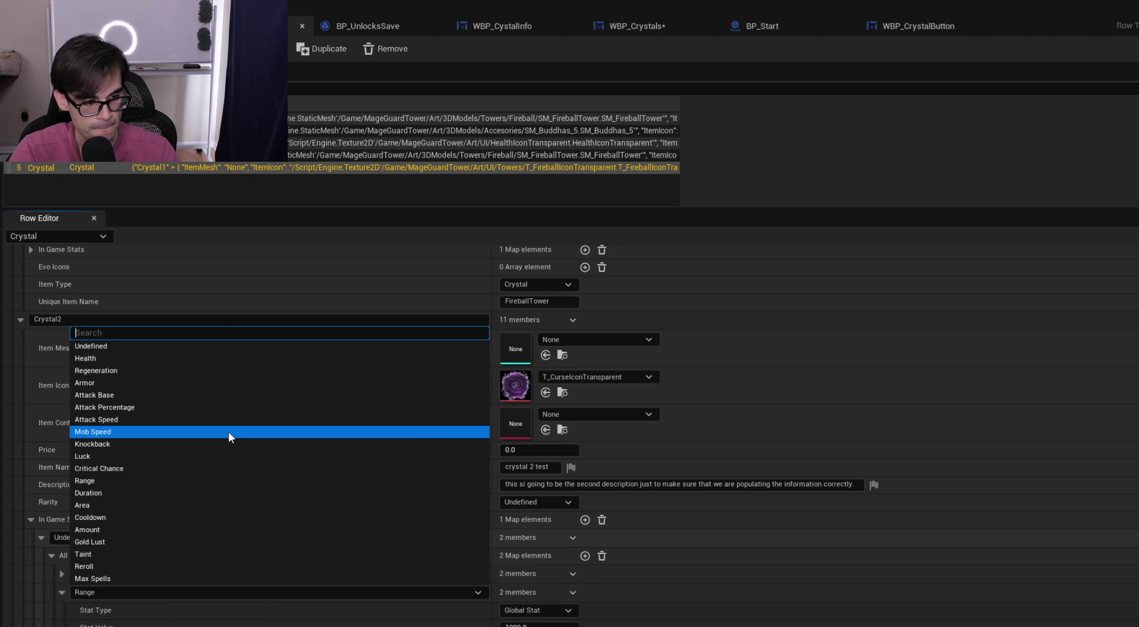
{"action": "left_click", "coordinate": [226, 385]}
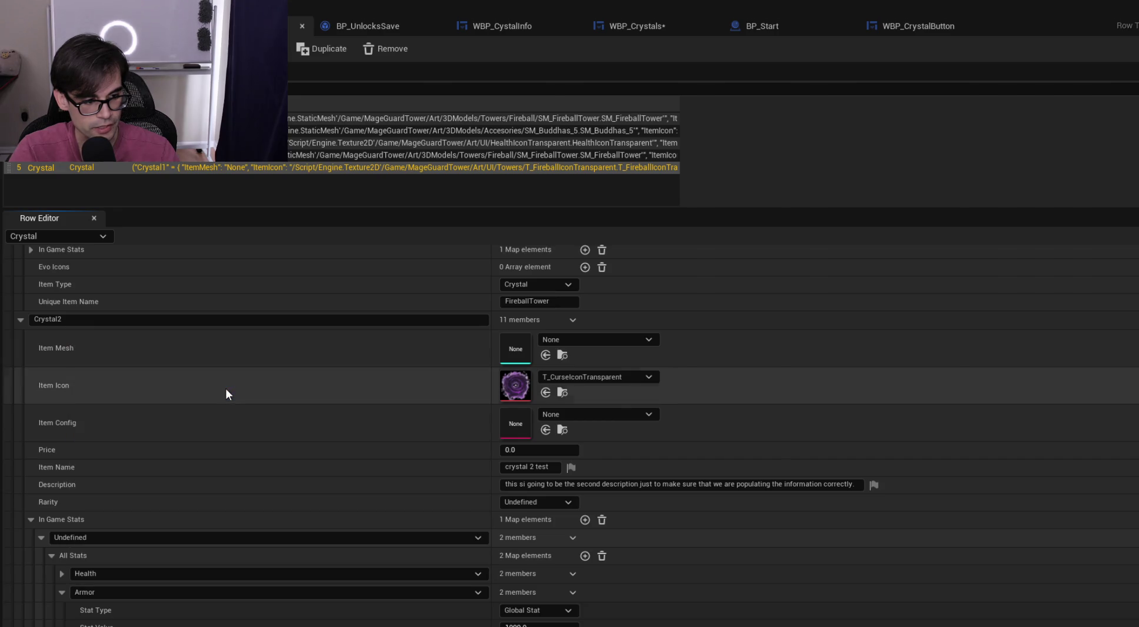
{"action": "left_click", "coordinate": [508, 625]}
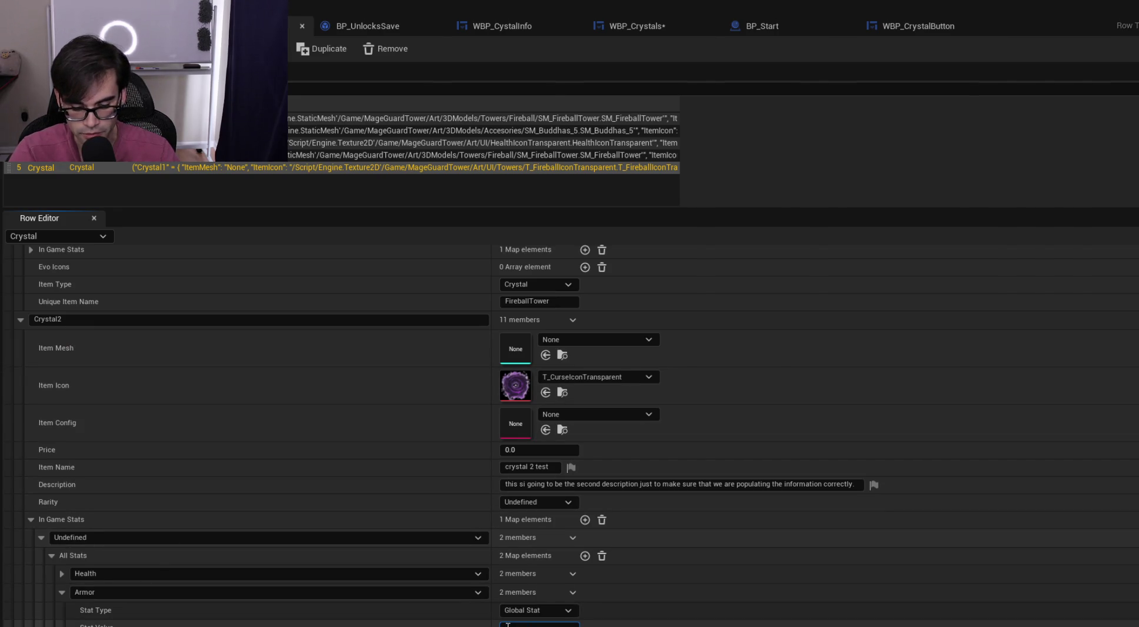
{"action": "type", "text": "10"}
{"action": "key", "text": "Return"}
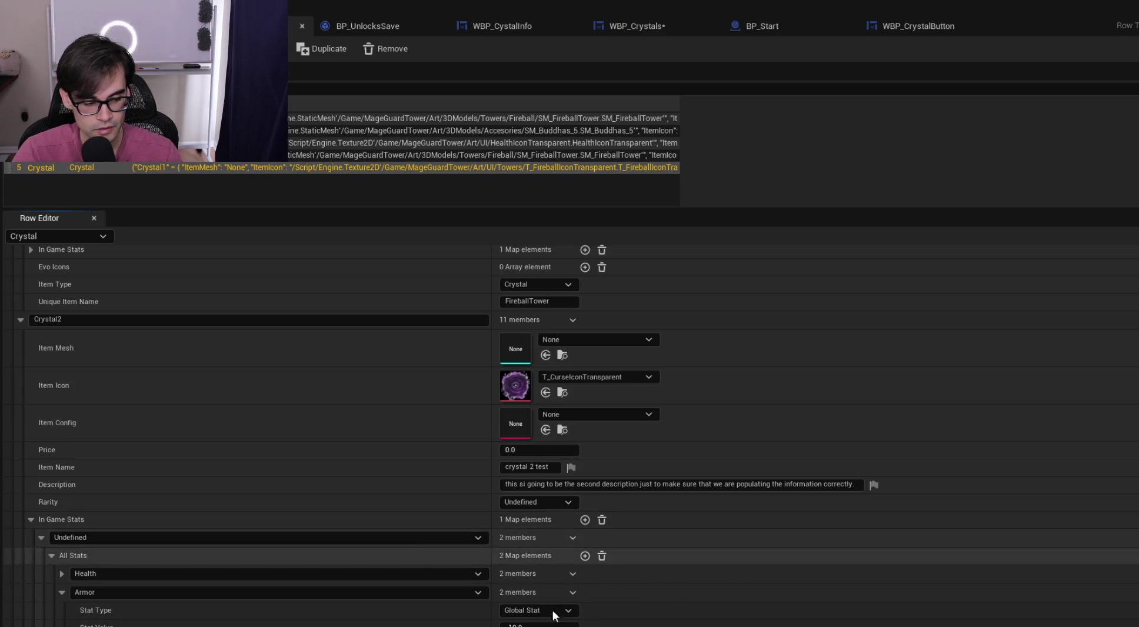
{"action": "left_click", "coordinate": [61, 573]}
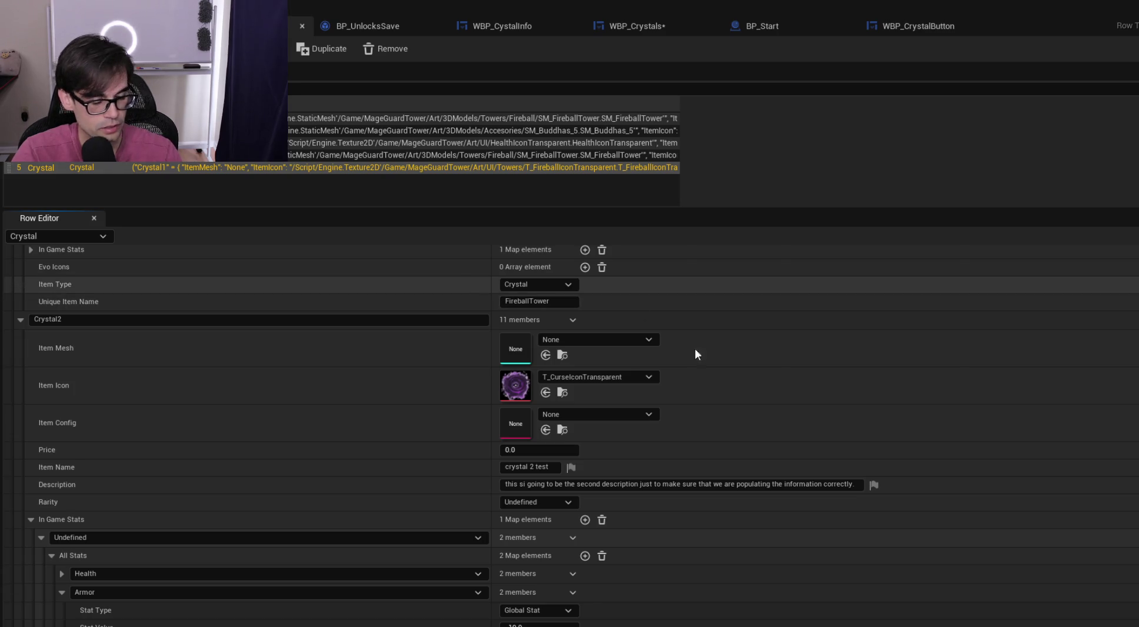
{"action": "left_click", "coordinate": [591, 27]}
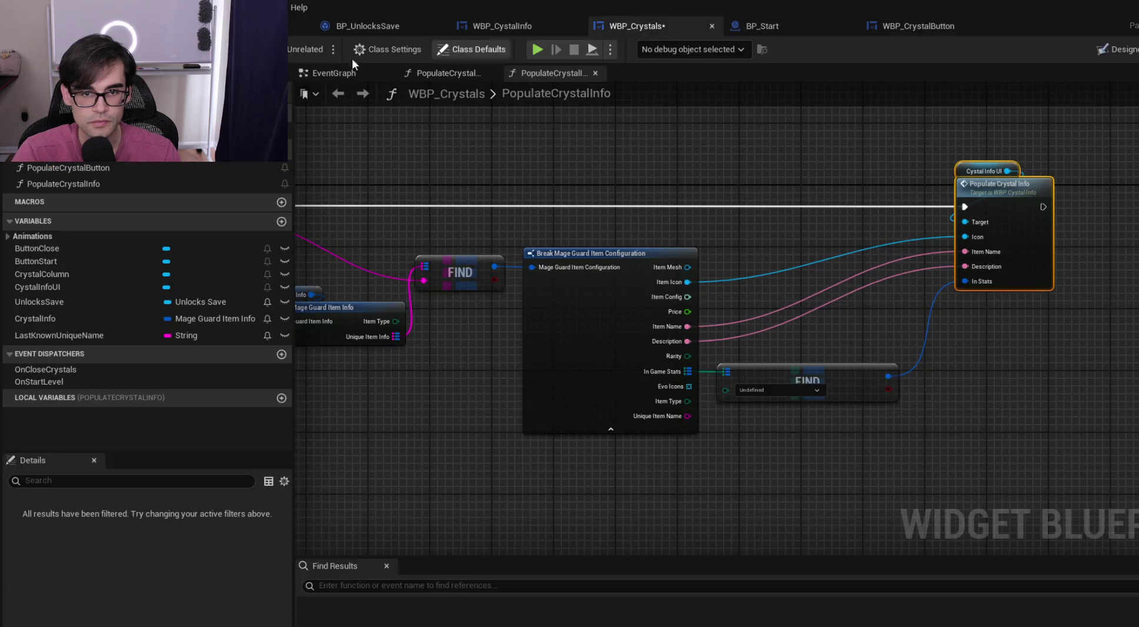
Save WBP_Crystals and open the PopulateCrystalInfo function in WBP_CystalInfo
{"action": "key", "text": "ctrl+s"}
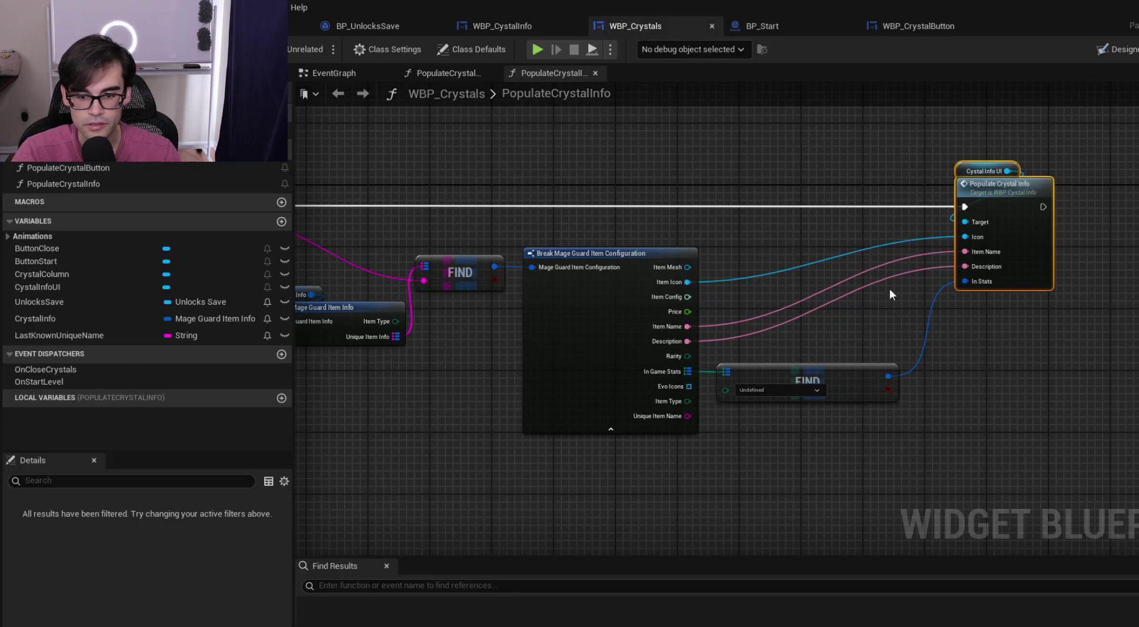
{"action": "left_click_drag", "start_coordinate": [811, 265], "coordinate": [590, 257]}
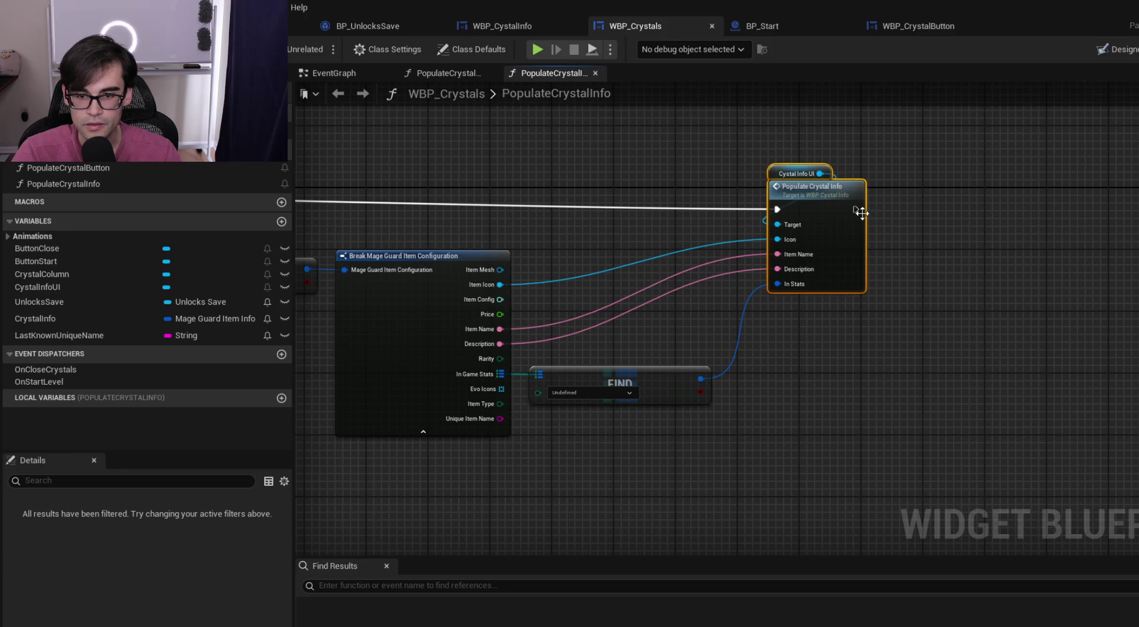
{"action": "double_click", "coordinate": [815, 188]}
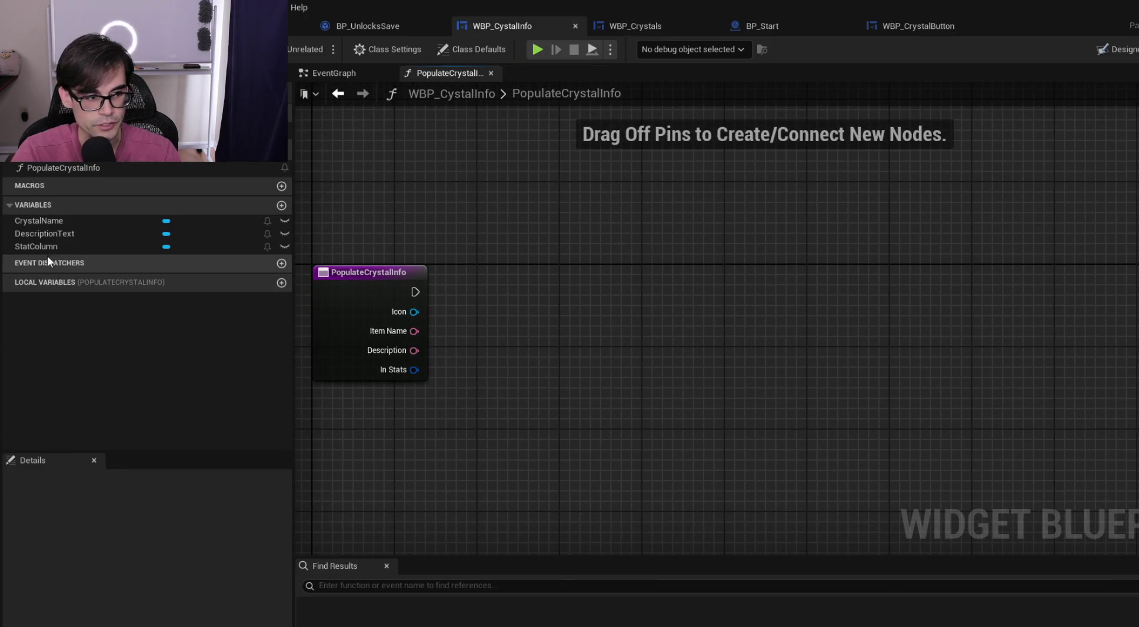
Set the Crystal Name text from Item Name with a SetText node on the exec line
{"action": "mouse_move", "coordinate": [52, 220]}
{"action": "left_mouse_down"}
{"action": "mouse_move", "coordinate": [700, 195]}
{"action": "mouse_move", "coordinate": [678, 167]}
{"action": "mouse_move", "coordinate": [743, 259]}
{"action": "left_mouse_up"}
{"action": "left_click", "coordinate": [731, 223]}
{"action": "type", "text": "set tex"}
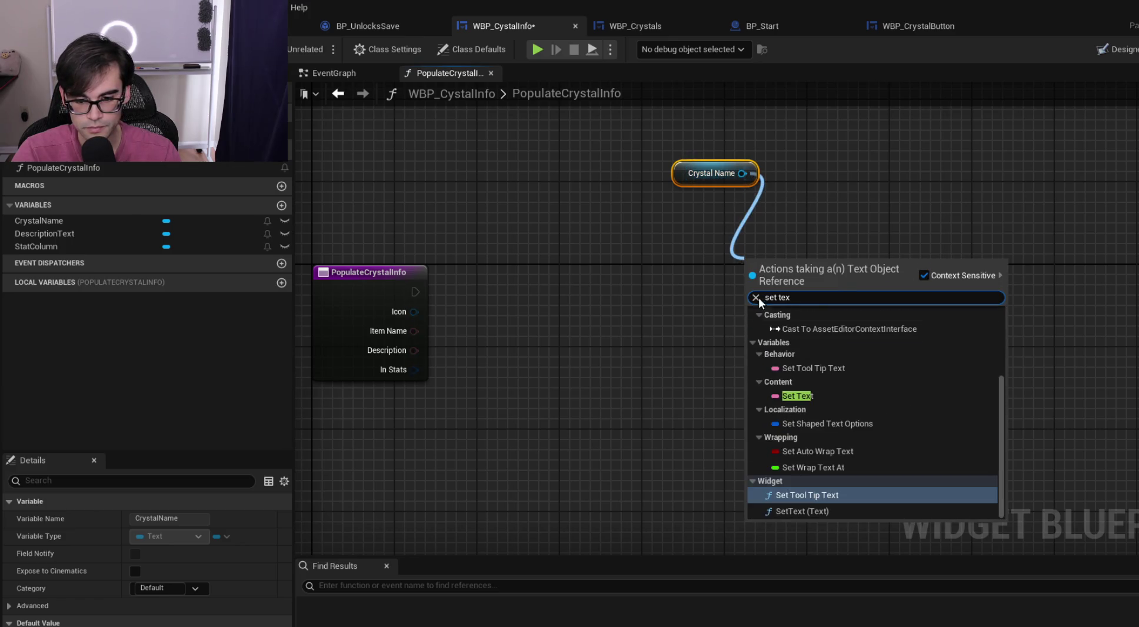
{"action": "left_click", "coordinate": [805, 512]}
{"action": "left_click_drag", "start_coordinate": [414, 332], "coordinate": [747, 333]}
{"action": "left_click_drag", "start_coordinate": [417, 292], "coordinate": [748, 292]}
{"action": "mouse_move", "coordinate": [681, 171]}
{"action": "left_mouse_down"}
{"action": "mouse_move", "coordinate": [749, 238]}
{"action": "mouse_move", "coordinate": [737, 257]}
{"action": "mouse_move", "coordinate": [635, 267]}
{"action": "left_mouse_up"}
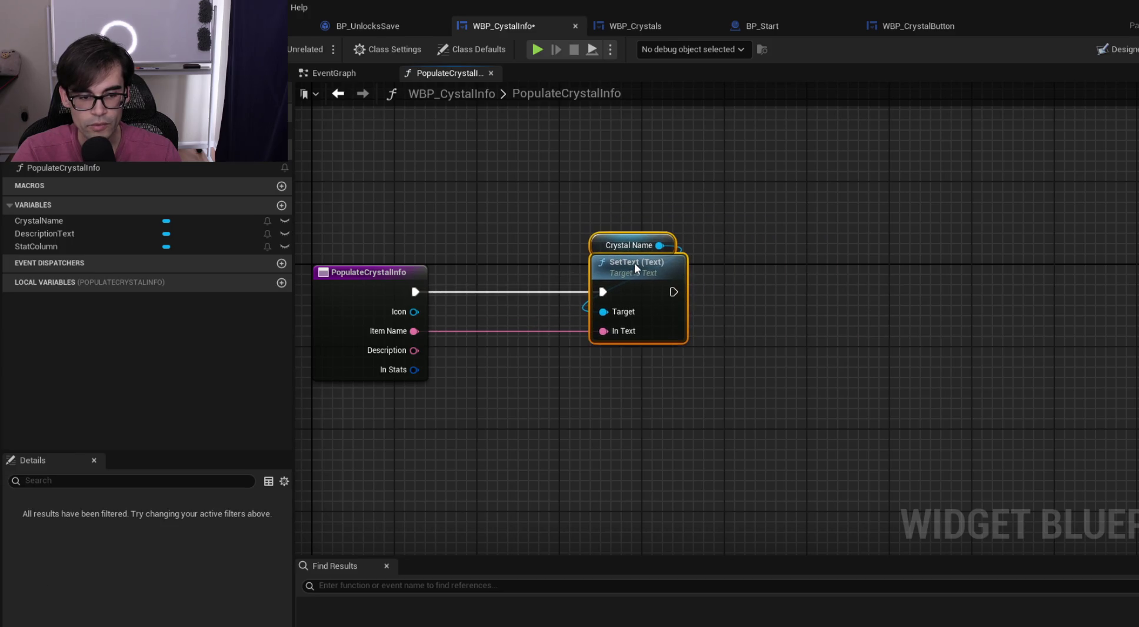
Remove the Icon input from PopulateCrystalInfo and save WBP_CystalInfo
{"action": "left_click", "coordinate": [1110, 53]}
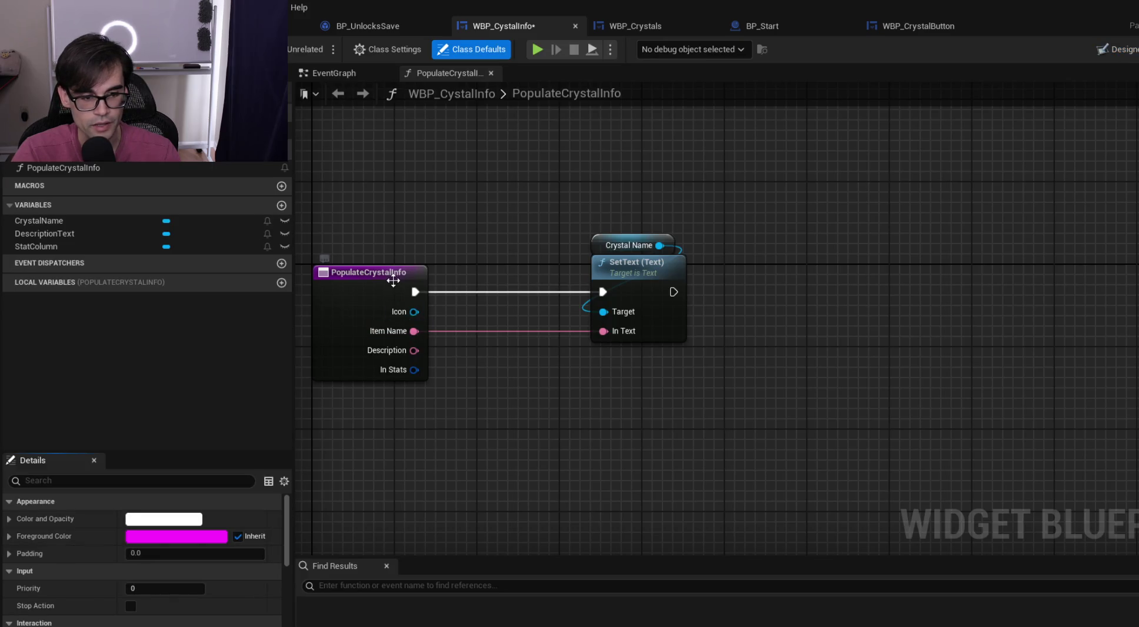
{"action": "left_click", "coordinate": [391, 273]}
{"action": "scroll", "coordinate": [176, 560], "scroll_direction": "down", "scroll_amount": 5}
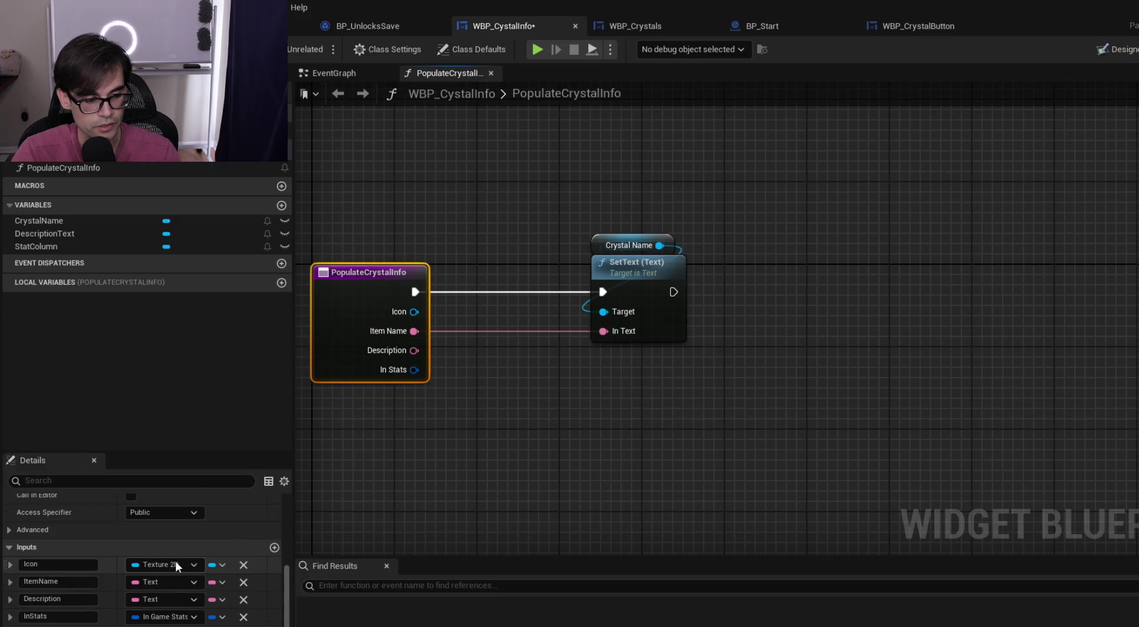
{"action": "left_click", "coordinate": [241, 565]}
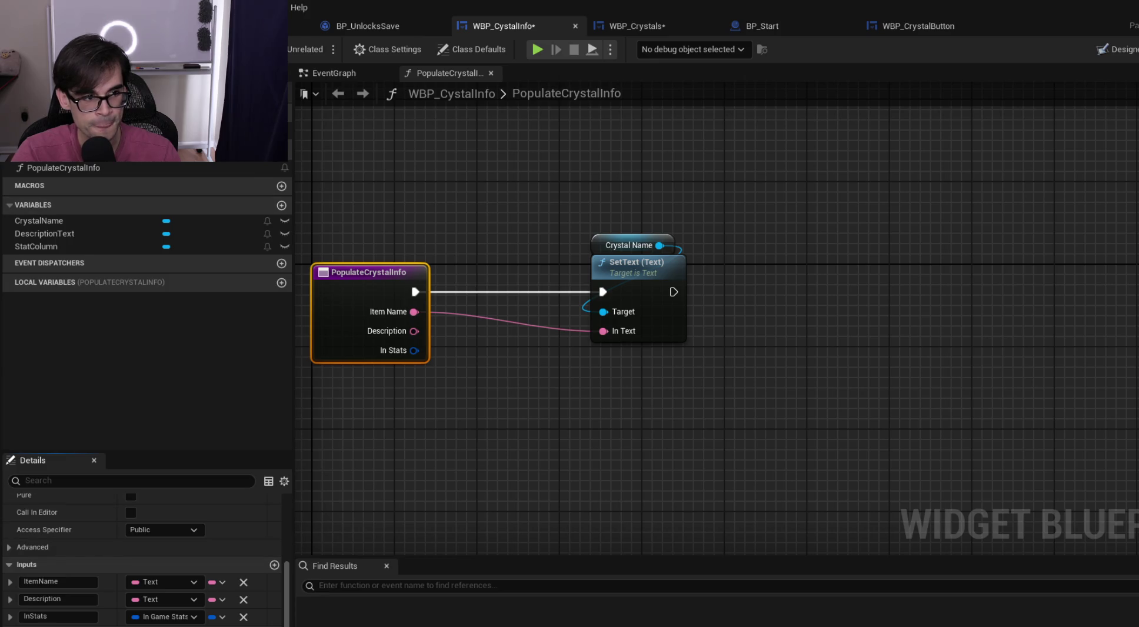
{"action": "key", "text": "ctrl+s"}
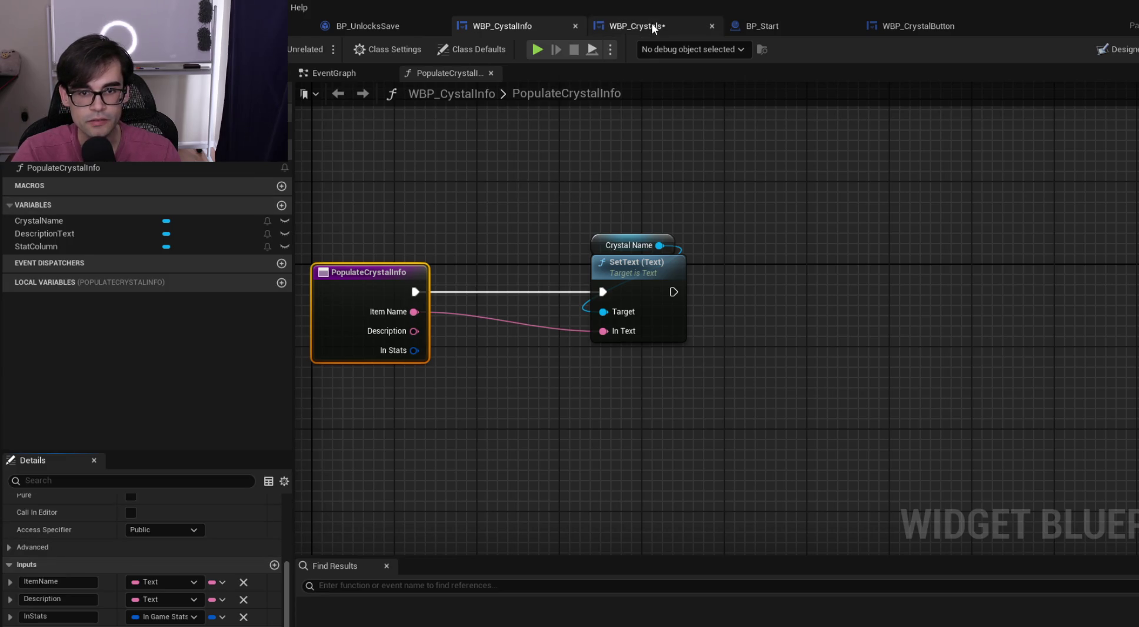
In WBP_Crystals, hide the Break node's unused pins and reposition the Find and Populate Crystal Info nodes
{"action": "left_click", "coordinate": [651, 23]}
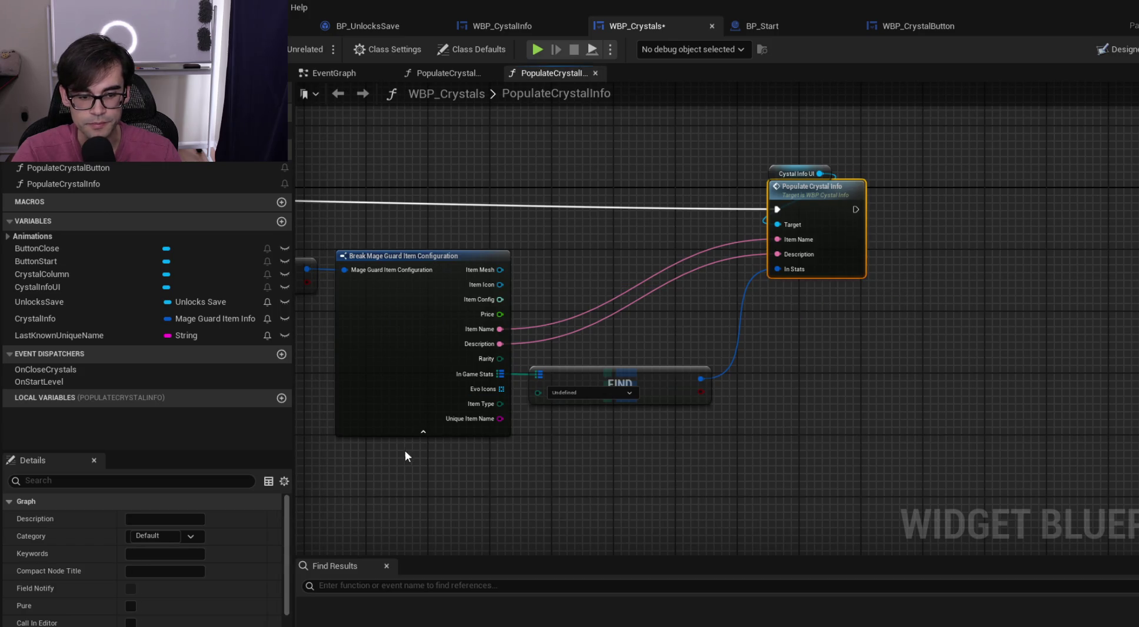
{"action": "left_click", "coordinate": [405, 431]}
{"action": "mouse_move", "coordinate": [606, 367]}
{"action": "left_mouse_down"}
{"action": "mouse_move", "coordinate": [603, 327]}
{"action": "mouse_move", "coordinate": [890, 224]}
{"action": "mouse_move", "coordinate": [607, 232]}
{"action": "left_mouse_up"}
{"action": "left_click_drag", "start_coordinate": [909, 201], "coordinate": [861, 209]}
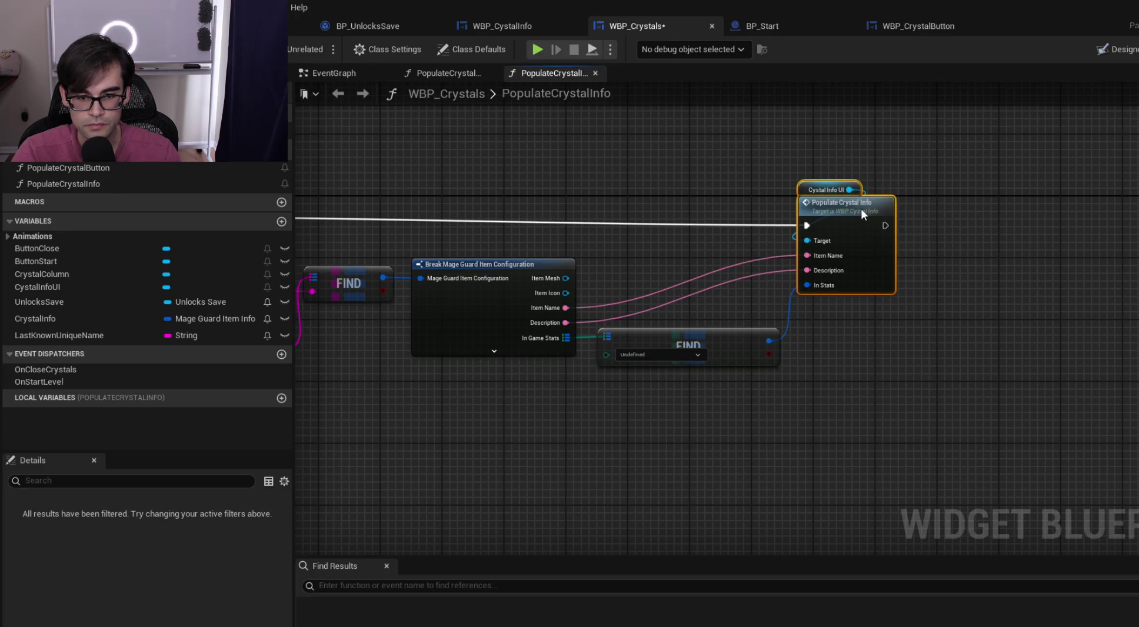
Add reroute points on the Item Name and Description wires, align them, and save
{"action": "double_click", "coordinate": [665, 304]}
{"action": "left_click_drag", "start_coordinate": [668, 304], "coordinate": [770, 326]}
{"action": "double_click", "coordinate": [647, 295]}
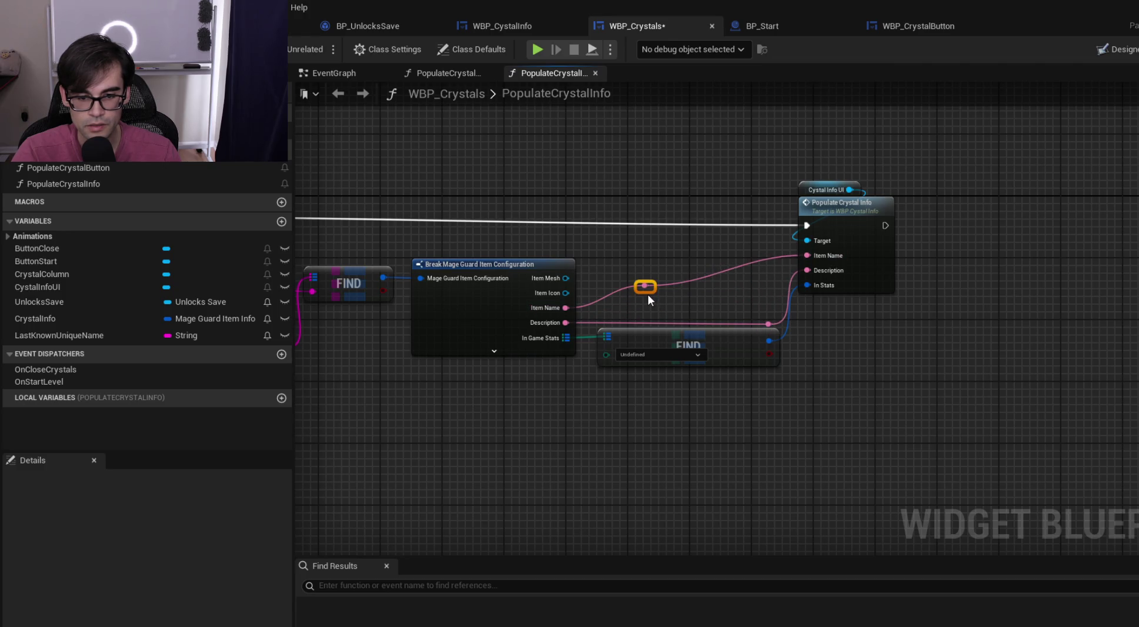
{"action": "left_click_drag", "start_coordinate": [647, 295], "coordinate": [768, 318]}
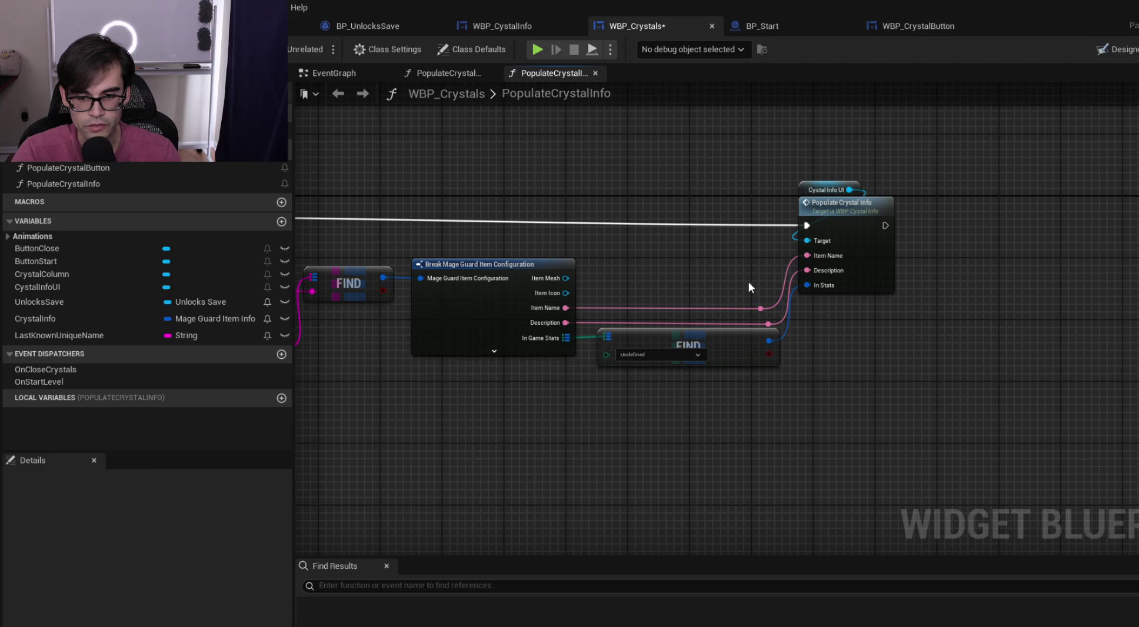
{"action": "scroll", "coordinate": [729, 320], "scroll_direction": "up", "scroll_amount": 2}
{"action": "left_click_drag", "start_coordinate": [768, 306], "coordinate": [771, 302]}
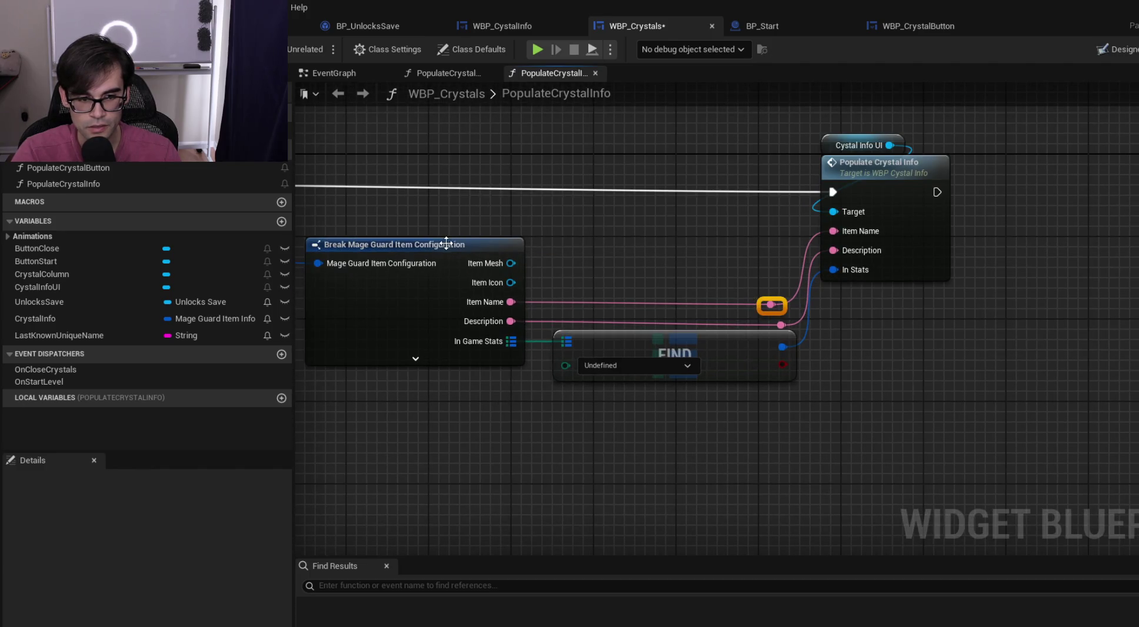
{"action": "left_click", "coordinate": [456, 245]}
{"action": "left_click_drag", "start_coordinate": [703, 318], "coordinate": [789, 327]}
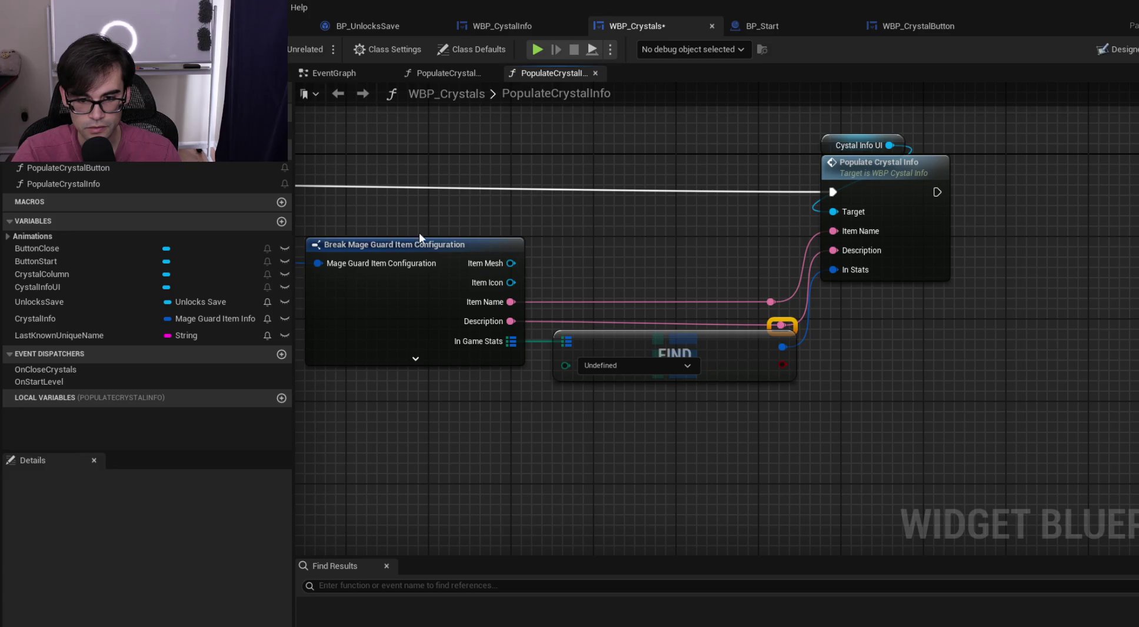
{"action": "left_click", "coordinate": [445, 245], "text": "shift"}
{"action": "left_click", "coordinate": [655, 217]}
{"action": "scroll", "coordinate": [688, 257], "scroll_direction": "down", "scroll_amount": 1}
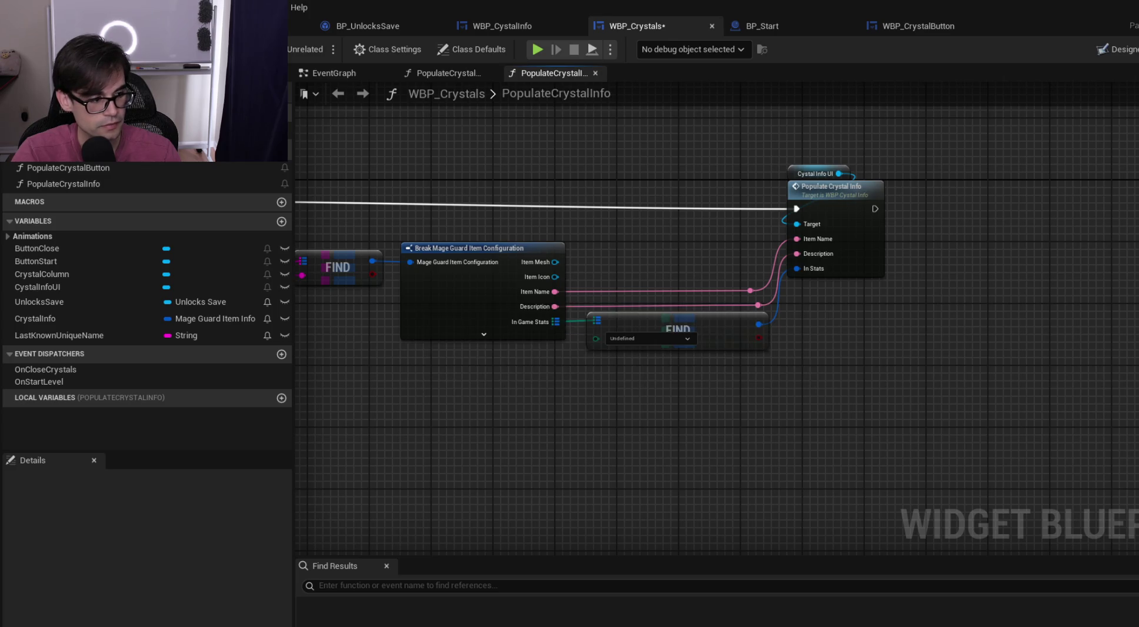
{"action": "key", "text": "ctrl+s"}
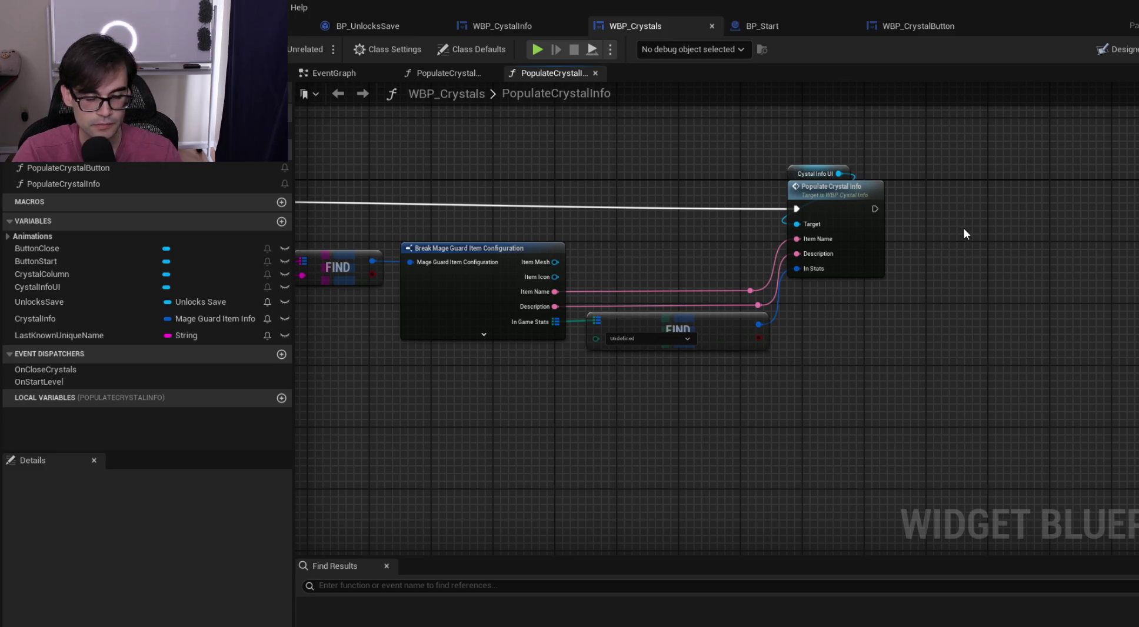
Return to WBP_CystalInfo's PopulateCrystalInfo graph, select Crystal Name and SetText, and save
{"action": "left_click", "coordinate": [760, 18]}
{"action": "left_click", "coordinate": [937, 23]}
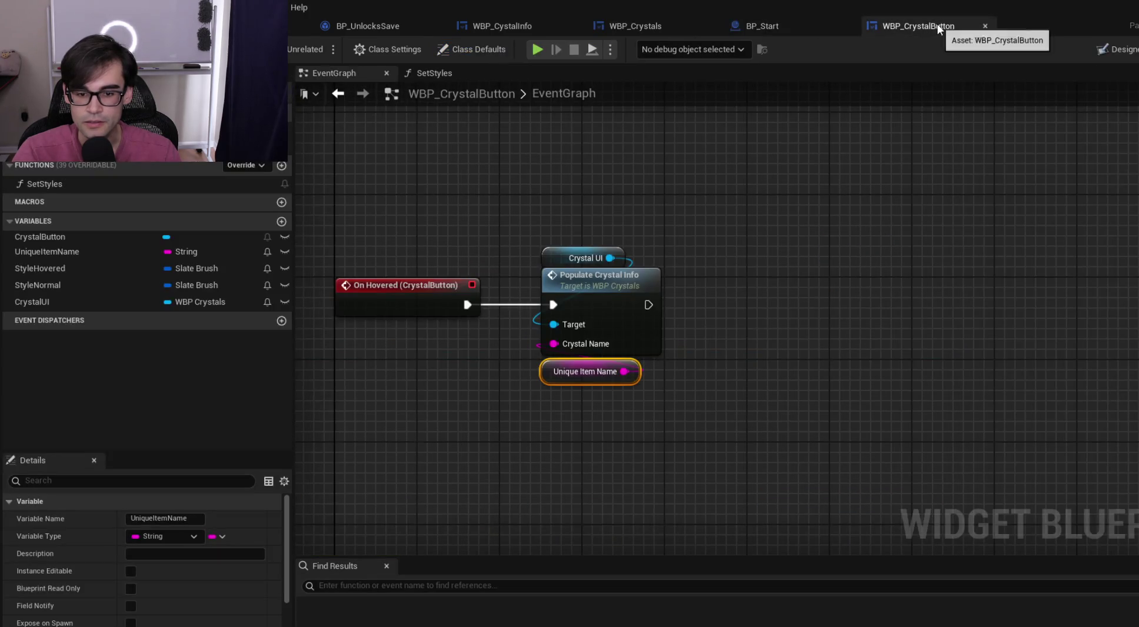
{"action": "left_click", "coordinate": [780, 20]}
{"action": "left_click", "coordinate": [513, 25]}
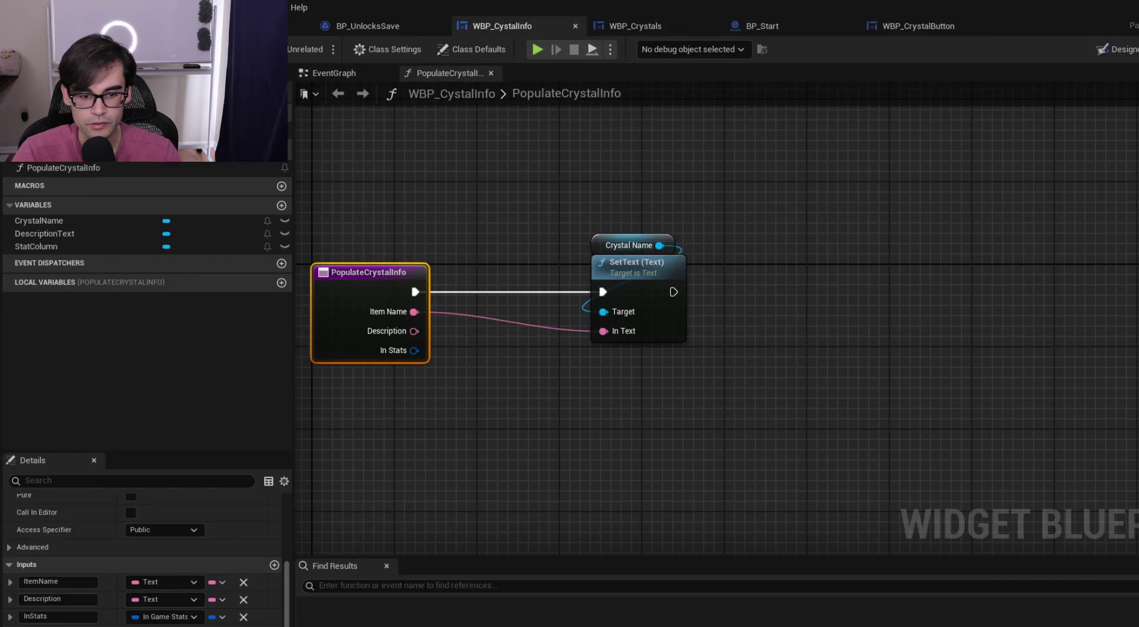
{"action": "mouse_move", "coordinate": [779, 188]}
{"action": "left_mouse_down"}
{"action": "mouse_move", "coordinate": [827, 272]}
{"action": "mouse_move", "coordinate": [784, 273]}
{"action": "left_mouse_up"}
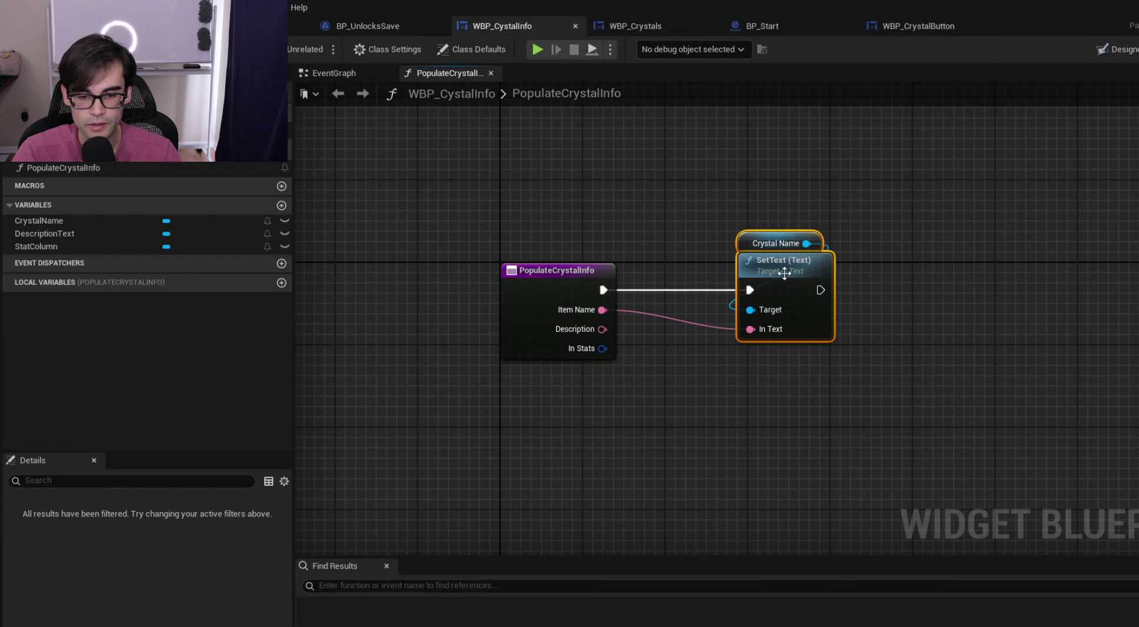
{"action": "key", "text": "ctrl+s"}
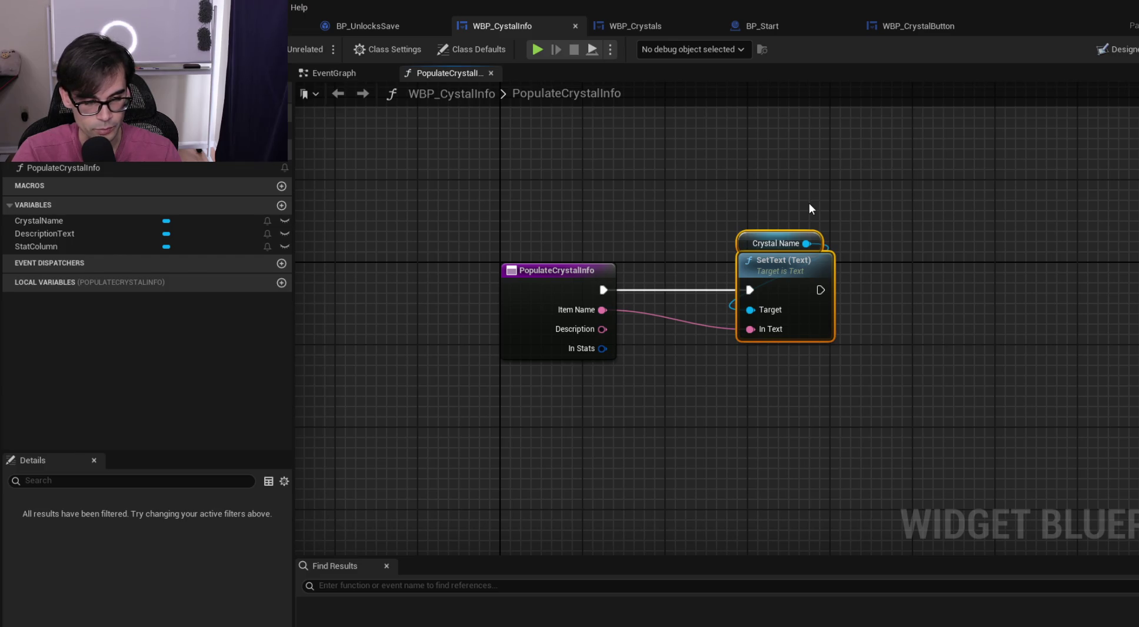
Shift the Crystal Name and SetText nodes left, closer to the entry node
{"action": "left_click_drag", "start_coordinate": [793, 270], "coordinate": [752, 271]}
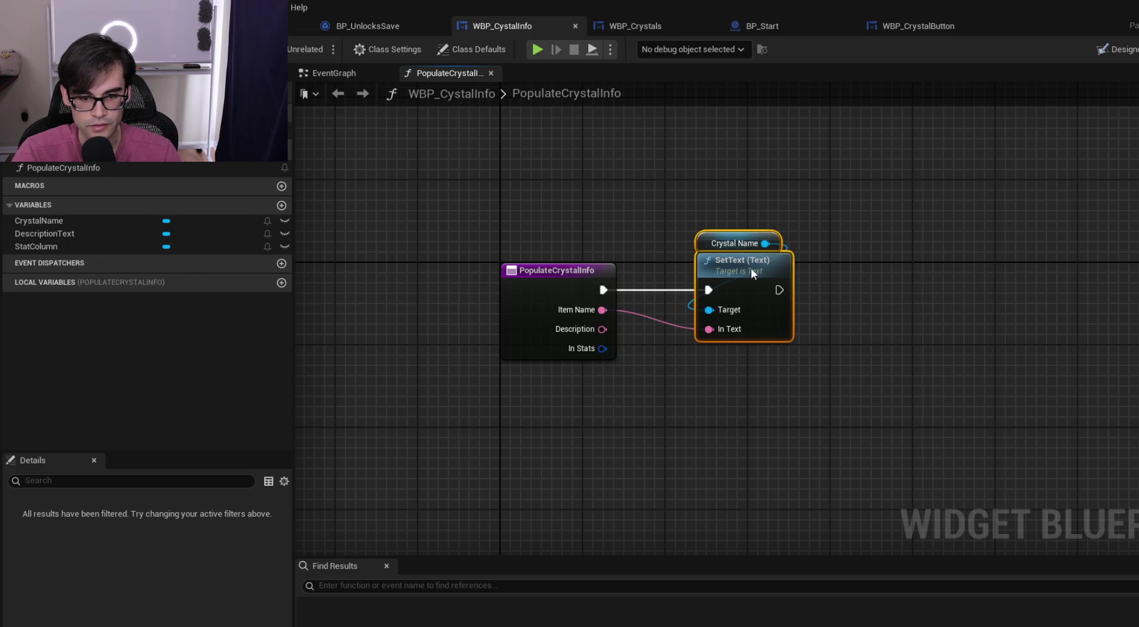
{"action": "left_click", "coordinate": [936, 253]}
{"action": "left_click_drag", "start_coordinate": [936, 253], "coordinate": [839, 242]}
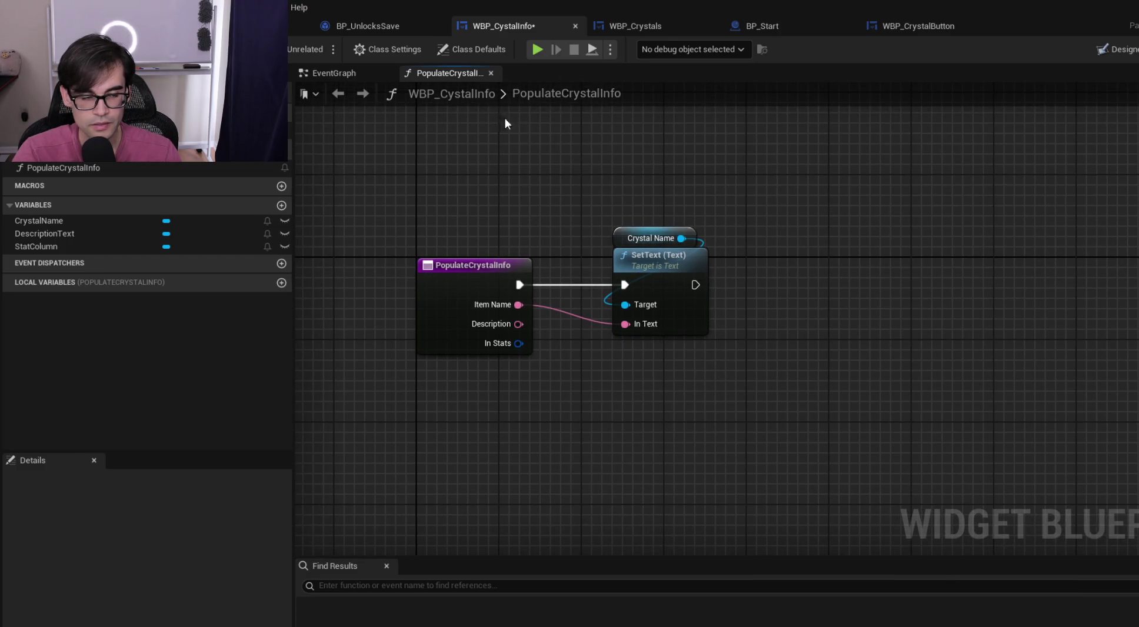
{"action": "left_click", "coordinate": [397, 24]}
{"action": "left_click", "coordinate": [491, 23]}
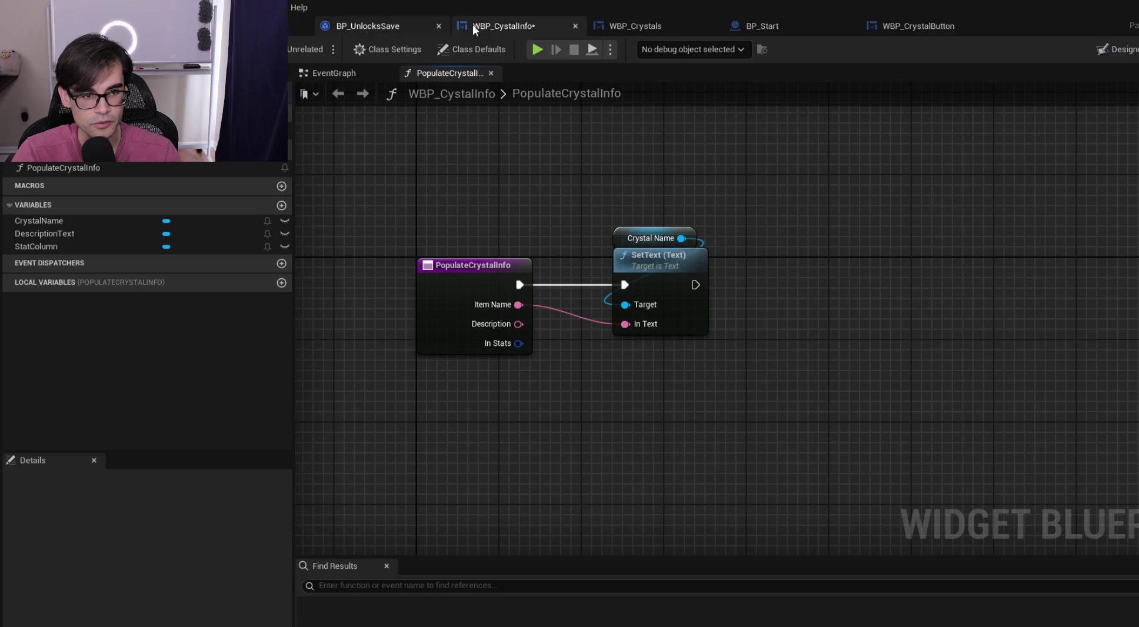
In Content Browser 2, go to MageGuardTower UI > Defense > Tower and open WBP_StatColumn
{"action": "left_click", "coordinate": [177, 26]}
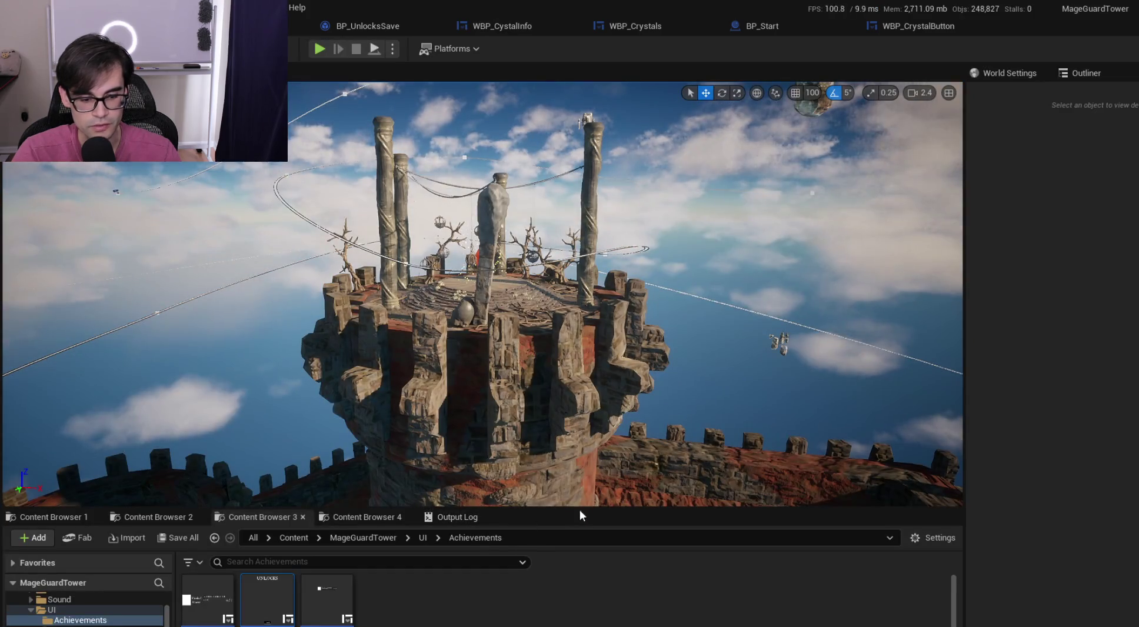
{"action": "left_click_drag", "start_coordinate": [591, 507], "coordinate": [525, 474]}
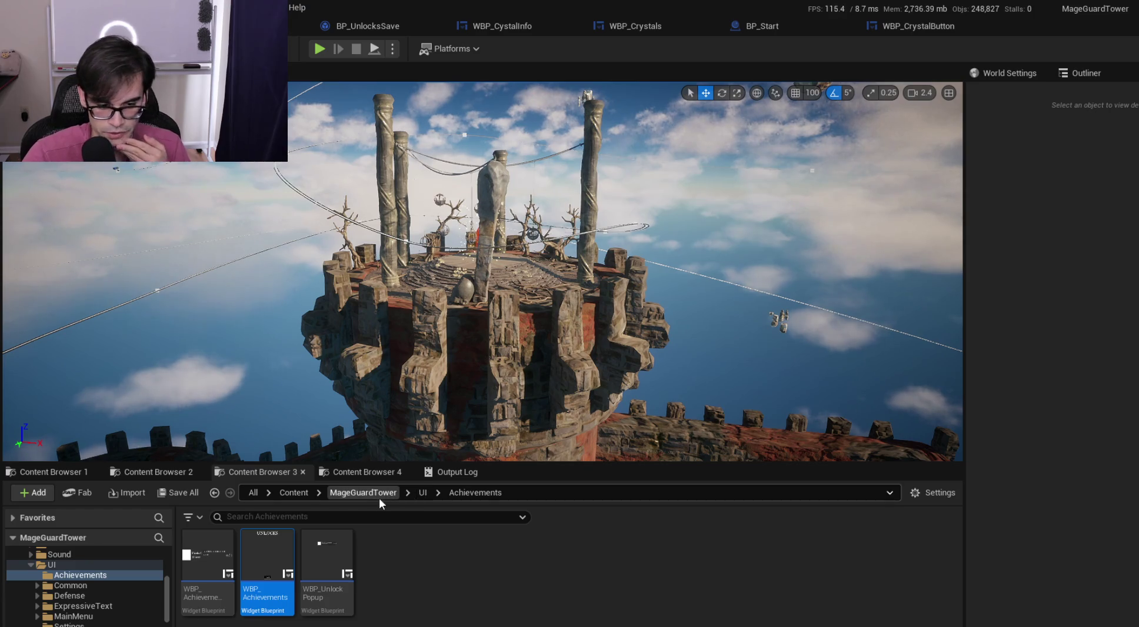
{"action": "left_click", "coordinate": [179, 473]}
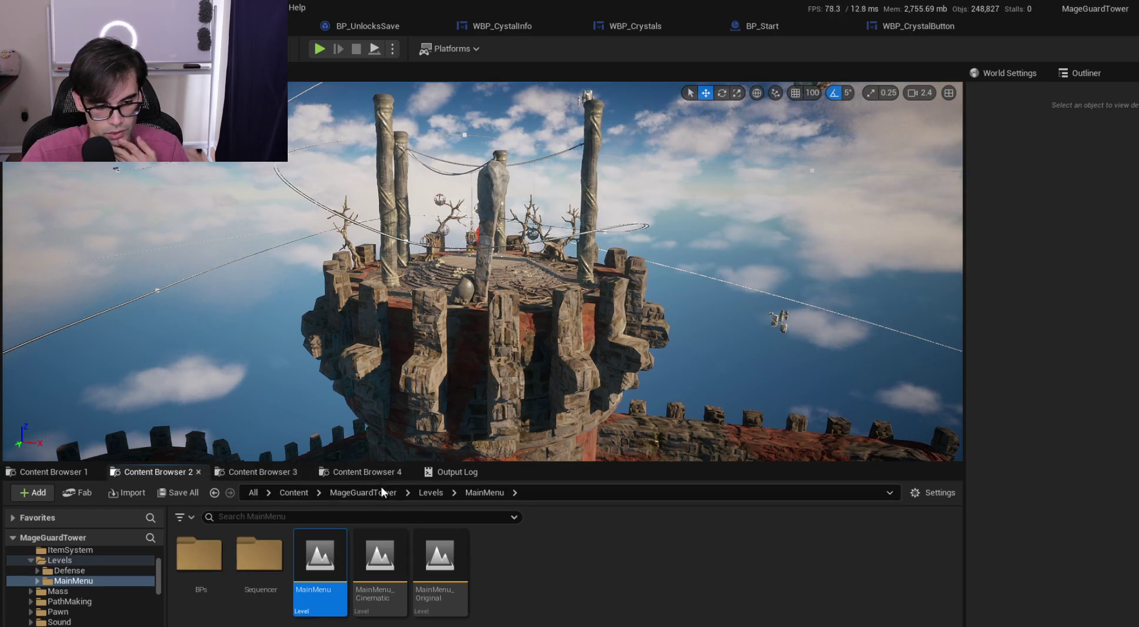
{"action": "left_click", "coordinate": [364, 493]}
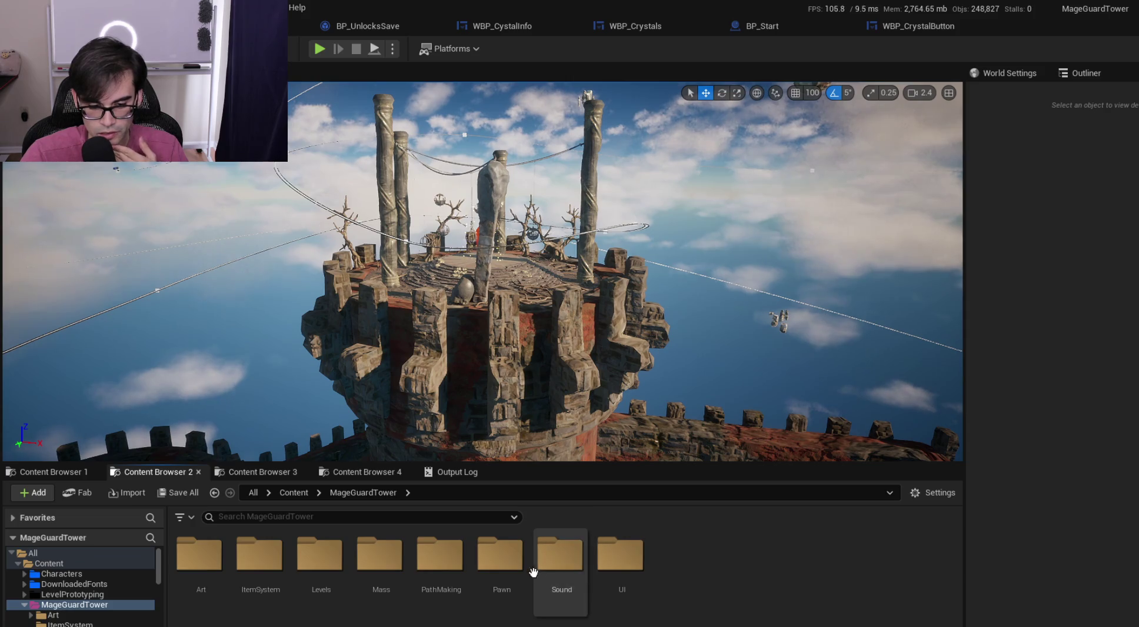
{"action": "double_click", "coordinate": [635, 579]}
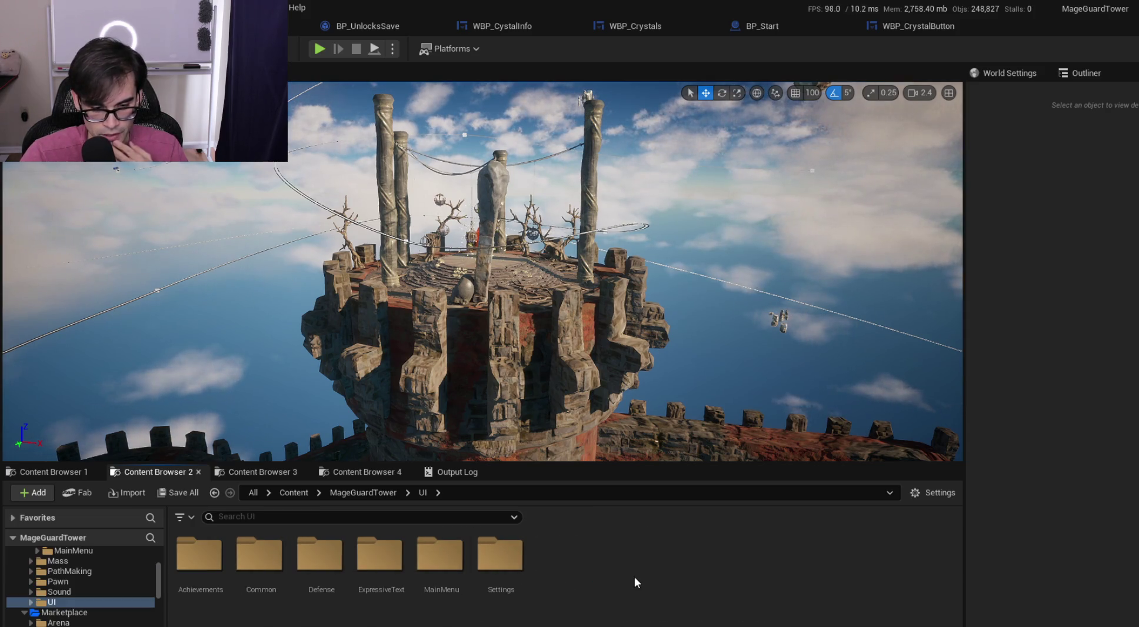
{"action": "double_click", "coordinate": [320, 555]}
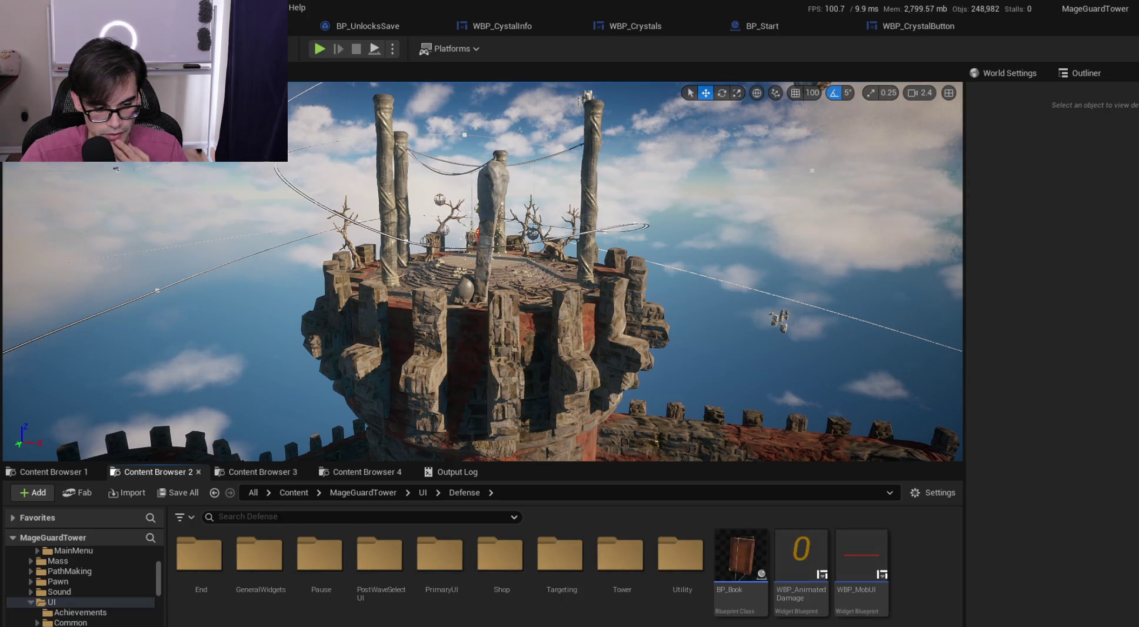
{"action": "double_click", "coordinate": [608, 574]}
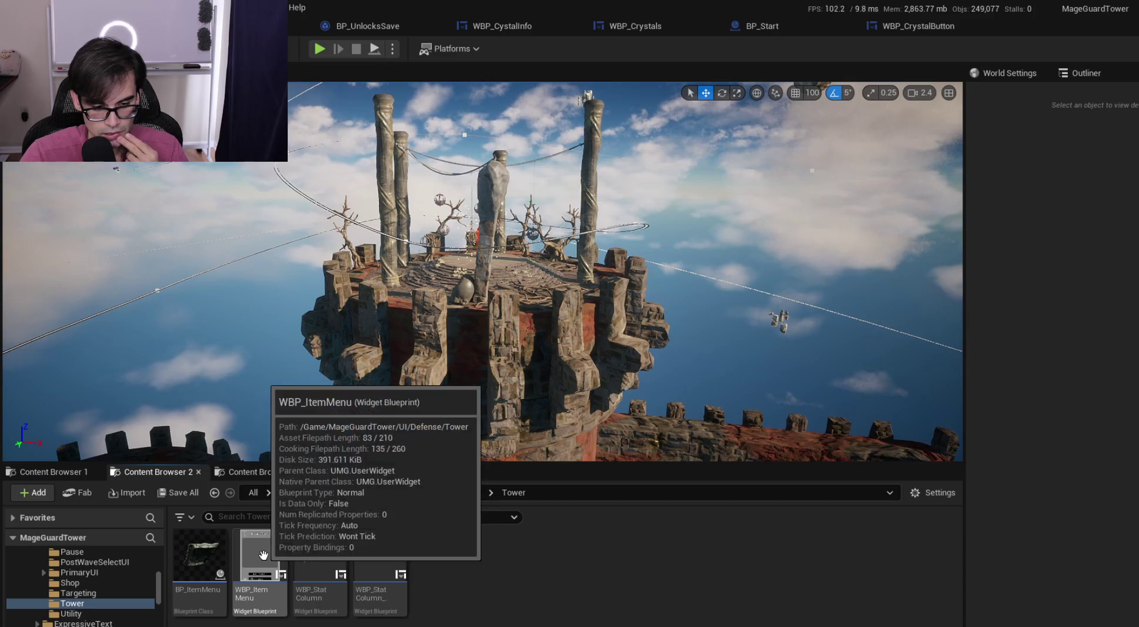
{"action": "double_click", "coordinate": [327, 564]}
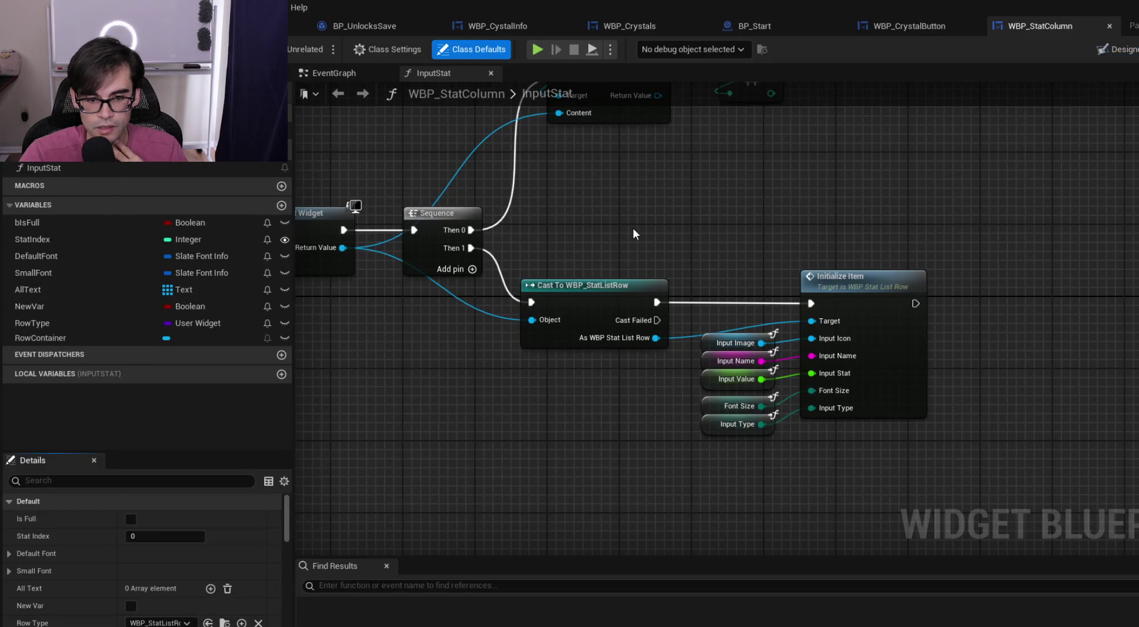
Review WBP_StatColumn's EventGraph and its whole InputStat function graph
{"action": "scroll", "coordinate": [635, 229], "scroll_direction": "up", "scroll_amount": 3}
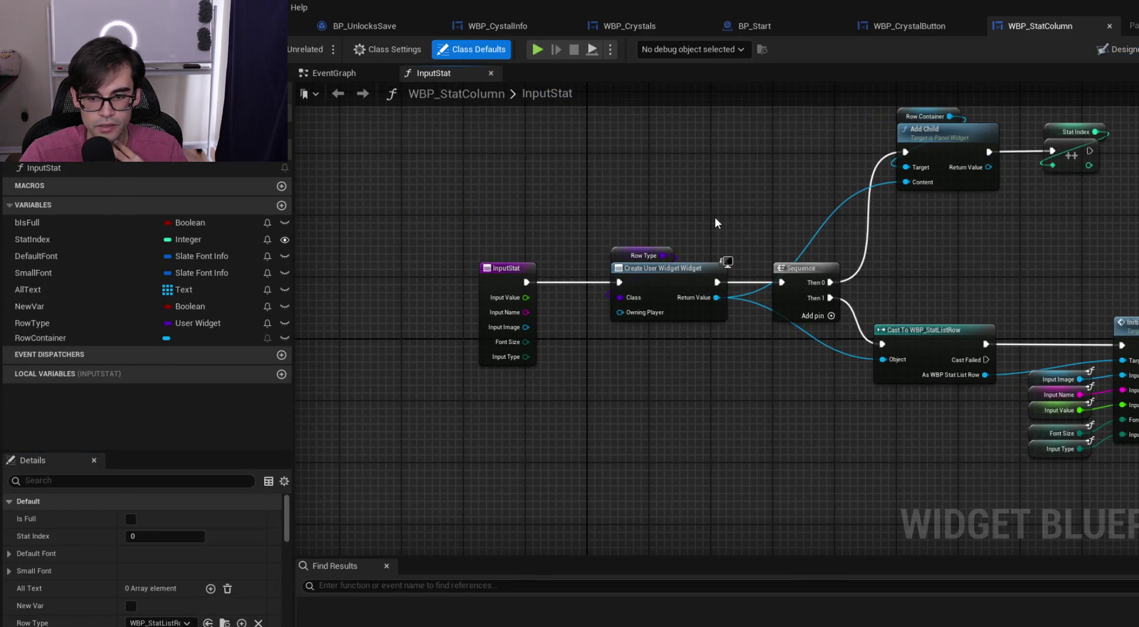
{"action": "scroll", "coordinate": [715, 217], "scroll_direction": "down", "scroll_amount": 2}
{"action": "scroll", "coordinate": [821, 224], "scroll_direction": "up", "scroll_amount": 3}
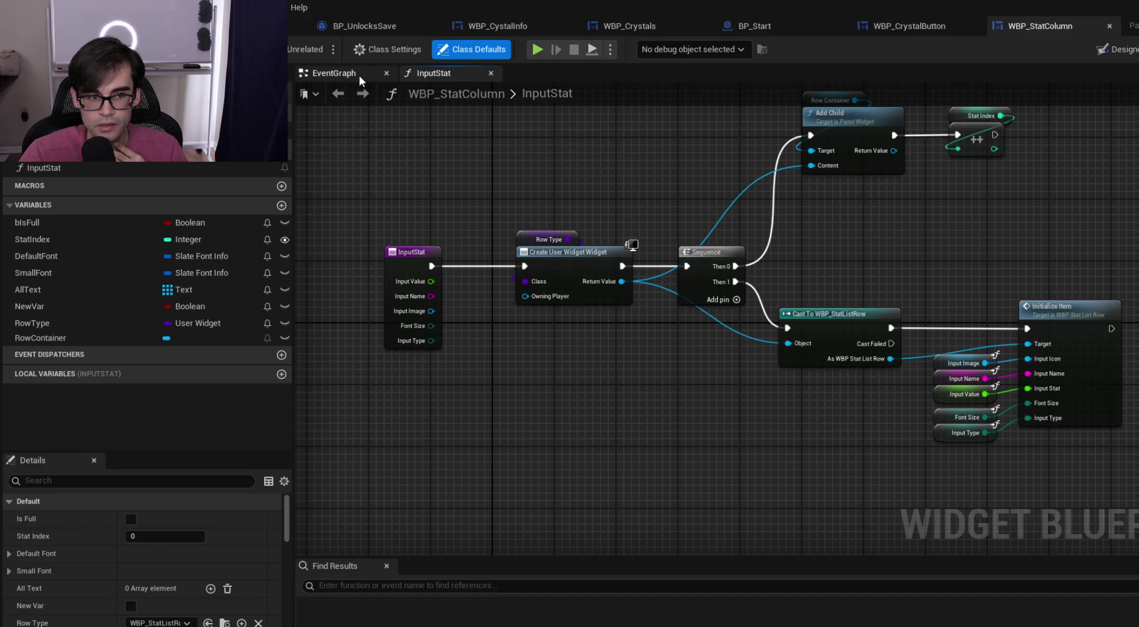
{"action": "left_click", "coordinate": [353, 73]}
{"action": "left_click", "coordinate": [434, 73]}
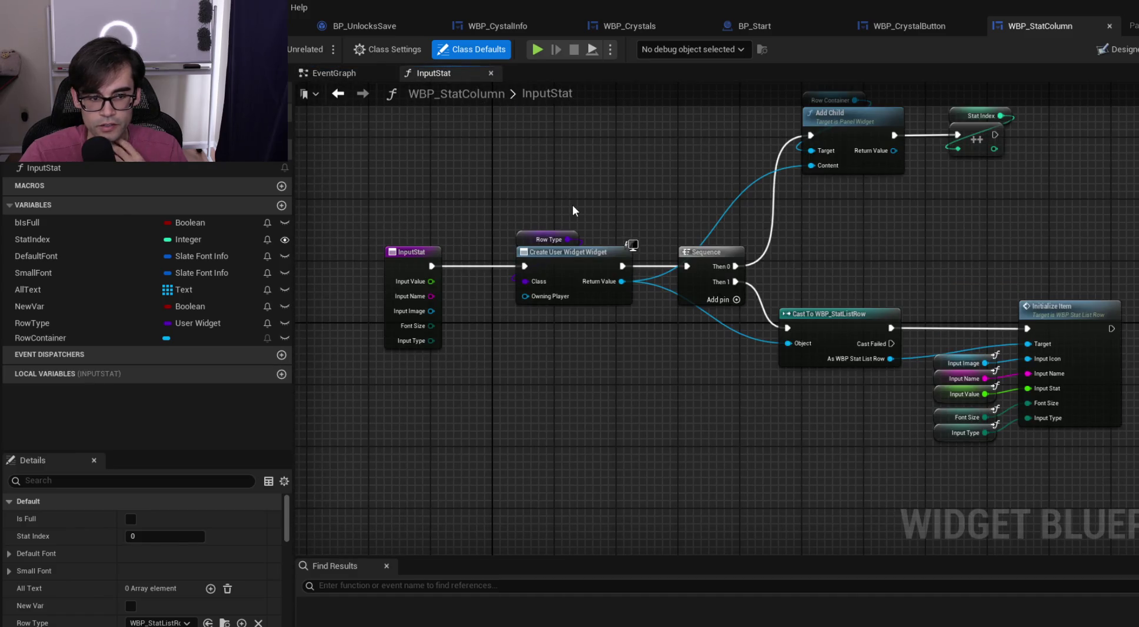
{"action": "left_click_drag", "start_coordinate": [606, 167], "coordinate": [587, 234]}
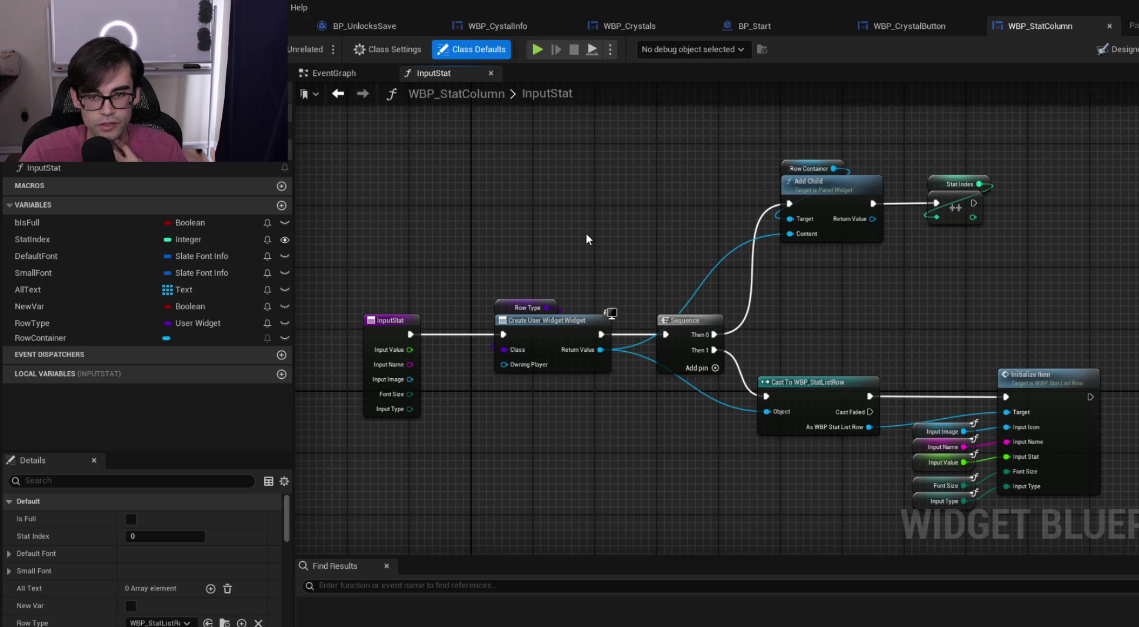
Close WBP_StatColumn and open the WBP_ItemMenu widget blueprint from the Tower folder
{"action": "left_click", "coordinate": [1109, 26]}
{"action": "left_click", "coordinate": [1095, 8]}
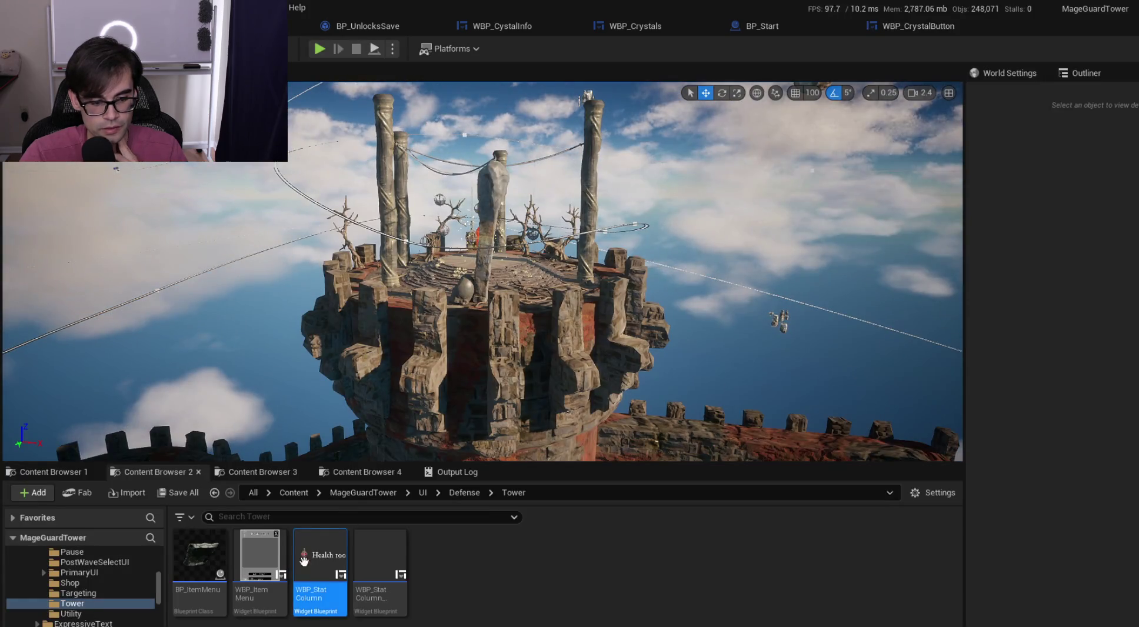
{"action": "double_click", "coordinate": [280, 558]}
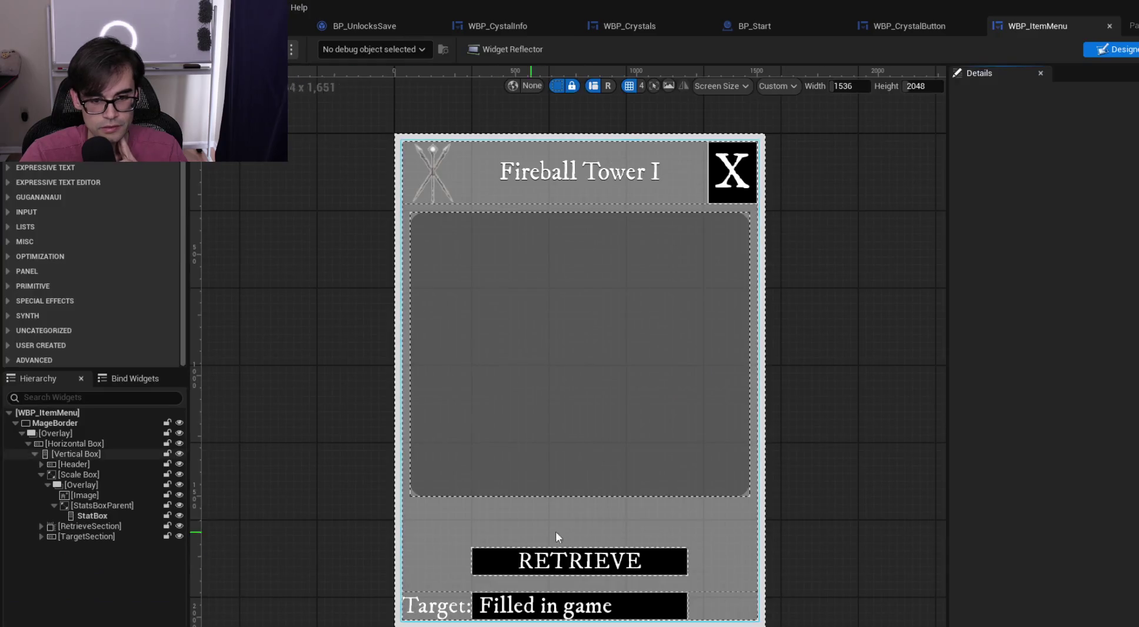
Open WBP_ItemMenu's ShowStats graph and survey its For Loop, KEYS and Branch nodes
{"action": "left_click", "coordinate": [649, 305]}
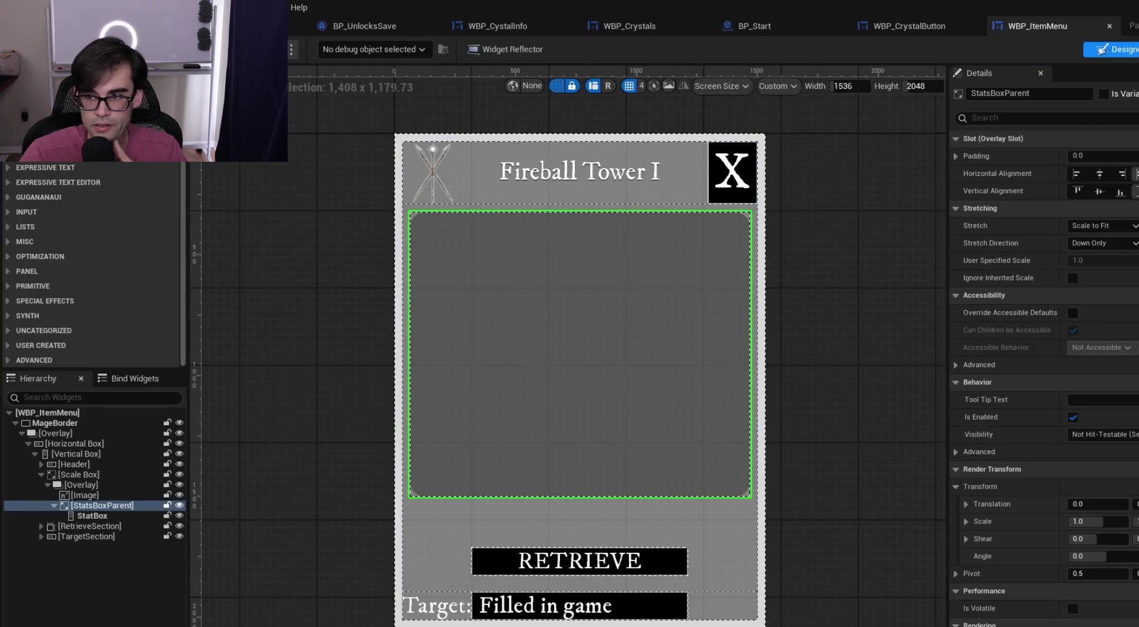
{"action": "left_click", "coordinate": [1133, 49]}
{"action": "mouse_move", "coordinate": [920, 194]}
{"action": "left_mouse_down"}
{"action": "mouse_move", "coordinate": [725, 262]}
{"action": "mouse_move", "coordinate": [411, 273]}
{"action": "left_mouse_up"}
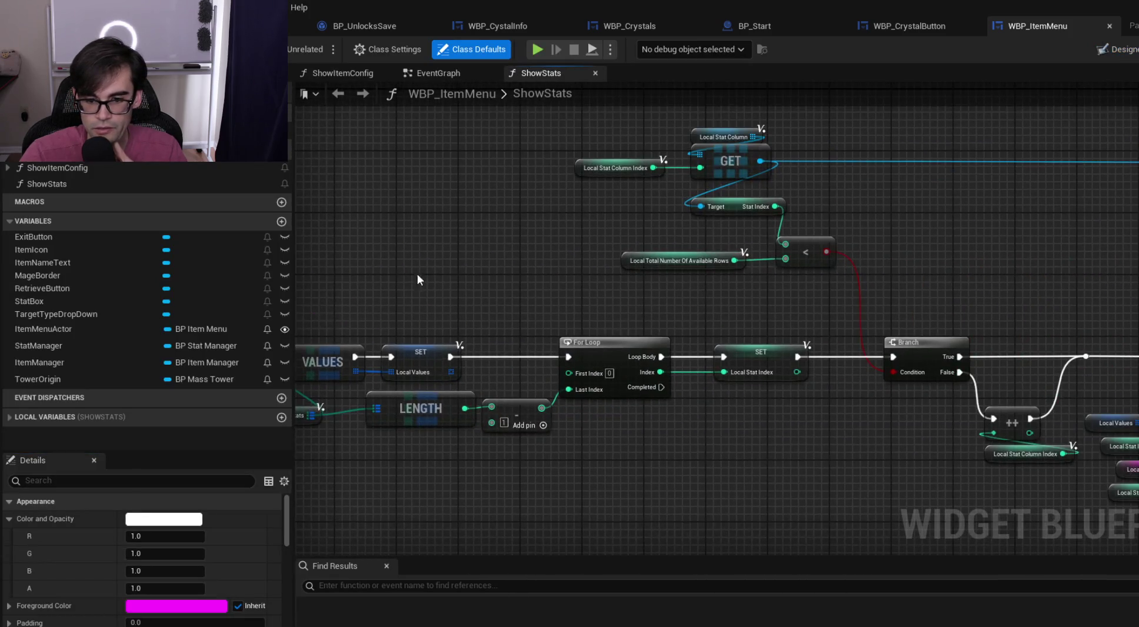
{"action": "left_click_drag", "start_coordinate": [984, 274], "coordinate": [558, 273]}
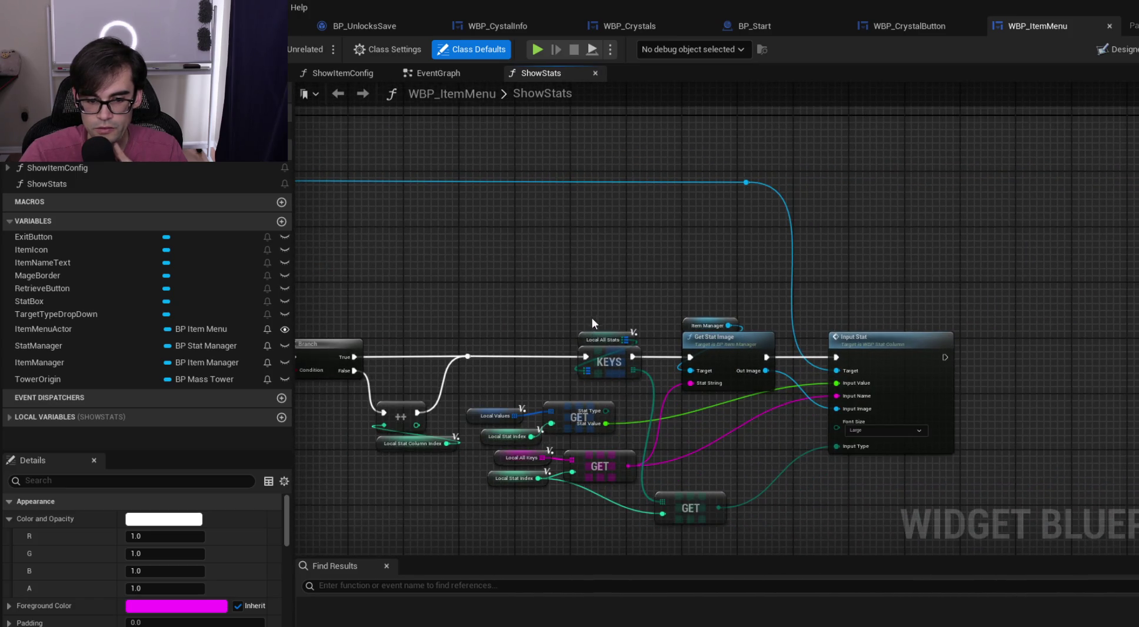
{"action": "scroll", "coordinate": [591, 321], "scroll_direction": "down", "scroll_amount": 3}
{"action": "scroll", "coordinate": [560, 297], "scroll_direction": "up", "scroll_amount": 3}
{"action": "mouse_move", "coordinate": [534, 289]}
{"action": "left_mouse_down"}
{"action": "mouse_move", "coordinate": [819, 267]}
{"action": "mouse_move", "coordinate": [762, 265]}
{"action": "mouse_move", "coordinate": [716, 215]}
{"action": "left_mouse_up"}
Pan across the SET and LENGTH nodes back to the ShowStats entry node
{"action": "scroll", "coordinate": [717, 218], "scroll_direction": "down", "scroll_amount": 5}
{"action": "scroll", "coordinate": [483, 244], "scroll_direction": "up", "scroll_amount": 5}
{"action": "mouse_move", "coordinate": [483, 244]}
{"action": "left_mouse_down"}
{"action": "mouse_move", "coordinate": [997, 344]}
{"action": "mouse_move", "coordinate": [1026, 320]}
{"action": "mouse_move", "coordinate": [748, 323]}
{"action": "left_mouse_up"}
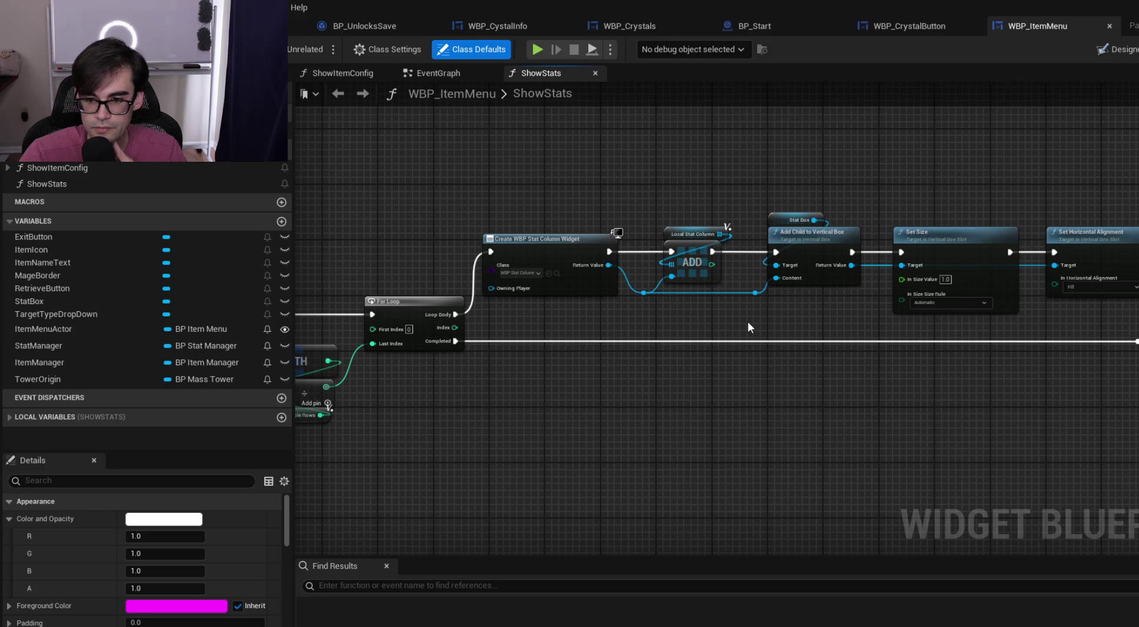
{"action": "left_click_drag", "start_coordinate": [778, 322], "coordinate": [1117, 323]}
{"action": "left_click_drag", "start_coordinate": [385, 278], "coordinate": [972, 288]}
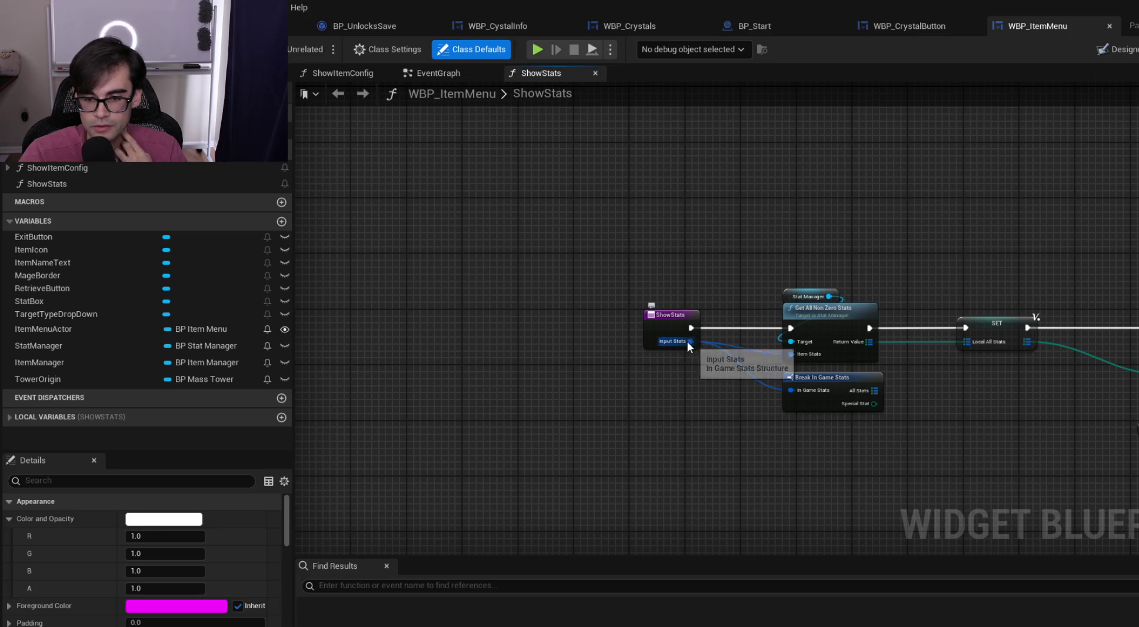
{"action": "left_click_drag", "start_coordinate": [1002, 268], "coordinate": [881, 262]}
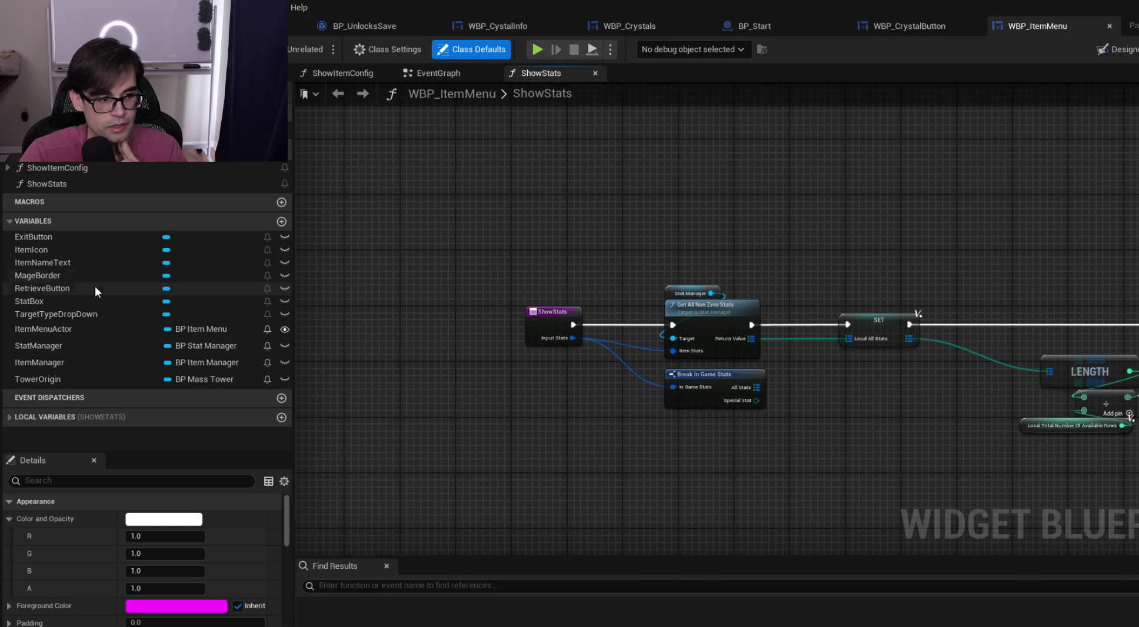
{"action": "scroll", "coordinate": [624, 246], "scroll_direction": "down", "scroll_amount": 3}
{"action": "left_click_drag", "start_coordinate": [624, 240], "coordinate": [491, 265]}
{"action": "scroll", "coordinate": [462, 306], "scroll_direction": "up", "scroll_amount": 3}
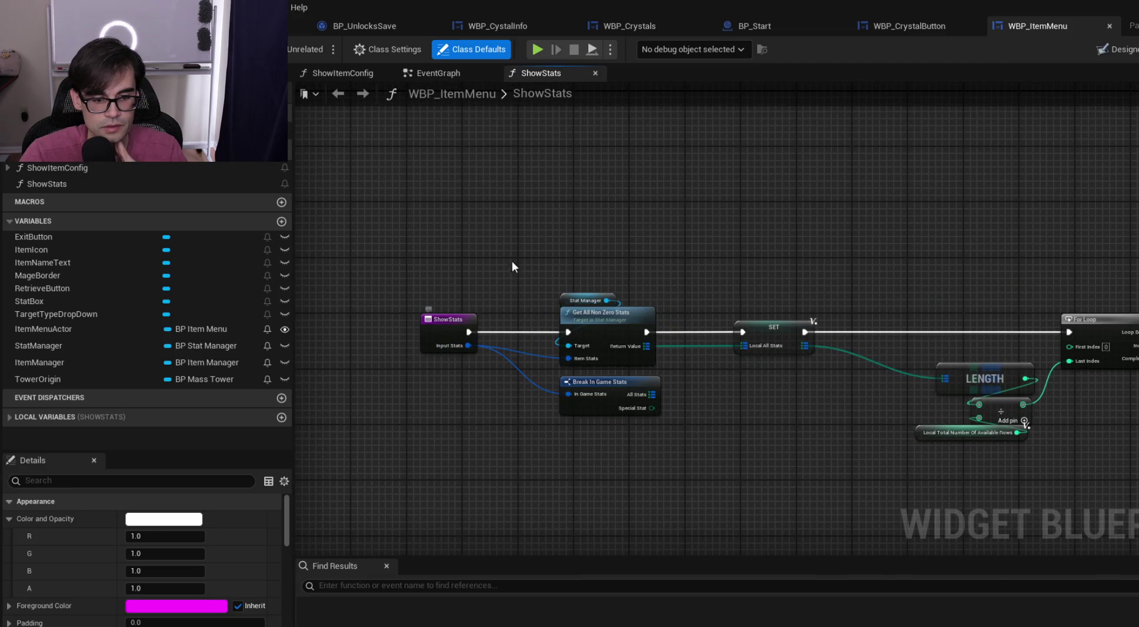
Delete the Break In Game Stats node from the ShowStats graph
{"action": "left_click", "coordinate": [644, 389]}
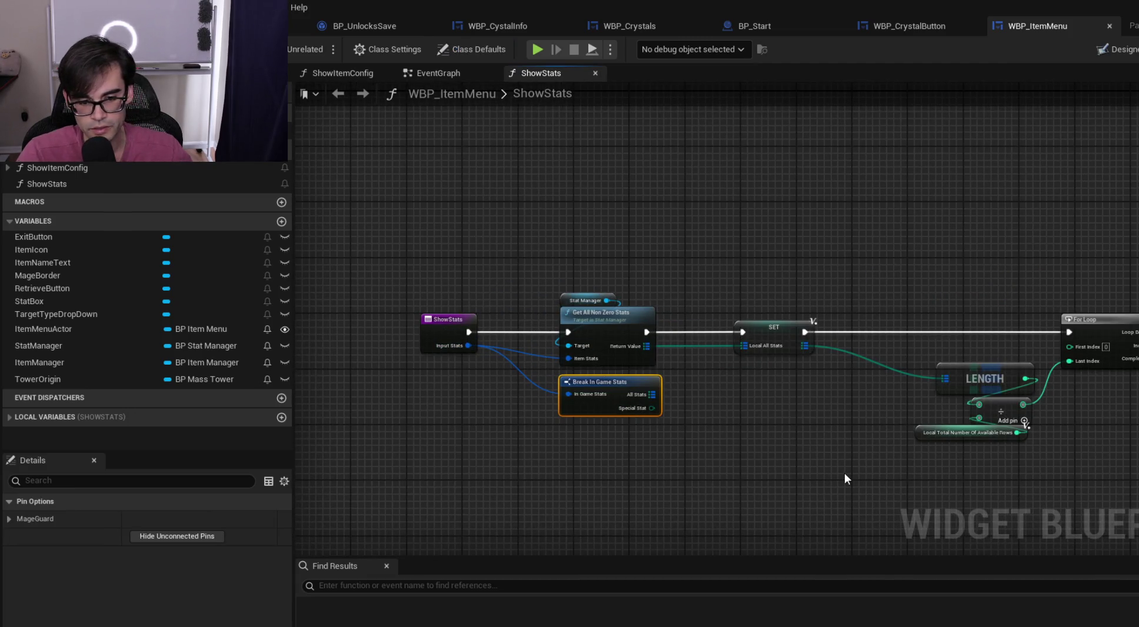
{"action": "key", "text": "Delete"}
{"action": "scroll", "coordinate": [657, 284], "scroll_direction": "down", "scroll_amount": 3}
{"action": "scroll", "coordinate": [465, 242], "scroll_direction": "down", "scroll_amount": 2}
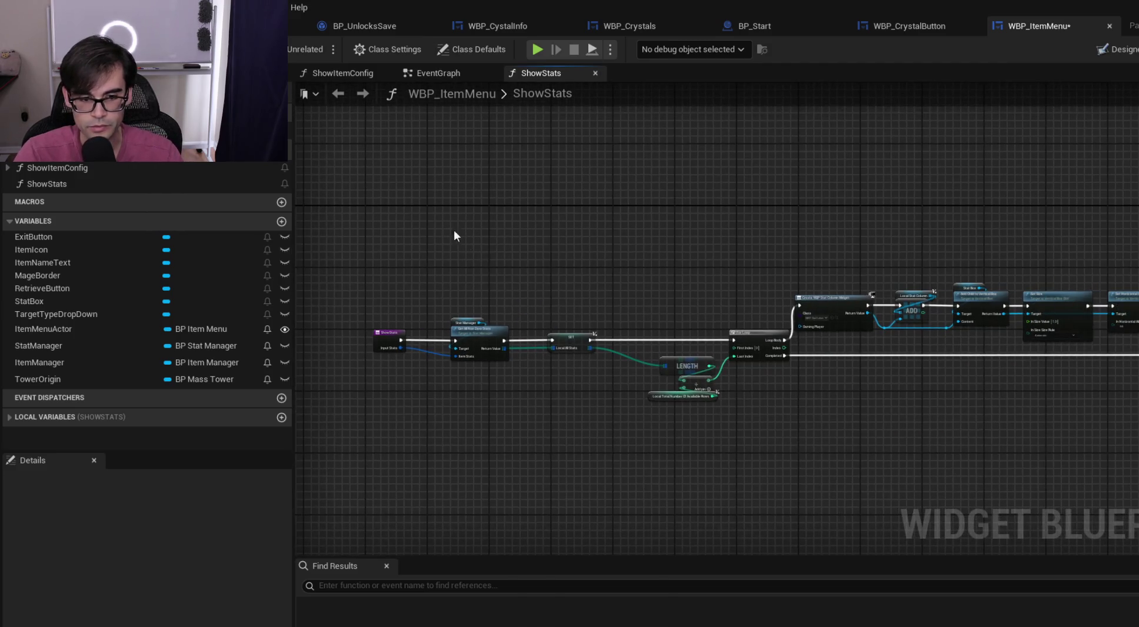
Box-select and copy the whole ShowStats node chain
{"action": "left_click_drag", "start_coordinate": [450, 191], "coordinate": [658, 287]}
{"action": "scroll", "coordinate": [658, 288], "scroll_direction": "down", "scroll_amount": 1}
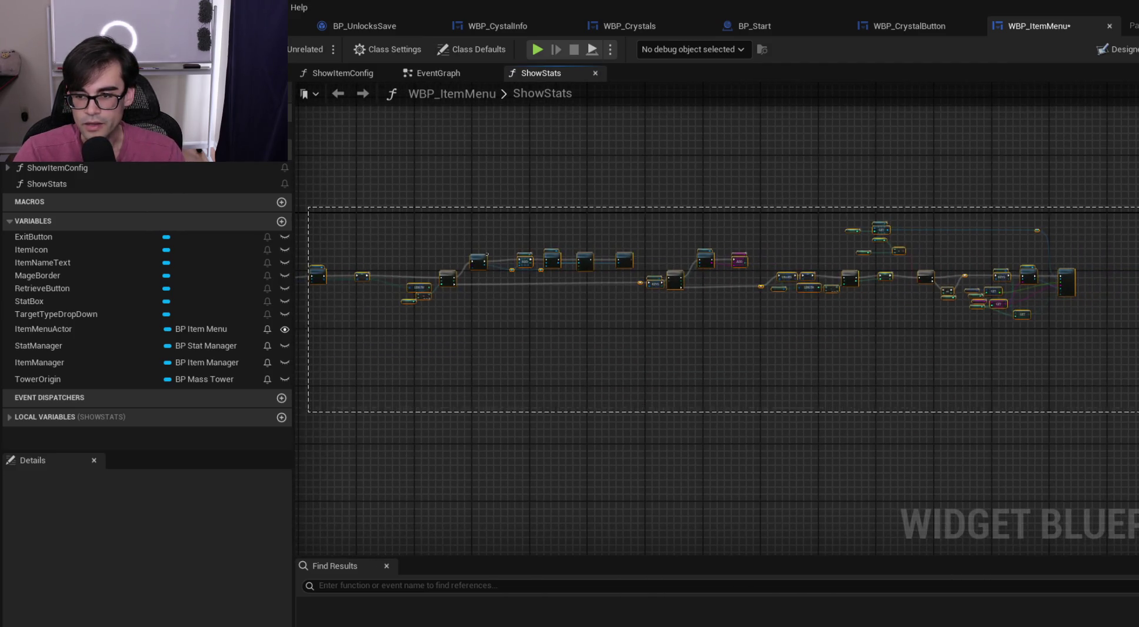
{"action": "key", "text": "ctrl+a"}
{"action": "scroll", "coordinate": [626, 327], "scroll_direction": "up", "scroll_amount": 2}
{"action": "scroll", "coordinate": [852, 321], "scroll_direction": "up", "scroll_amount": 5}
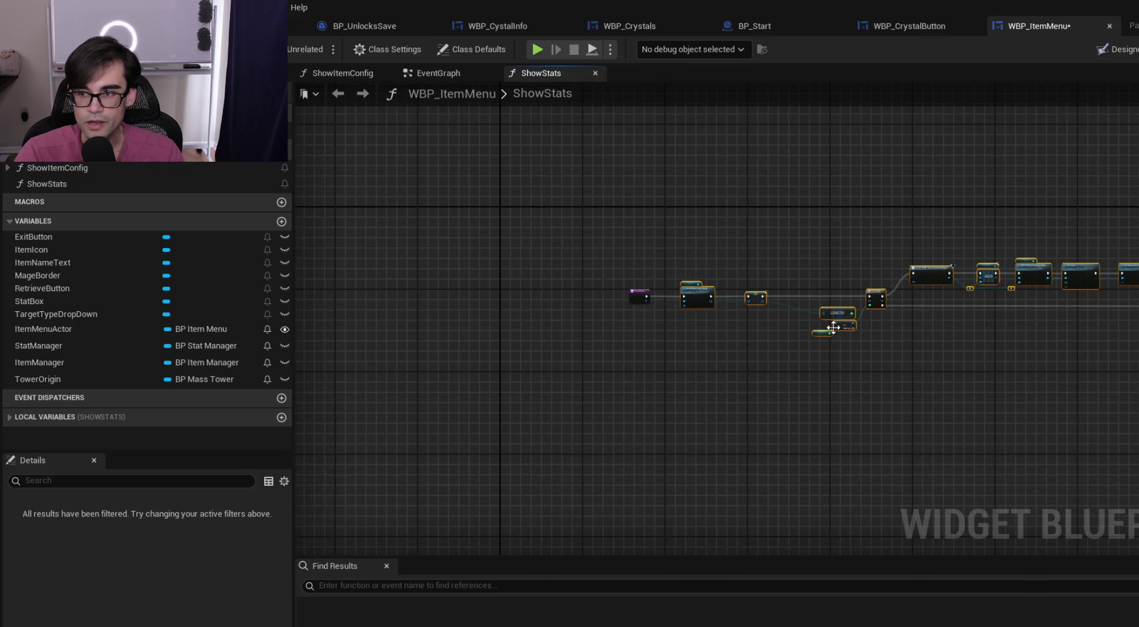
{"action": "left_click_drag", "start_coordinate": [569, 202], "coordinate": [725, 219]}
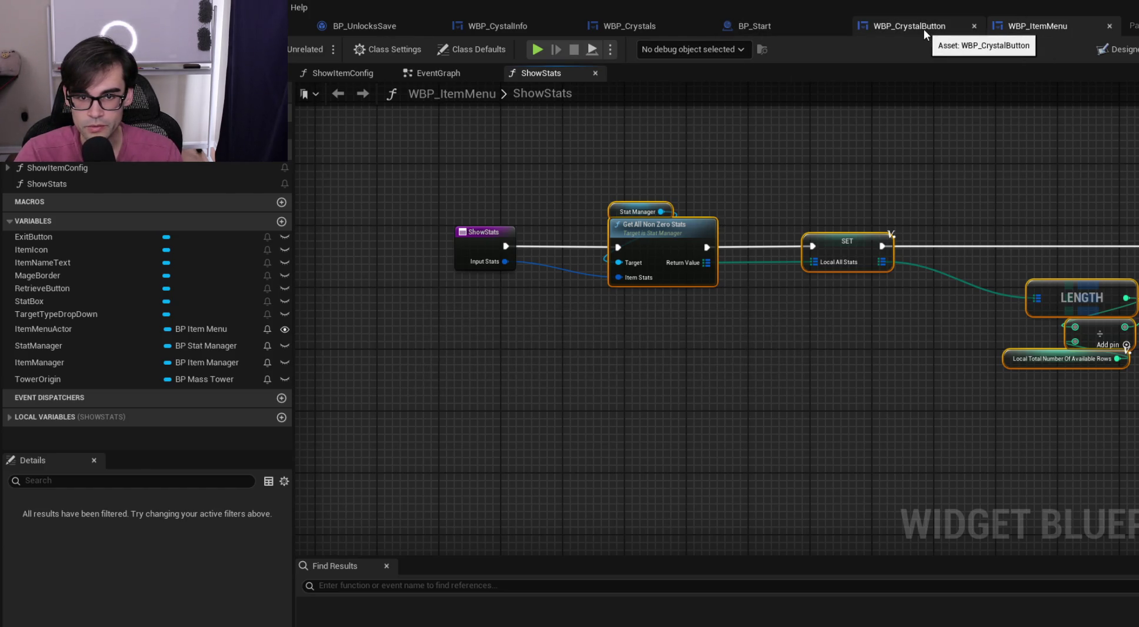
{"action": "left_click", "coordinate": [877, 26]}
Paste the copied stats nodes into WBP_CystalInfo's PopulateCrystalInfo function
{"action": "left_click", "coordinate": [786, 23]}
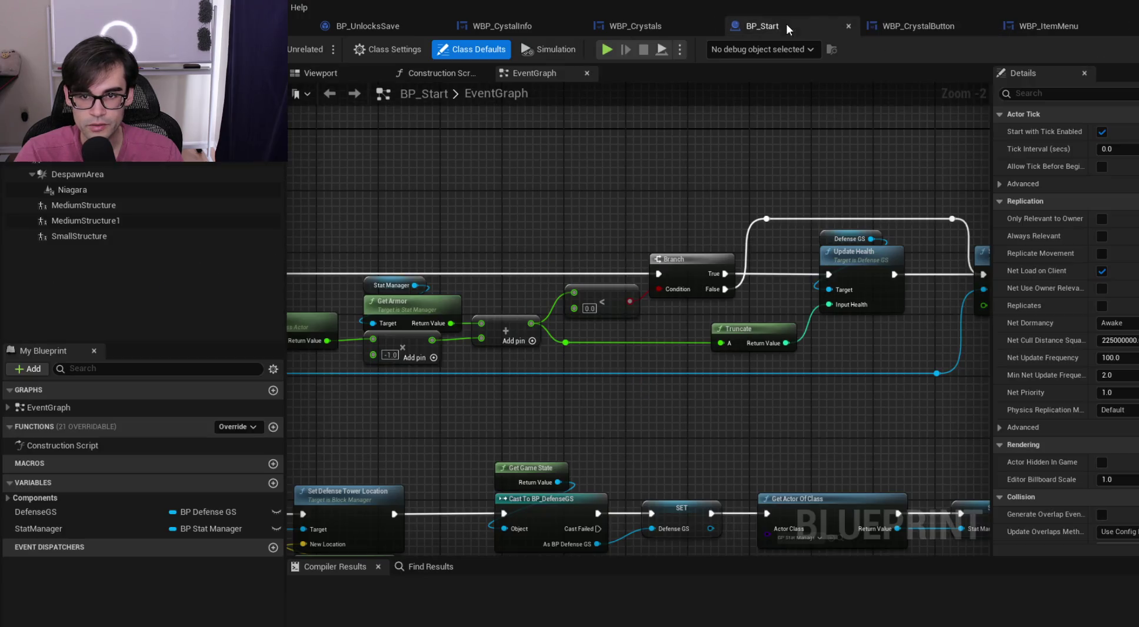
{"action": "left_click", "coordinate": [656, 24]}
{"action": "scroll", "coordinate": [931, 167], "scroll_direction": "down", "scroll_amount": 3}
{"action": "scroll", "coordinate": [913, 159], "scroll_direction": "up", "scroll_amount": 3}
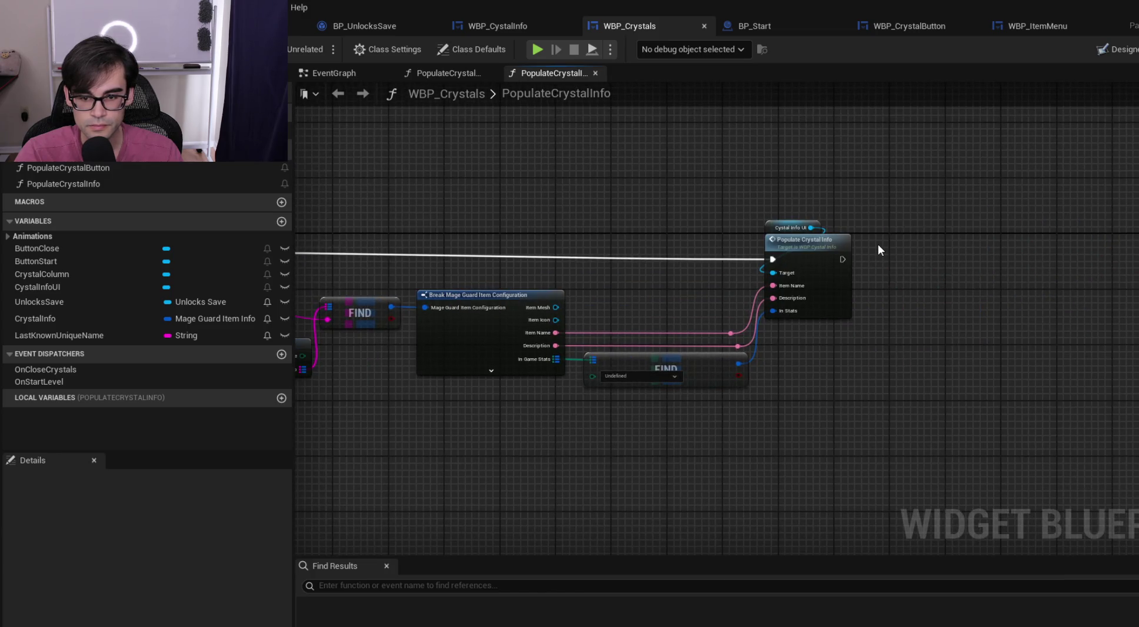
{"action": "double_click", "coordinate": [821, 243]}
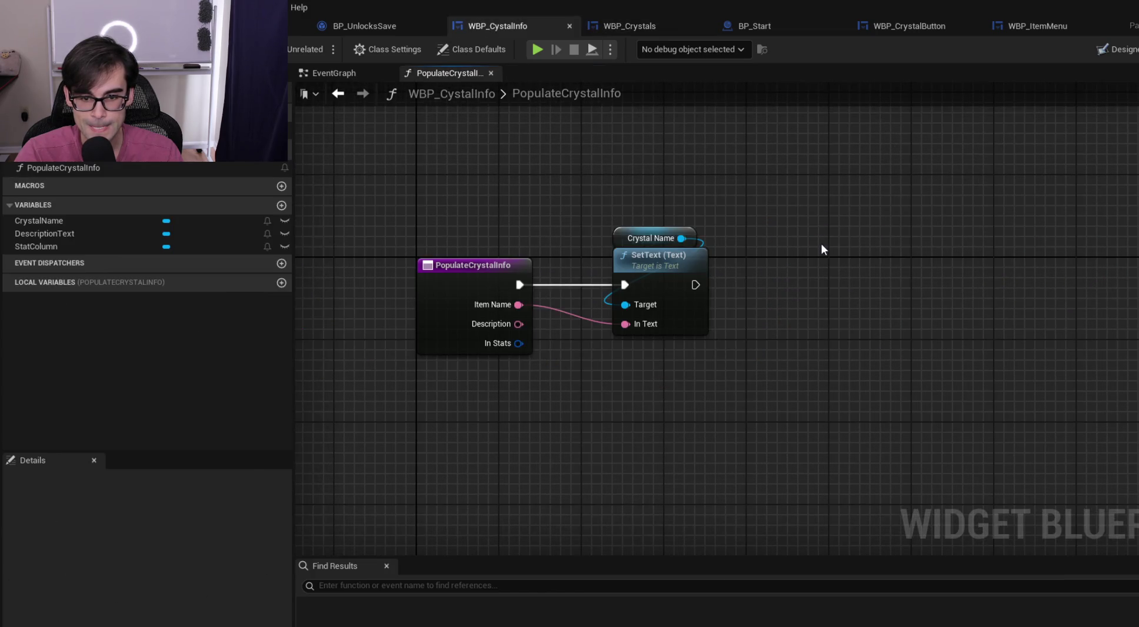
{"action": "scroll", "coordinate": [823, 244], "scroll_direction": "down", "scroll_amount": 4}
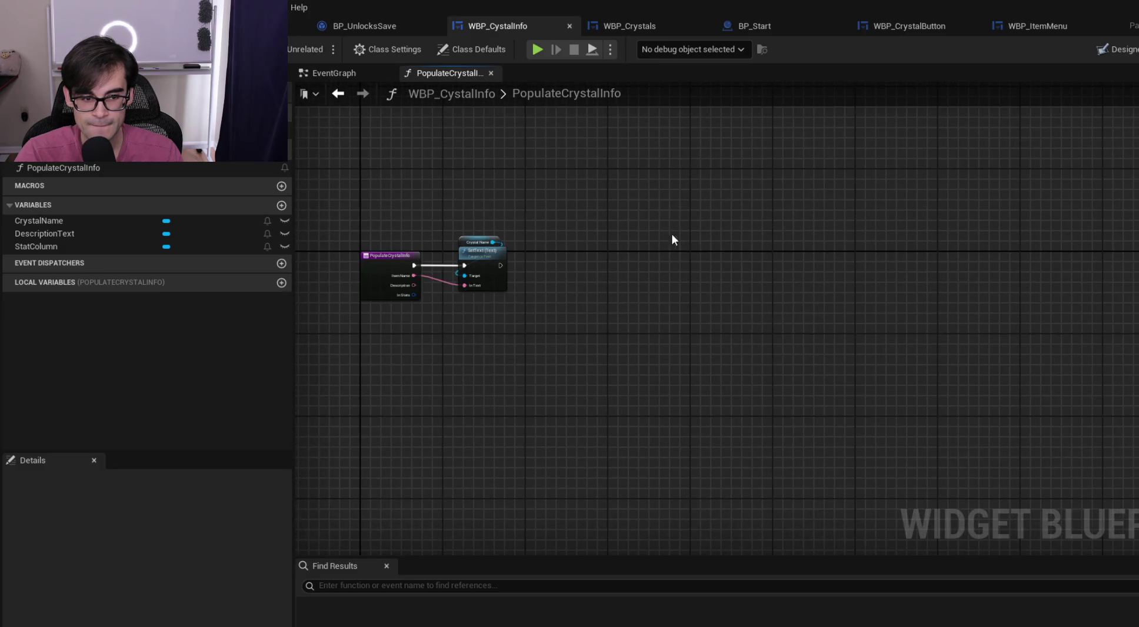
{"action": "key", "text": "ctrl+v"}
{"action": "scroll", "coordinate": [595, 255], "scroll_direction": "down", "scroll_amount": 2}
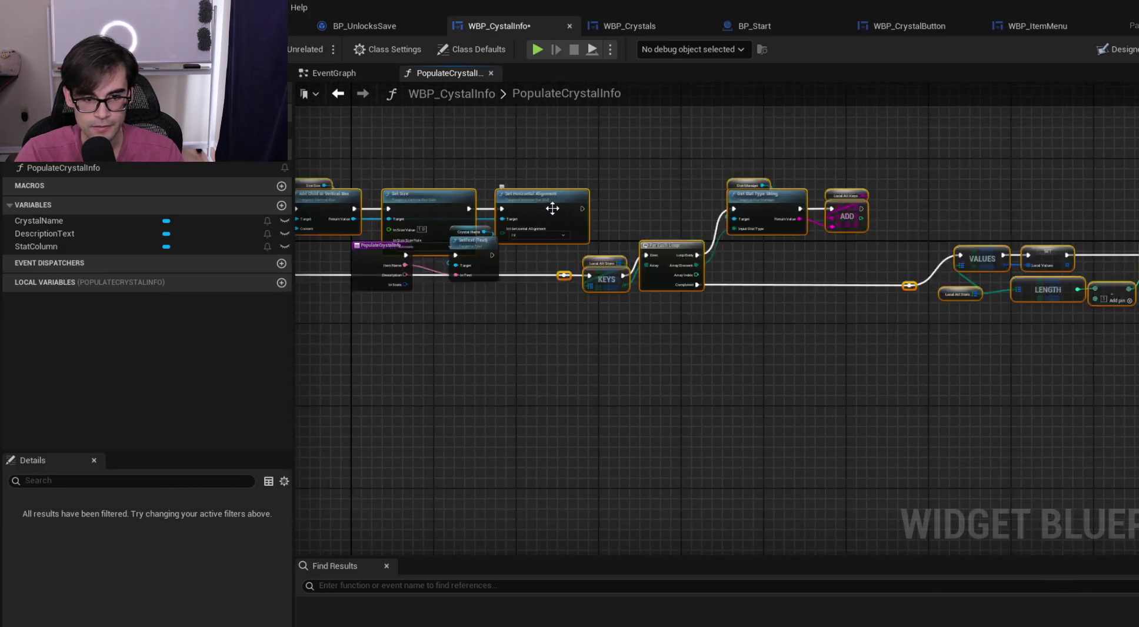
{"action": "scroll", "coordinate": [777, 235], "scroll_direction": "up", "scroll_amount": 5}
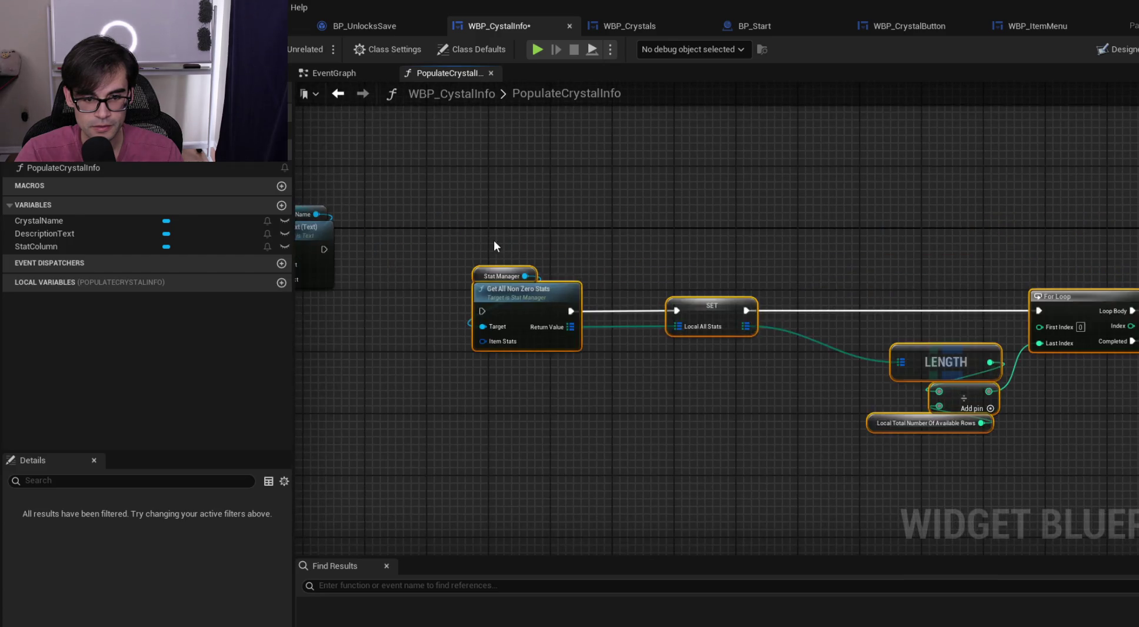
Wire SetText's exec into Get All Non Zero Stats, compile, then open the EventGraph
{"action": "left_click_drag", "start_coordinate": [695, 290], "coordinate": [641, 217]}
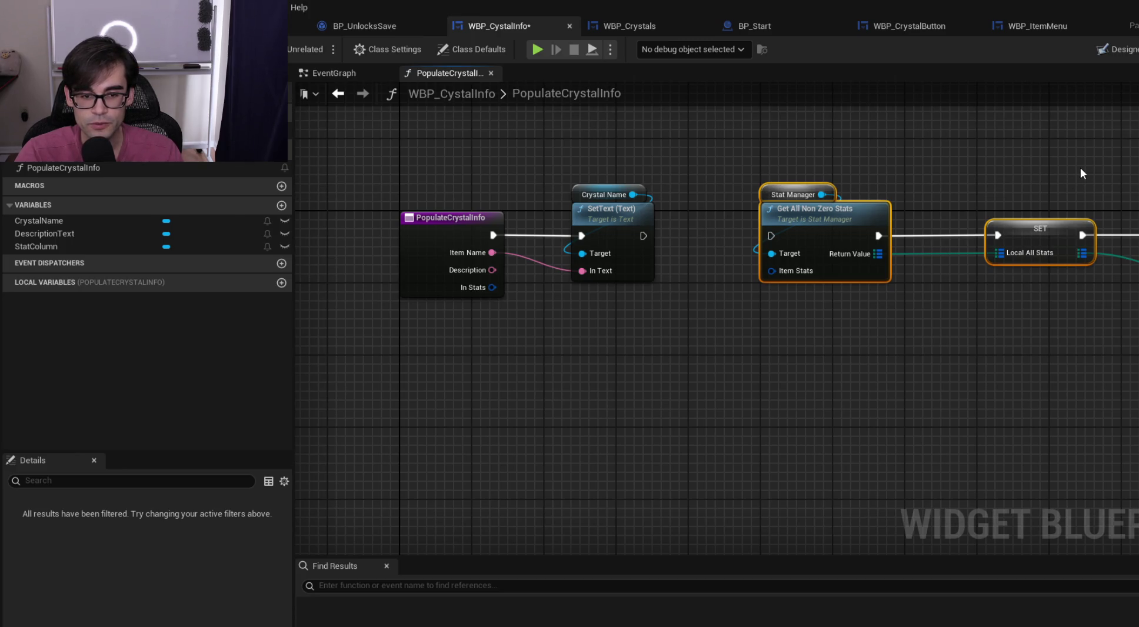
{"action": "mouse_move", "coordinate": [643, 236]}
{"action": "left_mouse_down"}
{"action": "mouse_move", "coordinate": [662, 246]}
{"action": "mouse_move", "coordinate": [775, 235]}
{"action": "left_mouse_up"}
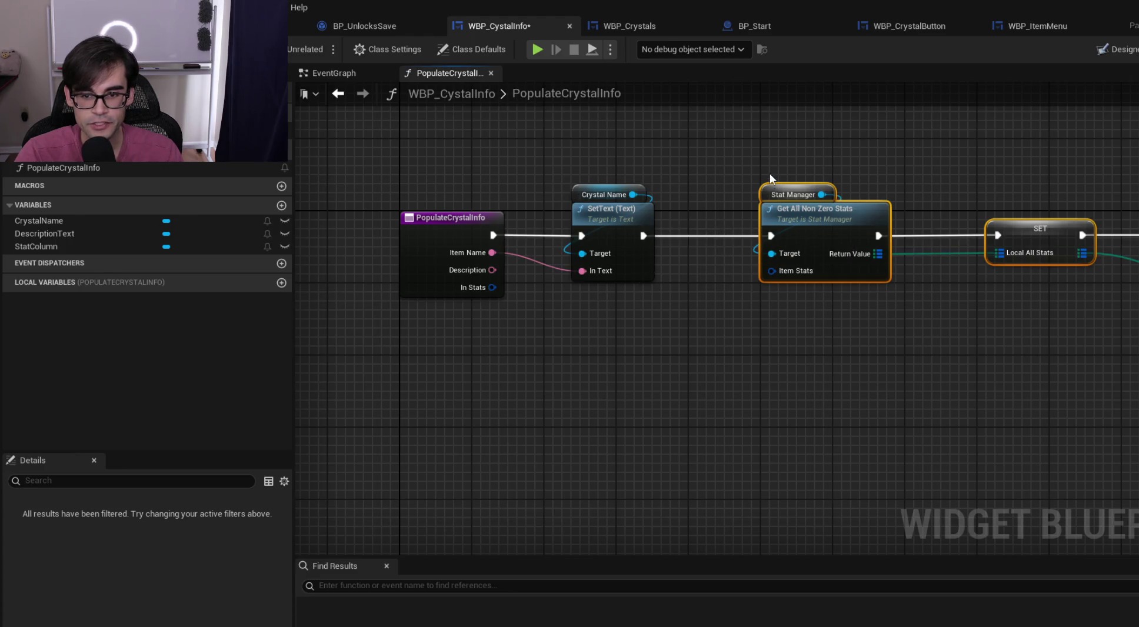
{"action": "left_click", "coordinate": [764, 170]}
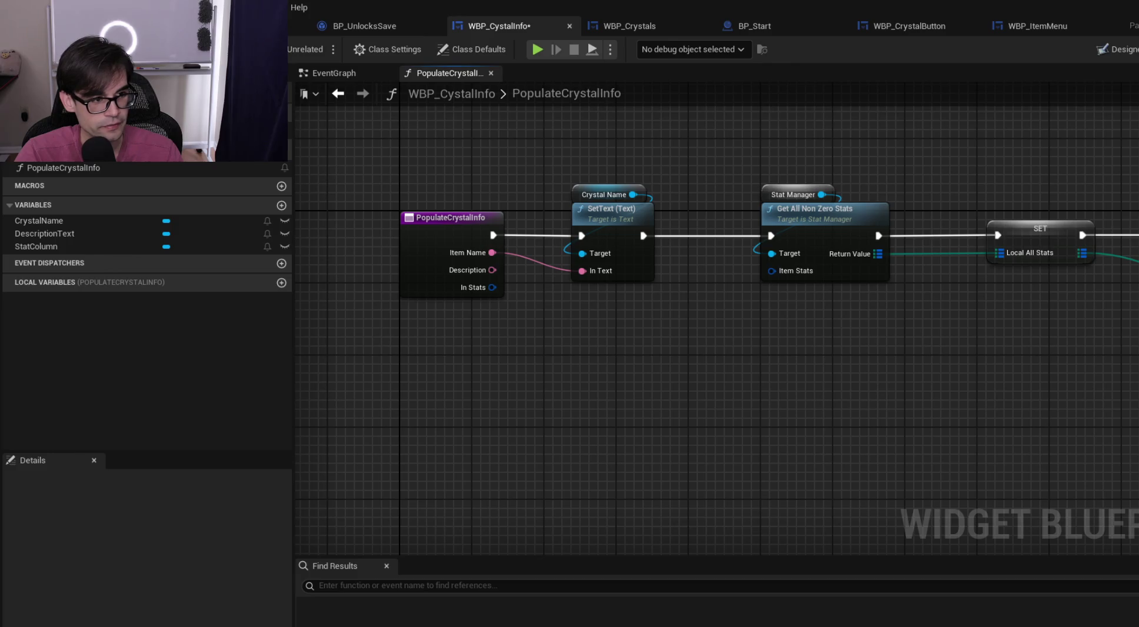
{"action": "key", "text": "F7"}
{"action": "left_click_drag", "start_coordinate": [982, 188], "coordinate": [851, 203]}
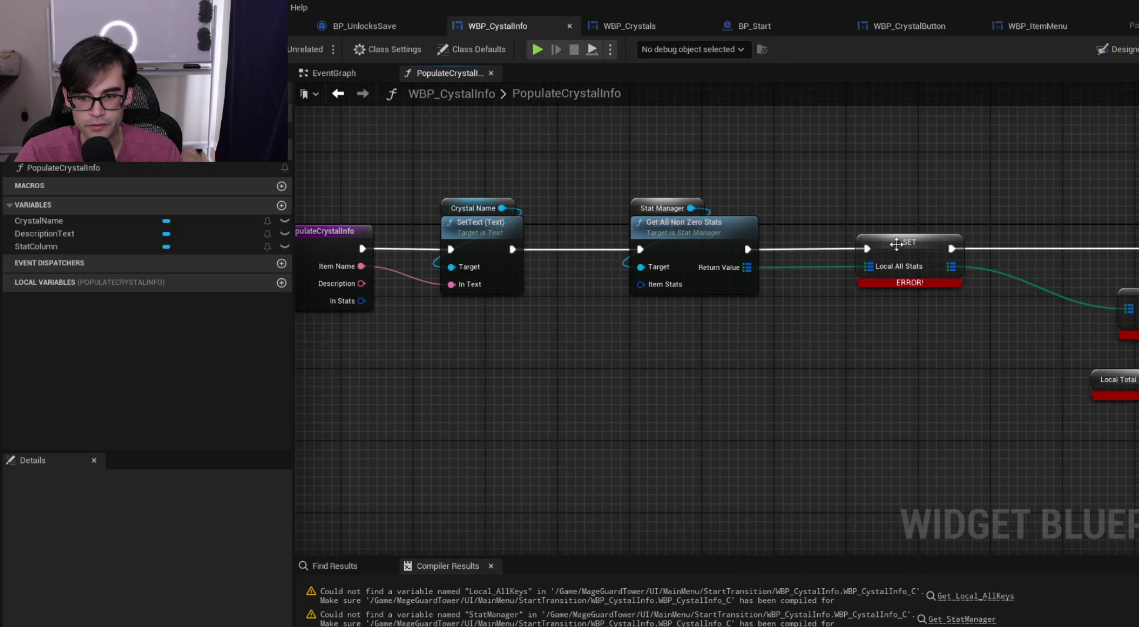
{"action": "left_click", "coordinate": [637, 208]}
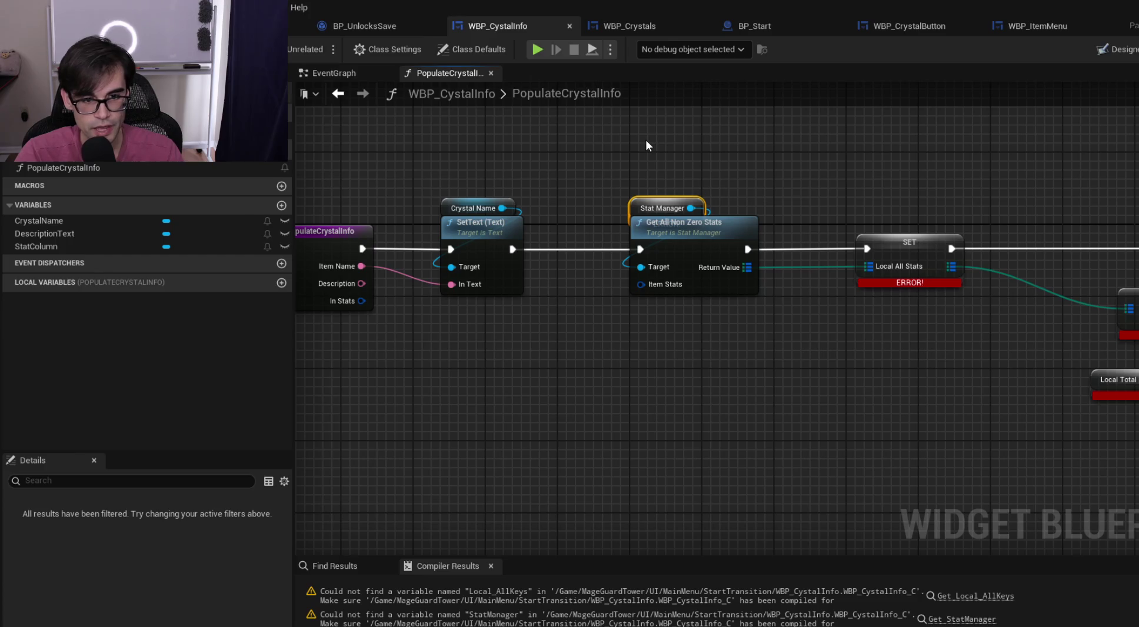
{"action": "left_click", "coordinate": [318, 72]}
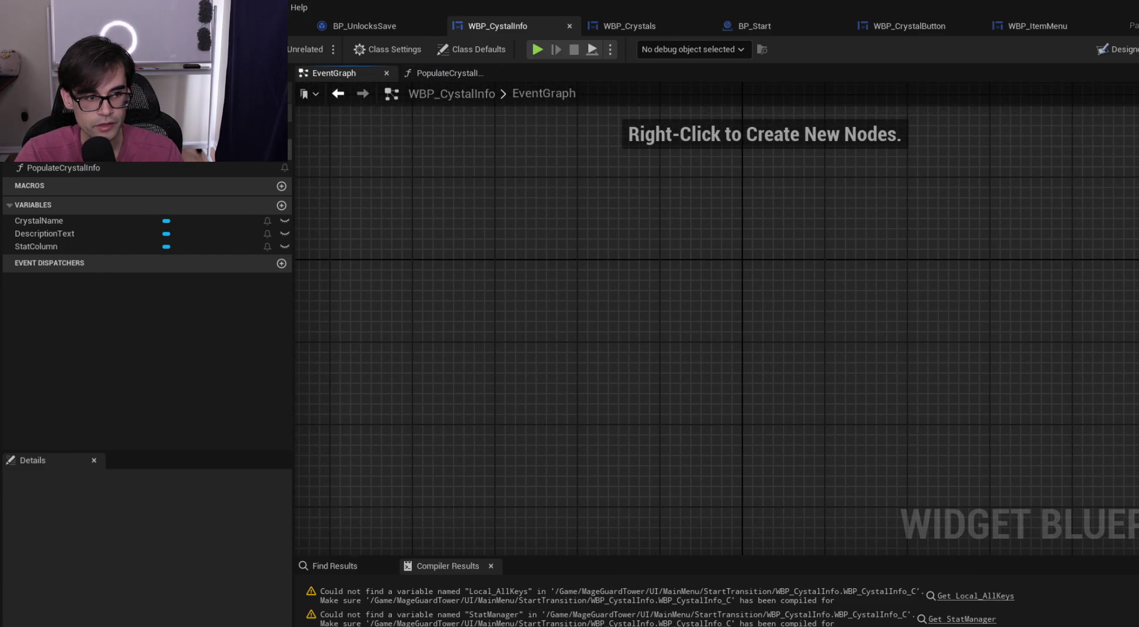
{"action": "left_click", "coordinate": [252, 164]}
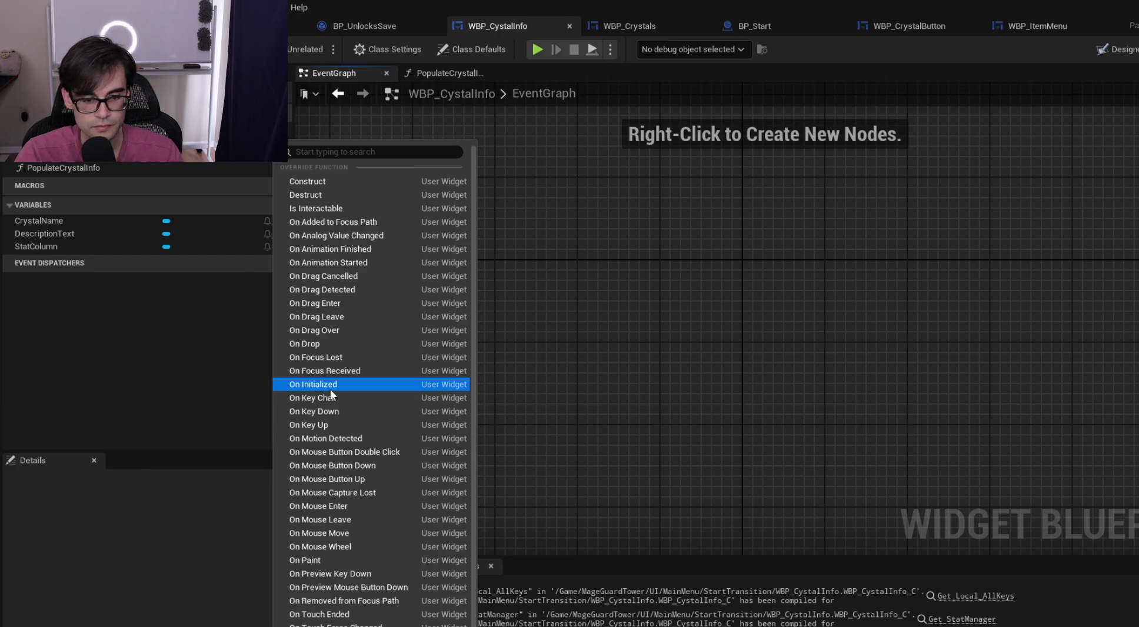
Add an Event Construct node and place the Stat Manager getter beside it
{"action": "left_click", "coordinate": [310, 182]}
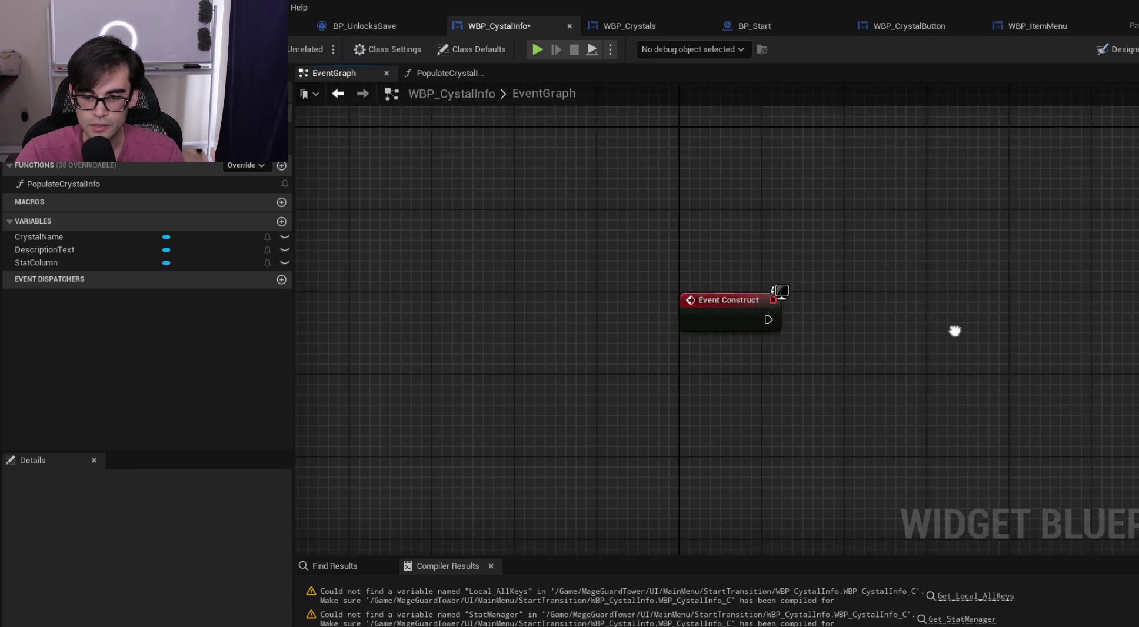
{"action": "left_click", "coordinate": [798, 318]}
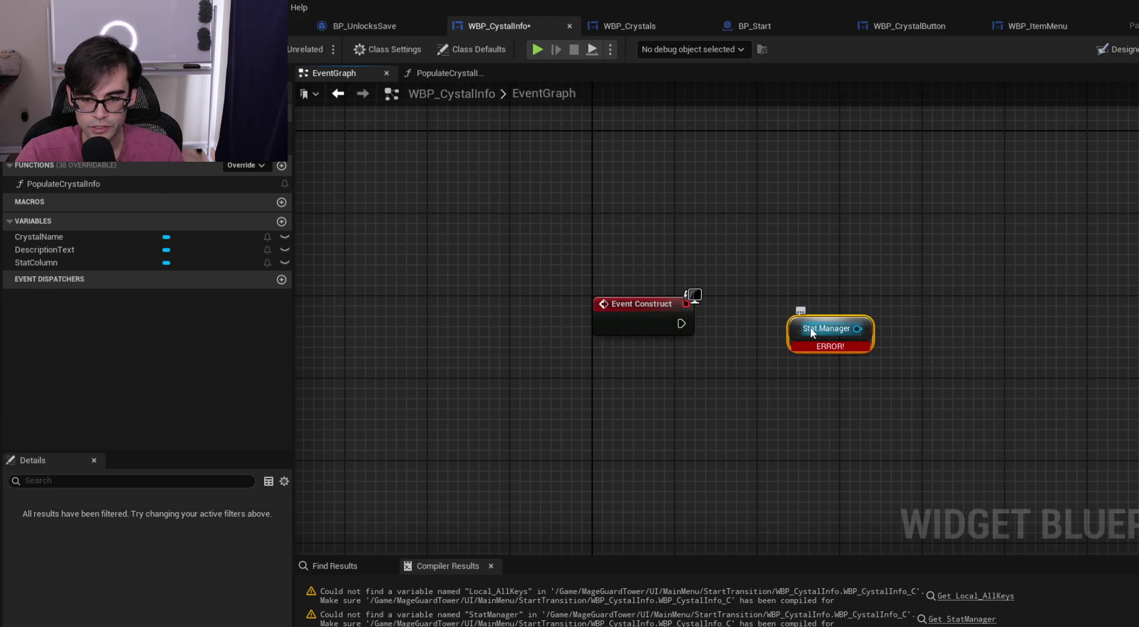
{"action": "mouse_move", "coordinate": [799, 318]}
{"action": "left_mouse_down"}
{"action": "mouse_move", "coordinate": [740, 363]}
{"action": "mouse_move", "coordinate": [839, 300]}
{"action": "left_mouse_up"}
{"action": "key", "text": "Escape"}
Create a StatManager variable from the getter, delete the getter, and save
{"action": "right_click", "coordinate": [731, 373]}
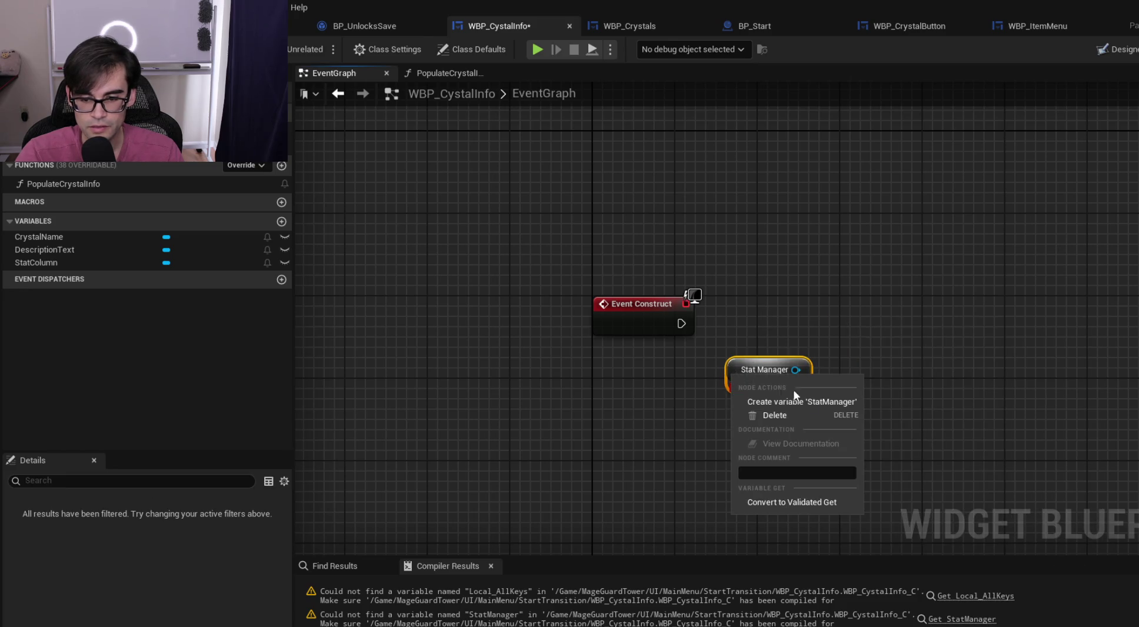
{"action": "left_click", "coordinate": [810, 400]}
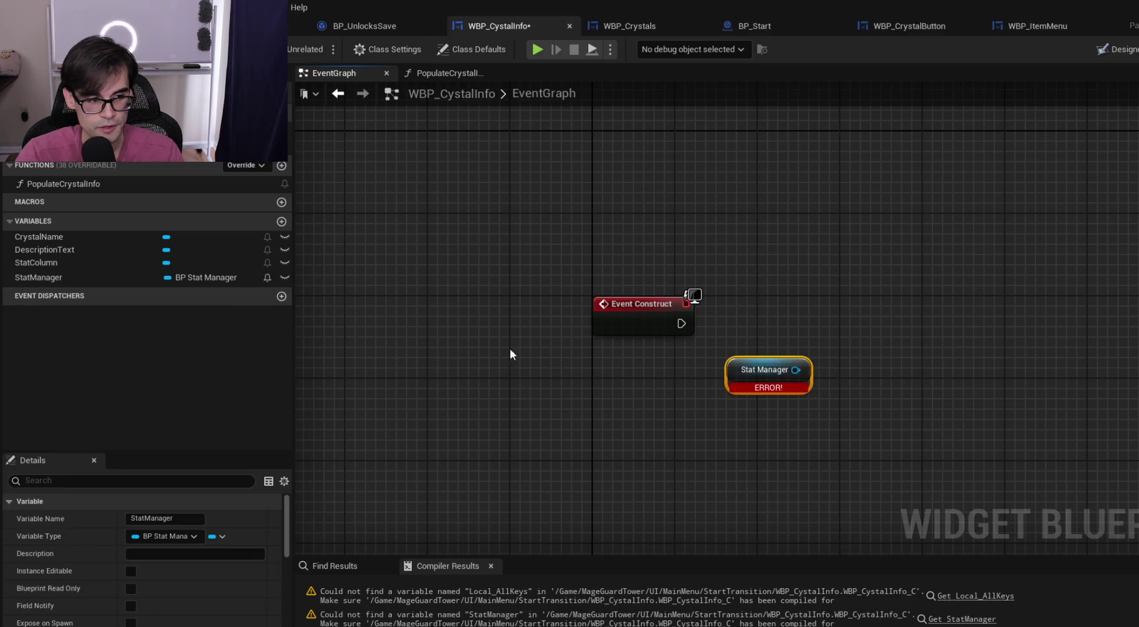
{"action": "key", "text": "Delete"}
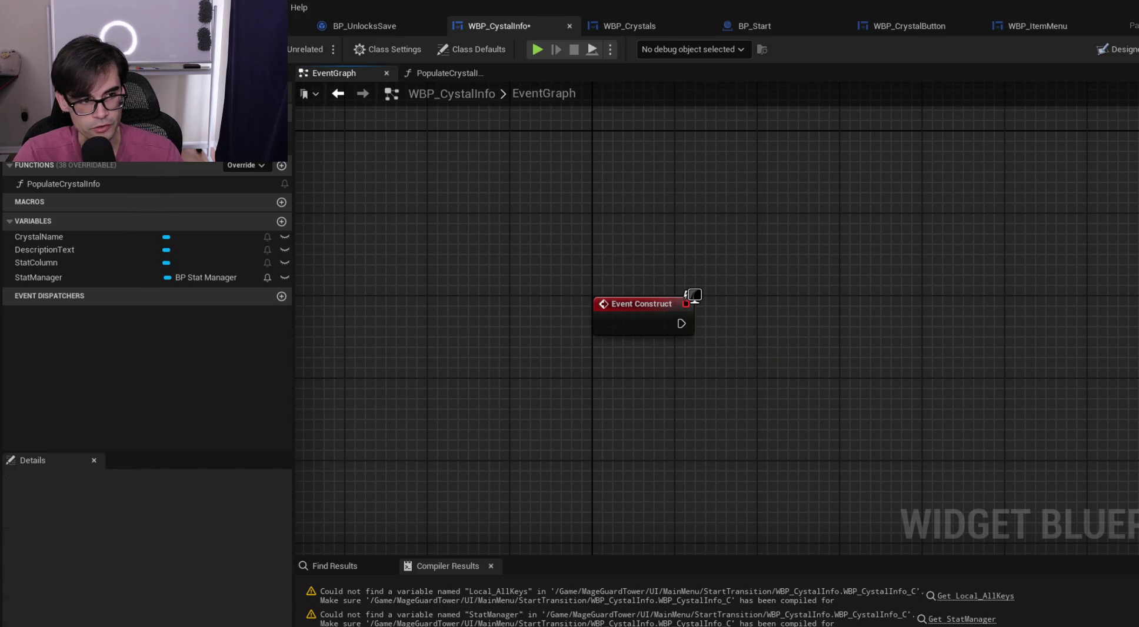
{"action": "key", "text": "ctrl+s"}
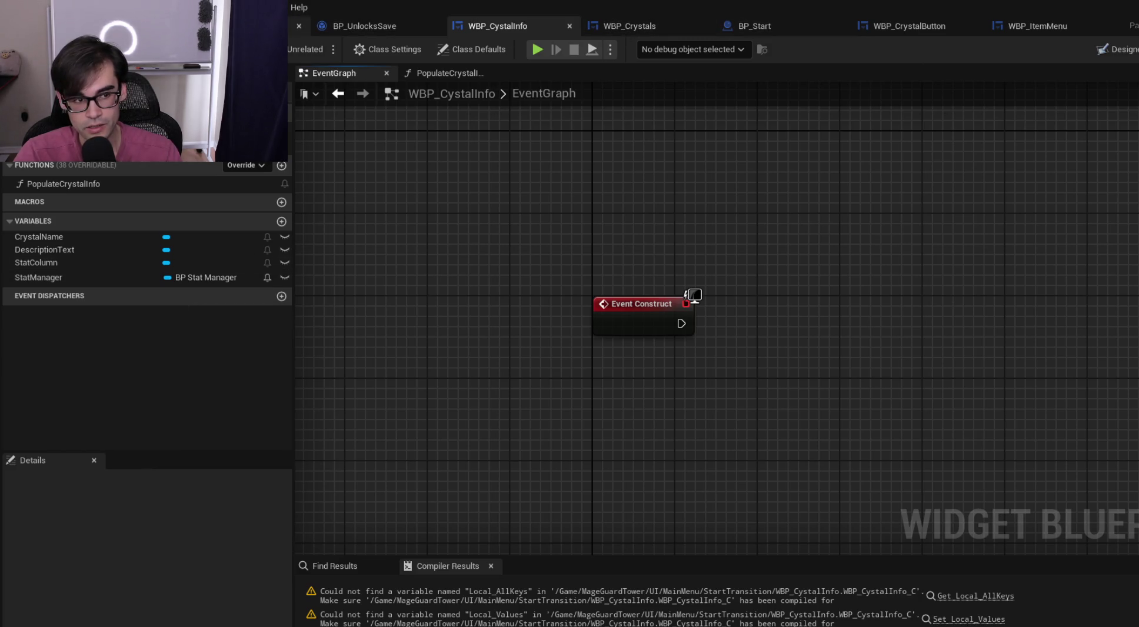
Check the level's actor outline and cycle through the open blueprint tabs
{"action": "left_click", "coordinate": [297, 26]}
{"action": "left_click", "coordinate": [1097, 70]}
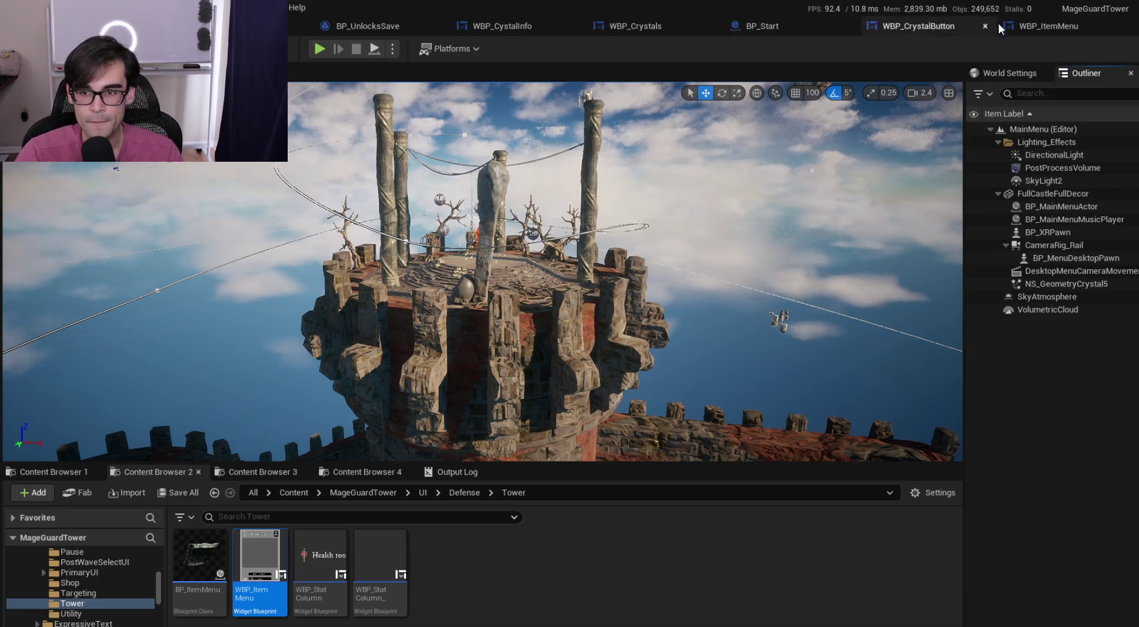
{"action": "left_click", "coordinate": [1040, 25]}
{"action": "left_click", "coordinate": [901, 26]}
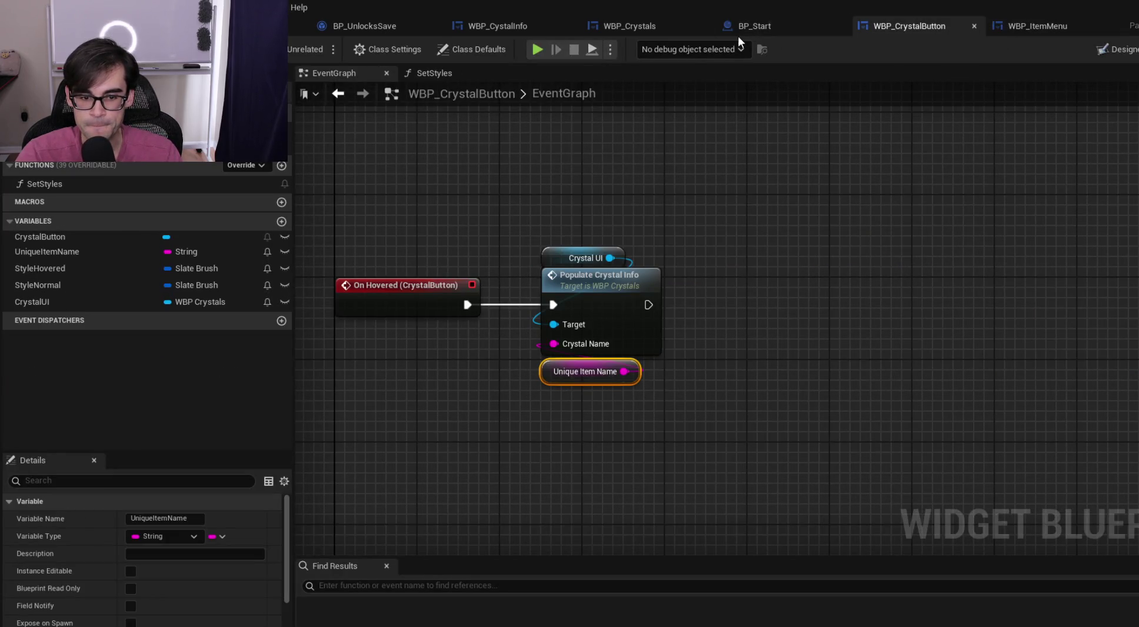
{"action": "left_click", "coordinate": [755, 28]}
{"action": "left_click", "coordinate": [658, 31]}
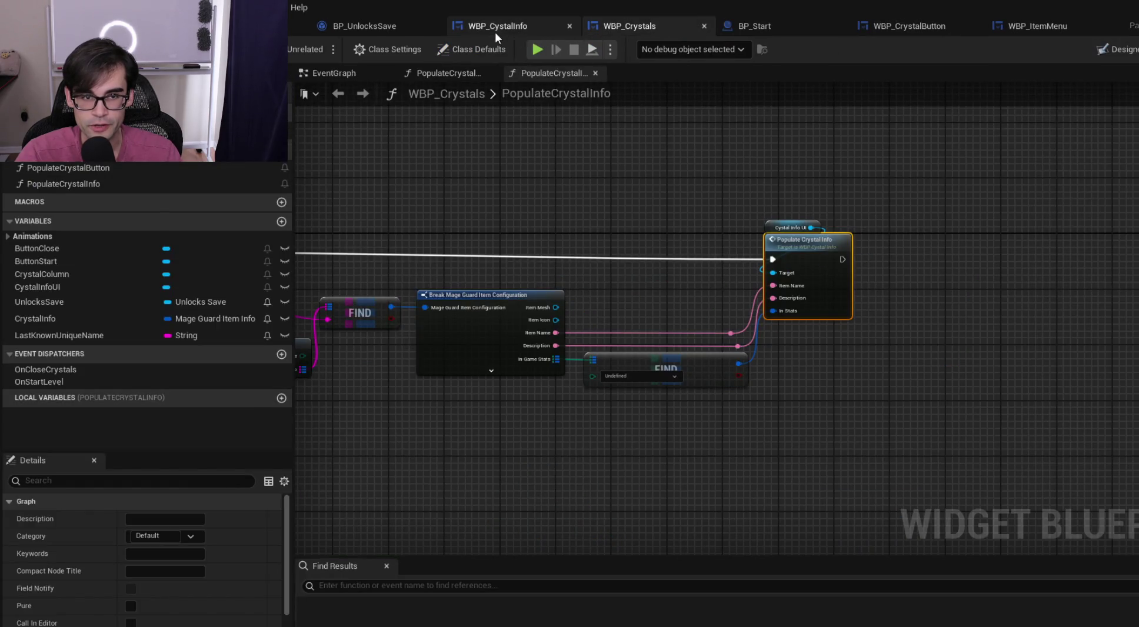
{"action": "left_click", "coordinate": [495, 29]}
{"action": "left_click", "coordinate": [363, 27]}
{"action": "left_click", "coordinate": [484, 24]}
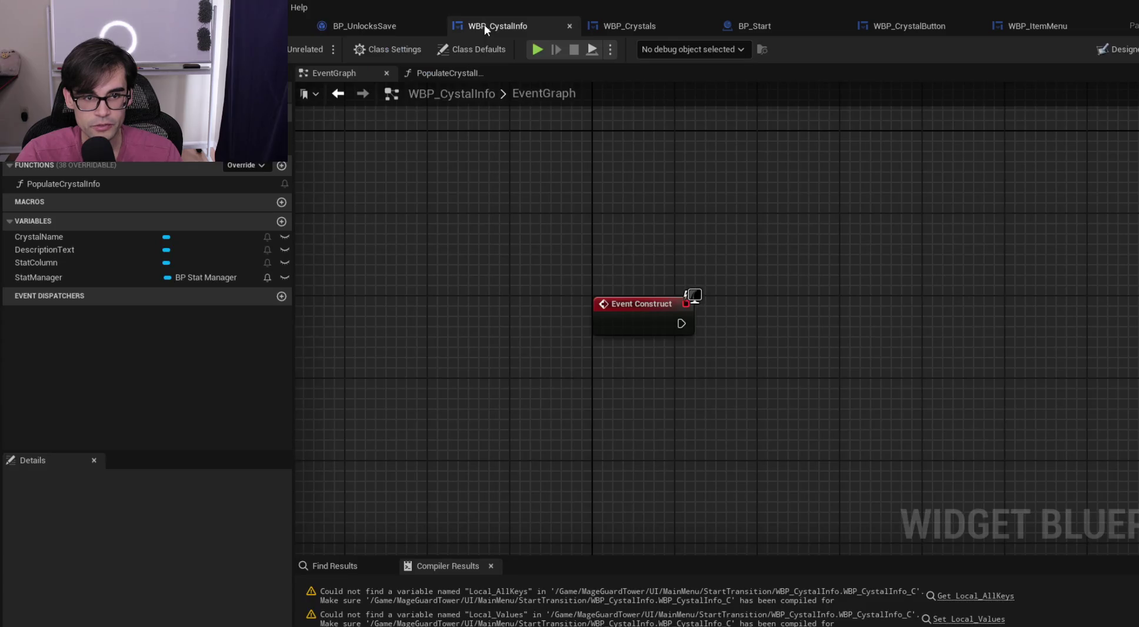
Return through the tabs to WBP_ItemMenu's ShowStats graph and clear the node selection
{"action": "left_click", "coordinate": [365, 27]}
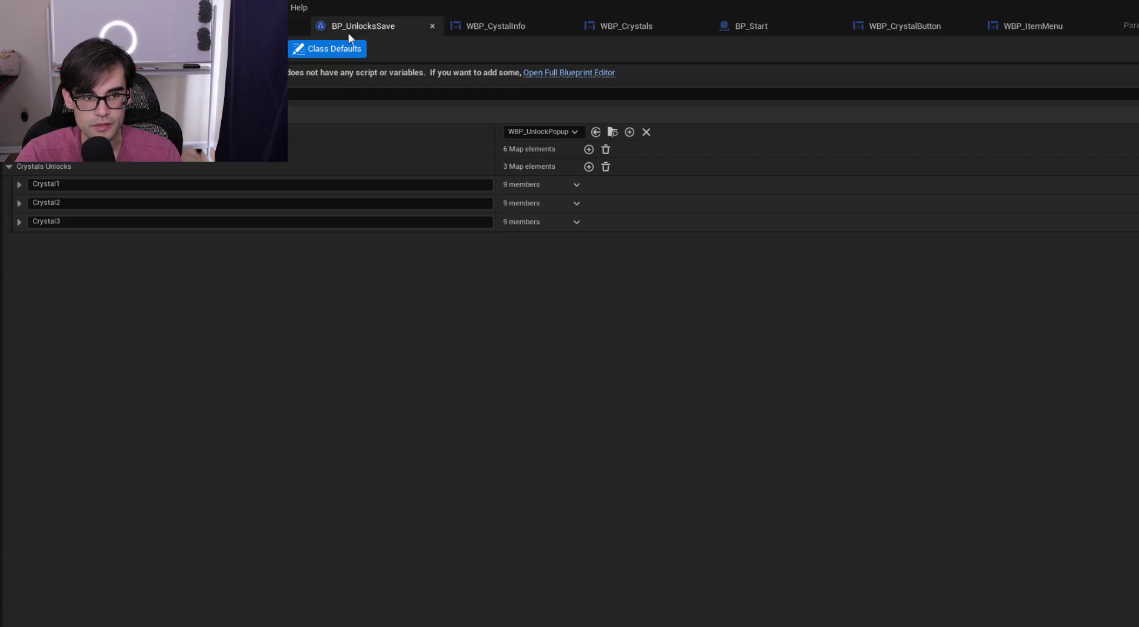
{"action": "left_click", "coordinate": [498, 28]}
{"action": "left_click", "coordinate": [632, 25]}
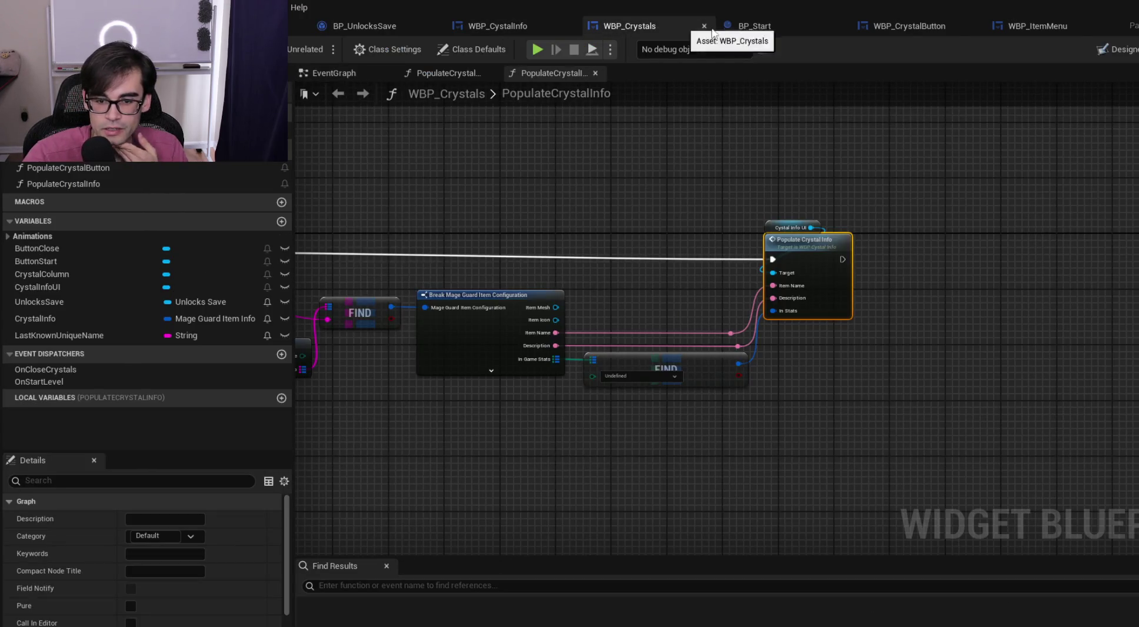
{"action": "left_click", "coordinate": [765, 27]}
{"action": "left_click", "coordinate": [895, 27]}
{"action": "left_click", "coordinate": [1038, 24]}
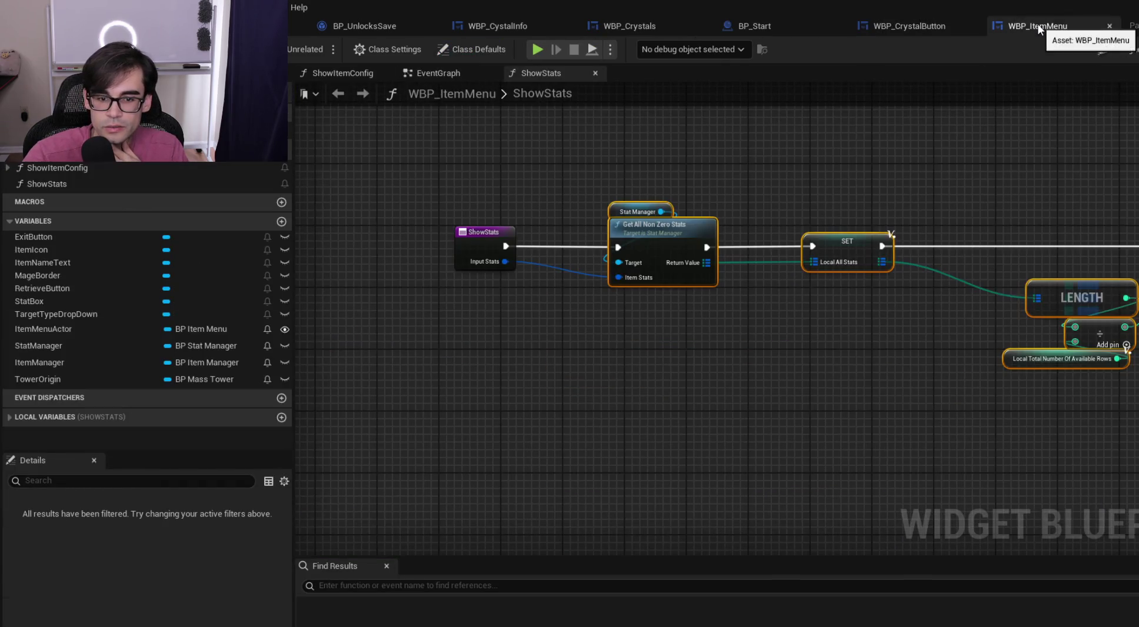
{"action": "scroll", "coordinate": [736, 219], "scroll_direction": "up", "scroll_amount": 2}
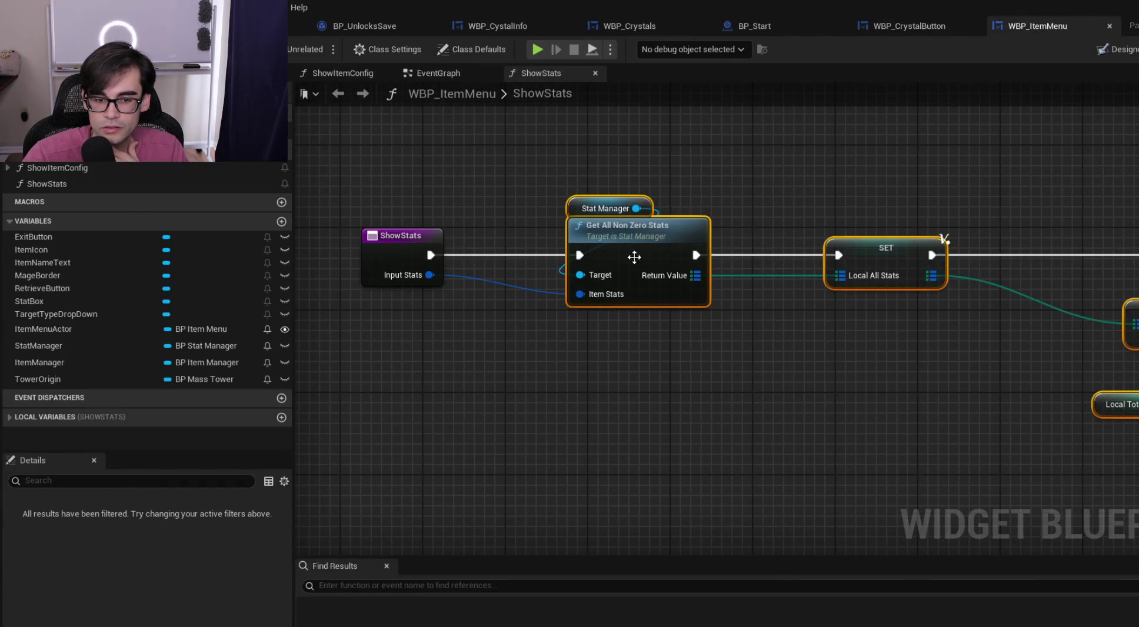
{"action": "left_click", "coordinate": [713, 238]}
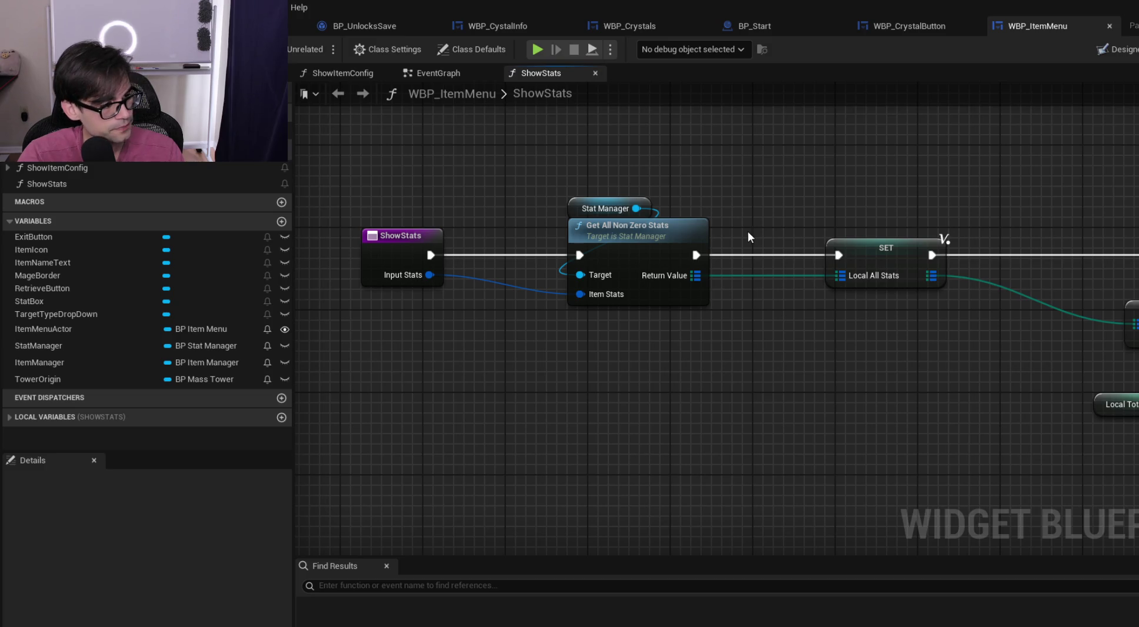
{"action": "key", "text": "alt+Tab"}
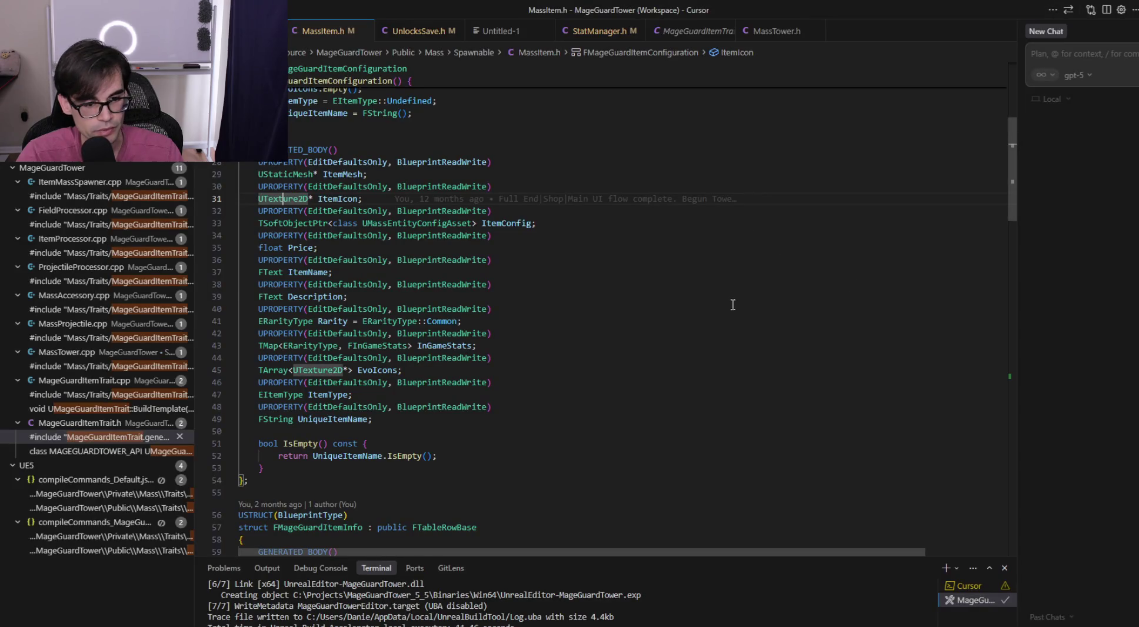
Open StatManager.h through a quick file search for 'statmanager'
{"action": "left_click", "coordinate": [729, 298]}
{"action": "key", "text": "ctrl+p"}
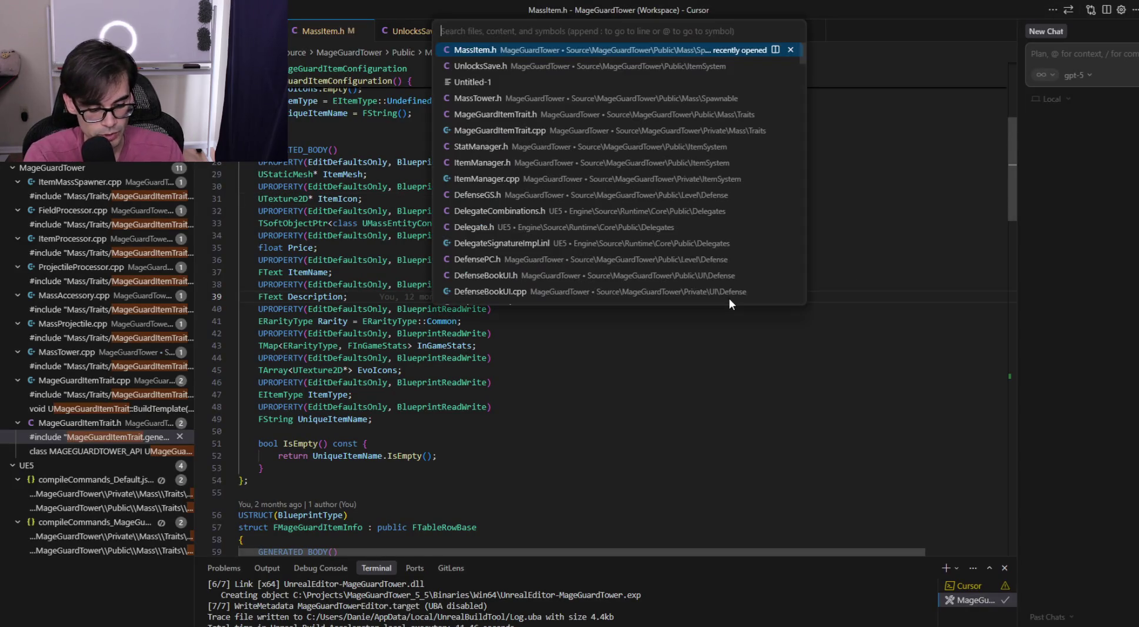
{"action": "type", "text": "statmanager"}
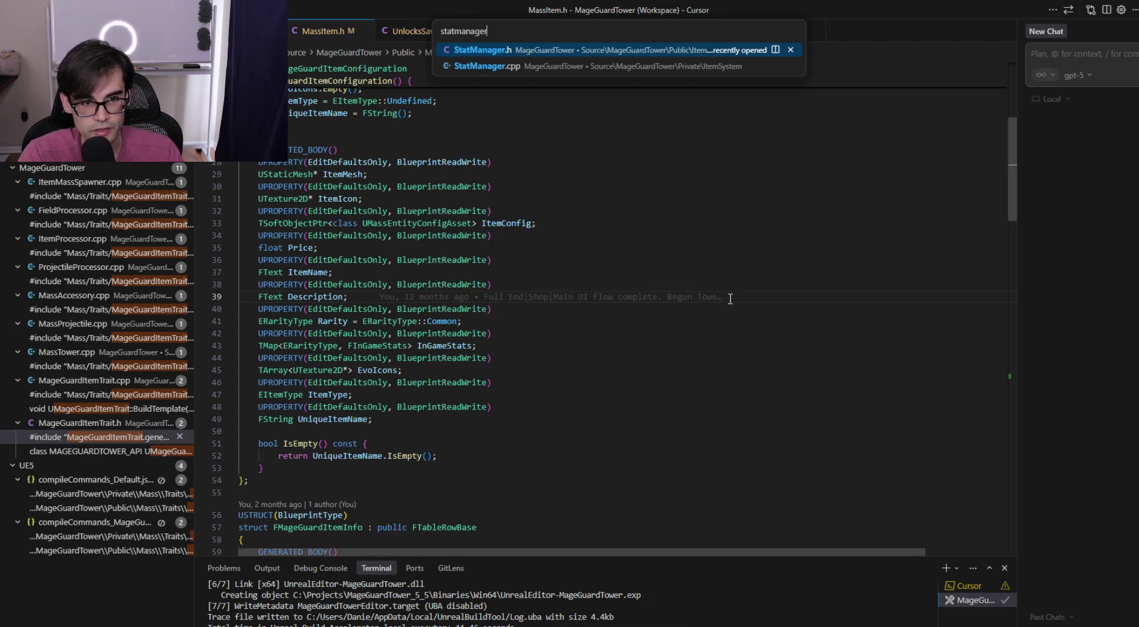
{"action": "key", "text": "Down"}
{"action": "key", "text": "Up"}
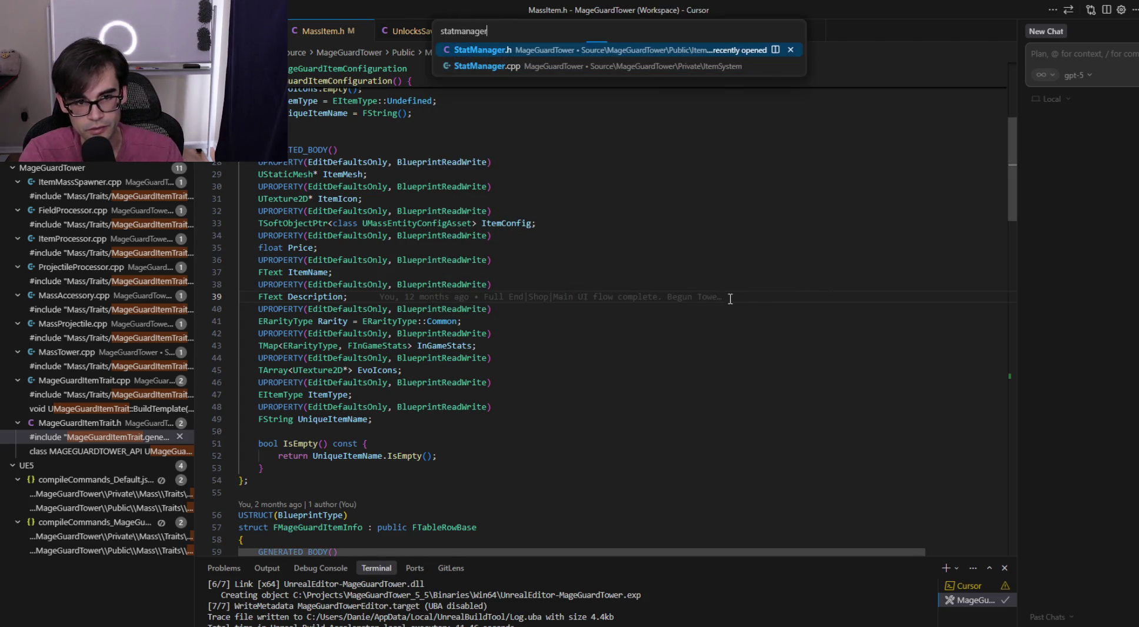
{"action": "key", "text": "Return"}
Search StatManager.h for 'getallnon' and jump to the second match on line 287
{"action": "scroll", "coordinate": [730, 299], "scroll_direction": "down", "scroll_amount": 15}
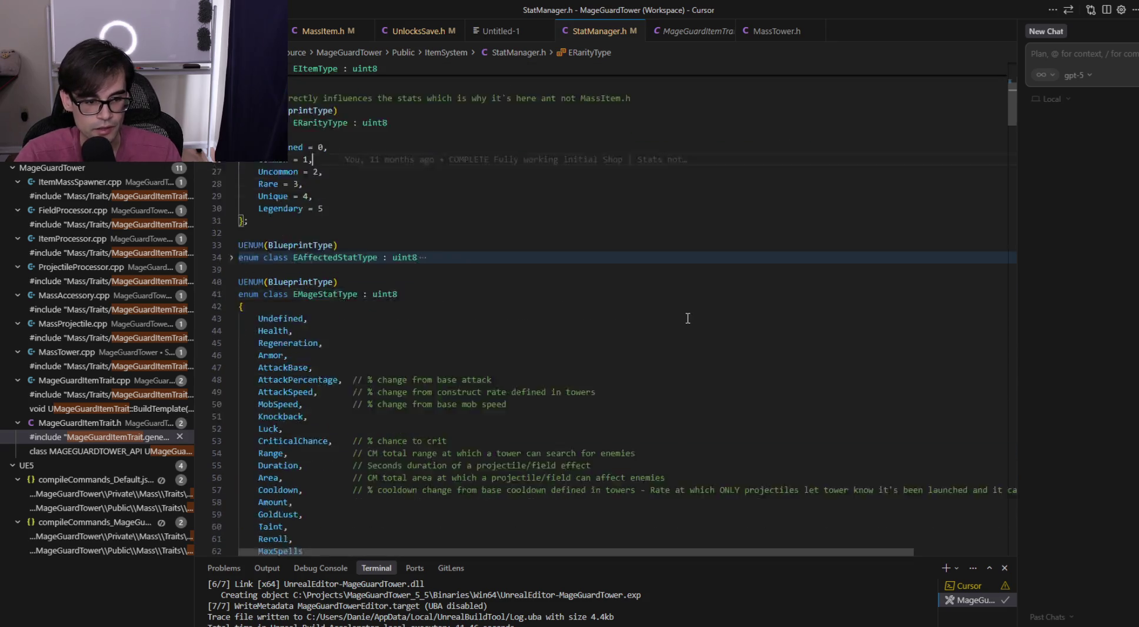
{"action": "key", "text": "ctrl+f"}
{"action": "type", "text": "getallnon"}
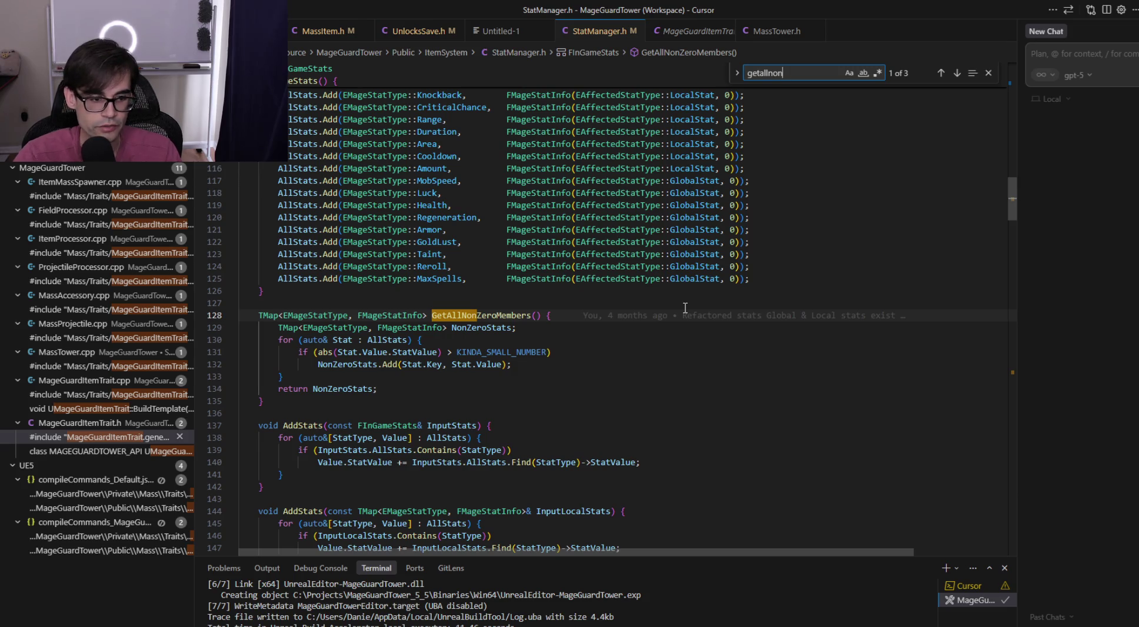
{"action": "left_click", "coordinate": [959, 75]}
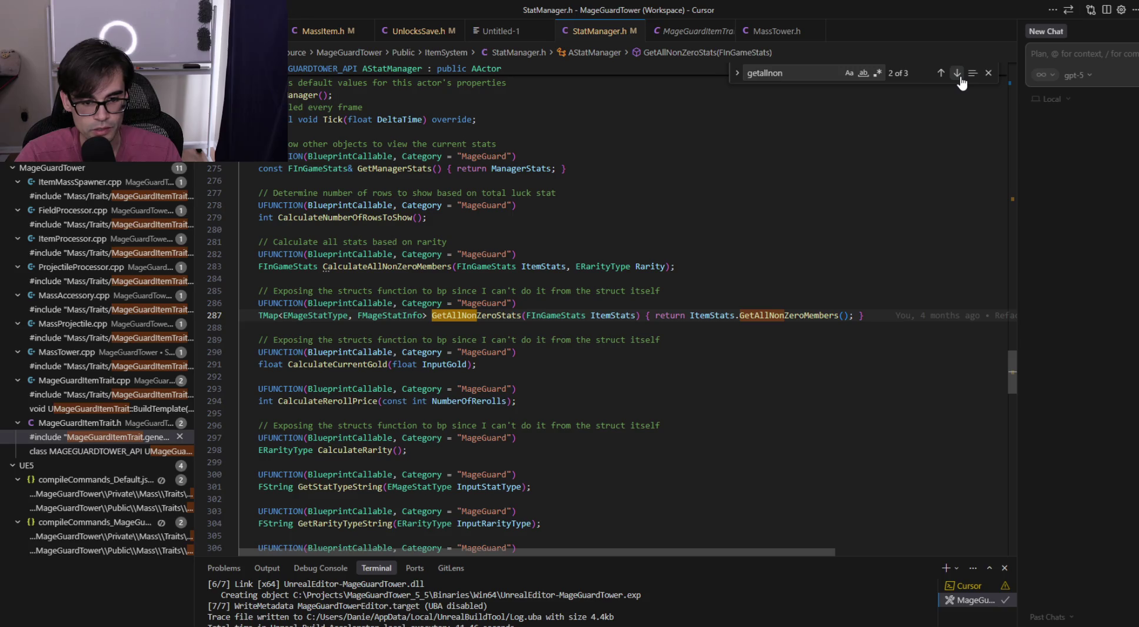
{"action": "left_click", "coordinate": [891, 318]}
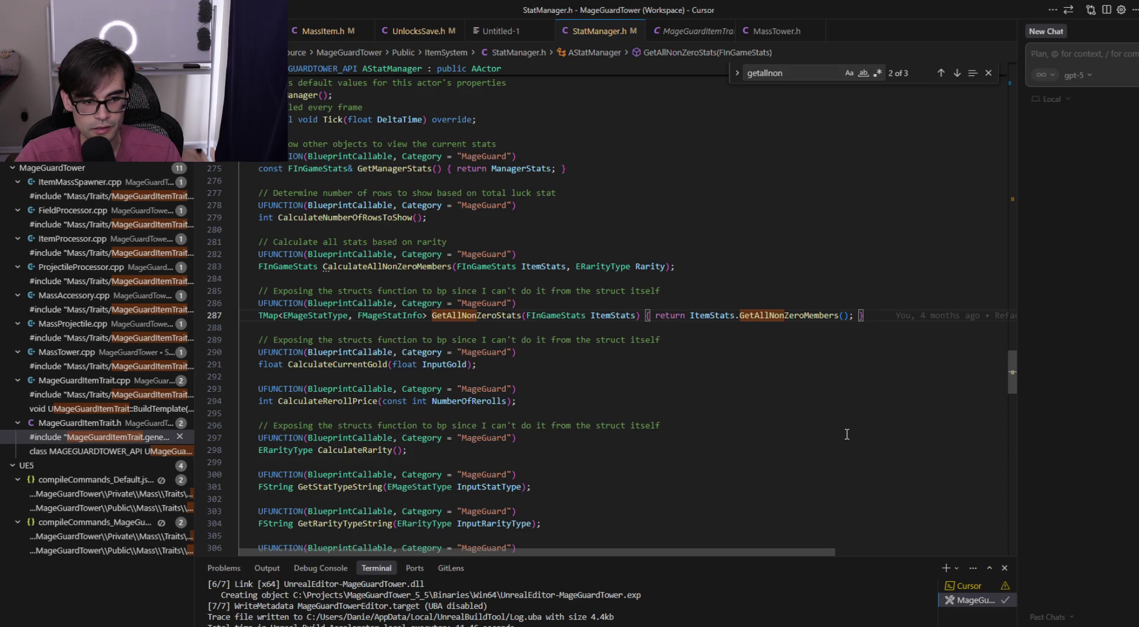
Scroll up from GetAllNonZeroStats to the FInGameStats struct definition
{"action": "scroll", "coordinate": [847, 435], "scroll_direction": "up", "scroll_amount": 5}
{"action": "scroll", "coordinate": [848, 434], "scroll_direction": "down", "scroll_amount": 4}
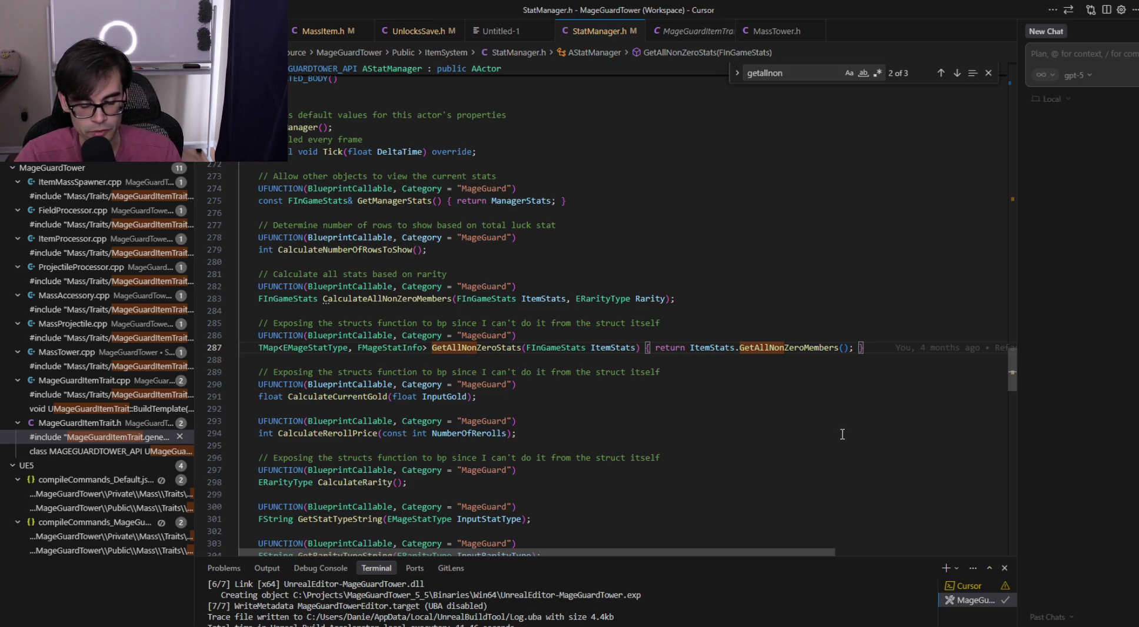
{"action": "scroll", "coordinate": [841, 430], "scroll_direction": "up", "scroll_amount": 3}
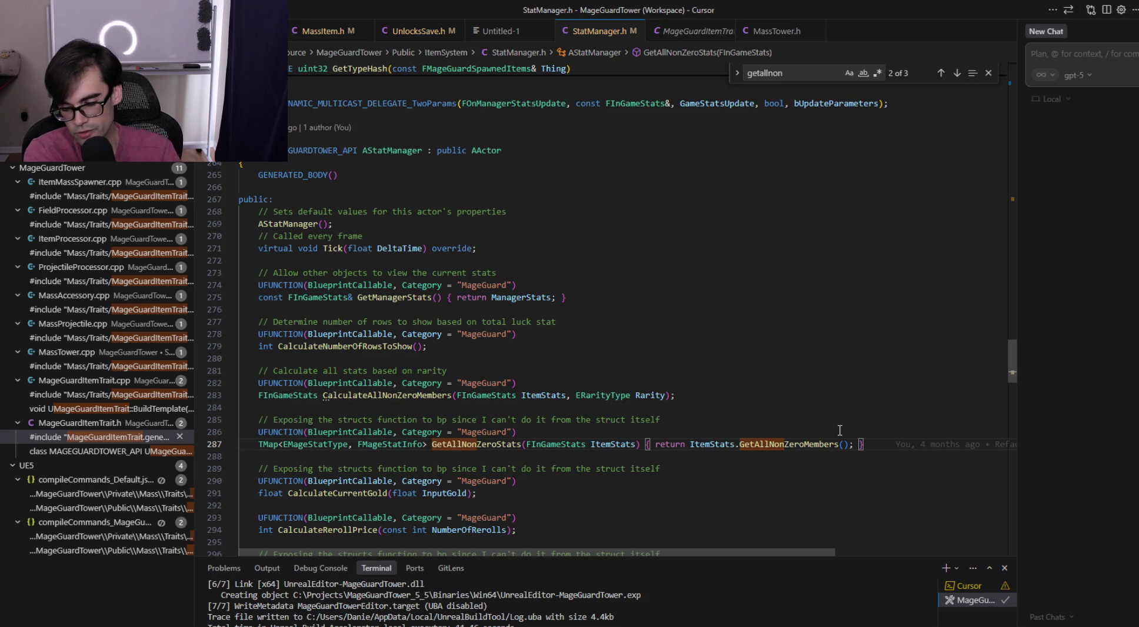
{"action": "scroll", "coordinate": [840, 430], "scroll_direction": "up", "scroll_amount": 10}
{"action": "scroll", "coordinate": [802, 455], "scroll_direction": "up", "scroll_amount": 8}
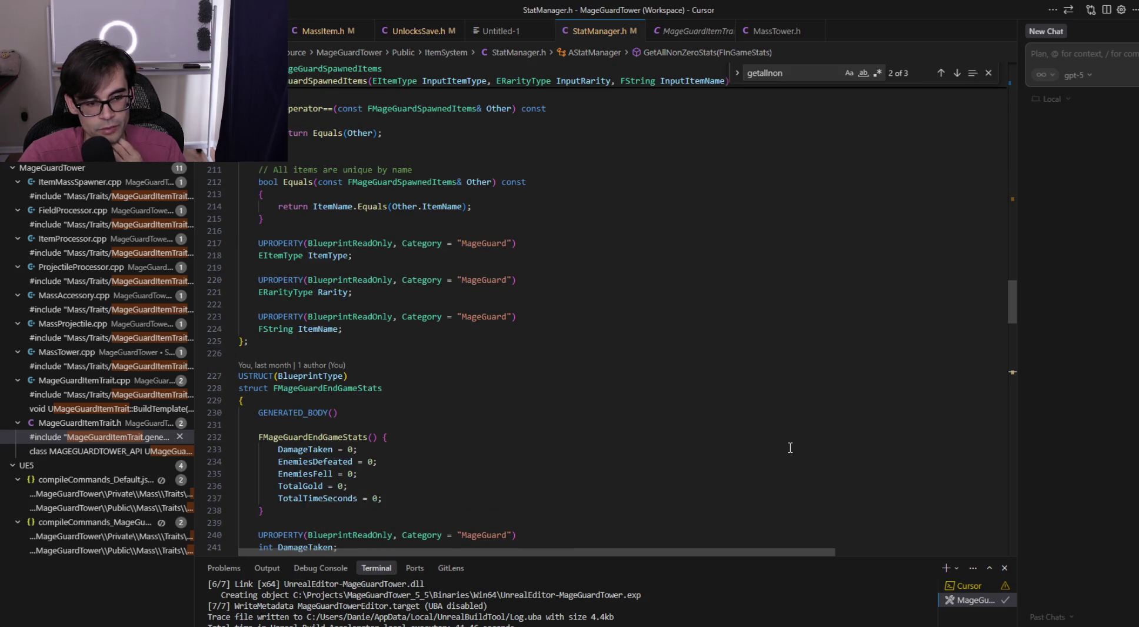
{"action": "scroll", "coordinate": [790, 448], "scroll_direction": "up", "scroll_amount": 9}
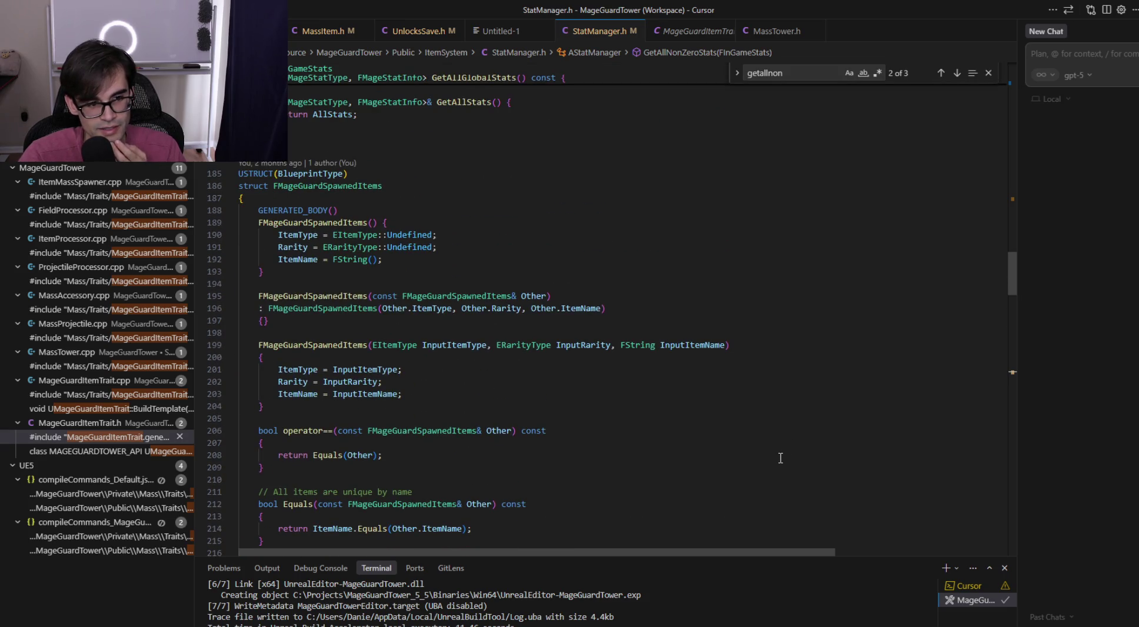
{"action": "scroll", "coordinate": [785, 448], "scroll_direction": "up", "scroll_amount": 10}
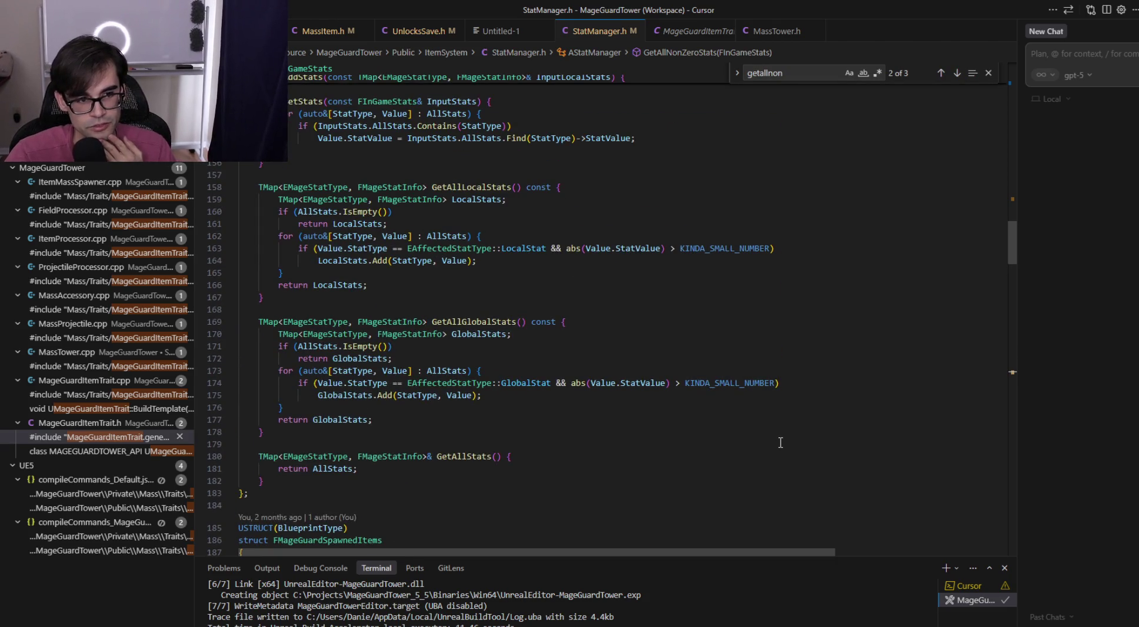
{"action": "scroll", "coordinate": [780, 444], "scroll_direction": "up", "scroll_amount": 4}
{"action": "scroll", "coordinate": [776, 436], "scroll_direction": "up", "scroll_amount": 4}
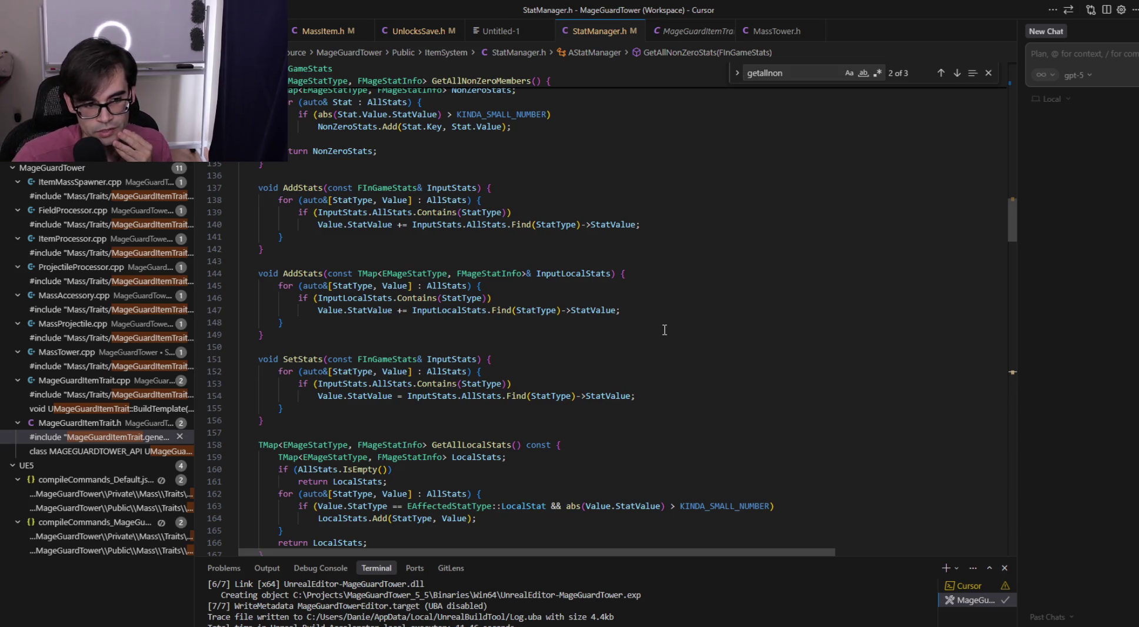
{"action": "scroll", "coordinate": [614, 371], "scroll_direction": "up", "scroll_amount": 5}
{"action": "scroll", "coordinate": [614, 371], "scroll_direction": "up", "scroll_amount": 10}
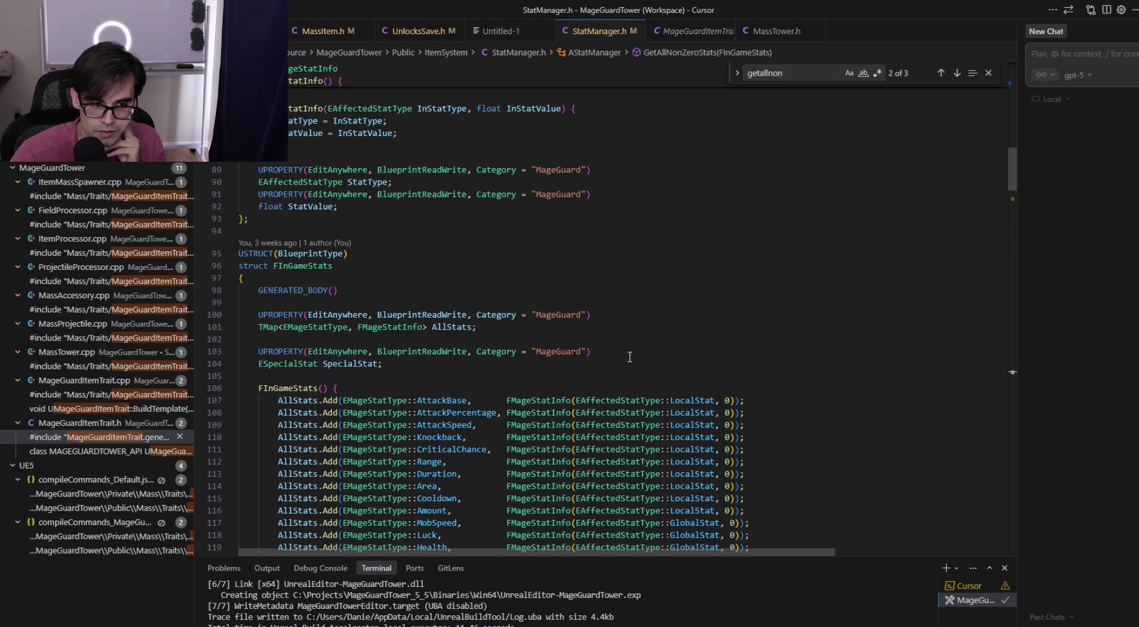
Highlight the FInGameStats USTRUCT line and lines 94–101 around the AllStats map
{"action": "left_click_drag", "start_coordinate": [239, 253], "coordinate": [351, 257]}
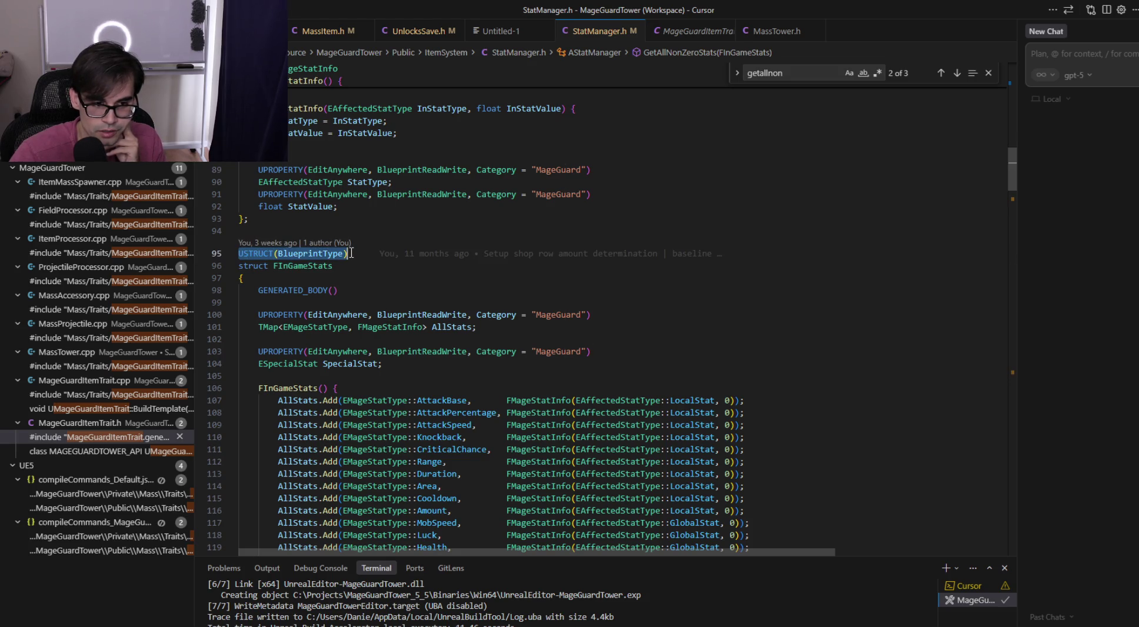
{"action": "left_click", "coordinate": [350, 258]}
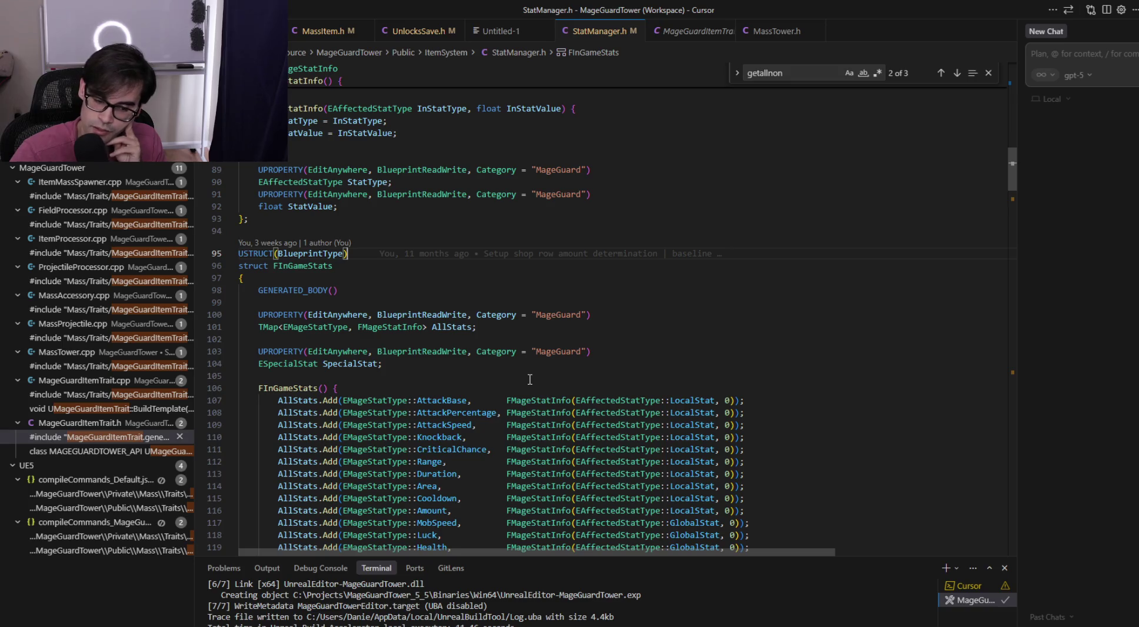
{"action": "left_click", "coordinate": [506, 327]}
{"action": "mouse_move", "coordinate": [776, 330]}
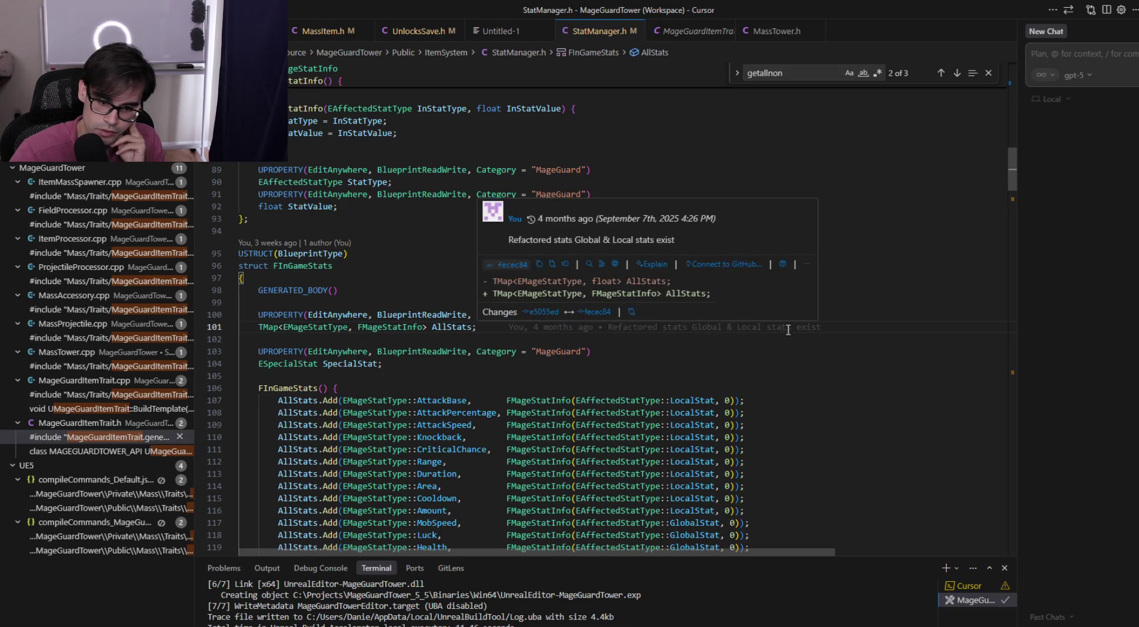
{"action": "mouse_move", "coordinate": [776, 330]}
{"action": "left_mouse_down"}
{"action": "mouse_move", "coordinate": [854, 301]}
{"action": "mouse_move", "coordinate": [872, 225]}
{"action": "left_mouse_up"}
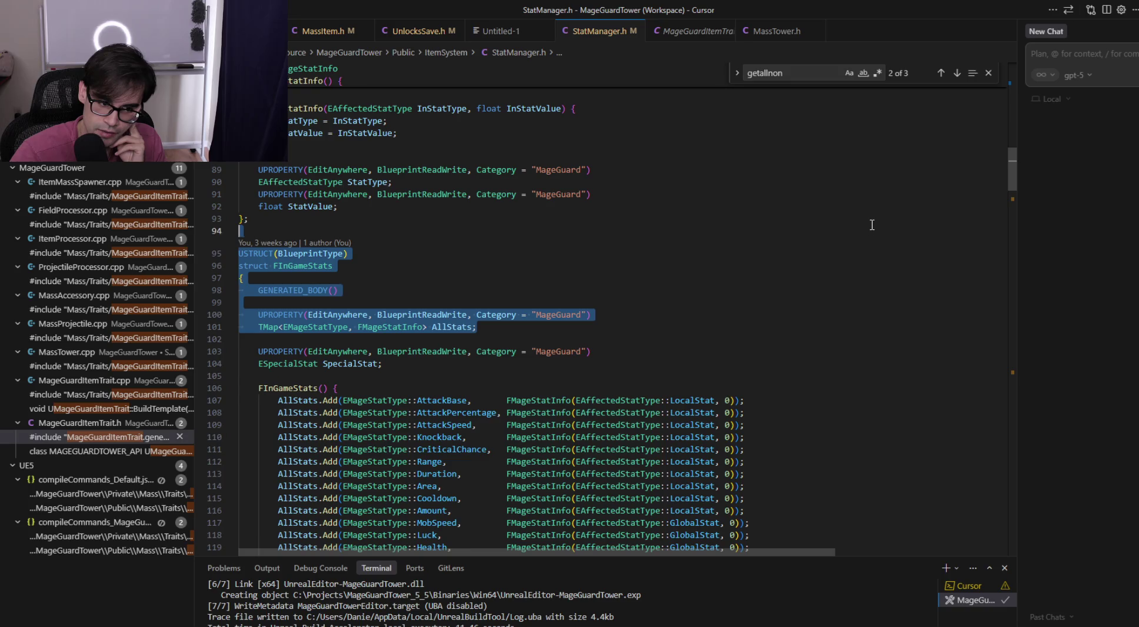
{"action": "left_click", "coordinate": [727, 236]}
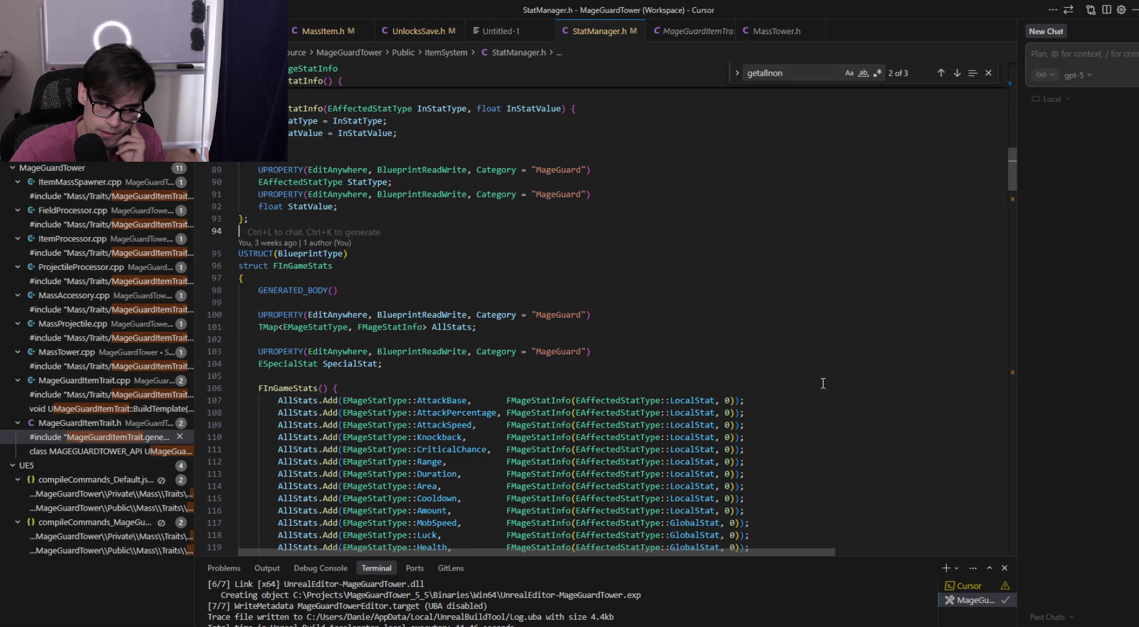
Recheck the USTRUCT(BlueprintType) line, scroll to GetAllNonZeroMembers, and return to Unreal Engine
{"action": "scroll", "coordinate": [823, 383], "scroll_direction": "down", "scroll_amount": 3}
{"action": "scroll", "coordinate": [823, 383], "scroll_direction": "up", "scroll_amount": 3}
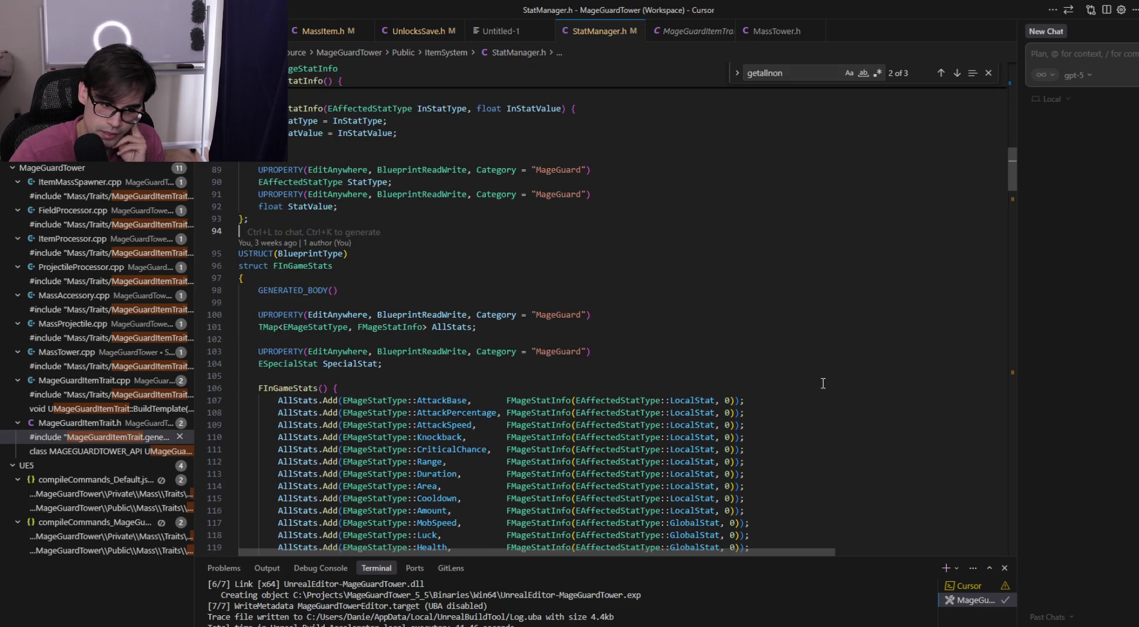
{"action": "left_click", "coordinate": [419, 254]}
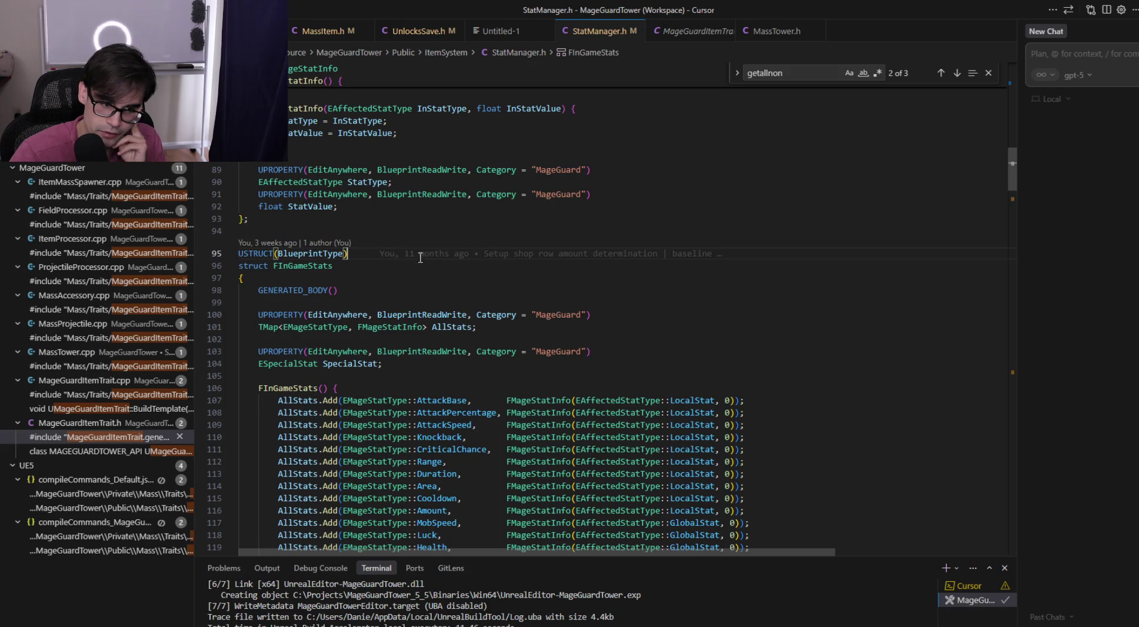
{"action": "left_click", "coordinate": [239, 253], "text": "shift"}
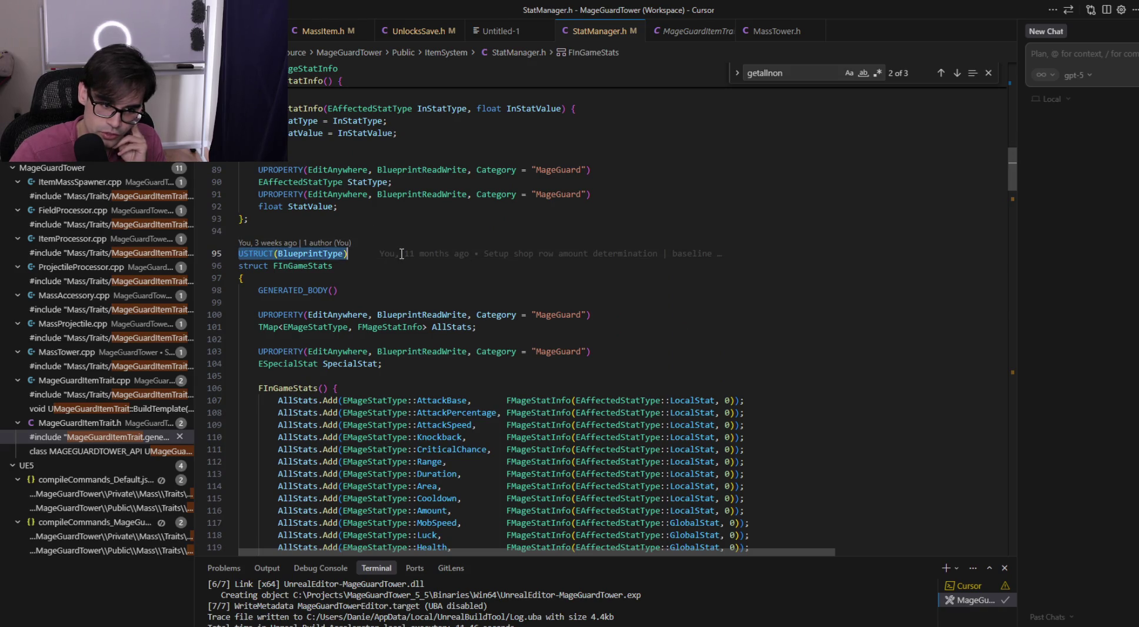
{"action": "scroll", "coordinate": [855, 445], "scroll_direction": "down", "scroll_amount": 10}
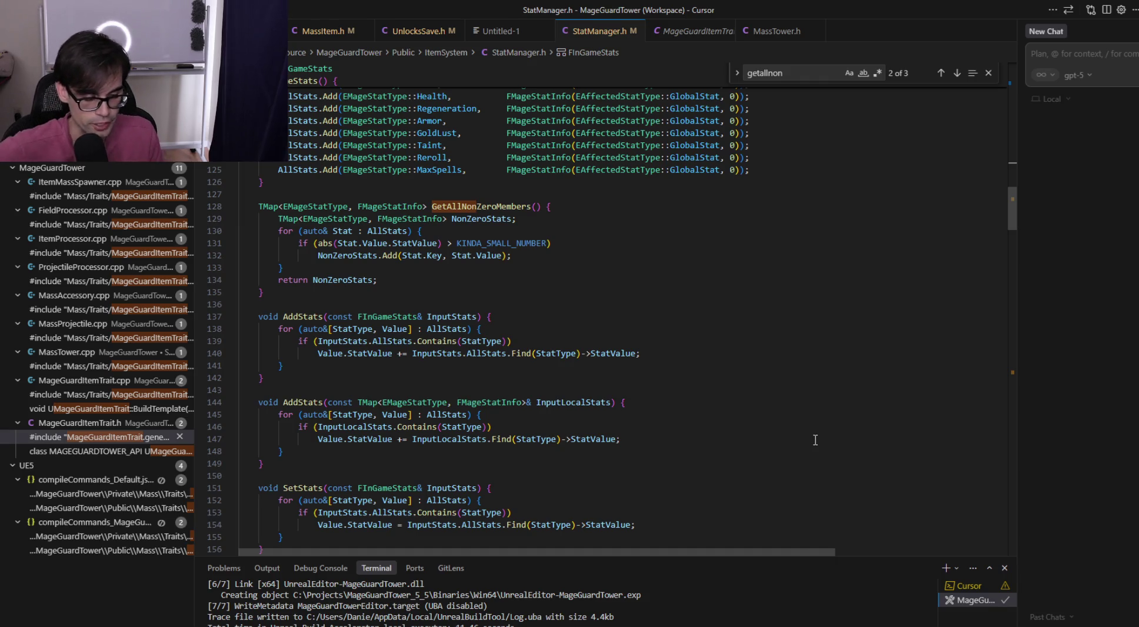
{"action": "key", "text": "alt+Tab"}
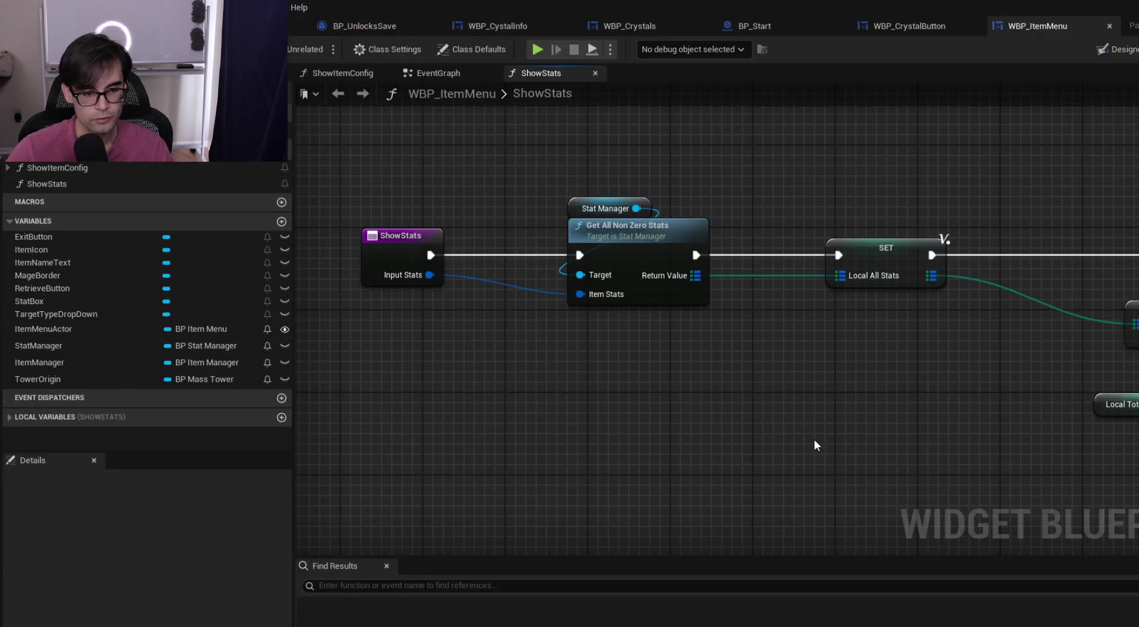
Look through the WBP_Crystals, WBP_CrystalButton and WBP_ItemMenu tabs to review the ShowStats graph
{"action": "key", "text": "alt+Tab"}
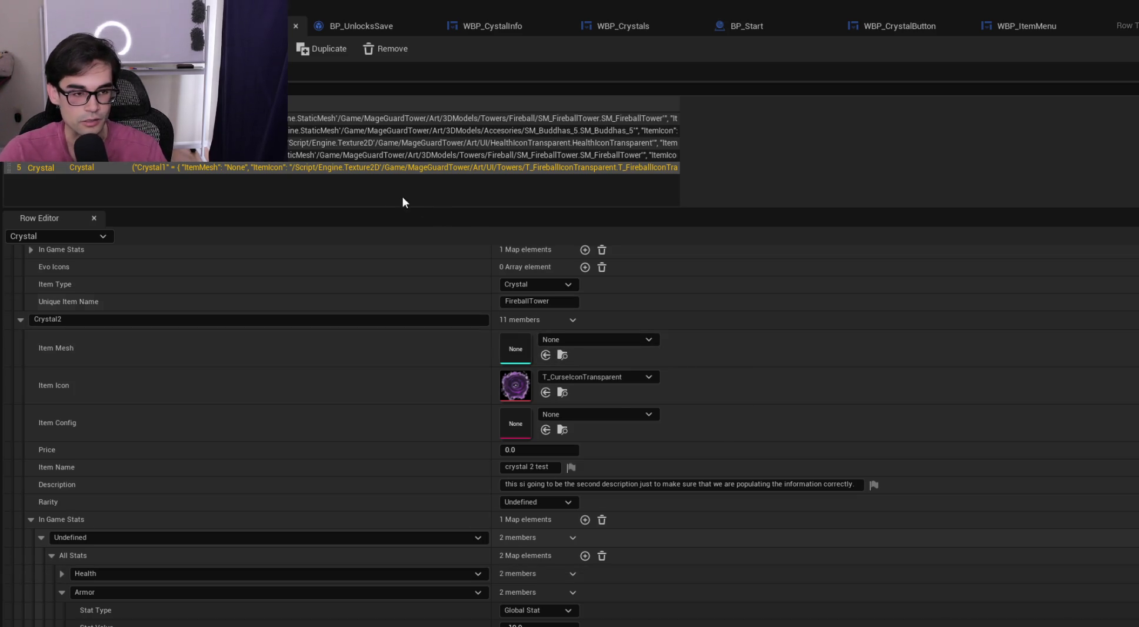
{"action": "left_click", "coordinate": [349, 22]}
{"action": "left_click", "coordinate": [481, 23]}
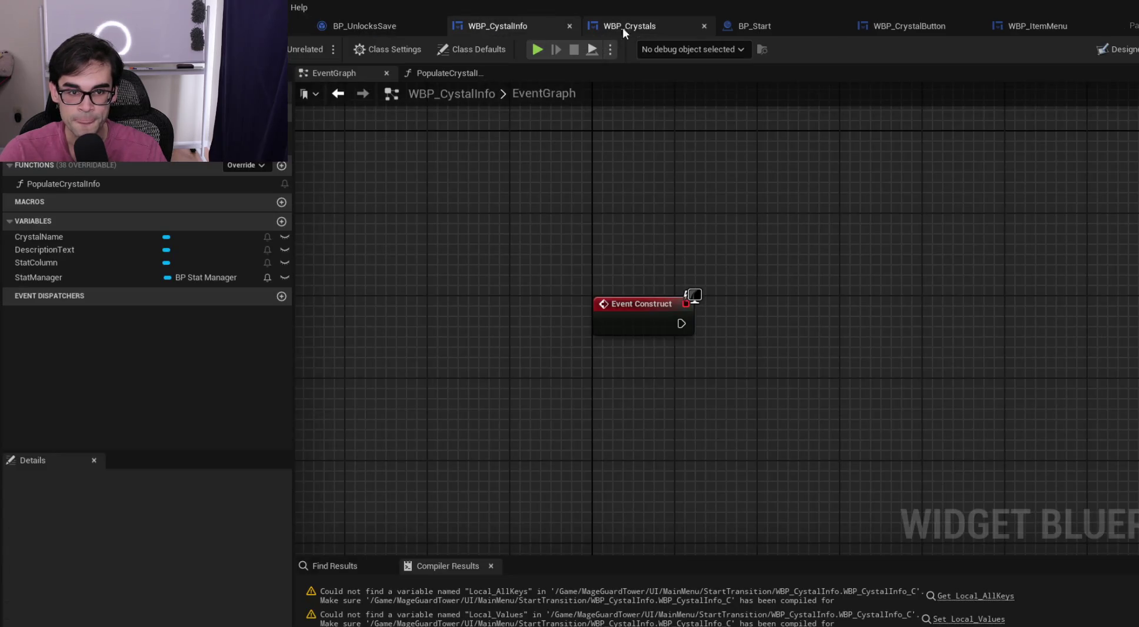
{"action": "left_click", "coordinate": [621, 28]}
{"action": "left_click", "coordinate": [895, 25]}
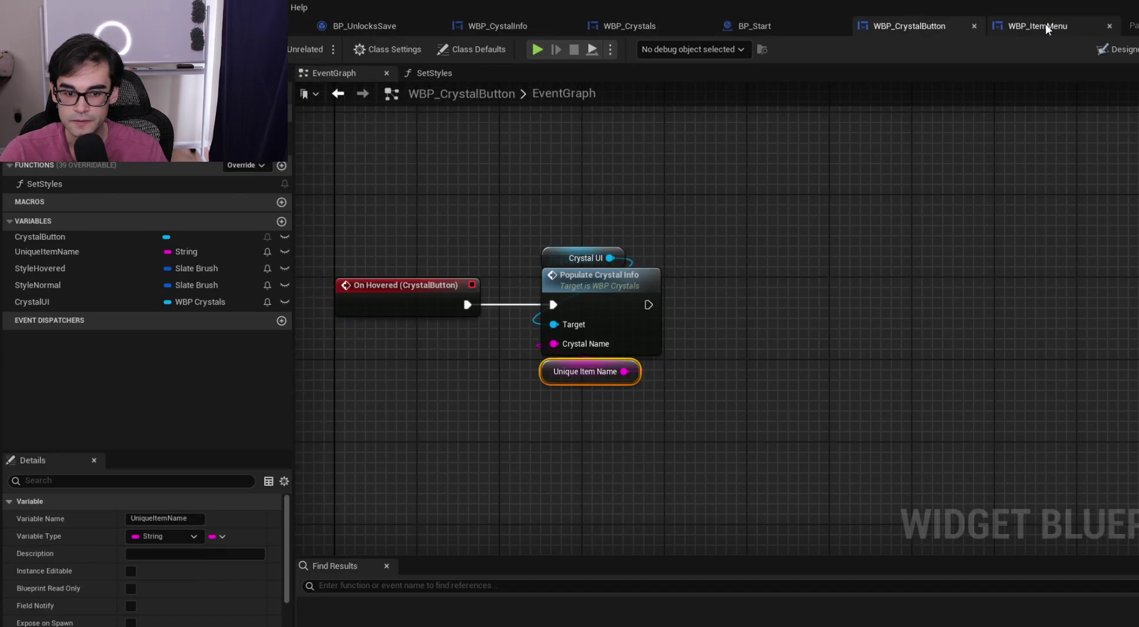
{"action": "left_click", "coordinate": [1044, 25]}
{"action": "scroll", "coordinate": [847, 260], "scroll_direction": "down", "scroll_amount": 2}
{"action": "scroll", "coordinate": [848, 260], "scroll_direction": "up", "scroll_amount": 1}
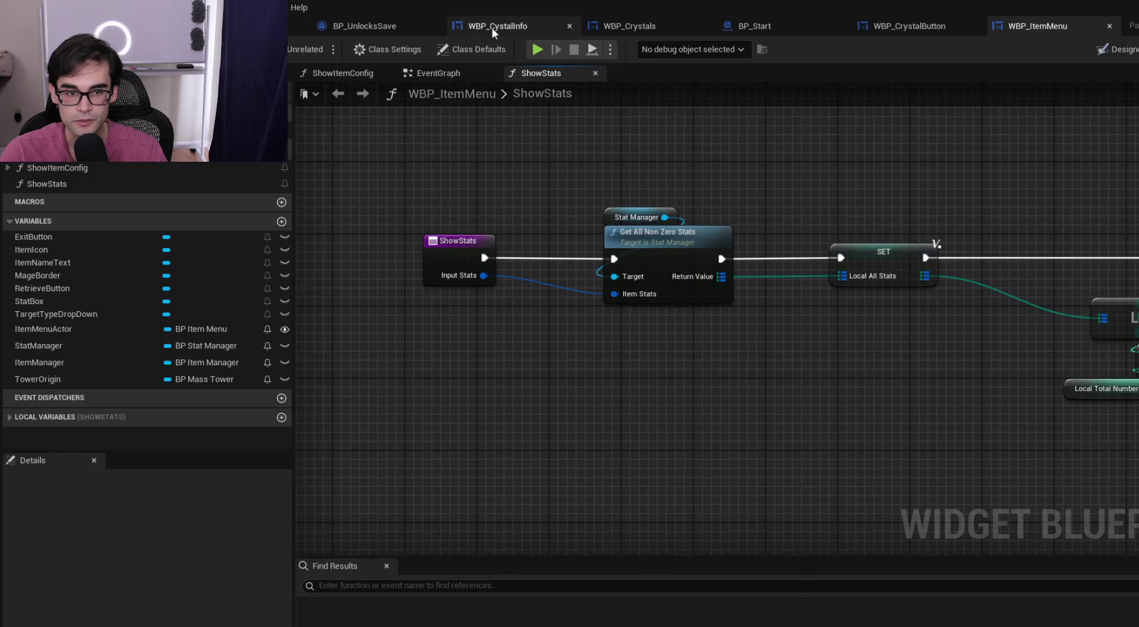
Go back to the WBP_CystalInfo EventGraph and select the Event Construct node
{"action": "left_click", "coordinate": [491, 27]}
{"action": "scroll", "coordinate": [702, 233], "scroll_direction": "down", "scroll_amount": 2}
{"action": "left_click_drag", "start_coordinate": [563, 232], "coordinate": [744, 334]}
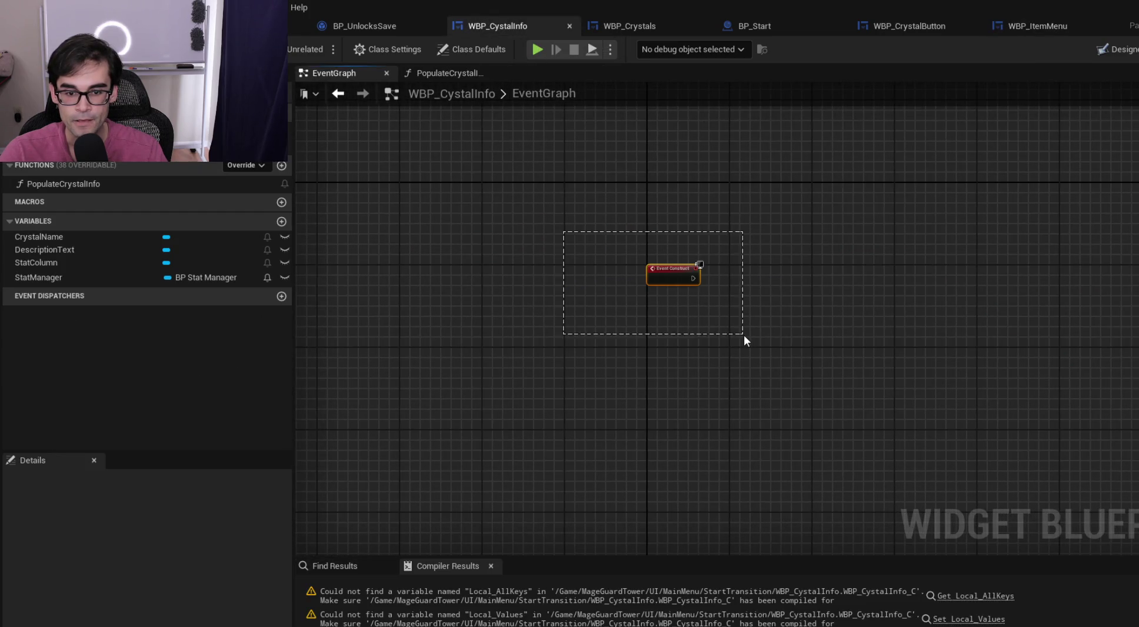
Delete Event Construct and bring PopulateCrystalInfo's SET and For Loop nodes into view
{"action": "key", "text": "Delete"}
{"action": "left_click", "coordinate": [465, 74]}
{"action": "mouse_move", "coordinate": [725, 373]}
{"action": "left_mouse_down"}
{"action": "mouse_move", "coordinate": [569, 399]}
{"action": "mouse_move", "coordinate": [924, 411]}
{"action": "left_mouse_up"}
{"action": "scroll", "coordinate": [624, 402], "scroll_direction": "up", "scroll_amount": 1}
{"action": "left_click_drag", "start_coordinate": [776, 192], "coordinate": [674, 271]}
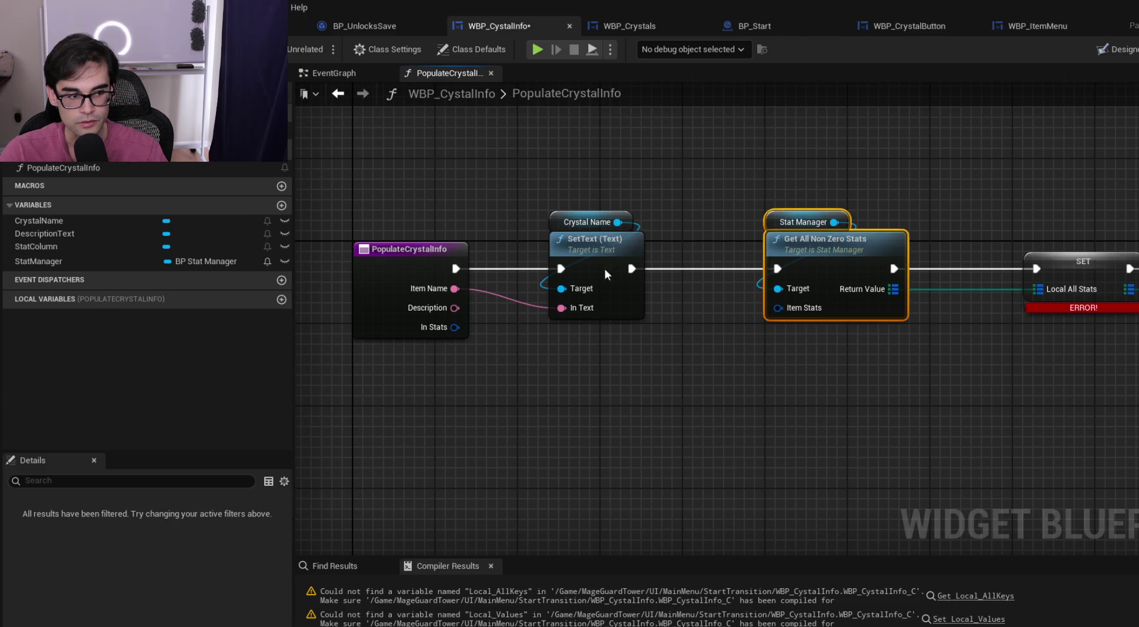
Delete the in-use StatManager variable, then undo that deletion
{"action": "right_click", "coordinate": [104, 267]}
{"action": "left_click", "coordinate": [189, 377]}
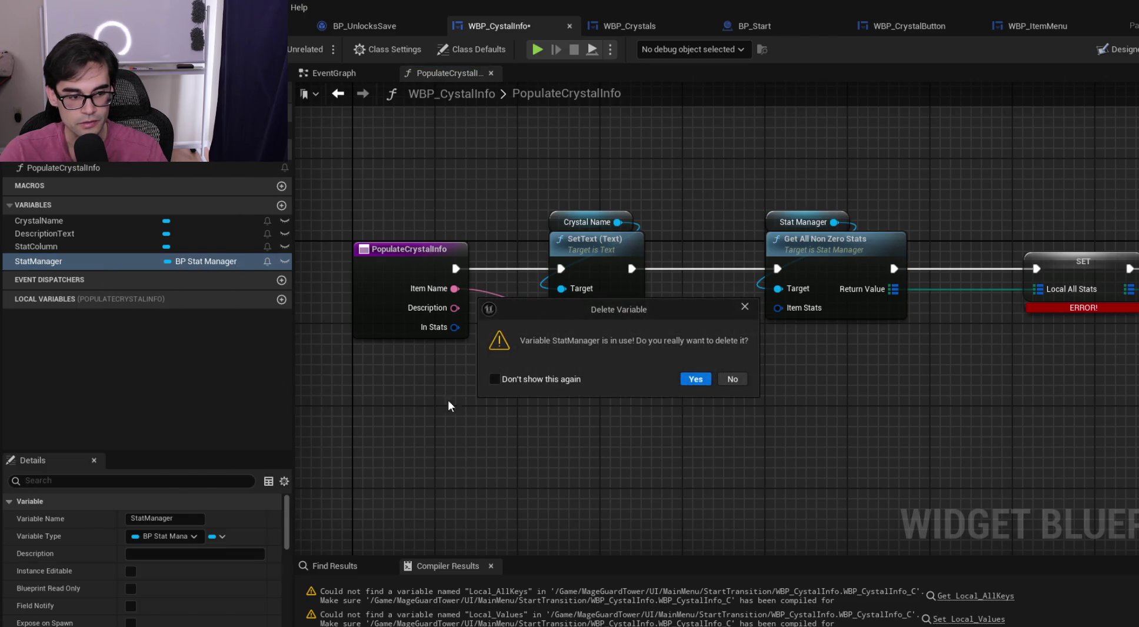
{"action": "left_click", "coordinate": [693, 382]}
{"action": "left_click_drag", "start_coordinate": [869, 390], "coordinate": [772, 396]}
{"action": "left_click_drag", "start_coordinate": [655, 234], "coordinate": [786, 374]}
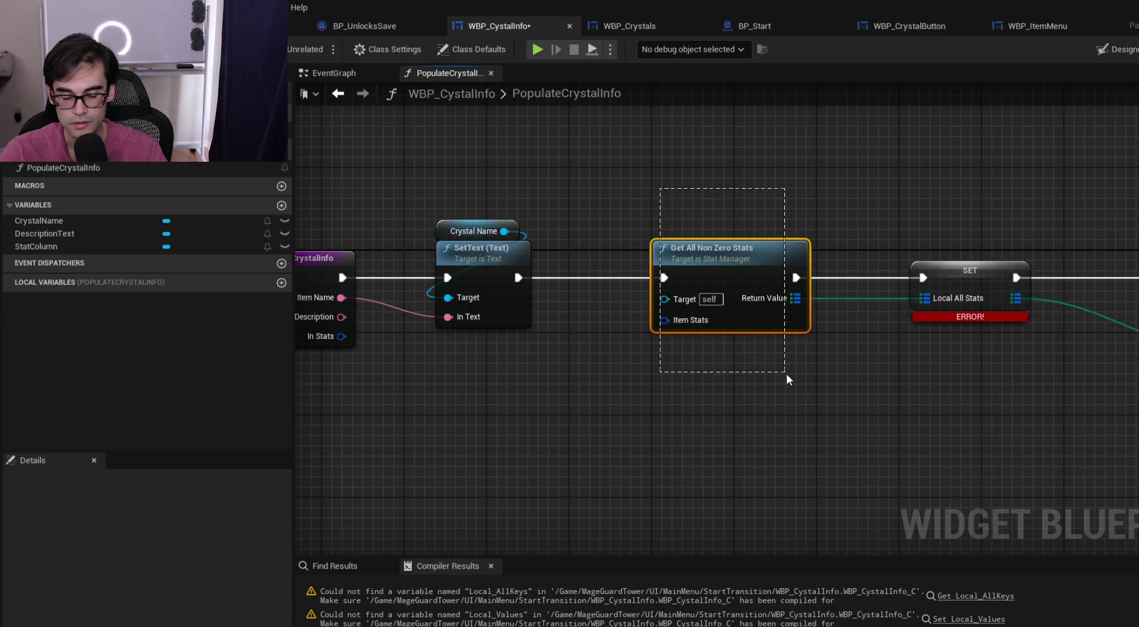
{"action": "key", "text": "ctrl+z"}
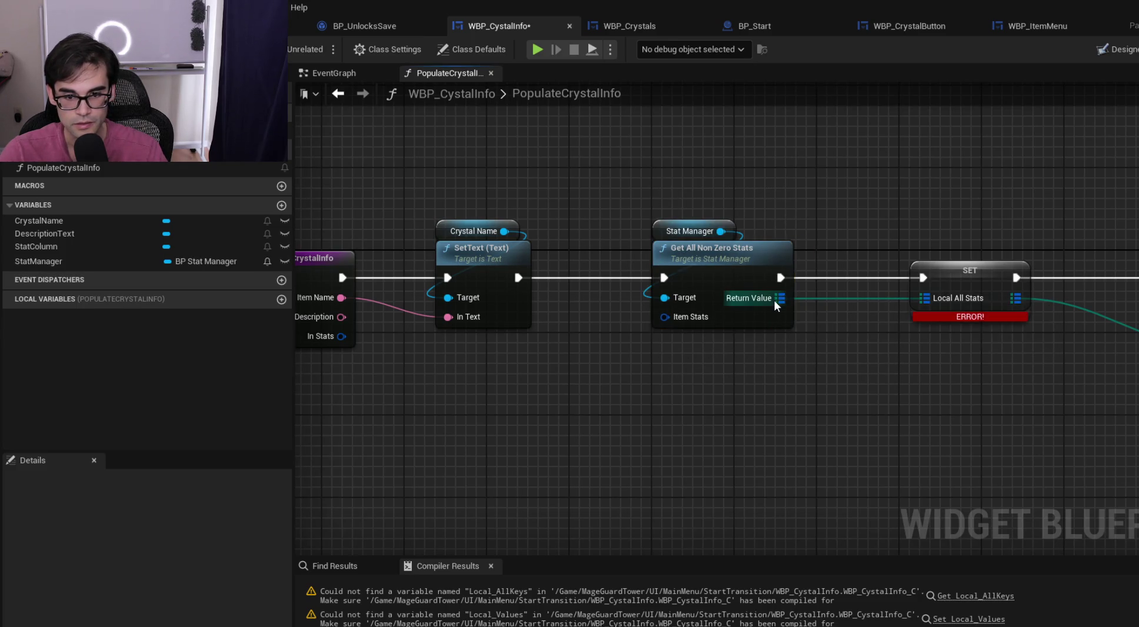
Delete the Get All Non Zero Stats and Stat Manager nodes, then drag a wire from In Stats
{"action": "left_click_drag", "start_coordinate": [629, 160], "coordinate": [782, 360]}
{"action": "key", "text": "Delete"}
{"action": "scroll", "coordinate": [738, 242], "scroll_direction": "down", "scroll_amount": 1}
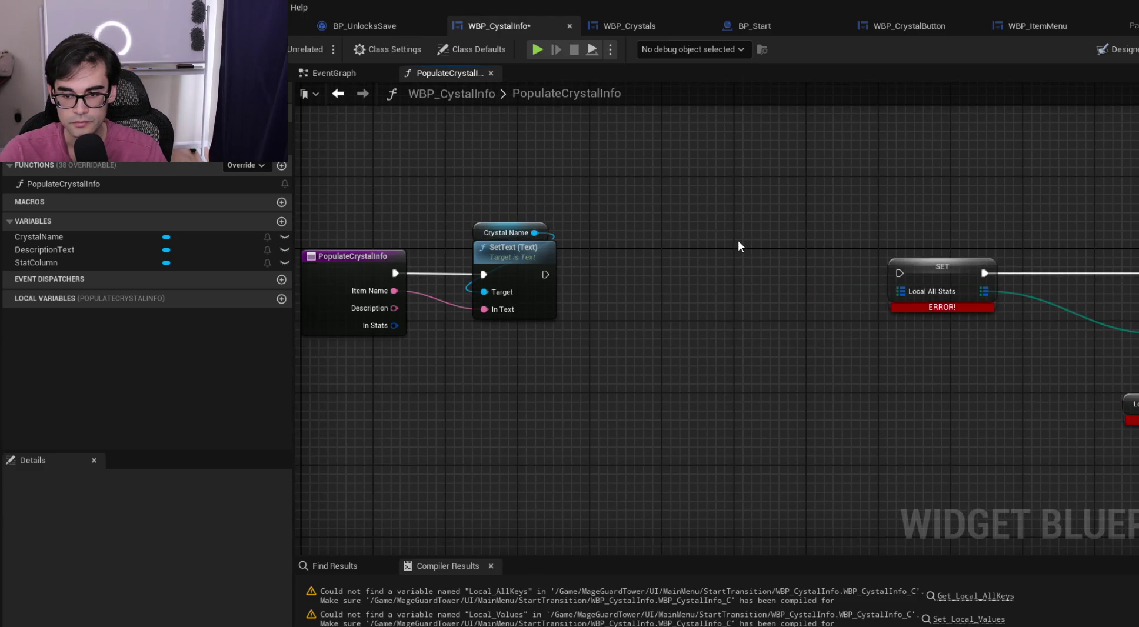
{"action": "mouse_move", "coordinate": [395, 325]}
{"action": "left_mouse_down"}
{"action": "mouse_move", "coordinate": [566, 327]}
{"action": "mouse_move", "coordinate": [920, 290]}
{"action": "mouse_move", "coordinate": [629, 334]}
{"action": "left_mouse_up"}
Add a Break In Game Stats node on In Stats, wiring All Stats and SetText's exec into SET
{"action": "type", "text": "break"}
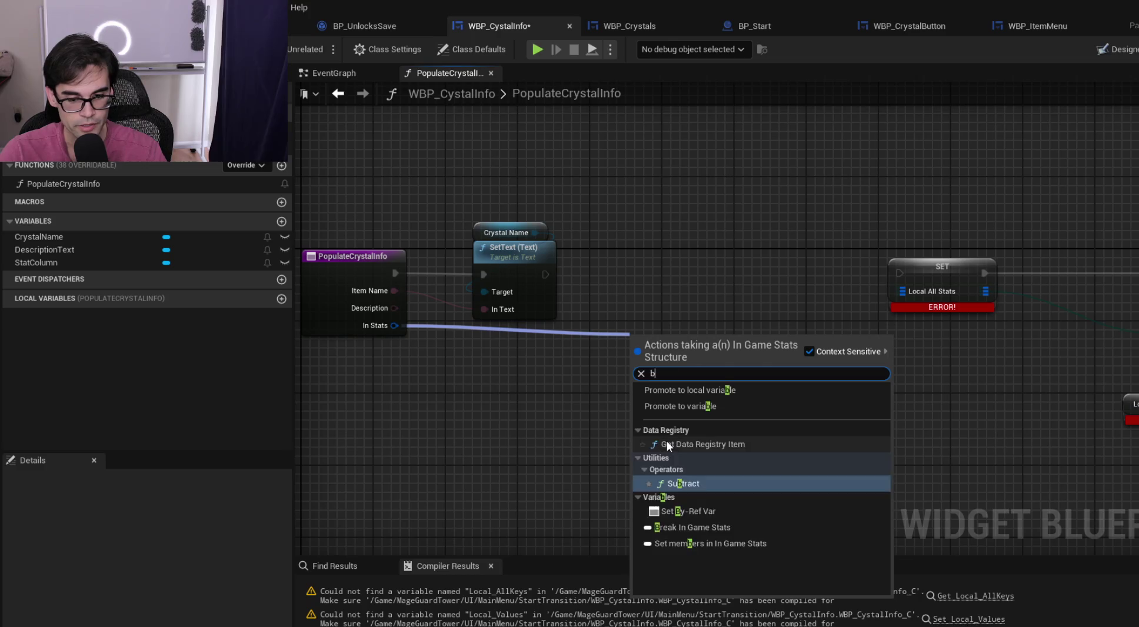
{"action": "left_click", "coordinate": [672, 390]}
{"action": "left_click_drag", "start_coordinate": [753, 355], "coordinate": [910, 291]}
{"action": "left_click_drag", "start_coordinate": [690, 339], "coordinate": [537, 339]}
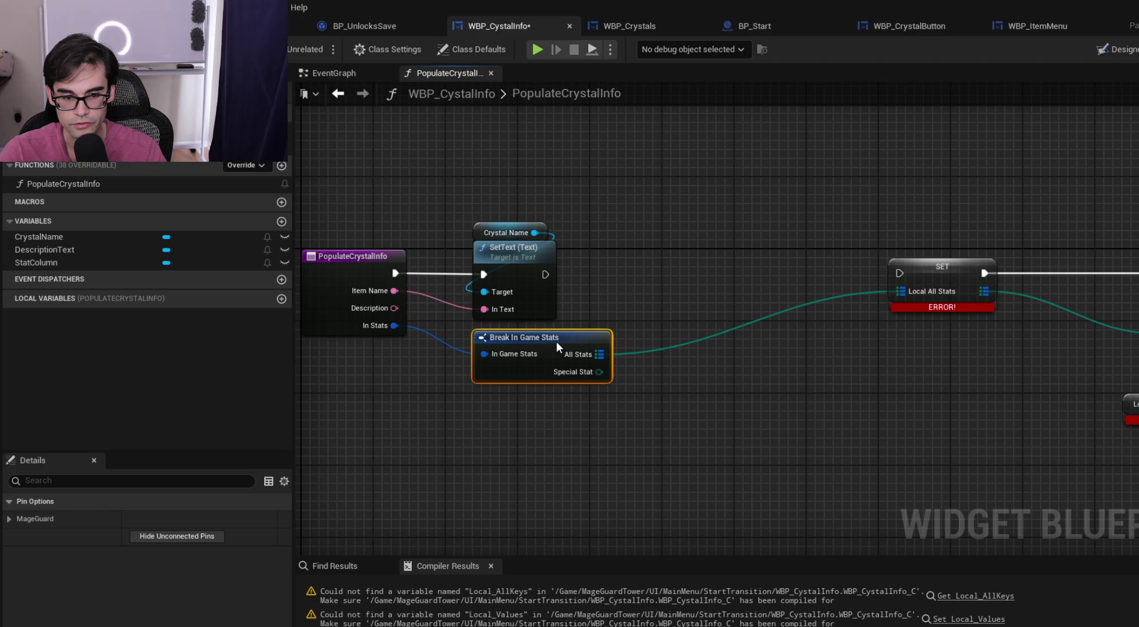
{"action": "mouse_move", "coordinate": [899, 273]}
{"action": "left_mouse_down"}
{"action": "mouse_move", "coordinate": [546, 274]}
{"action": "mouse_move", "coordinate": [846, 278]}
{"action": "mouse_move", "coordinate": [742, 288]}
{"action": "mouse_move", "coordinate": [742, 274]}
{"action": "left_mouse_up"}
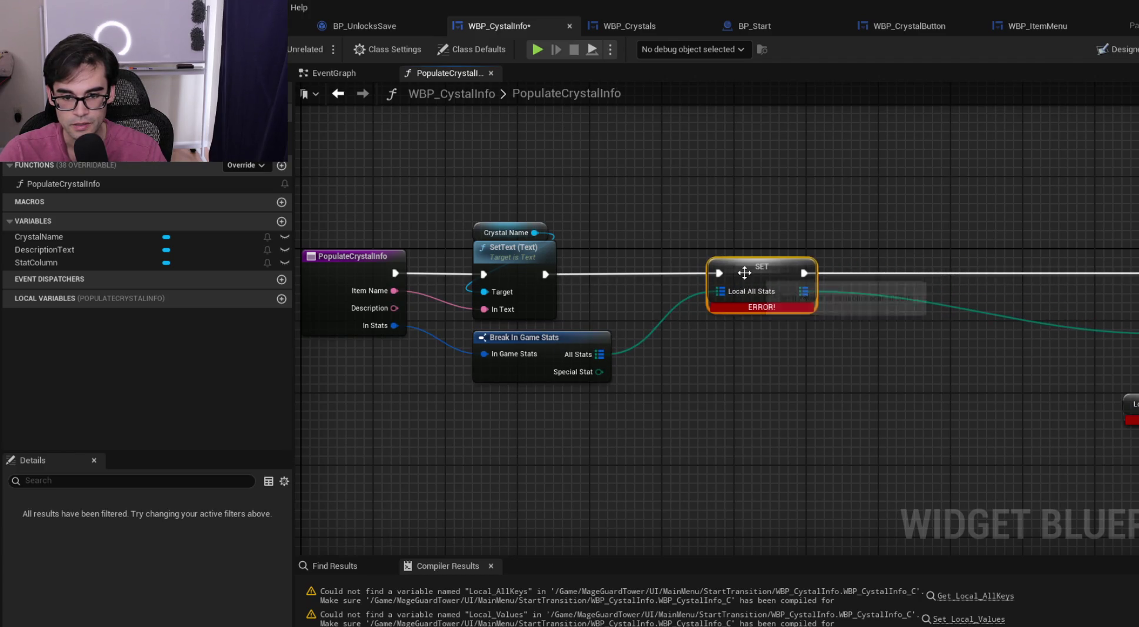
Create Local_AllStats as a local variable from the SET node and compile to clear the error
{"action": "right_click", "coordinate": [744, 273]}
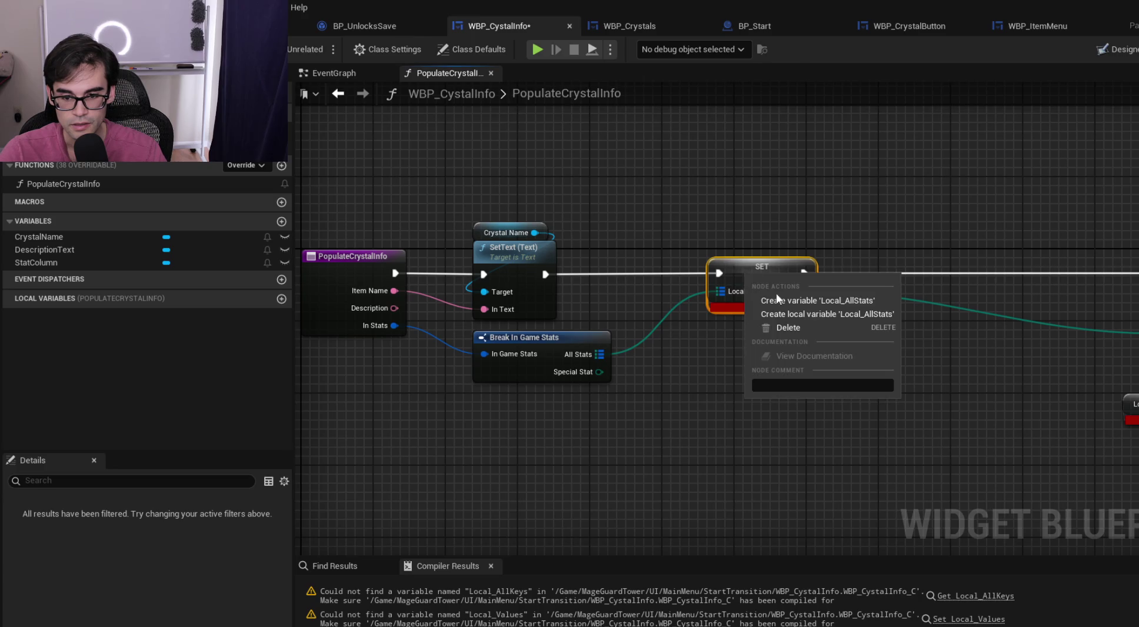
{"action": "left_click", "coordinate": [839, 313]}
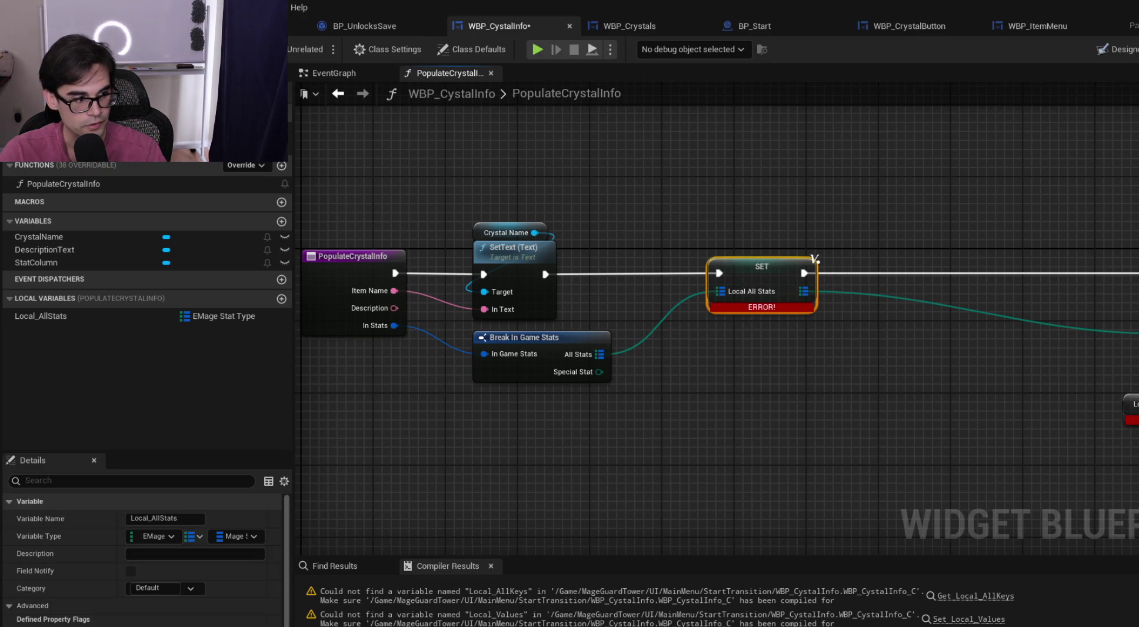
{"action": "key", "text": "ctrl+s"}
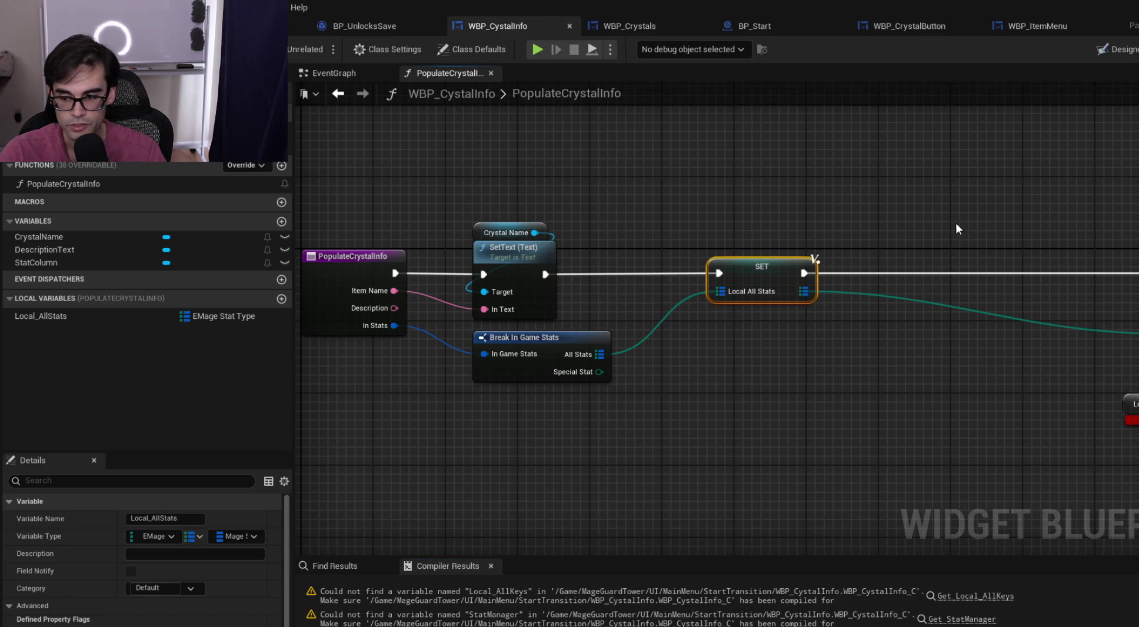
{"action": "left_click_drag", "start_coordinate": [960, 225], "coordinate": [654, 221]}
{"action": "left_click", "coordinate": [823, 403]}
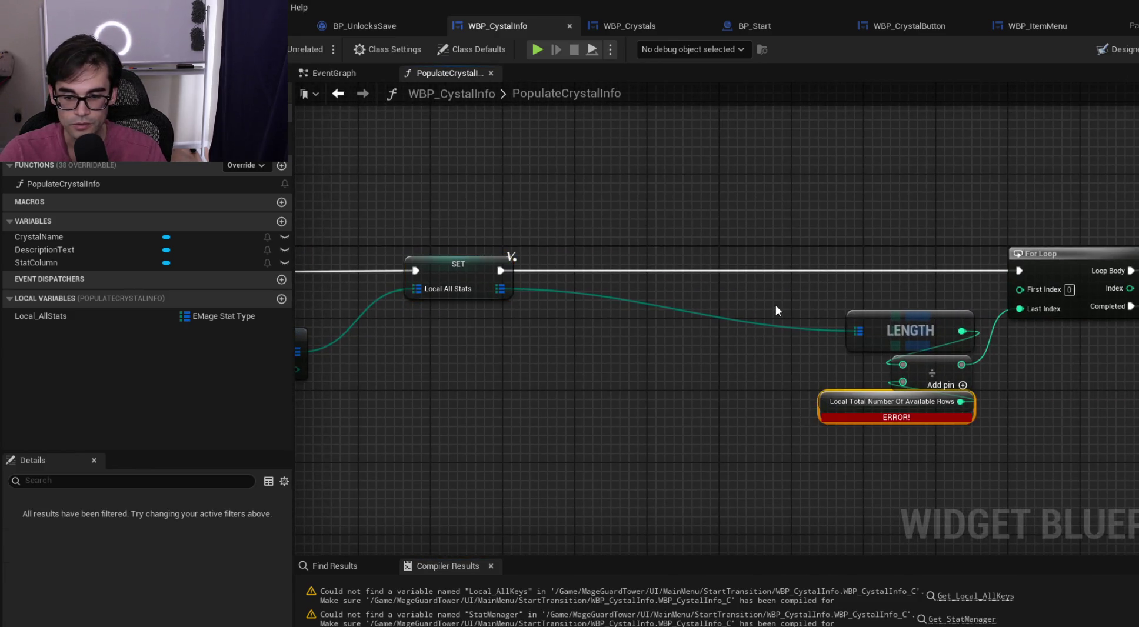
Marquee-select the For Loop through Add Child chain after SET and move it left
{"action": "scroll", "coordinate": [775, 302], "scroll_direction": "down", "scroll_amount": 2}
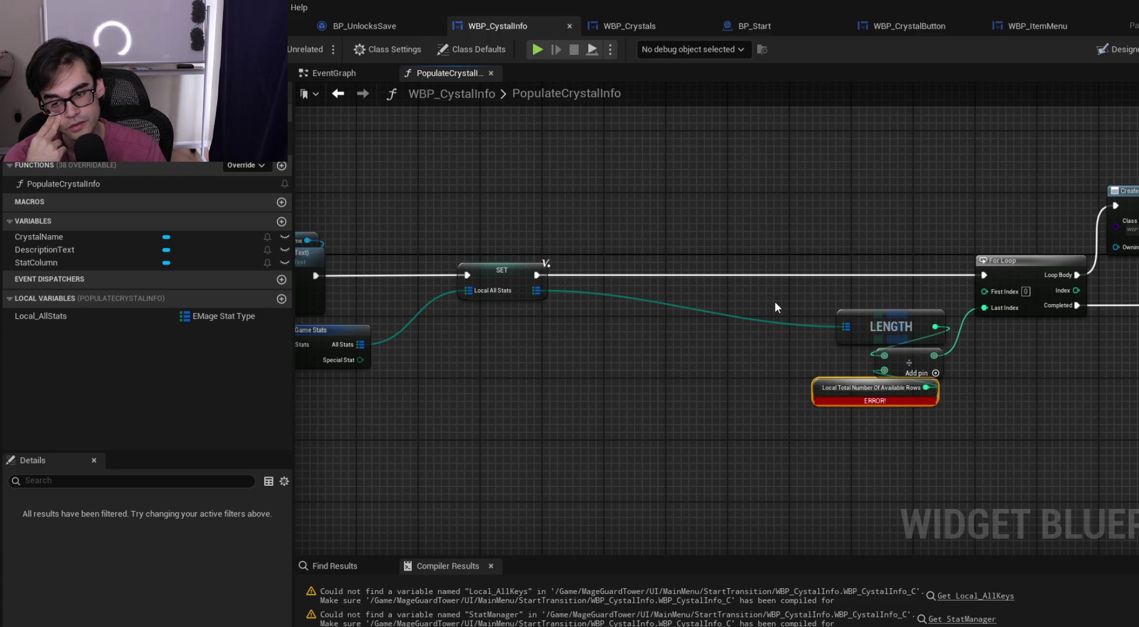
{"action": "left_click_drag", "start_coordinate": [770, 299], "coordinate": [509, 280]}
{"action": "left_click_drag", "start_coordinate": [969, 295], "coordinate": [658, 295]}
{"action": "left_click_drag", "start_coordinate": [976, 295], "coordinate": [614, 295]}
{"action": "scroll", "coordinate": [568, 289], "scroll_direction": "down", "scroll_amount": 5}
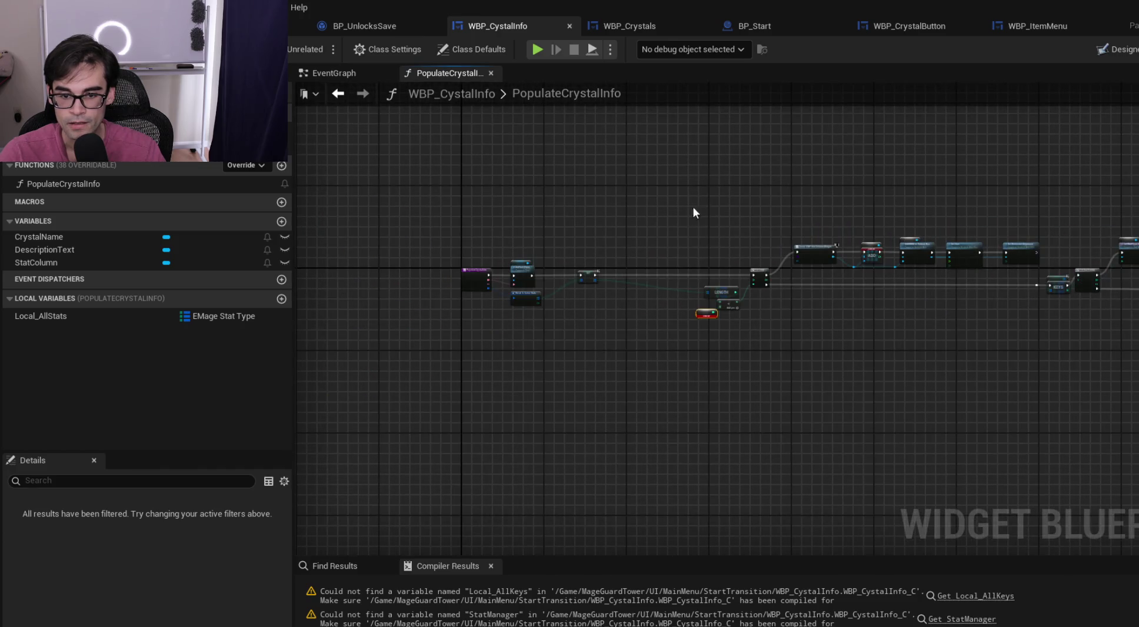
{"action": "mouse_move", "coordinate": [656, 166]}
{"action": "left_mouse_down"}
{"action": "mouse_move", "coordinate": [702, 196]}
{"action": "mouse_move", "coordinate": [1094, 294]}
{"action": "mouse_move", "coordinate": [1135, 323]}
{"action": "mouse_move", "coordinate": [1136, 347]}
{"action": "left_mouse_up"}
{"action": "scroll", "coordinate": [1095, 295], "scroll_direction": "up", "scroll_amount": 5}
{"action": "scroll", "coordinate": [543, 259], "scroll_direction": "up", "scroll_amount": 5}
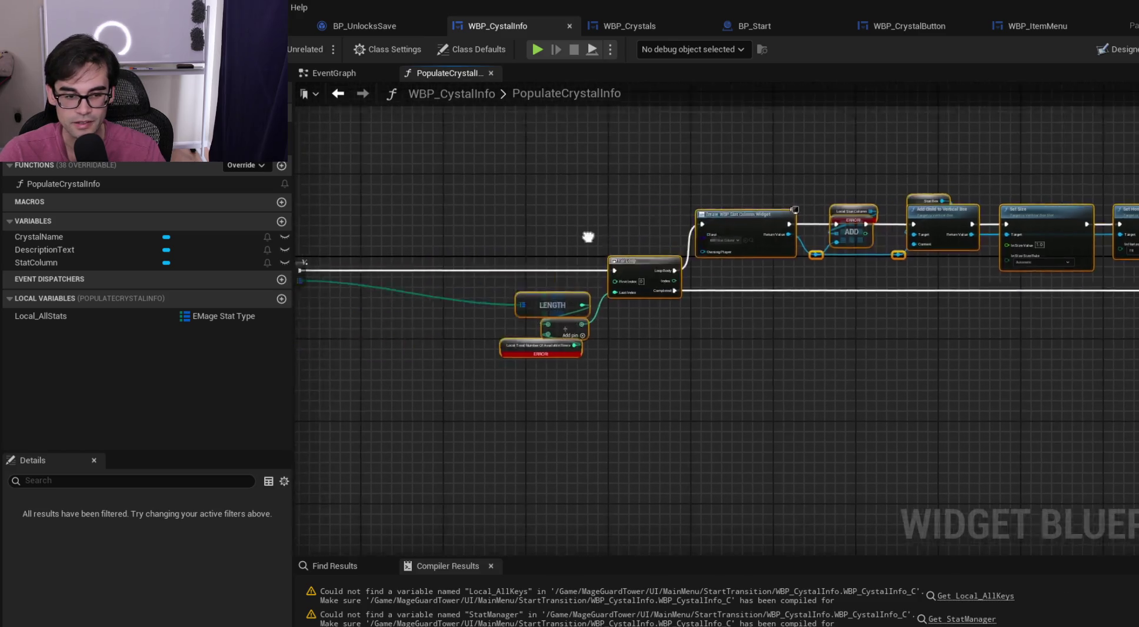
{"action": "mouse_move", "coordinate": [810, 279]}
{"action": "left_mouse_down"}
{"action": "mouse_move", "coordinate": [679, 282]}
{"action": "mouse_move", "coordinate": [693, 279]}
{"action": "left_mouse_up"}
Deselect the moved chain and return to the SET and LENGTH nodes
{"action": "scroll", "coordinate": [641, 260], "scroll_direction": "up", "scroll_amount": 3}
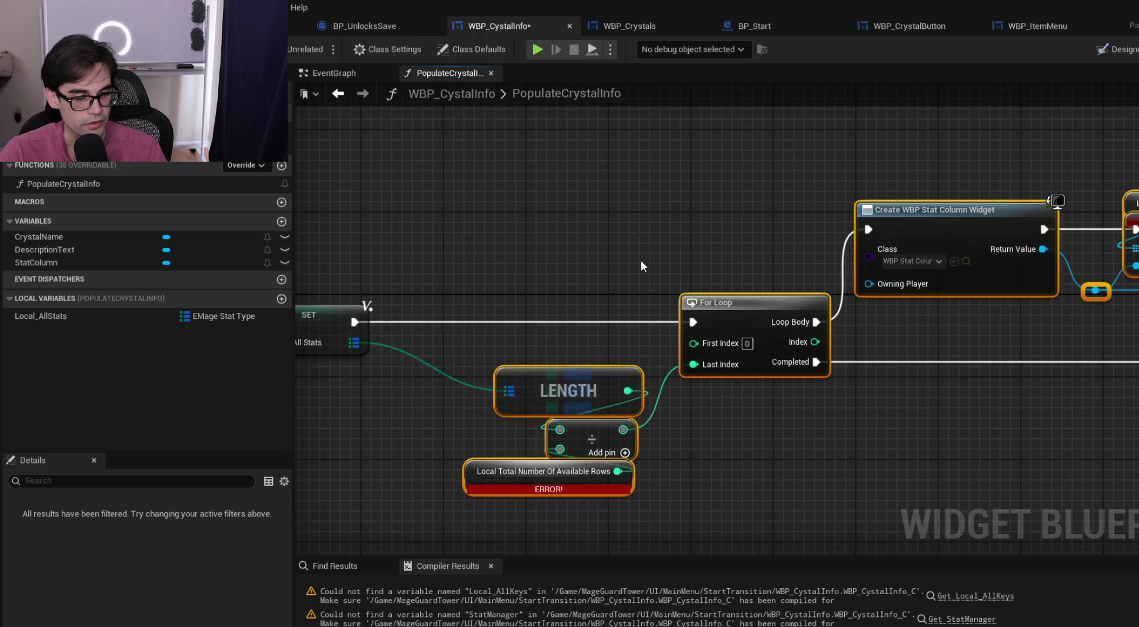
{"action": "left_click", "coordinate": [638, 321]}
{"action": "mouse_move", "coordinate": [967, 330]}
{"action": "left_mouse_down"}
{"action": "mouse_move", "coordinate": [1133, 318]}
{"action": "mouse_move", "coordinate": [621, 322]}
{"action": "left_mouse_up"}
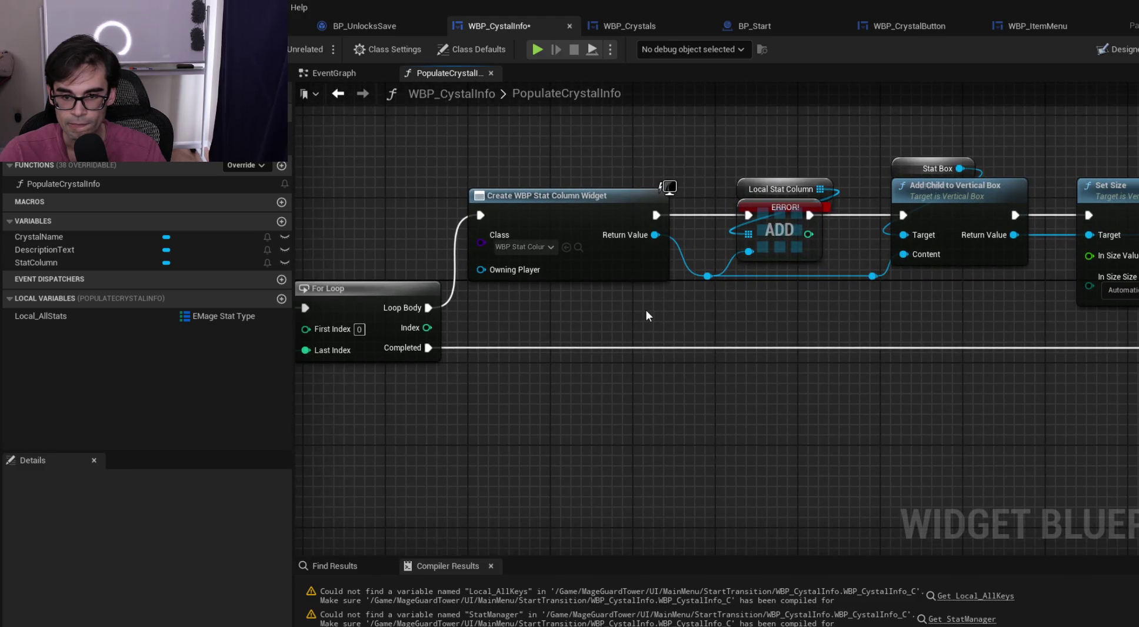
{"action": "mouse_move", "coordinate": [851, 300]}
{"action": "left_mouse_down"}
{"action": "mouse_move", "coordinate": [740, 319]}
{"action": "mouse_move", "coordinate": [497, 316]}
{"action": "mouse_move", "coordinate": [936, 300]}
{"action": "left_mouse_up"}
{"action": "scroll", "coordinate": [744, 316], "scroll_direction": "down", "scroll_amount": 2}
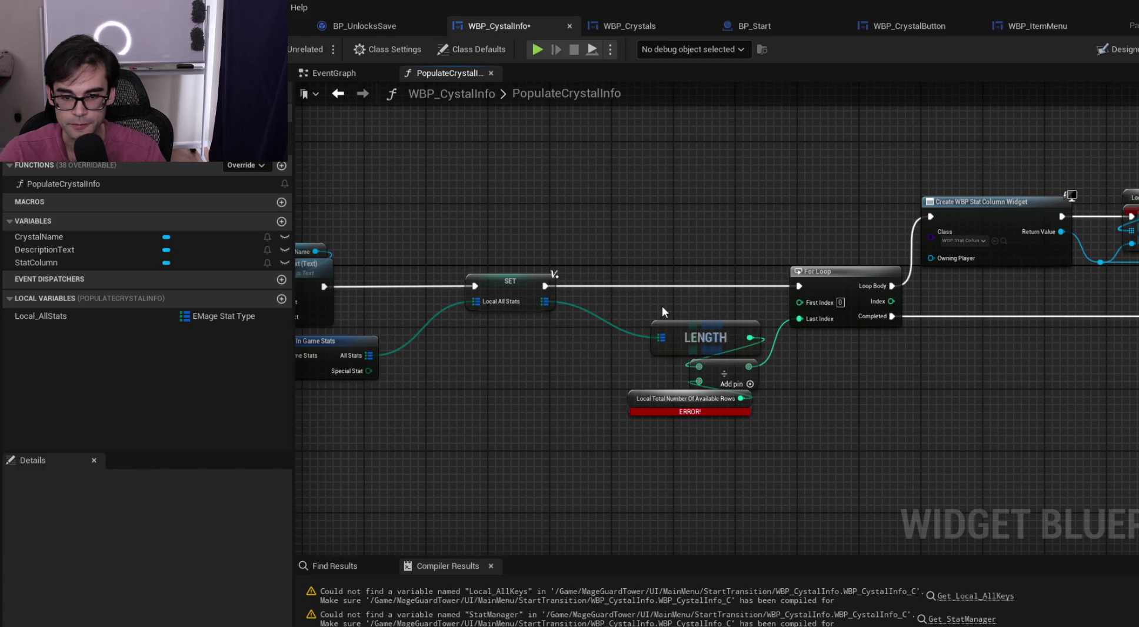
{"action": "left_click_drag", "start_coordinate": [550, 304], "coordinate": [649, 236]}
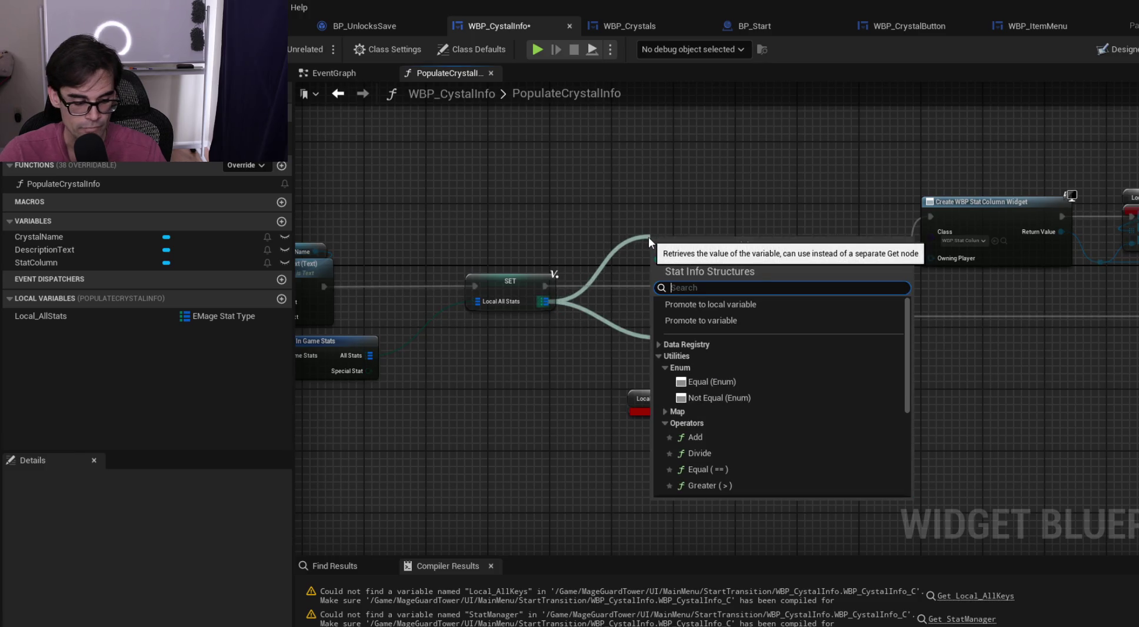
Add Map Find nodes on Local All Stats and on All Stats, leaving their stat keys Undefined
{"action": "type", "text": "fin"}
{"action": "key", "text": "Return"}
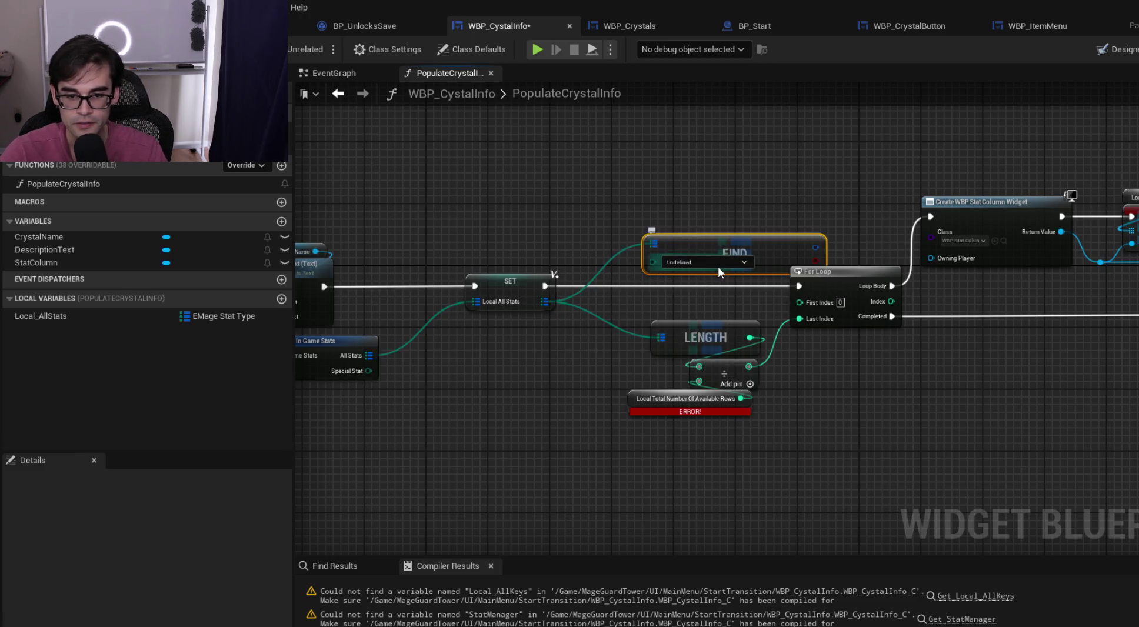
{"action": "left_click", "coordinate": [719, 263]}
{"action": "left_click", "coordinate": [543, 215]}
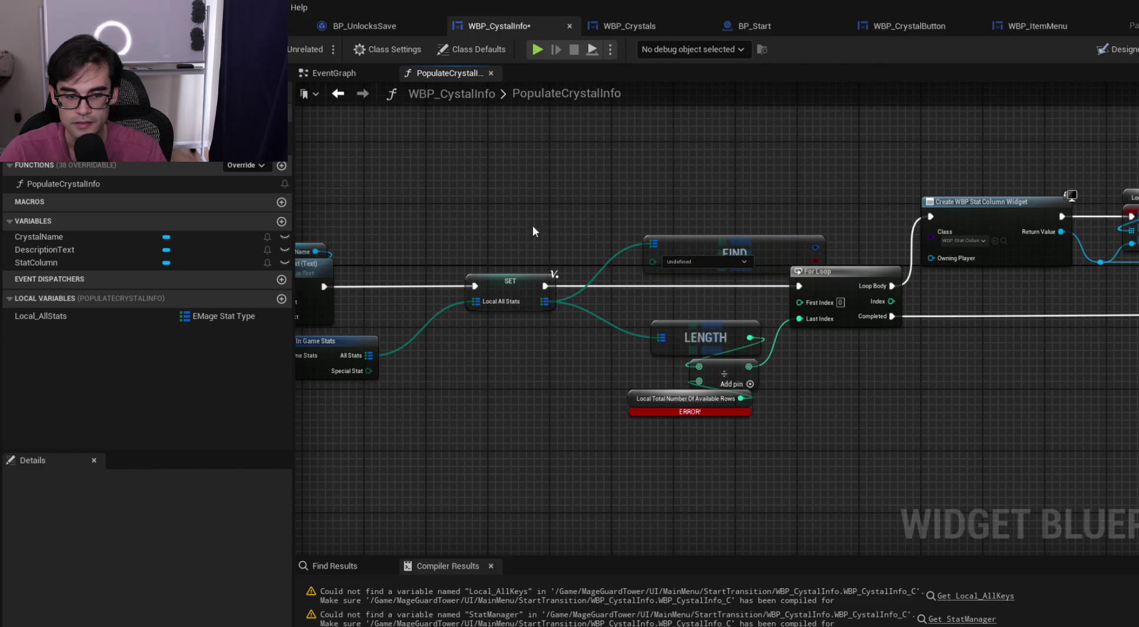
{"action": "left_click_drag", "start_coordinate": [398, 278], "coordinate": [500, 256]}
{"action": "mouse_move", "coordinate": [471, 334]}
{"action": "left_mouse_down"}
{"action": "mouse_move", "coordinate": [574, 279]}
{"action": "mouse_move", "coordinate": [558, 252]}
{"action": "mouse_move", "coordinate": [559, 213]}
{"action": "left_mouse_up"}
{"action": "type", "text": "find"}
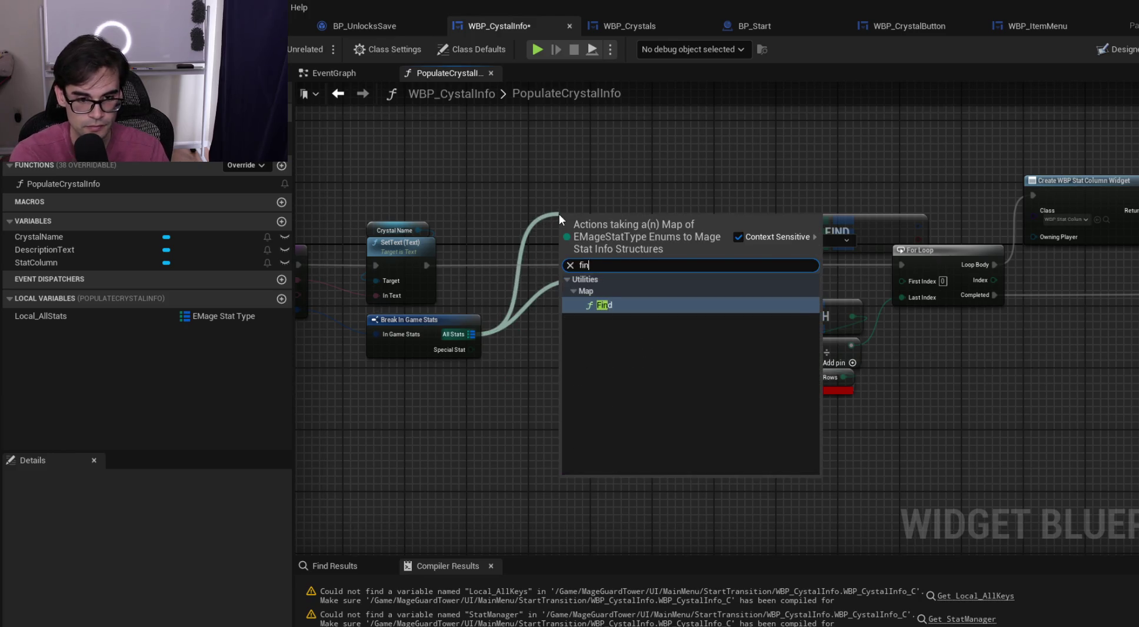
{"action": "key", "text": "Return"}
{"action": "left_click", "coordinate": [618, 240]}
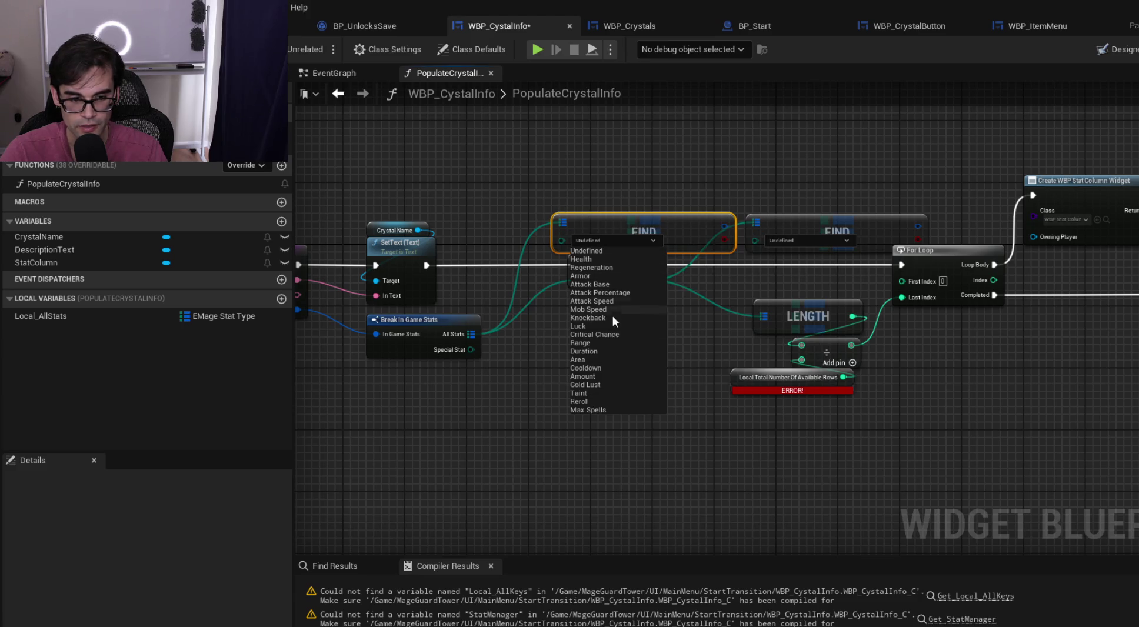
{"action": "left_click", "coordinate": [497, 222]}
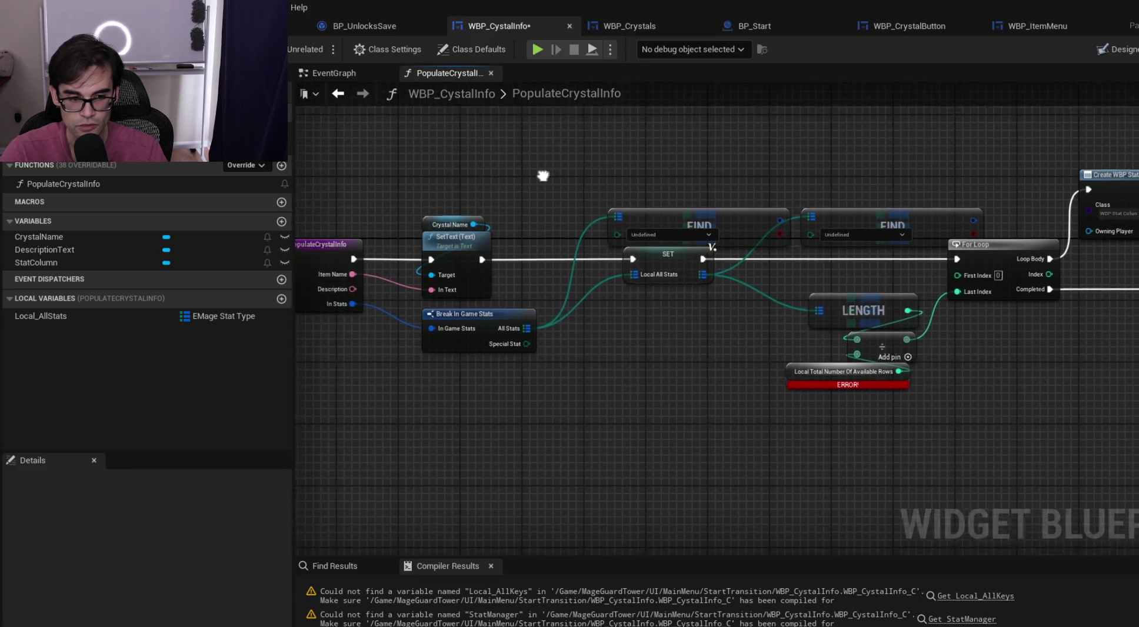
Delete the Find nodes, cancel a new node search, then undo to restore them
{"action": "mouse_move", "coordinate": [710, 179]}
{"action": "left_mouse_down"}
{"action": "mouse_move", "coordinate": [794, 230]}
{"action": "mouse_move", "coordinate": [988, 424]}
{"action": "mouse_move", "coordinate": [1075, 420]}
{"action": "left_mouse_up"}
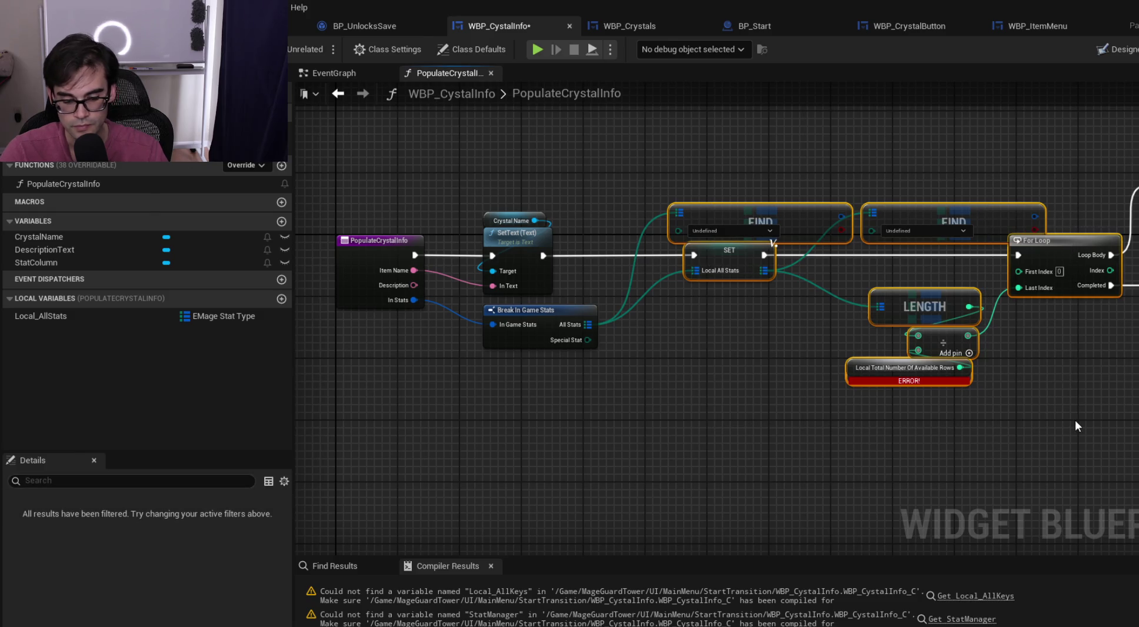
{"action": "key", "text": "Delete"}
{"action": "left_click_drag", "start_coordinate": [454, 319], "coordinate": [549, 267]}
{"action": "type", "text": "fo"}
{"action": "key", "text": "BackSpace"}
{"action": "key", "text": "BackSpace"}
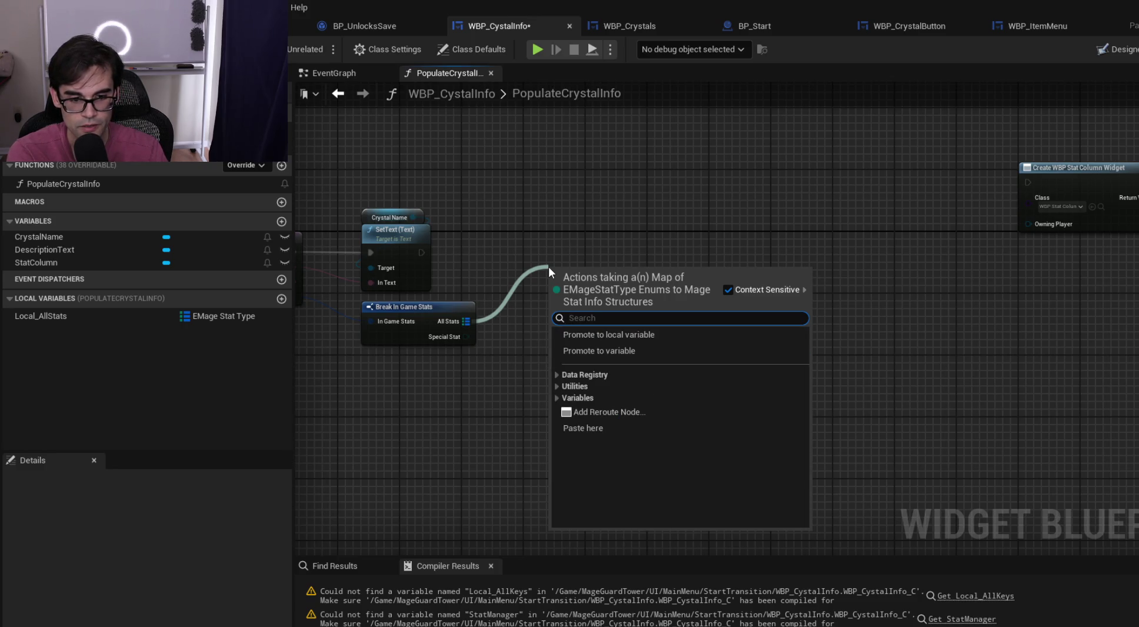
{"action": "left_click", "coordinate": [622, 227]}
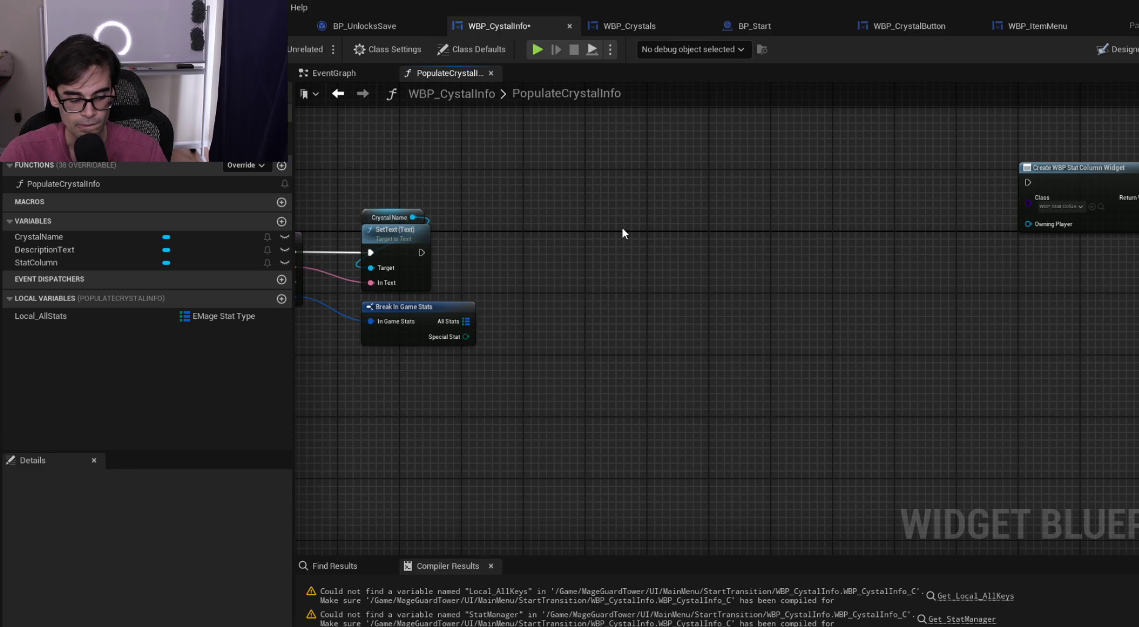
{"action": "key", "text": "ctrl+z"}
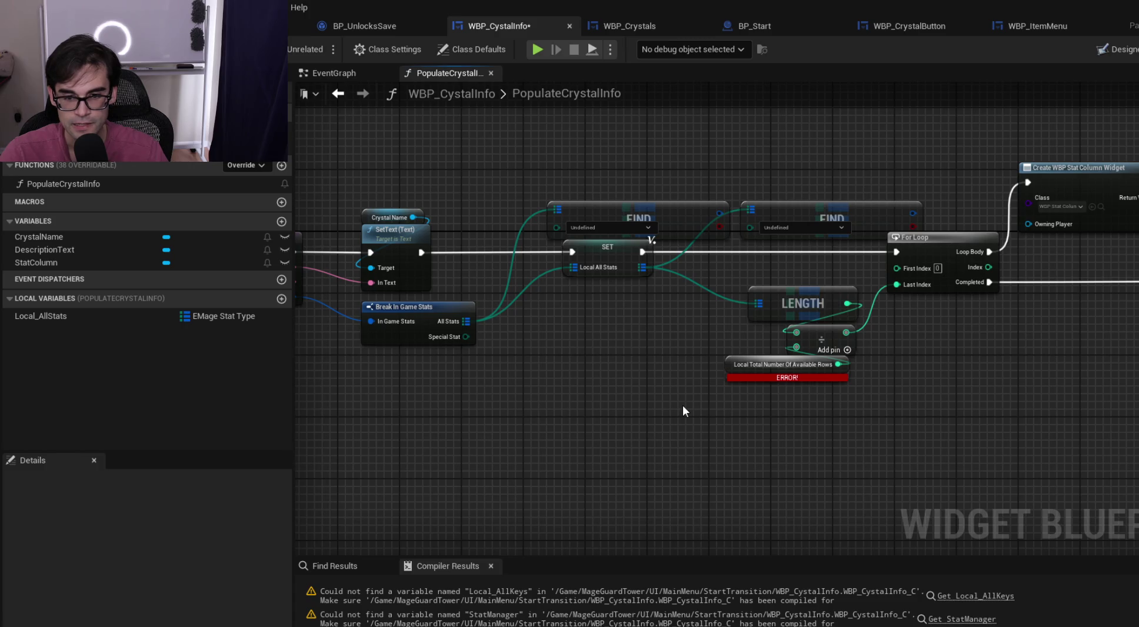
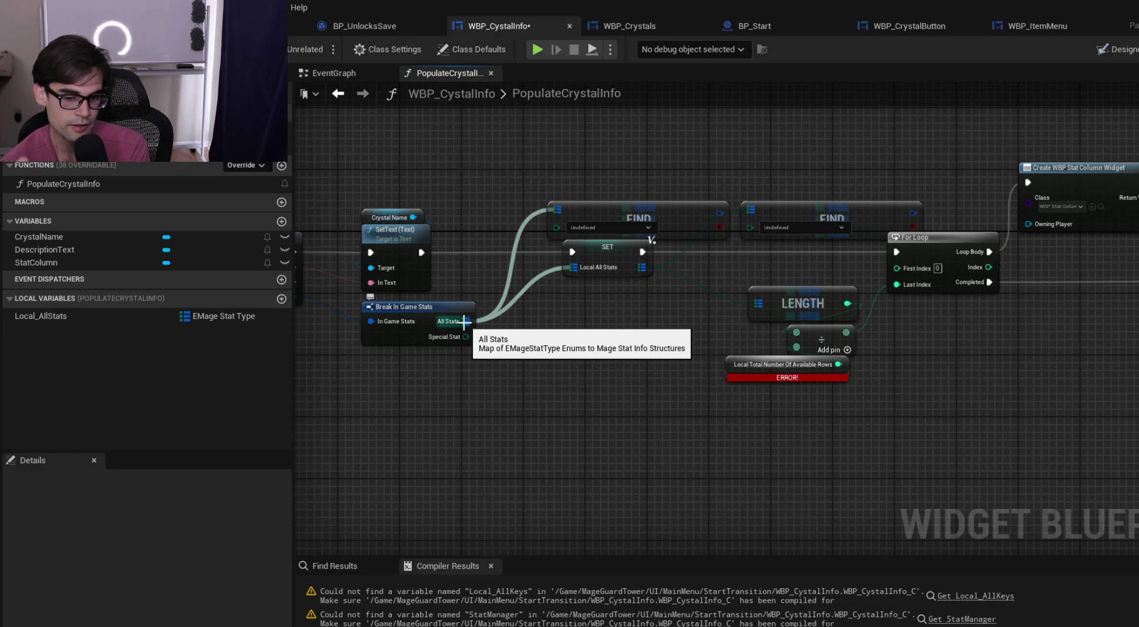
Wire All Stats into LENGTH and delete the FIND, SET, divide and Local Total nodes
{"action": "mouse_move", "coordinate": [465, 322]}
{"action": "left_mouse_down"}
{"action": "mouse_move", "coordinate": [670, 293]}
{"action": "mouse_move", "coordinate": [759, 304]}
{"action": "left_mouse_up"}
{"action": "left_click_drag", "start_coordinate": [604, 173], "coordinate": [780, 262]}
{"action": "key", "text": "Delete"}
{"action": "left_click_drag", "start_coordinate": [784, 404], "coordinate": [853, 347]}
{"action": "key", "text": "Delete"}
Connect LENGTH to the For Loop's Last Index and place it beside Break In Game Stats
{"action": "left_click_drag", "start_coordinate": [848, 304], "coordinate": [904, 285]}
{"action": "left_click_drag", "start_coordinate": [819, 292], "coordinate": [580, 315]}
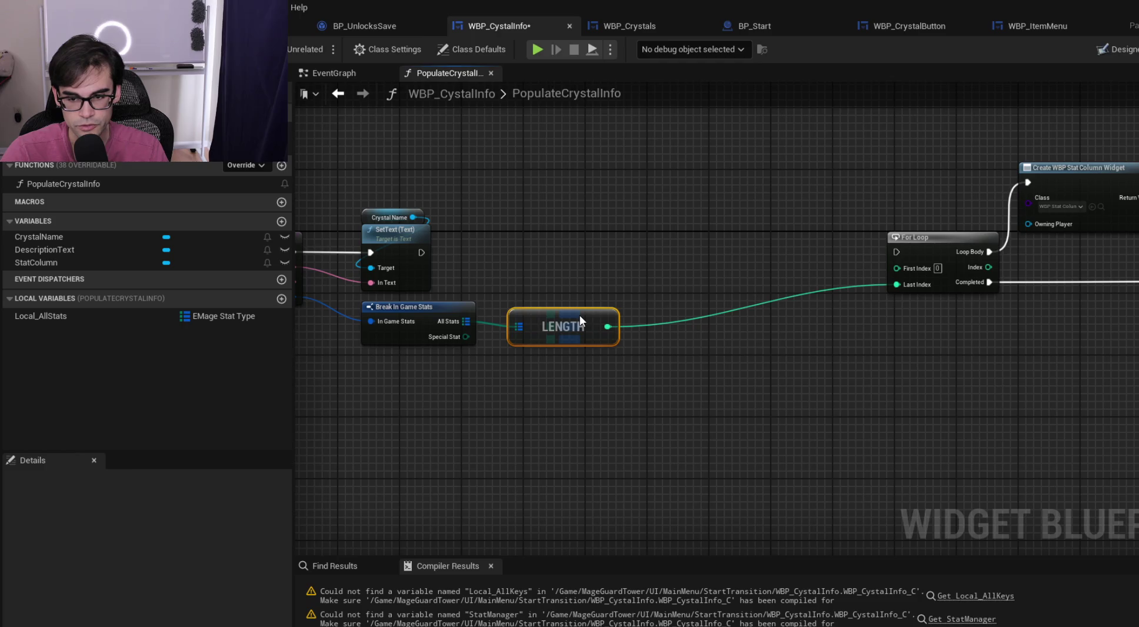
{"action": "mouse_move", "coordinate": [419, 253]}
{"action": "left_mouse_down"}
{"action": "mouse_move", "coordinate": [896, 252]}
{"action": "mouse_move", "coordinate": [696, 240]}
{"action": "left_mouse_up"}
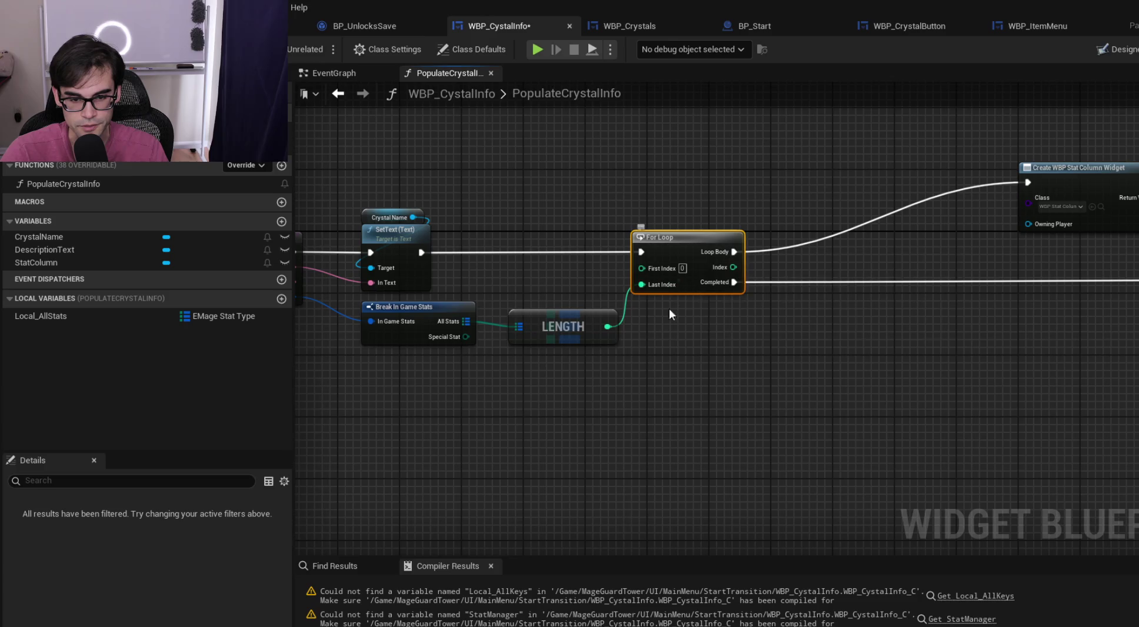
{"action": "left_click_drag", "start_coordinate": [636, 234], "coordinate": [783, 234]}
Insert a subtract-1 node between LENGTH and the For Loop's Last Index
{"action": "left_click_drag", "start_coordinate": [608, 327], "coordinate": [650, 318]}
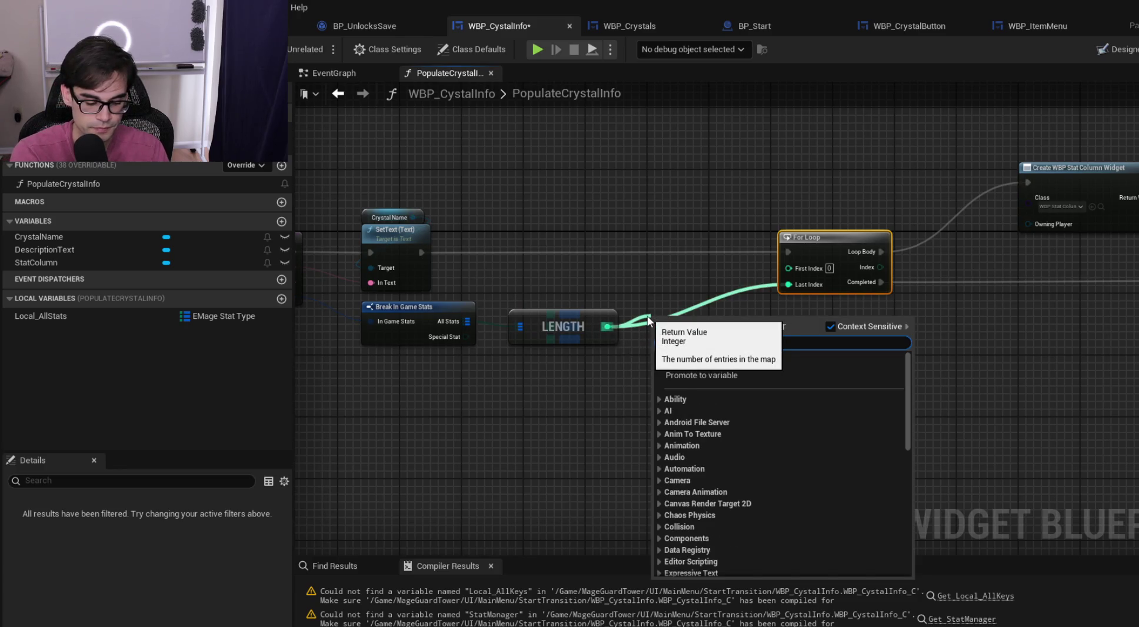
{"action": "type", "text": "-"}
{"action": "key", "text": "Return"}
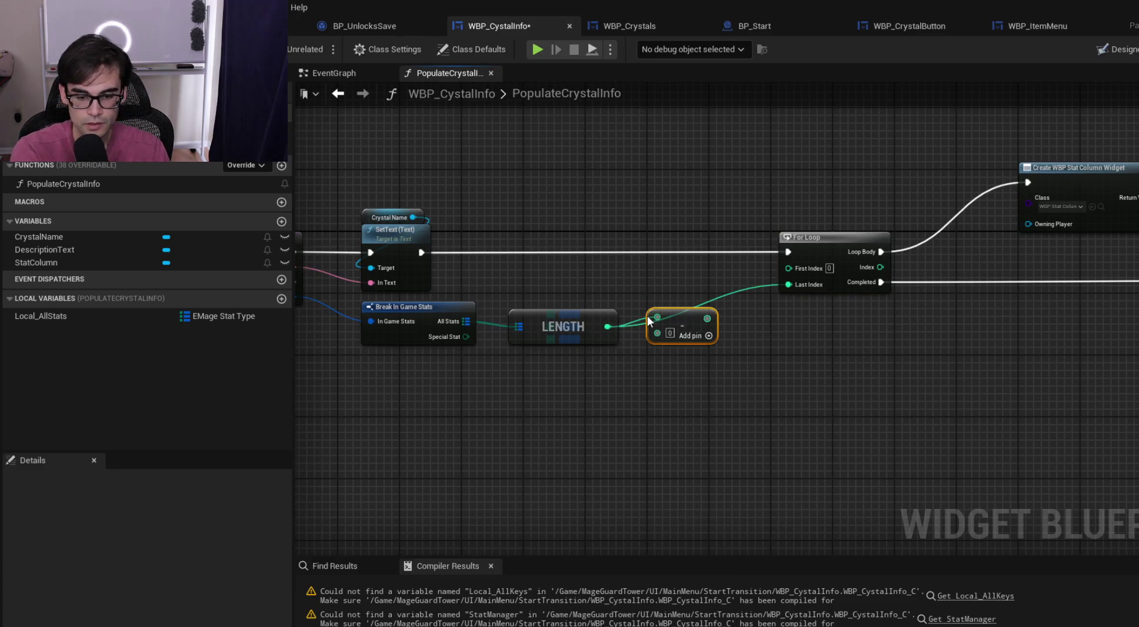
{"action": "left_click", "coordinate": [670, 333]}
{"action": "type", "text": "1"}
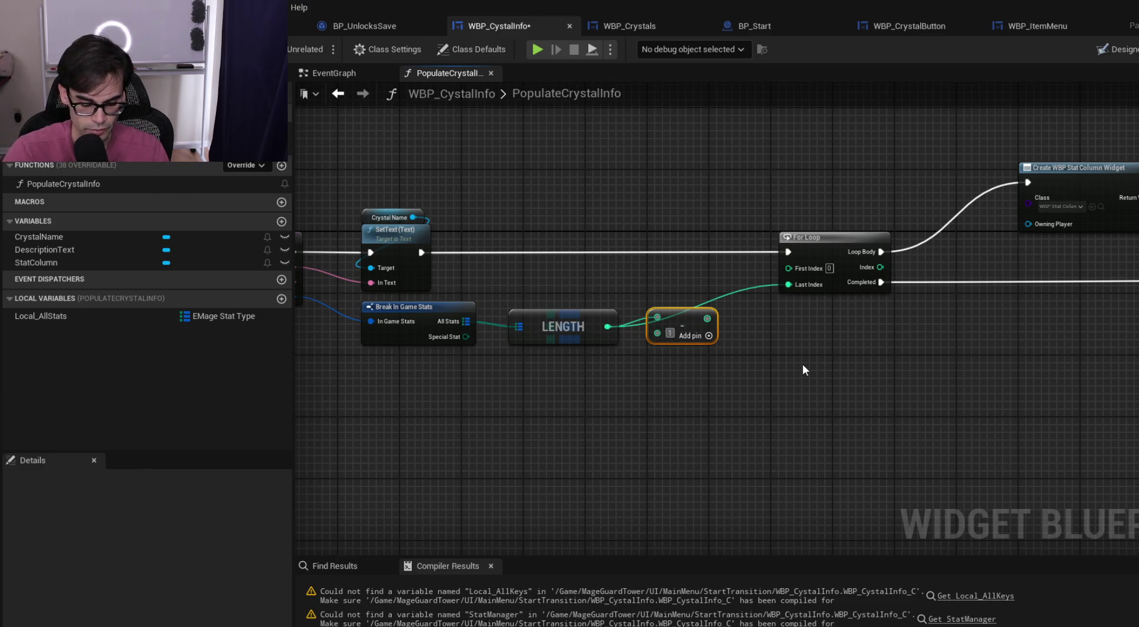
{"action": "mouse_move", "coordinate": [707, 318]}
{"action": "left_mouse_down"}
{"action": "mouse_move", "coordinate": [818, 267]}
{"action": "mouse_move", "coordinate": [671, 326]}
{"action": "left_mouse_up"}
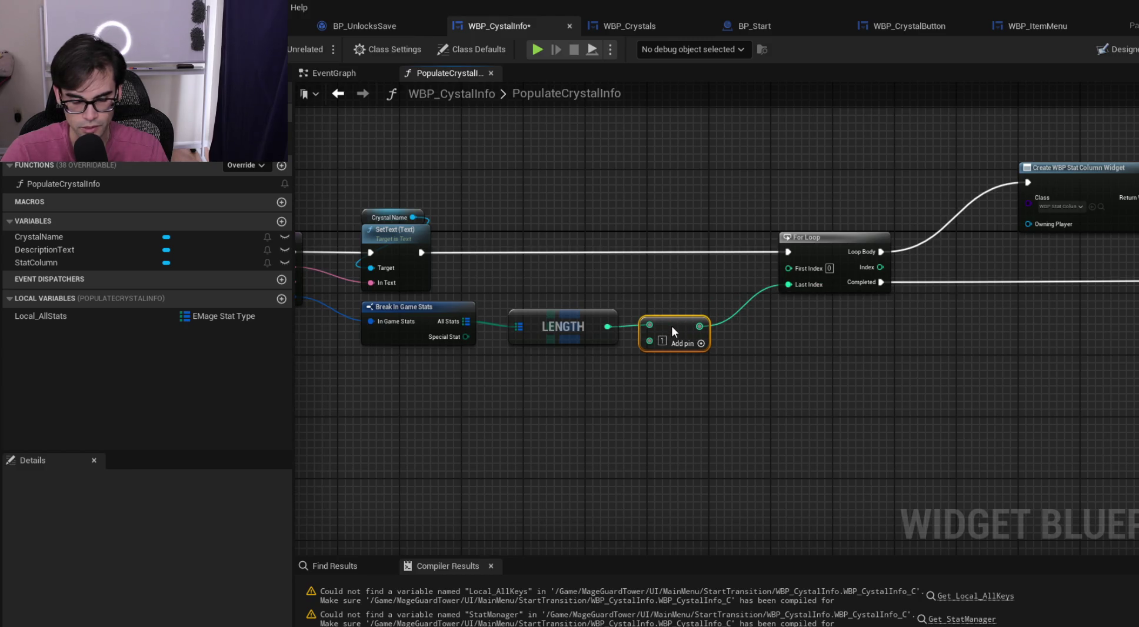
{"action": "left_click", "coordinate": [672, 270]}
{"action": "left_click_drag", "start_coordinate": [842, 237], "coordinate": [778, 237]}
Add a Set Local_AllStats node storing All Stats between SetText and the For Loop, then save
{"action": "left_click_drag", "start_coordinate": [623, 290], "coordinate": [806, 380]}
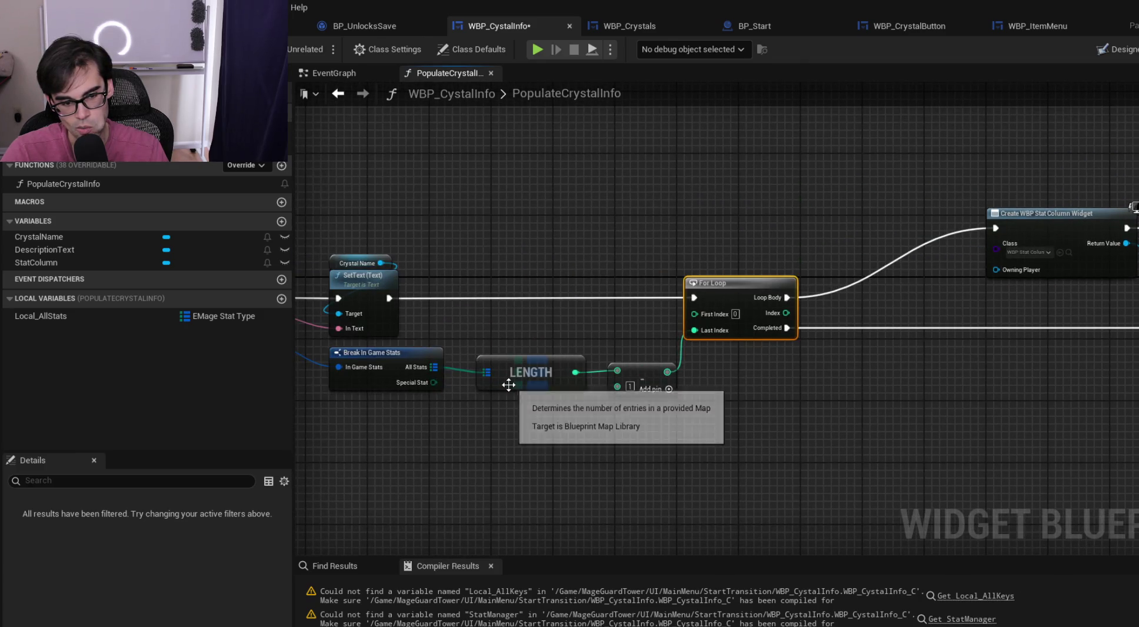
{"action": "left_click_drag", "start_coordinate": [515, 332], "coordinate": [638, 337]}
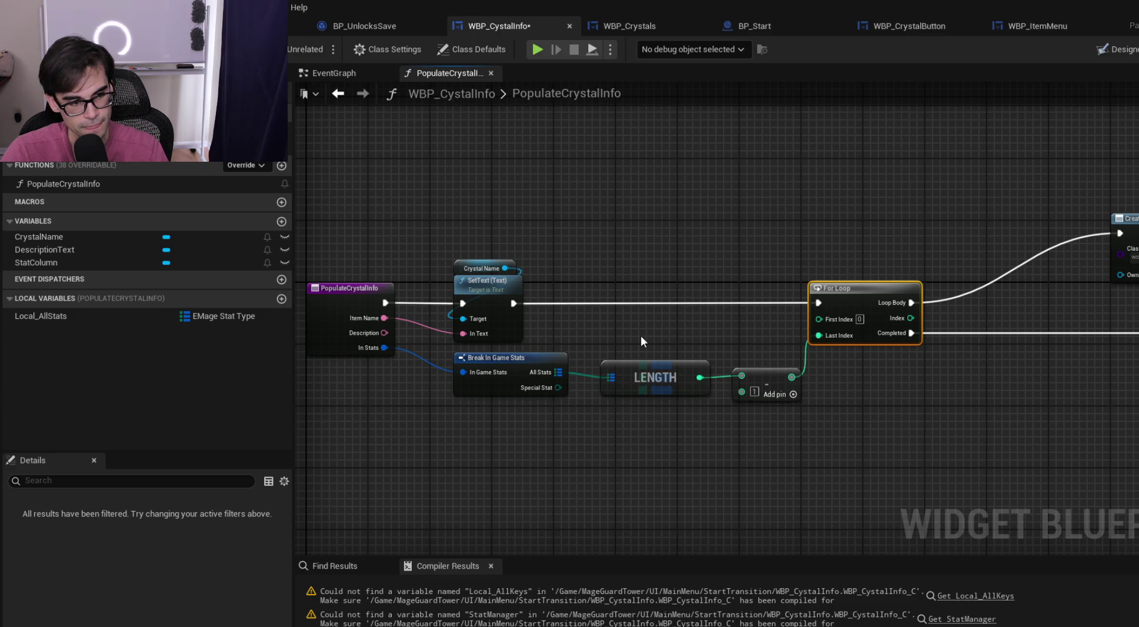
{"action": "mouse_move", "coordinate": [656, 245]}
{"action": "left_mouse_down"}
{"action": "mouse_move", "coordinate": [686, 279]}
{"action": "mouse_move", "coordinate": [953, 433]}
{"action": "left_mouse_up"}
{"action": "mouse_move", "coordinate": [841, 290]}
{"action": "left_mouse_down"}
{"action": "mouse_move", "coordinate": [902, 298]}
{"action": "mouse_move", "coordinate": [912, 287]}
{"action": "left_mouse_up"}
{"action": "left_click_drag", "start_coordinate": [178, 318], "coordinate": [653, 309]}
{"action": "left_click", "coordinate": [697, 351]}
{"action": "left_click_drag", "start_coordinate": [518, 306], "coordinate": [658, 318]}
{"action": "left_click_drag", "start_coordinate": [727, 318], "coordinate": [881, 302]}
{"action": "mouse_move", "coordinate": [553, 371]}
{"action": "left_mouse_down"}
{"action": "mouse_move", "coordinate": [672, 330]}
{"action": "mouse_move", "coordinate": [702, 294]}
{"action": "mouse_move", "coordinate": [715, 299]}
{"action": "mouse_move", "coordinate": [697, 297]}
{"action": "mouse_move", "coordinate": [699, 310]}
{"action": "left_mouse_up"}
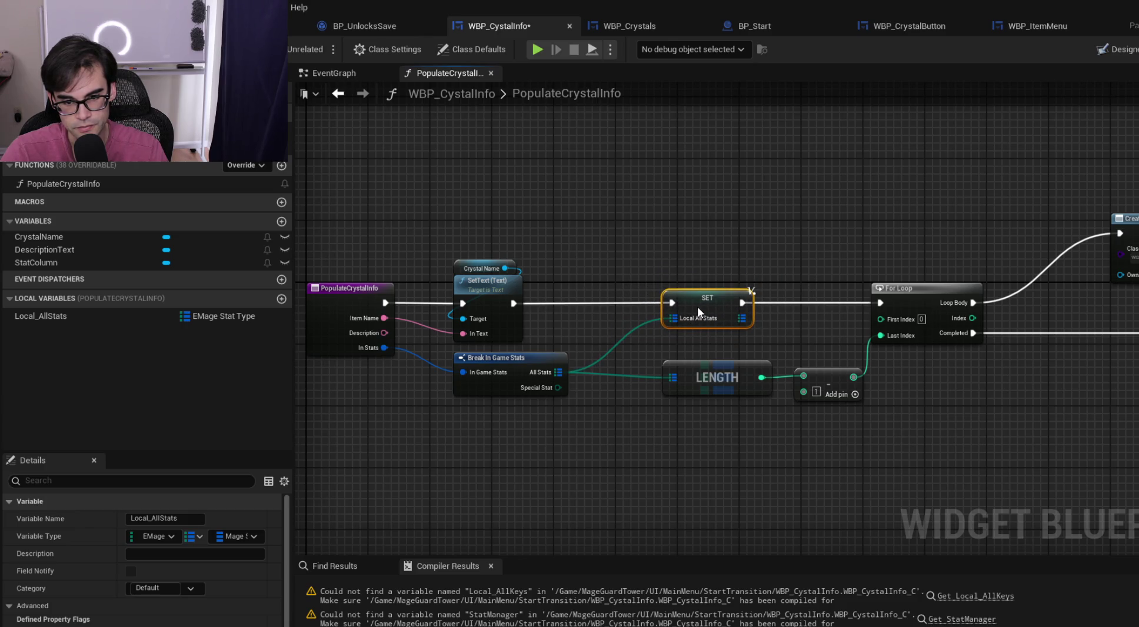
{"action": "key", "text": "ctrl+s"}
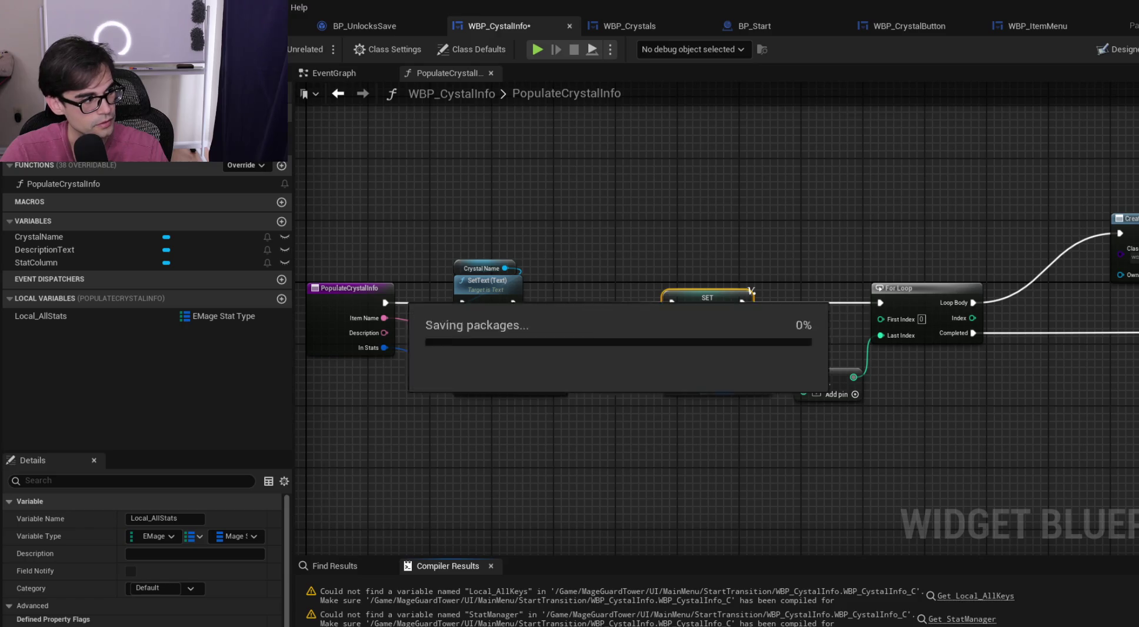
Shift the Create Widget through Set Horizontal Alignment node group up and to the left
{"action": "left_click_drag", "start_coordinate": [794, 266], "coordinate": [590, 338]}
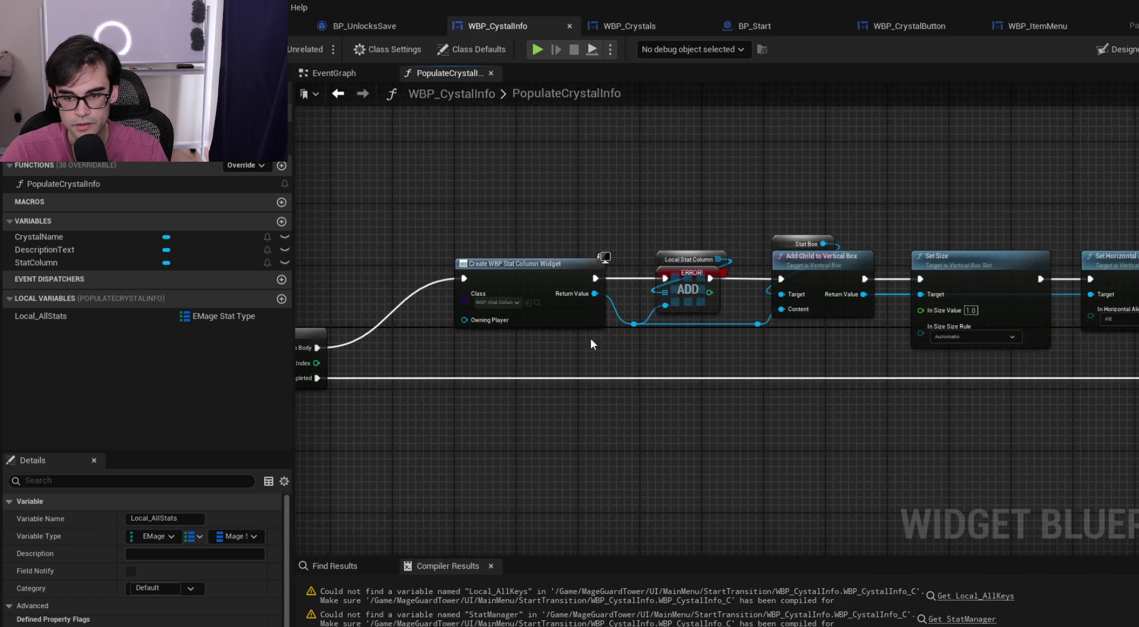
{"action": "scroll", "coordinate": [632, 401], "scroll_direction": "down", "scroll_amount": 2}
{"action": "scroll", "coordinate": [650, 382], "scroll_direction": "up", "scroll_amount": 2}
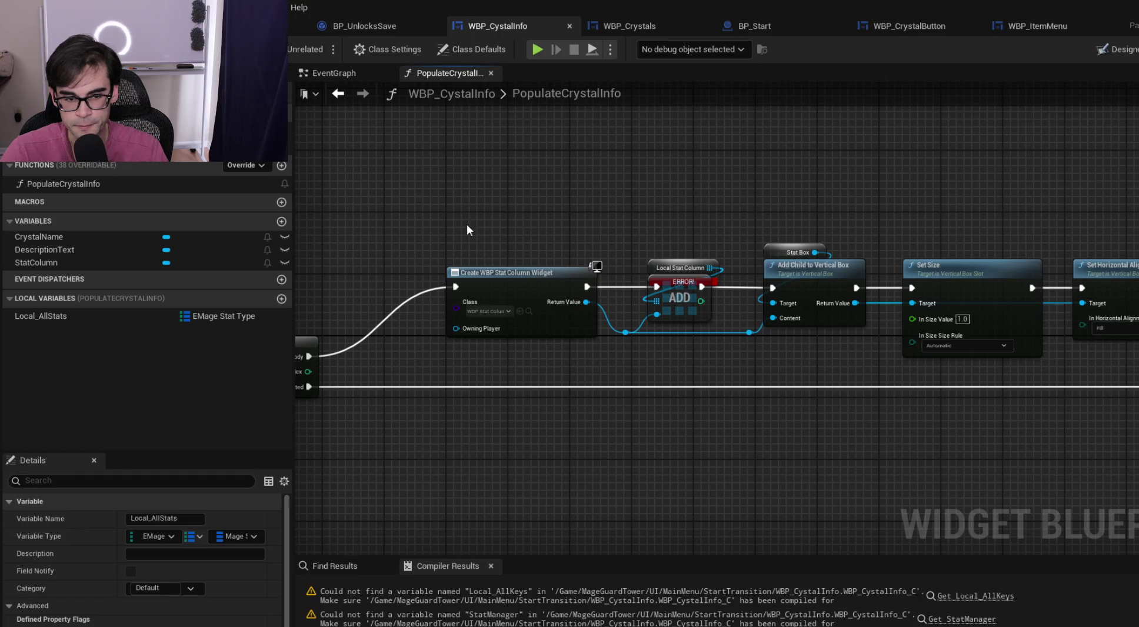
{"action": "scroll", "coordinate": [464, 220], "scroll_direction": "down", "scroll_amount": 2}
{"action": "left_click_drag", "start_coordinate": [447, 245], "coordinate": [663, 272]}
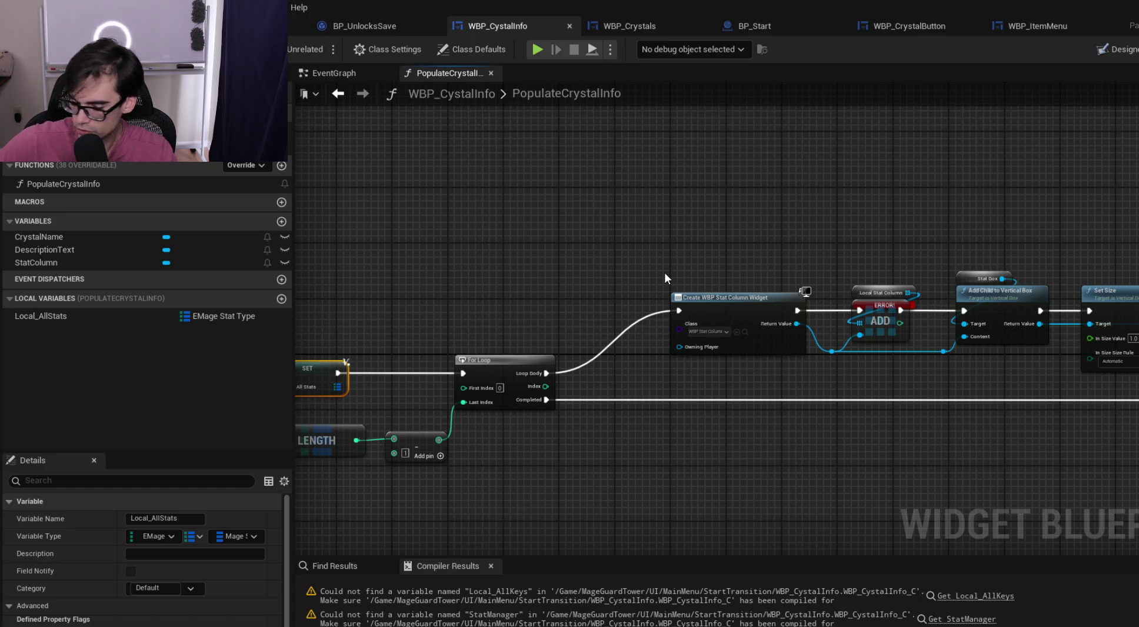
{"action": "left_click_drag", "start_coordinate": [788, 257], "coordinate": [653, 306]}
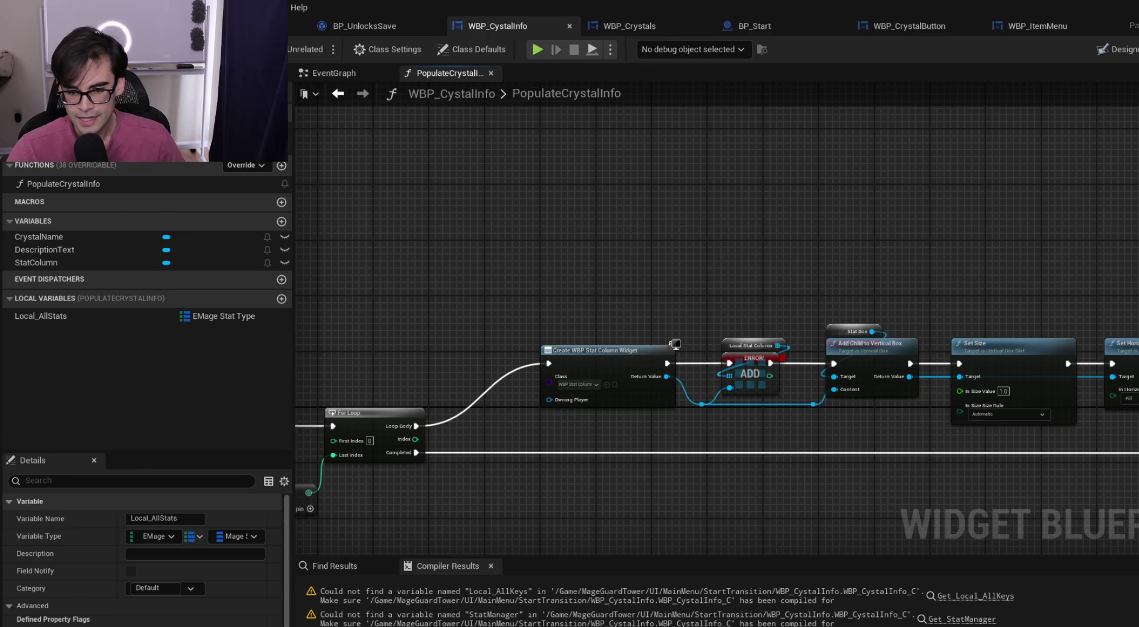
{"action": "scroll", "coordinate": [779, 276], "scroll_direction": "down", "scroll_amount": 2}
{"action": "scroll", "coordinate": [637, 257], "scroll_direction": "up", "scroll_amount": 2}
{"action": "left_click_drag", "start_coordinate": [630, 245], "coordinate": [1095, 362]}
{"action": "mouse_move", "coordinate": [867, 310]}
{"action": "left_mouse_down"}
{"action": "mouse_move", "coordinate": [843, 196]}
{"action": "mouse_move", "coordinate": [856, 196]}
{"action": "mouse_move", "coordinate": [831, 286]}
{"action": "left_mouse_up"}
{"action": "scroll", "coordinate": [831, 286], "scroll_direction": "up", "scroll_amount": 3}
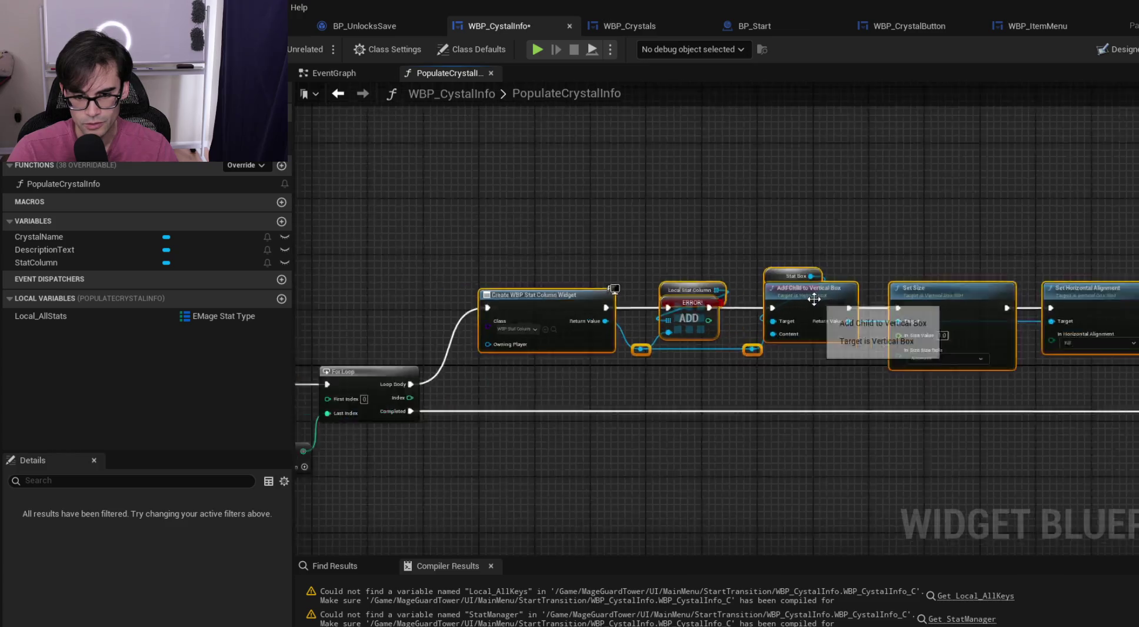
{"action": "left_click", "coordinate": [732, 231]}
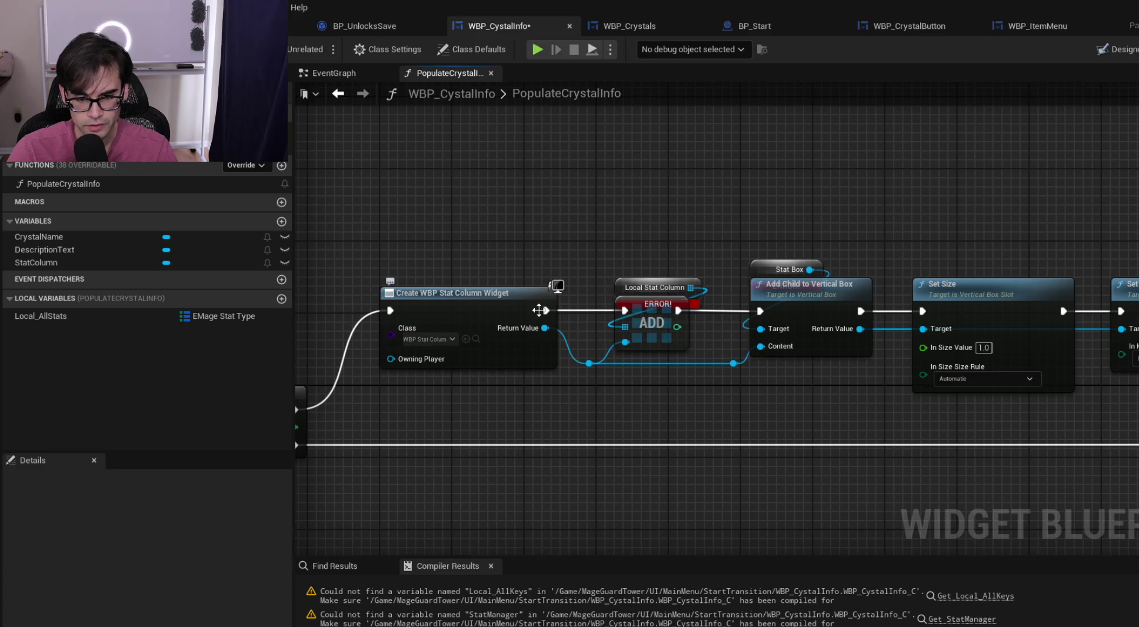
{"action": "scroll", "coordinate": [613, 240], "scroll_direction": "down", "scroll_amount": 1}
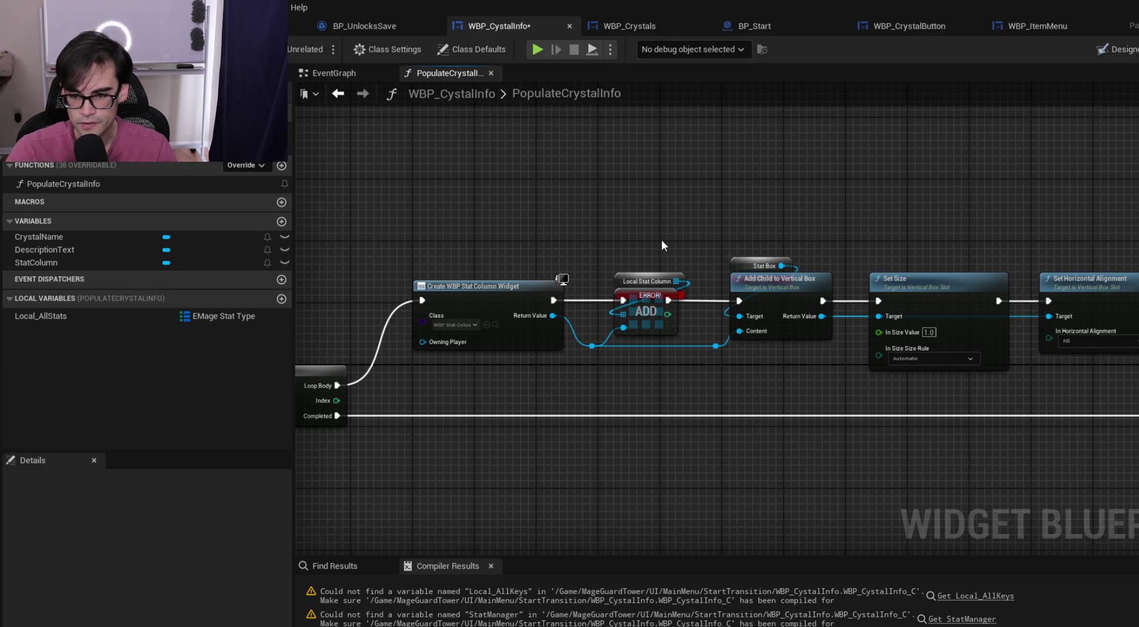
Delete the errored Local Stat Column ADD node and chain Create Widget into Add Child to Vertical Box
{"action": "left_click", "coordinate": [649, 322]}
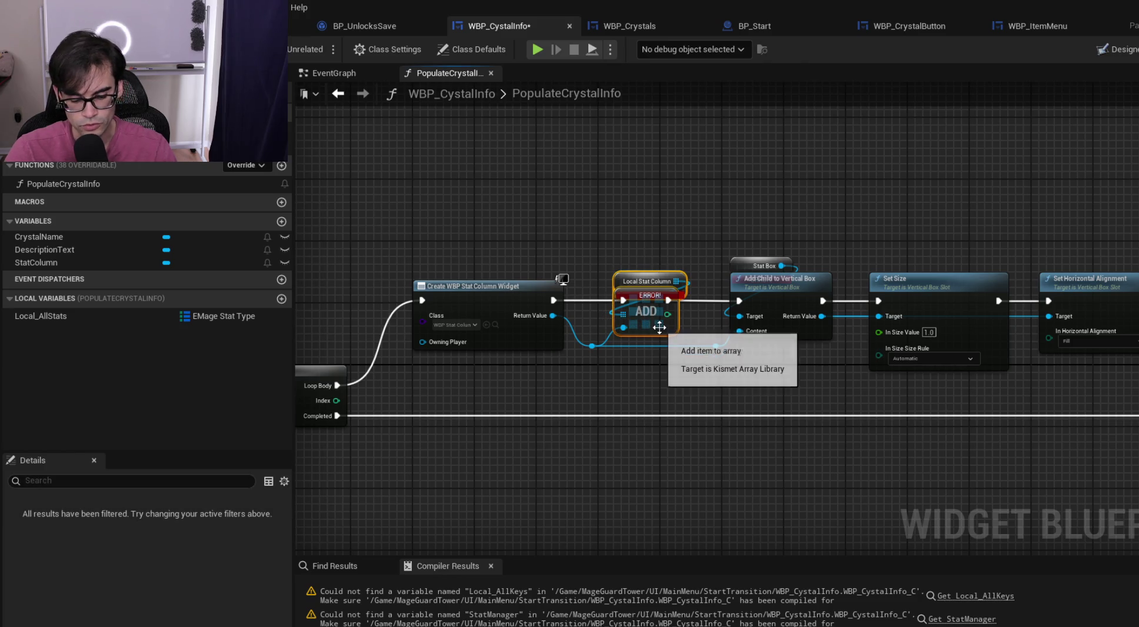
{"action": "key", "text": "Delete"}
{"action": "left_click_drag", "start_coordinate": [553, 300], "coordinate": [739, 301]}
Check the StatColumn box in the widget's Designer layout, then return to PopulateCrystalInfo
{"action": "left_click", "coordinate": [1114, 49]}
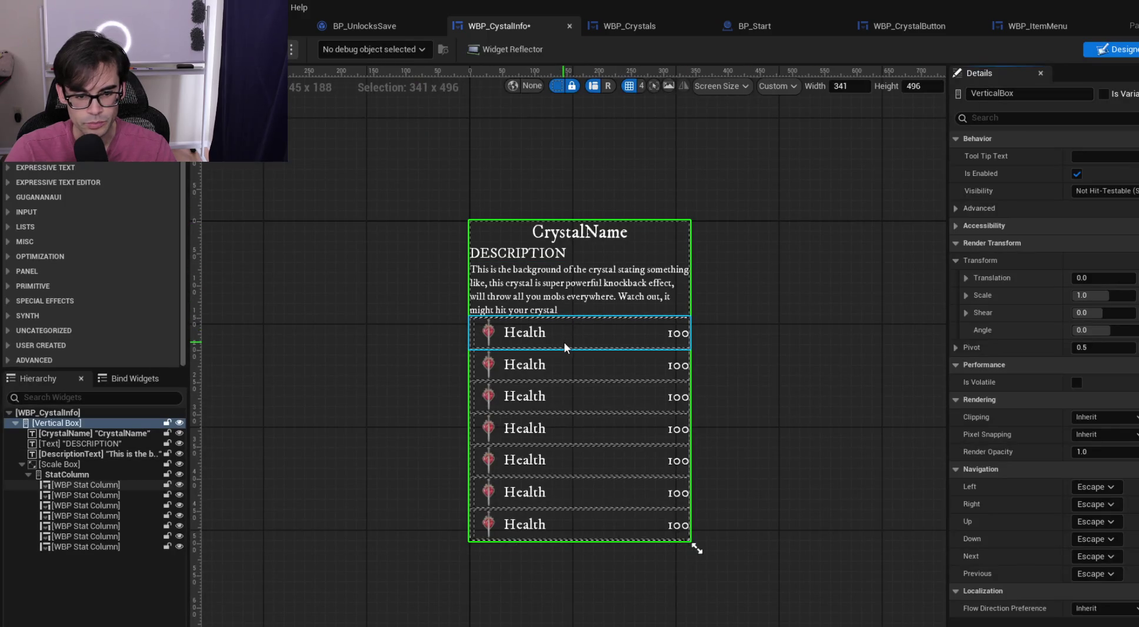
{"action": "left_click", "coordinate": [67, 475]}
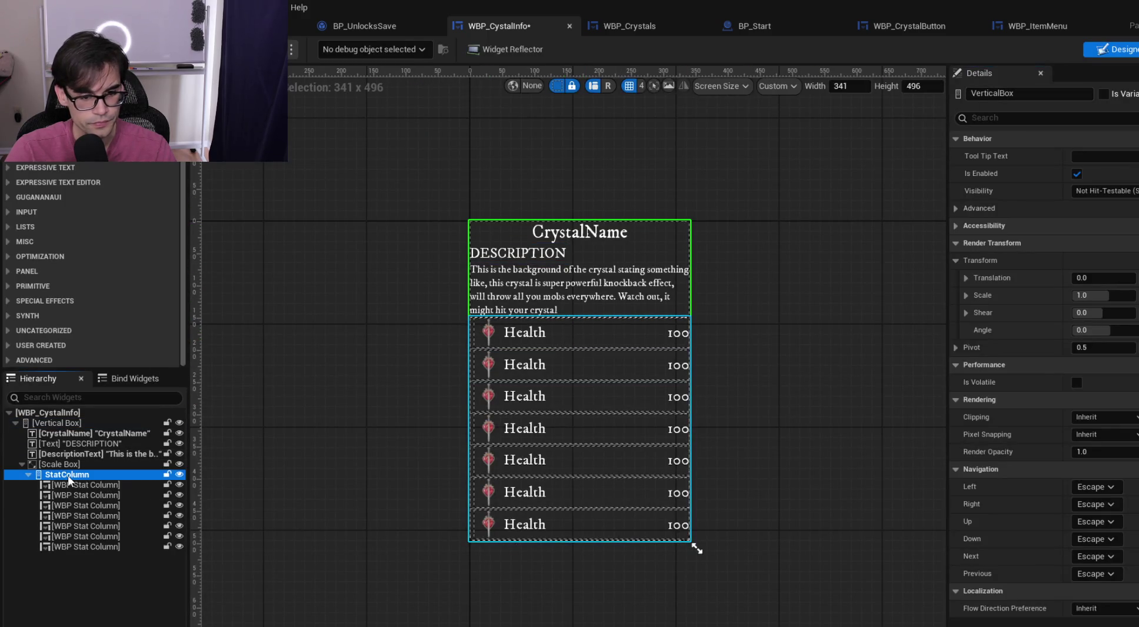
{"action": "left_click", "coordinate": [1126, 53]}
Replace Stat Box with a StatColumn getter as Add Child's target and save
{"action": "scroll", "coordinate": [921, 261], "scroll_direction": "up", "scroll_amount": 1}
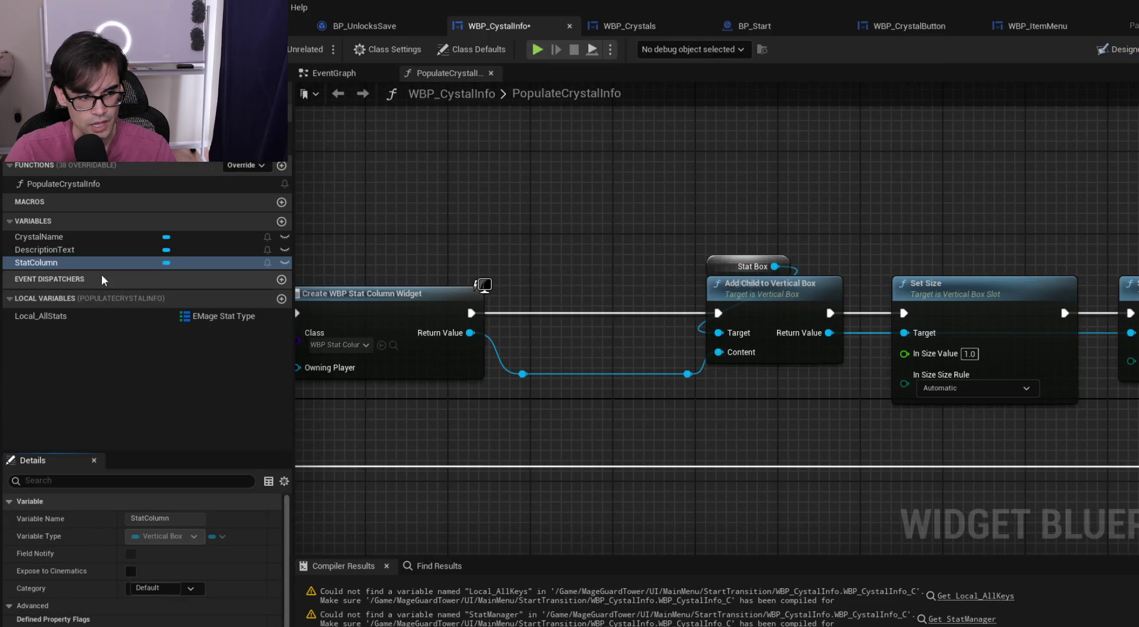
{"action": "mouse_move", "coordinate": [50, 264]}
{"action": "left_mouse_down"}
{"action": "mouse_move", "coordinate": [803, 222]}
{"action": "mouse_move", "coordinate": [739, 210]}
{"action": "mouse_move", "coordinate": [716, 334]}
{"action": "left_mouse_up"}
{"action": "left_click", "coordinate": [826, 249]}
{"action": "left_click", "coordinate": [706, 267]}
{"action": "key", "text": "Delete"}
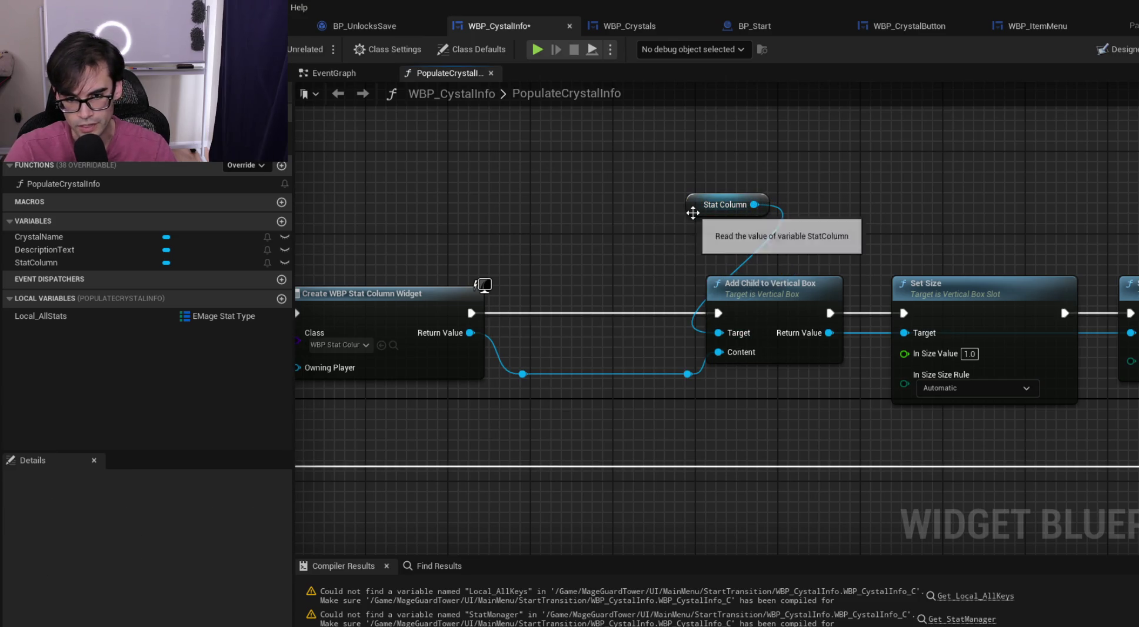
{"action": "left_click_drag", "start_coordinate": [694, 209], "coordinate": [717, 271]}
{"action": "left_click", "coordinate": [713, 303]}
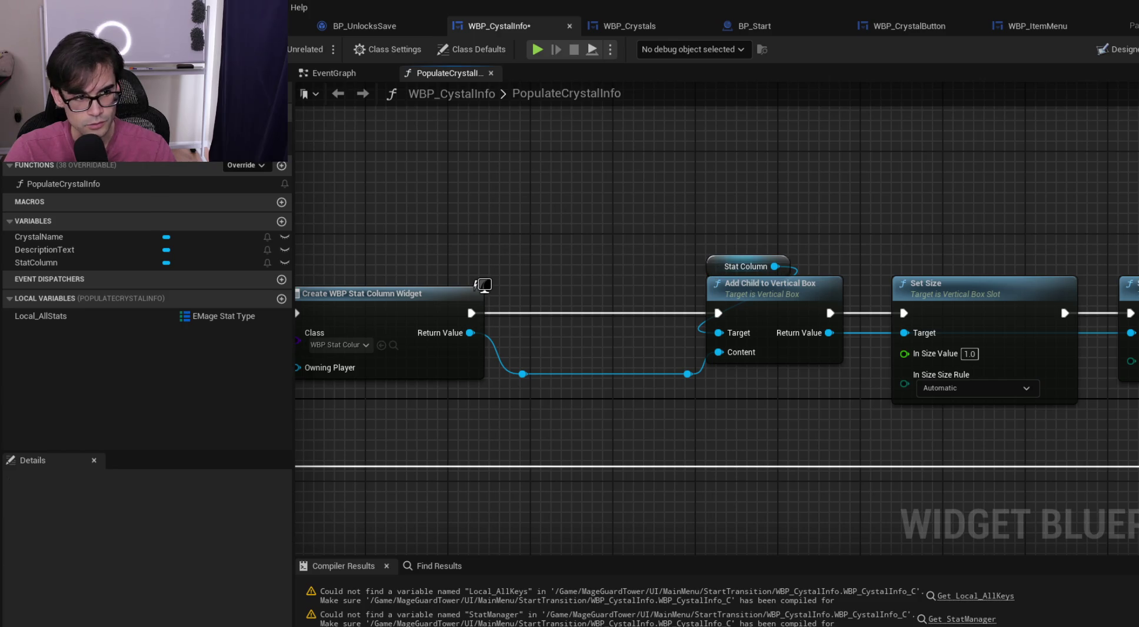
{"action": "key", "text": "ctrl+s"}
Remove the extra reroute point and reconnect the widget wire to Add Child's Content
{"action": "mouse_move", "coordinate": [728, 326]}
{"action": "left_mouse_down"}
{"action": "mouse_move", "coordinate": [671, 319]}
{"action": "mouse_move", "coordinate": [742, 300]}
{"action": "mouse_move", "coordinate": [639, 300]}
{"action": "left_mouse_up"}
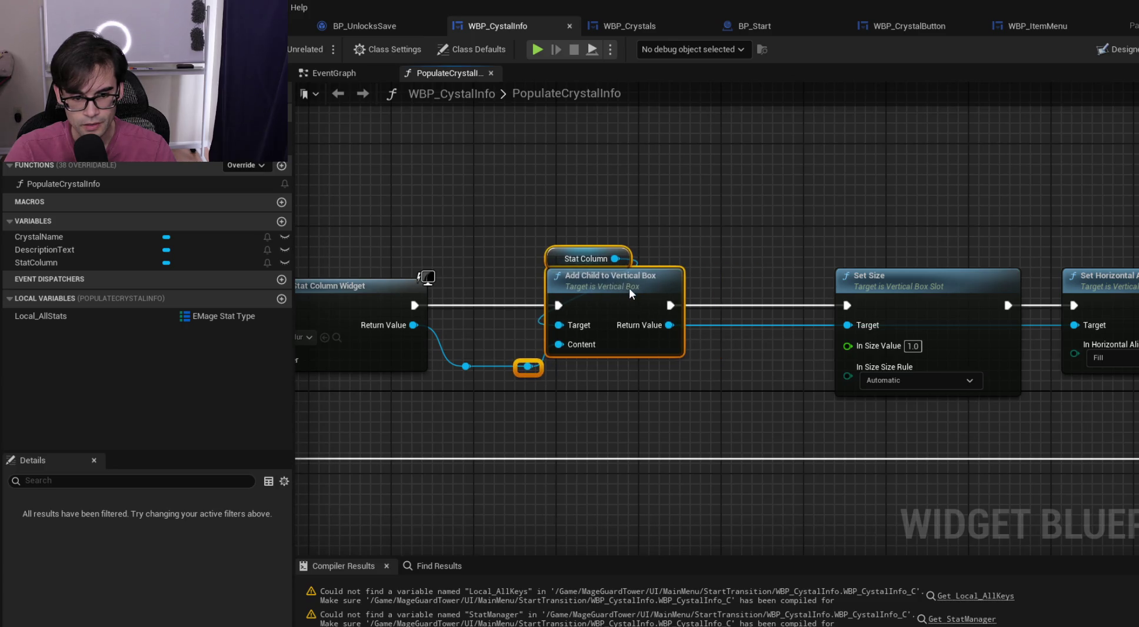
{"action": "left_click", "coordinate": [528, 366]}
{"action": "key", "text": "Delete"}
{"action": "left_click_drag", "start_coordinate": [466, 366], "coordinate": [579, 353]}
Move the Set Size and Set Horizontal Alignment nodes closer to Add Child and save
{"action": "left_click_drag", "start_coordinate": [840, 239], "coordinate": [676, 228]}
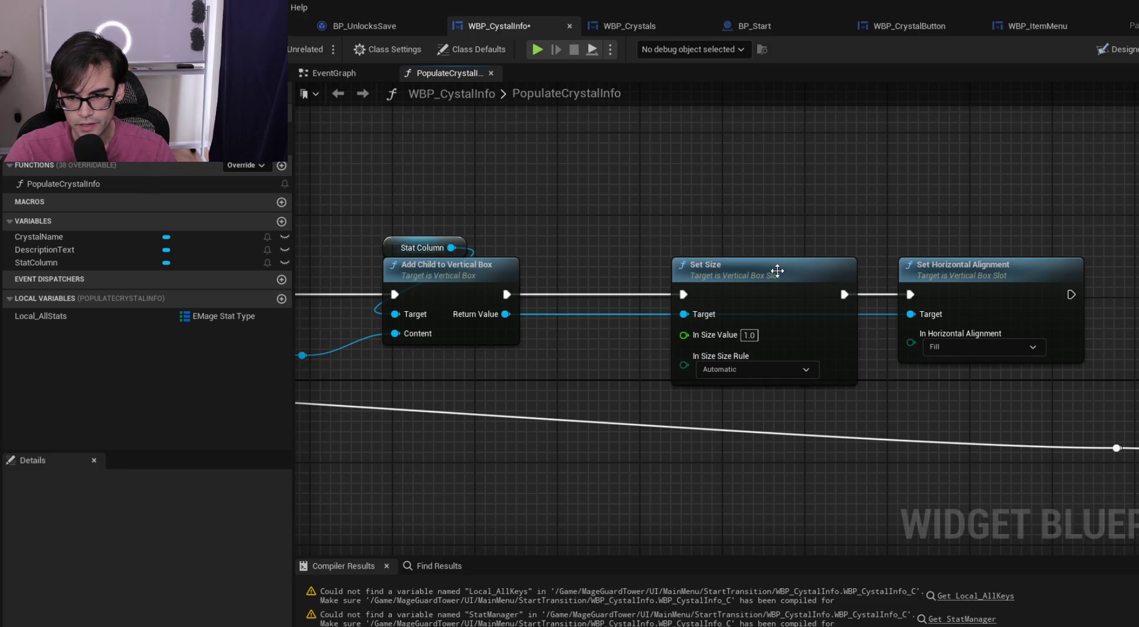
{"action": "left_click_drag", "start_coordinate": [710, 210], "coordinate": [994, 340]}
{"action": "left_click_drag", "start_coordinate": [757, 277], "coordinate": [703, 279]}
{"action": "scroll", "coordinate": [587, 205], "scroll_direction": "down", "scroll_amount": 1}
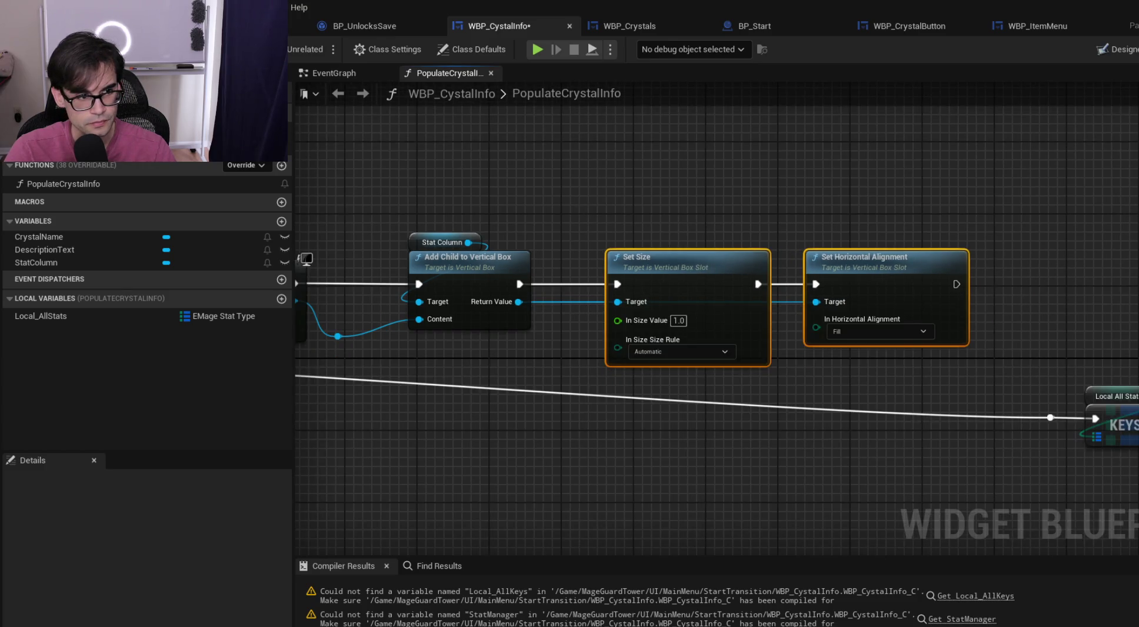
{"action": "key", "text": "ctrl+s"}
{"action": "left_click_drag", "start_coordinate": [892, 242], "coordinate": [594, 210]}
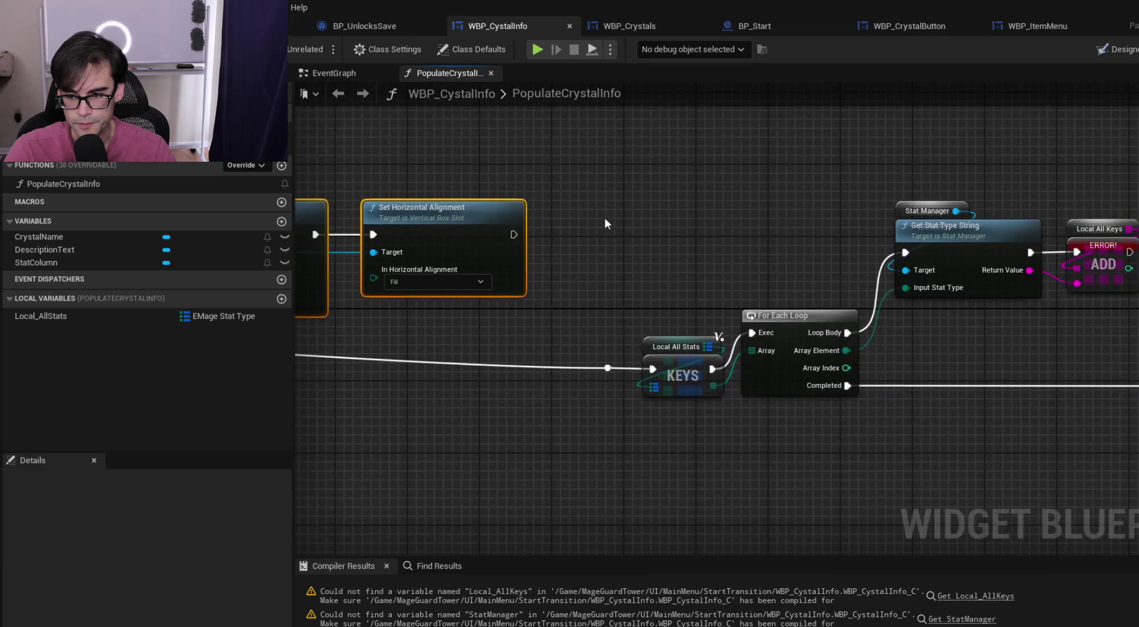
Move the Input Stat node further right, past the VALUES, SET and LENGTH nodes
{"action": "scroll", "coordinate": [726, 251], "scroll_direction": "down", "scroll_amount": 1}
{"action": "mouse_move", "coordinate": [1034, 305]}
{"action": "left_mouse_down"}
{"action": "mouse_move", "coordinate": [830, 325]}
{"action": "mouse_move", "coordinate": [507, 293]}
{"action": "left_mouse_up"}
{"action": "scroll", "coordinate": [940, 322], "scroll_direction": "up", "scroll_amount": 1}
{"action": "scroll", "coordinate": [940, 322], "scroll_direction": "down", "scroll_amount": 1}
{"action": "scroll", "coordinate": [941, 323], "scroll_direction": "up", "scroll_amount": 1}
{"action": "scroll", "coordinate": [535, 306], "scroll_direction": "down", "scroll_amount": 2}
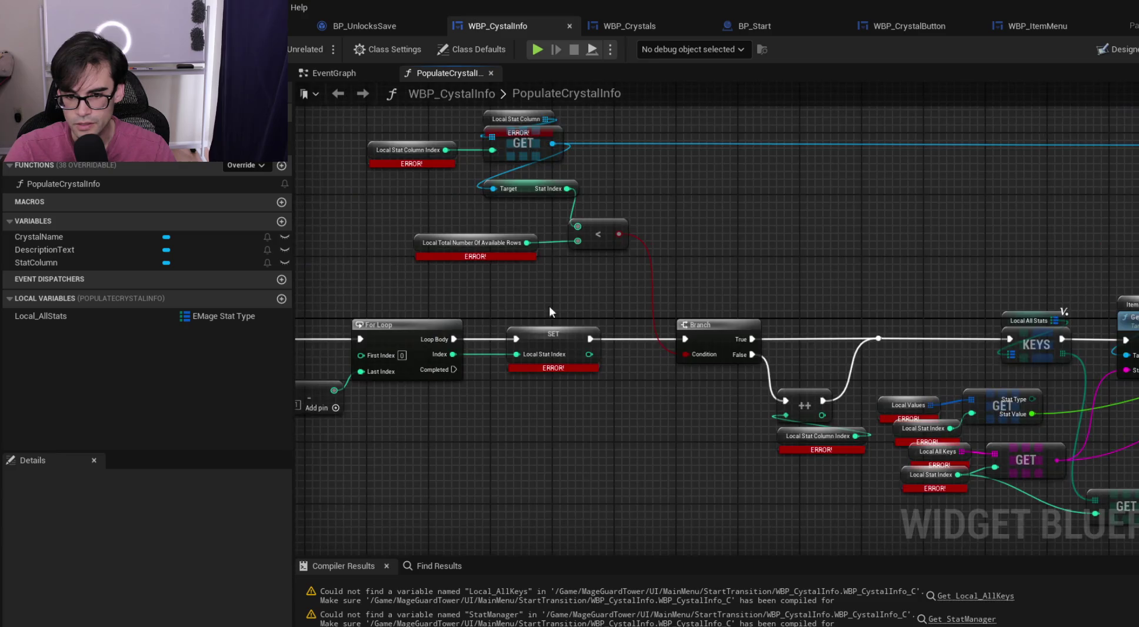
{"action": "scroll", "coordinate": [761, 424], "scroll_direction": "up", "scroll_amount": 2}
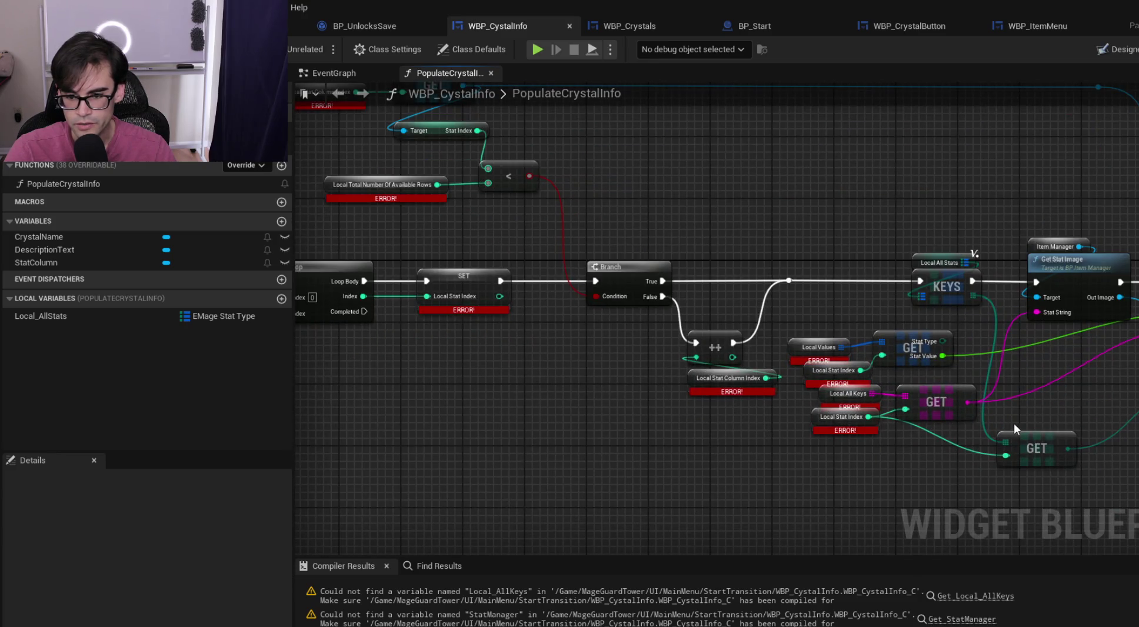
{"action": "scroll", "coordinate": [806, 396], "scroll_direction": "up", "scroll_amount": 1}
{"action": "left_click_drag", "start_coordinate": [1126, 367], "coordinate": [860, 400]}
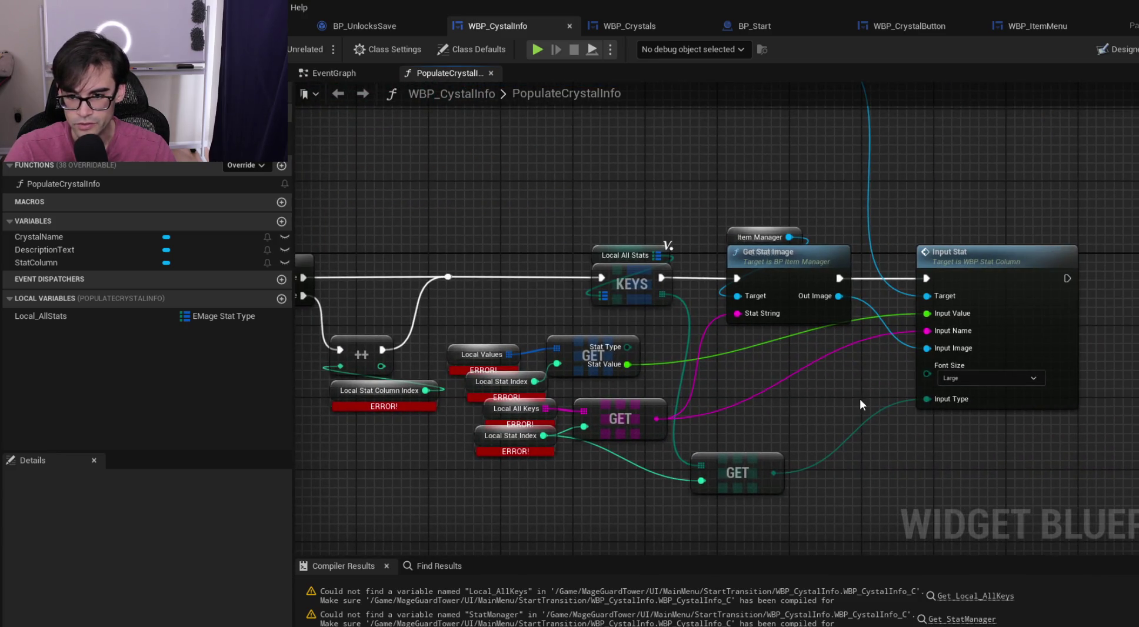
{"action": "left_click_drag", "start_coordinate": [990, 265], "coordinate": [1100, 265]}
{"action": "scroll", "coordinate": [887, 350], "scroll_direction": "down", "scroll_amount": 3}
{"action": "scroll", "coordinate": [788, 315], "scroll_direction": "up", "scroll_amount": 3}
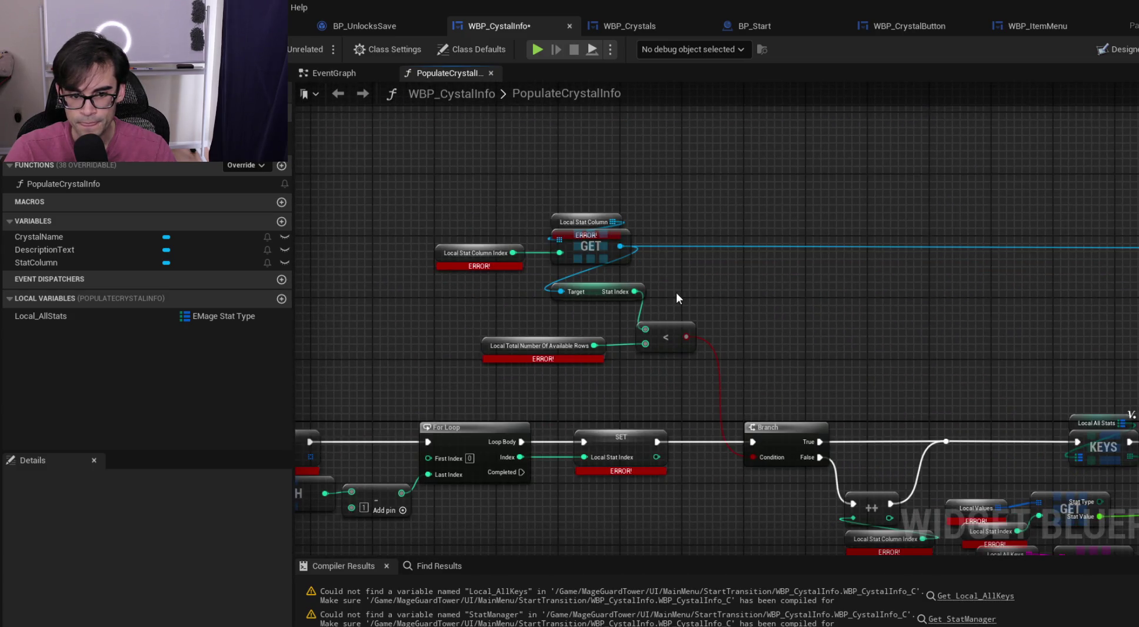
Position the Item Manager node directly above Get Stat Image
{"action": "left_click_drag", "start_coordinate": [677, 293], "coordinate": [312, 258]}
{"action": "left_click_drag", "start_coordinate": [1021, 353], "coordinate": [745, 323]}
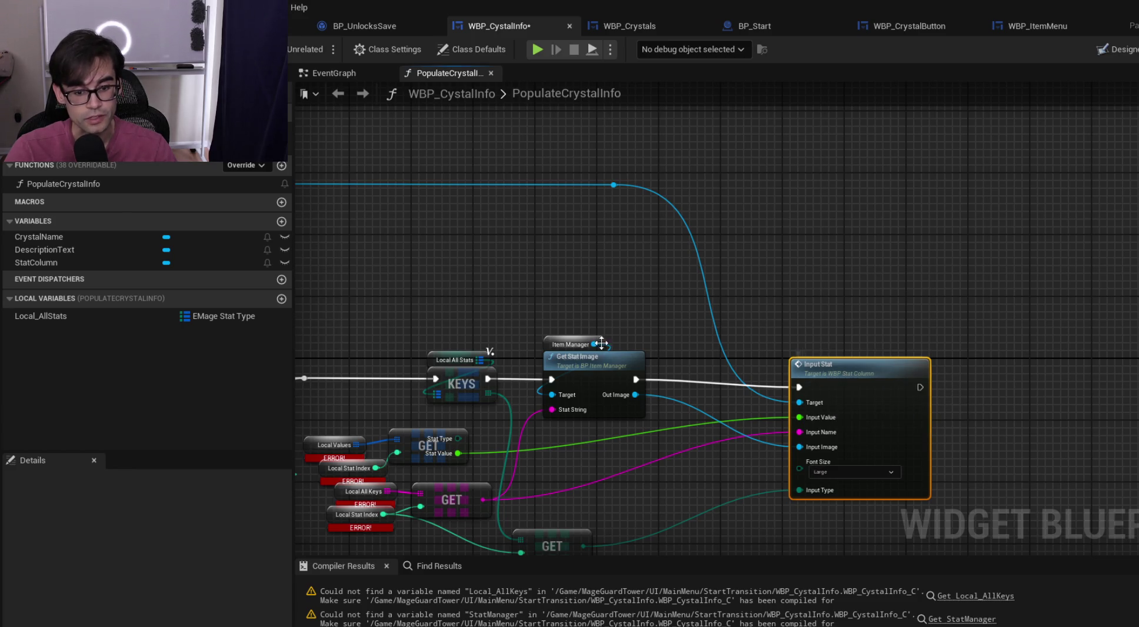
{"action": "mouse_move", "coordinate": [545, 348]}
{"action": "left_mouse_down"}
{"action": "mouse_move", "coordinate": [551, 296]}
{"action": "mouse_move", "coordinate": [549, 339]}
{"action": "left_mouse_up"}
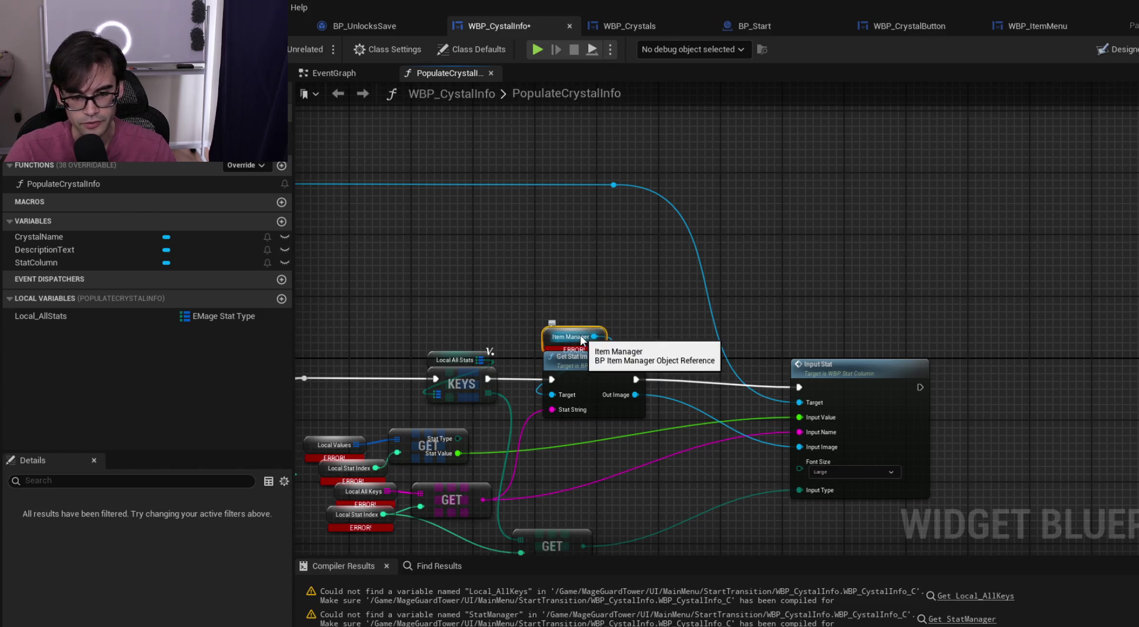
{"action": "key", "text": "alt+Tab"}
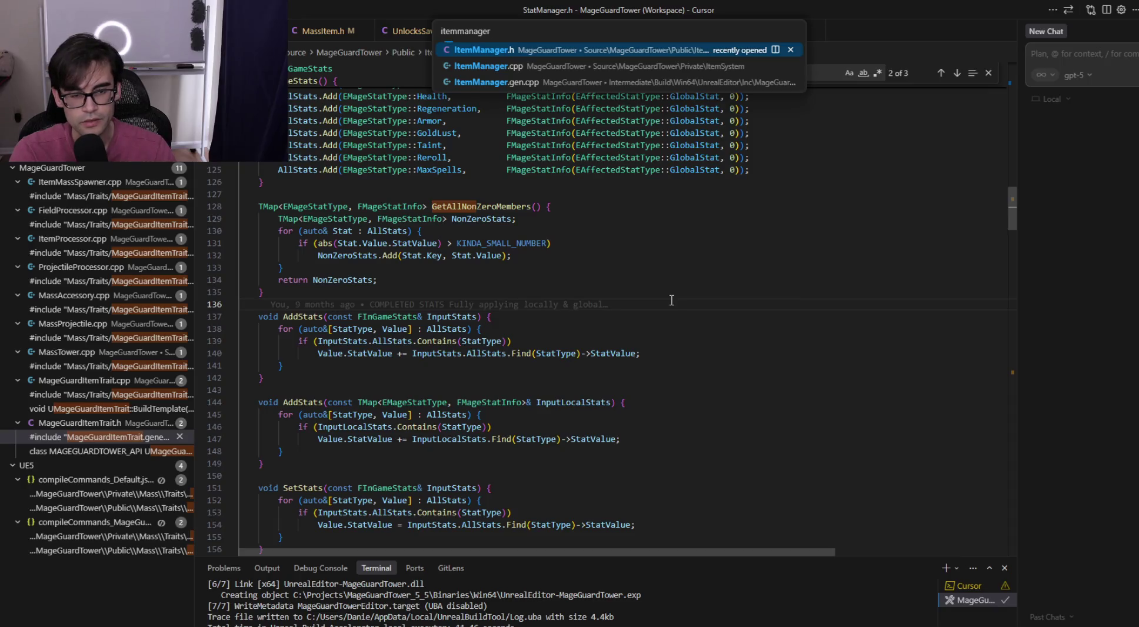
Open the ItemManager source file from the Cursor file search
{"action": "key", "text": "Down"}
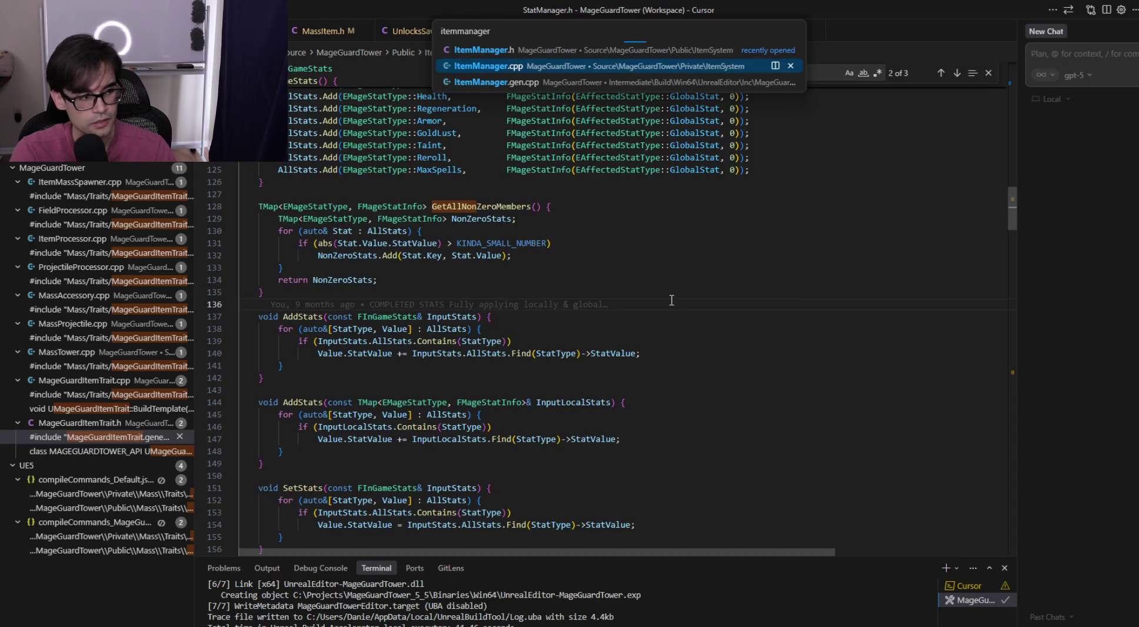
{"action": "key", "text": "Return"}
{"action": "key", "text": "alt+Tab"}
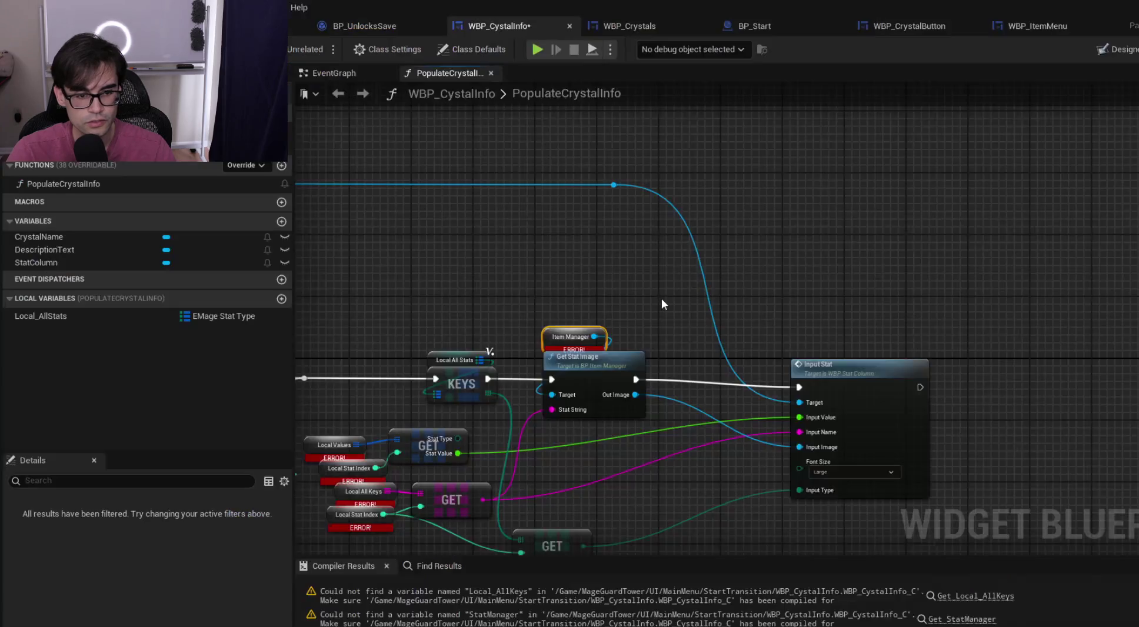
{"action": "key", "text": "alt+Tab"}
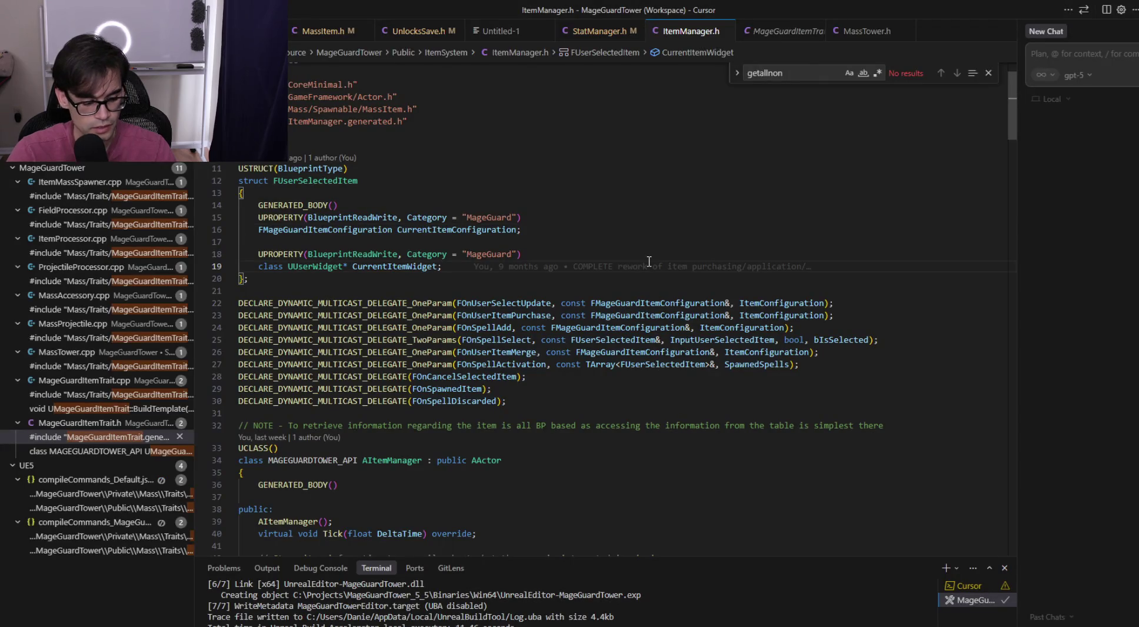
Search ItemManager.h for 'getstatimage', then go back to the Unreal Blueprint graph
{"action": "key", "text": "ctrl+g"}
{"action": "type", "text": "getstati"}
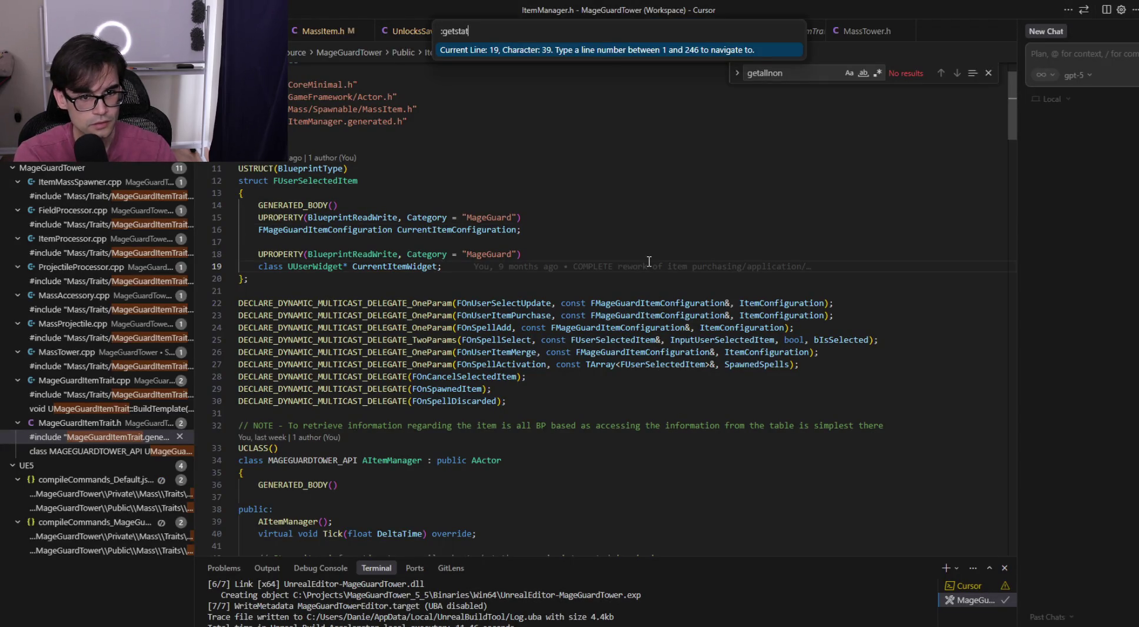
{"action": "key", "text": "BackSpace"}
{"action": "key", "text": "BackSpace"}
{"action": "key", "text": "BackSpace"}
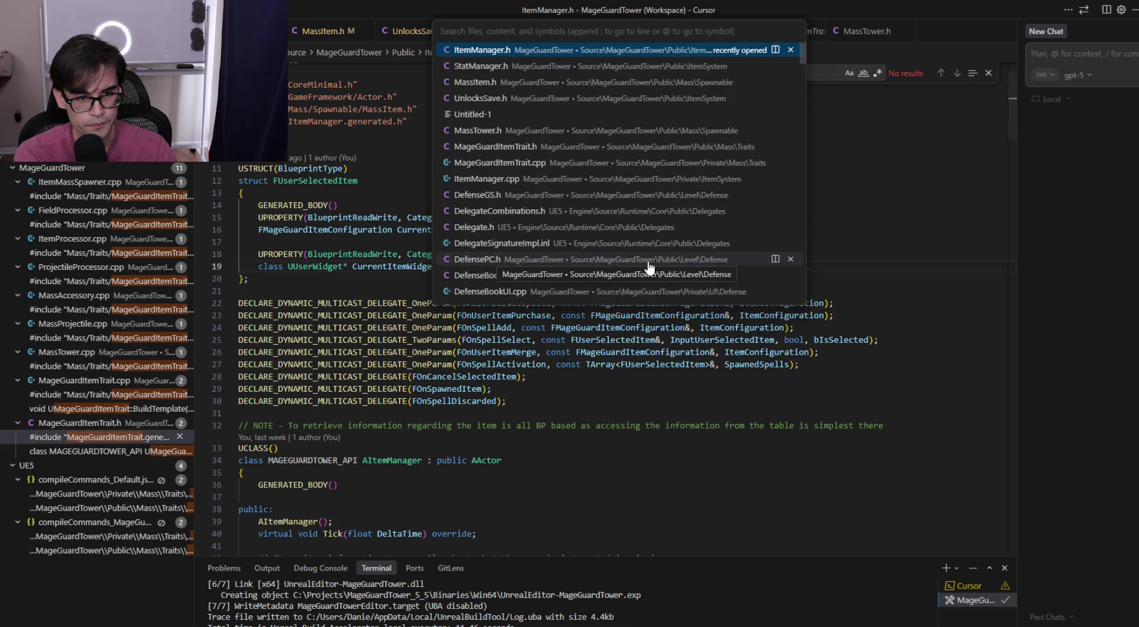
{"action": "key", "text": "Escape"}
{"action": "key", "text": "ctrl+f"}
{"action": "type", "text": "getstatimage"}
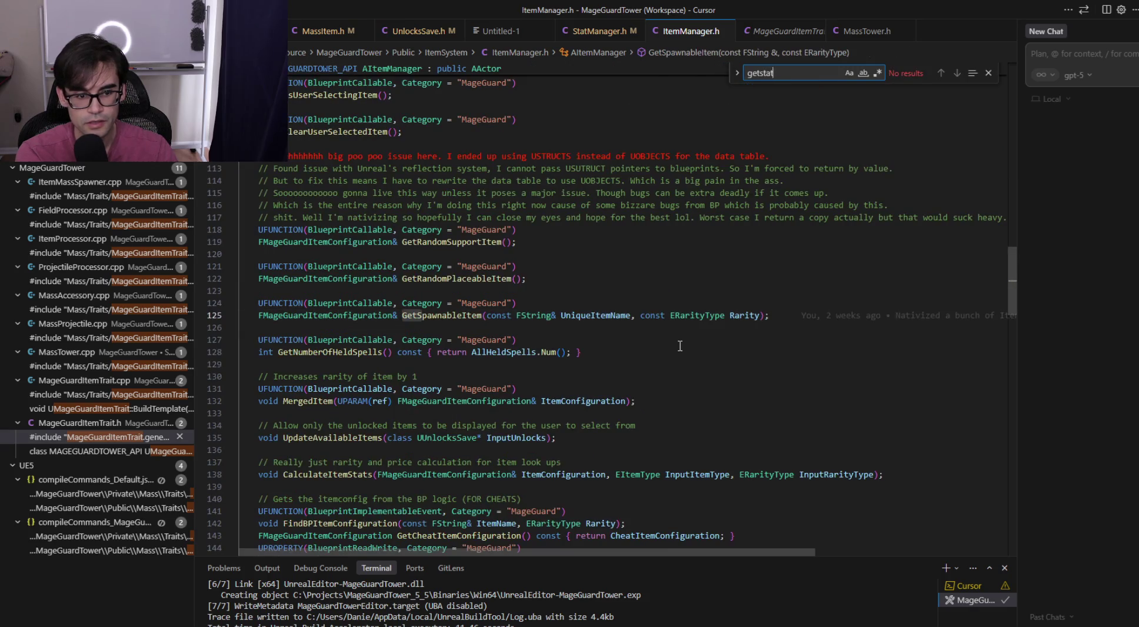
{"action": "left_click", "coordinate": [988, 73]}
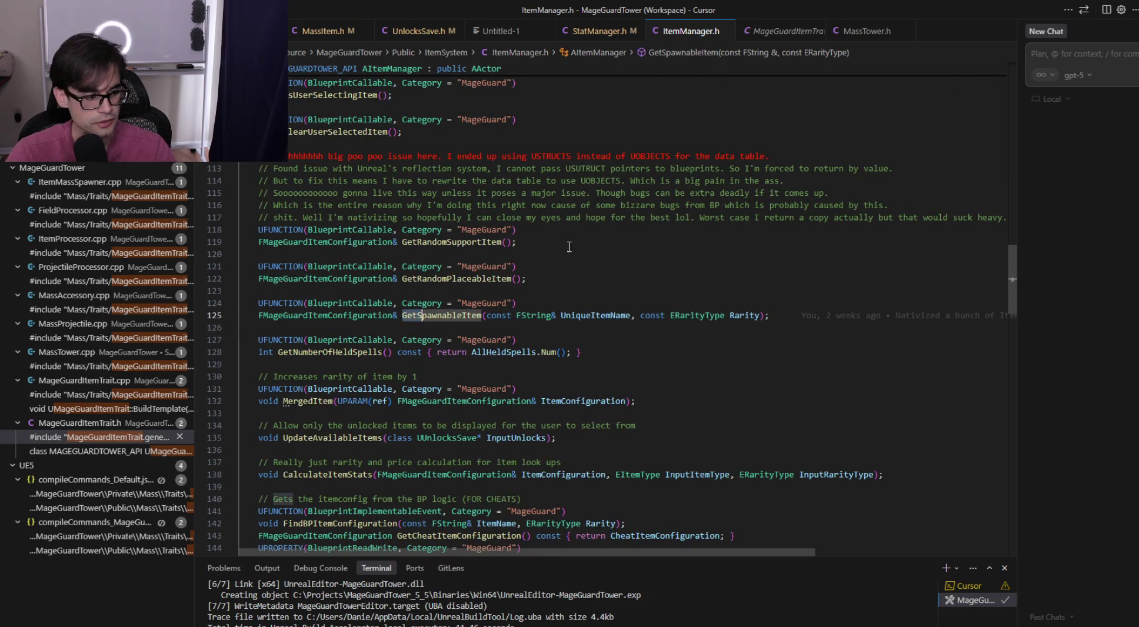
{"action": "key", "text": "alt+Tab"}
{"action": "left_click_drag", "start_coordinate": [513, 298], "coordinate": [646, 282]}
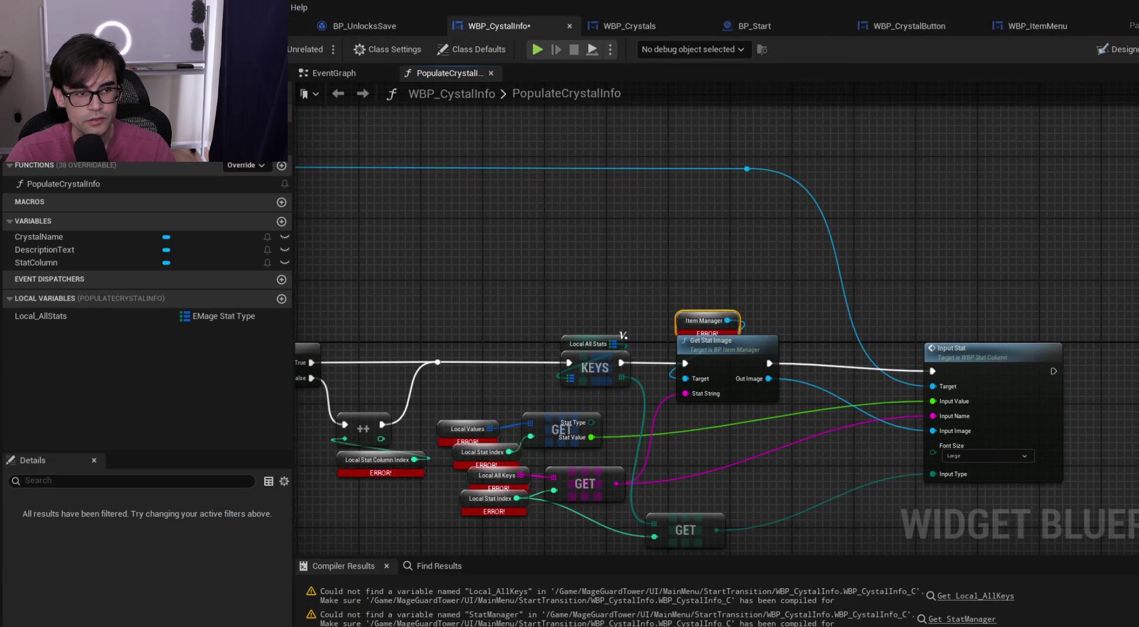
Find 'itemmanager' in the Content Browser and open BP_ItemManager
{"action": "key", "text": "alt+Tab"}
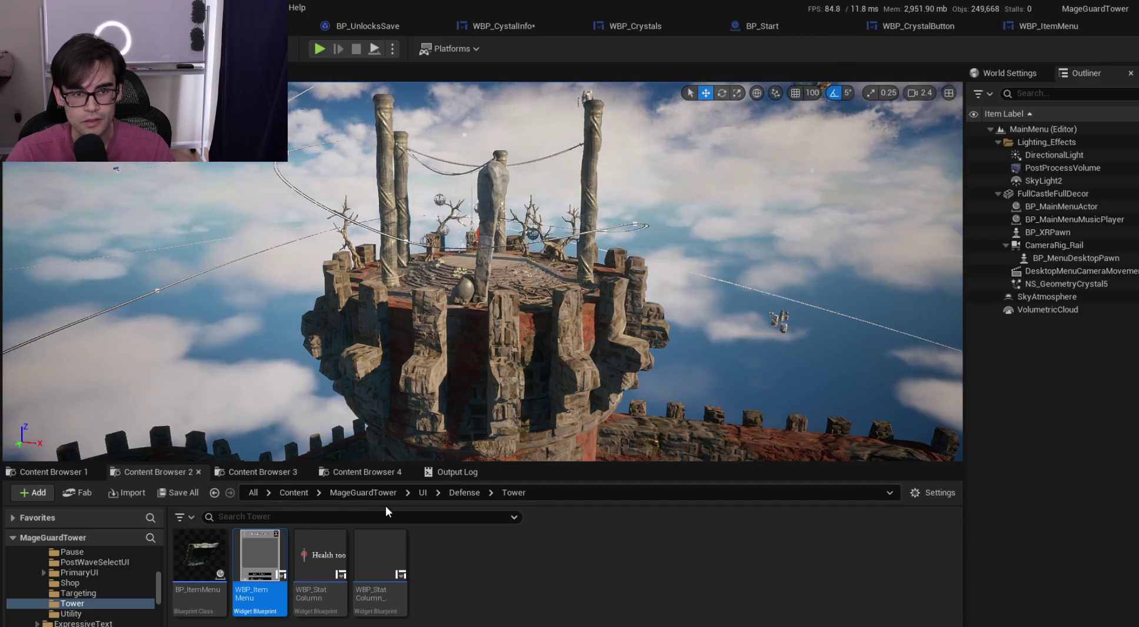
{"action": "left_click", "coordinate": [275, 470]}
{"action": "left_click", "coordinate": [364, 472]}
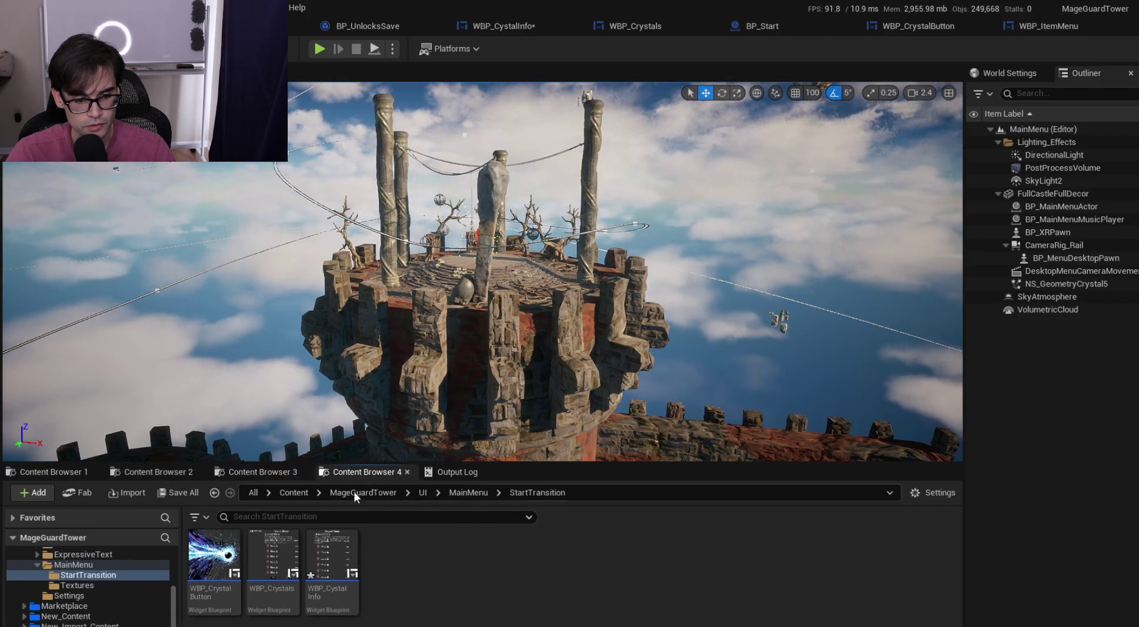
{"action": "left_click", "coordinate": [291, 493]}
{"action": "left_click", "coordinate": [321, 517]}
{"action": "type", "text": "i"}
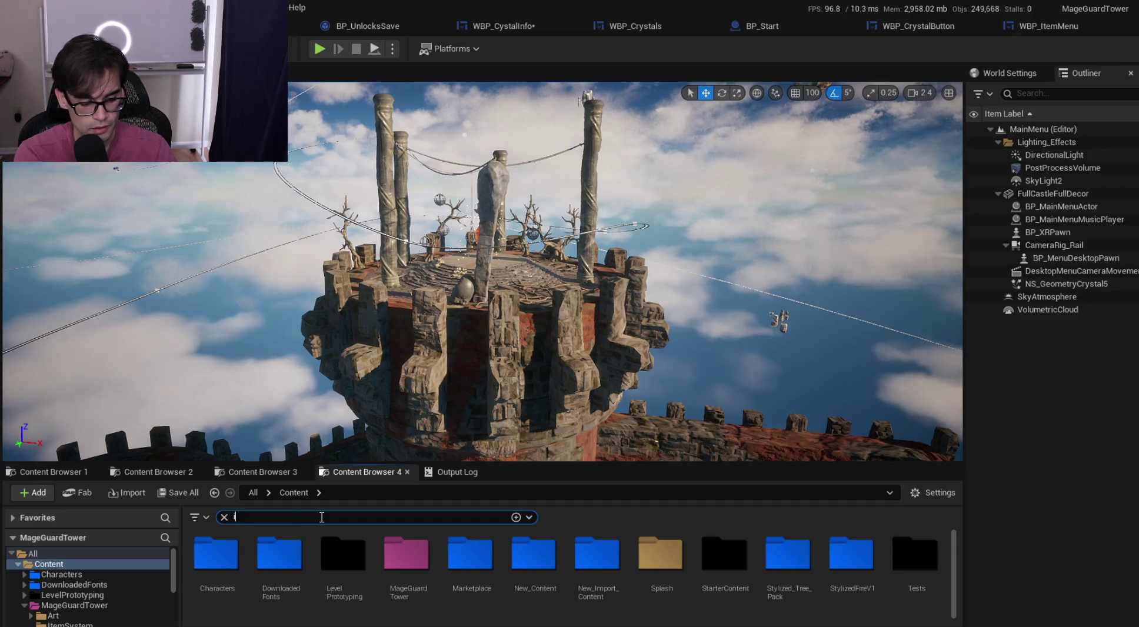
{"action": "type", "text": "temmanager"}
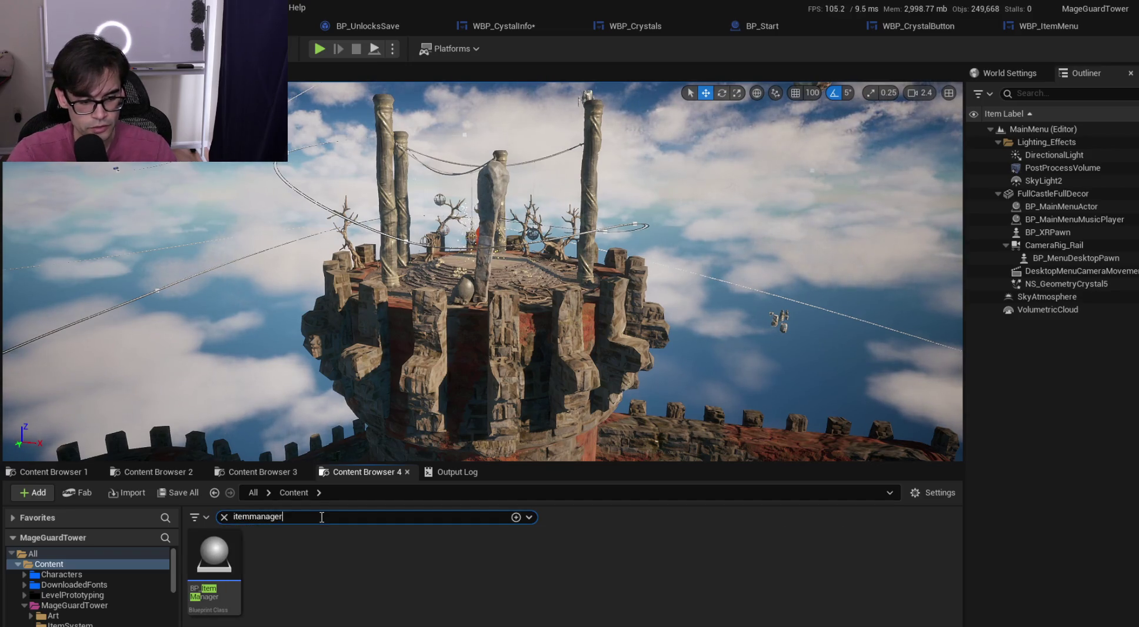
{"action": "left_click", "coordinate": [214, 559]}
{"action": "key", "text": "Return"}
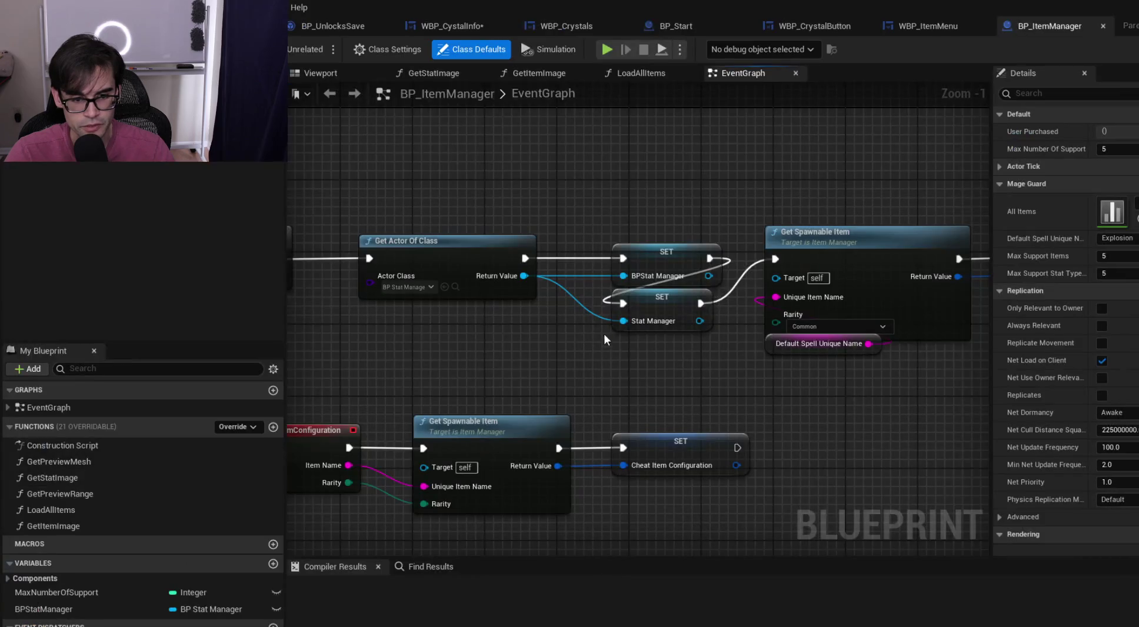
Review BP_ItemManager's GetStatImage function nodes, then switch to WBP_ItemMenu
{"action": "double_click", "coordinate": [52, 478]}
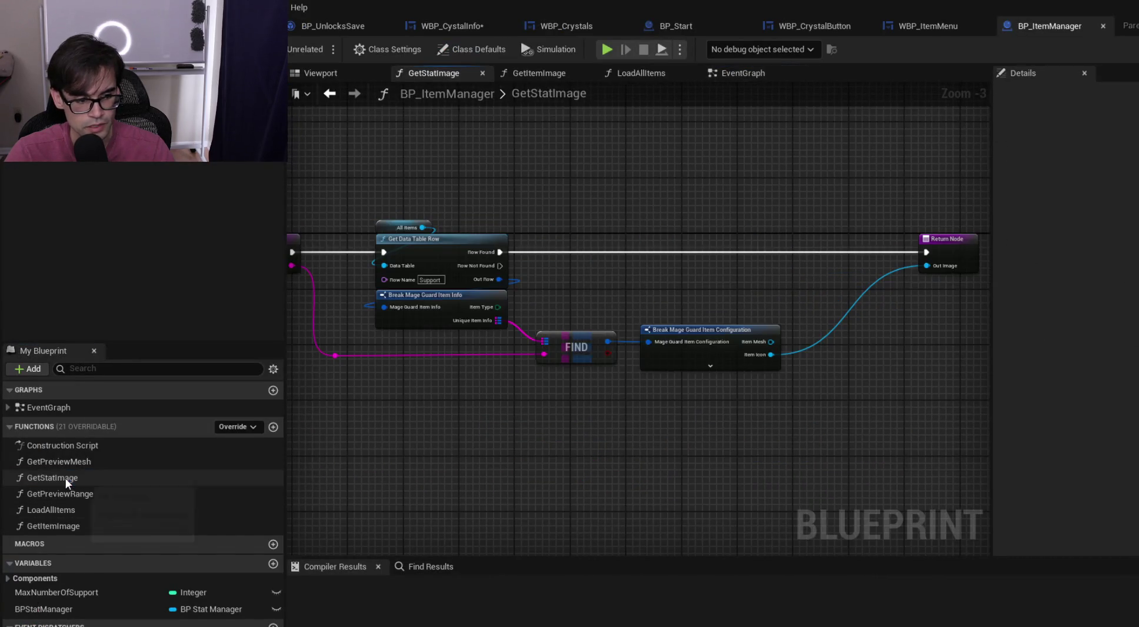
{"action": "scroll", "coordinate": [425, 381], "scroll_direction": "up", "scroll_amount": 2}
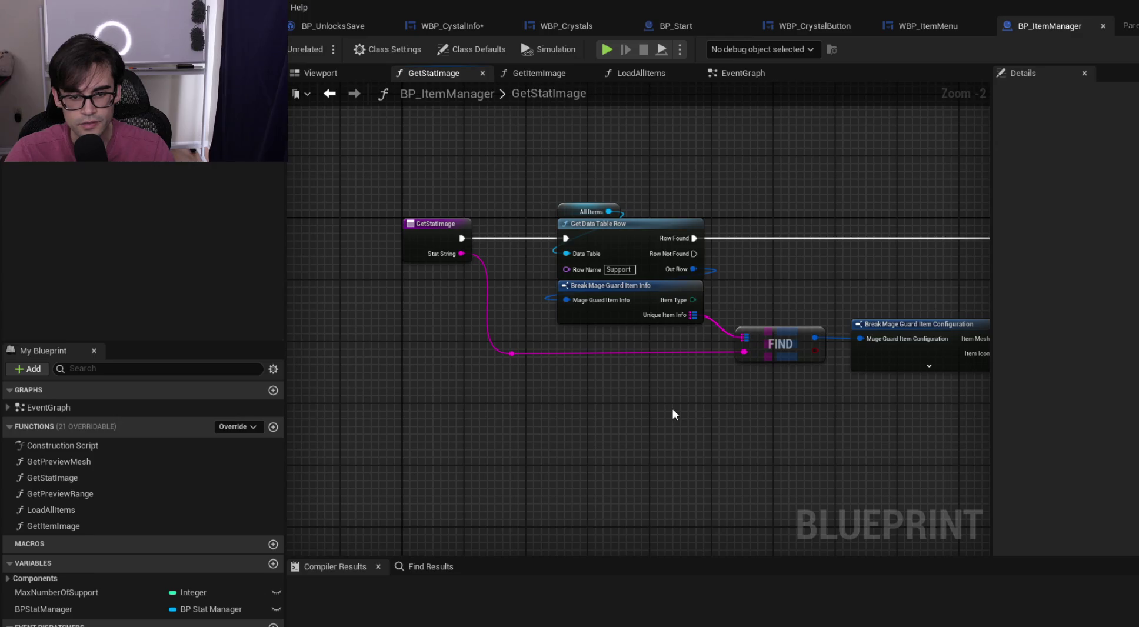
{"action": "left_click_drag", "start_coordinate": [739, 428], "coordinate": [671, 452]}
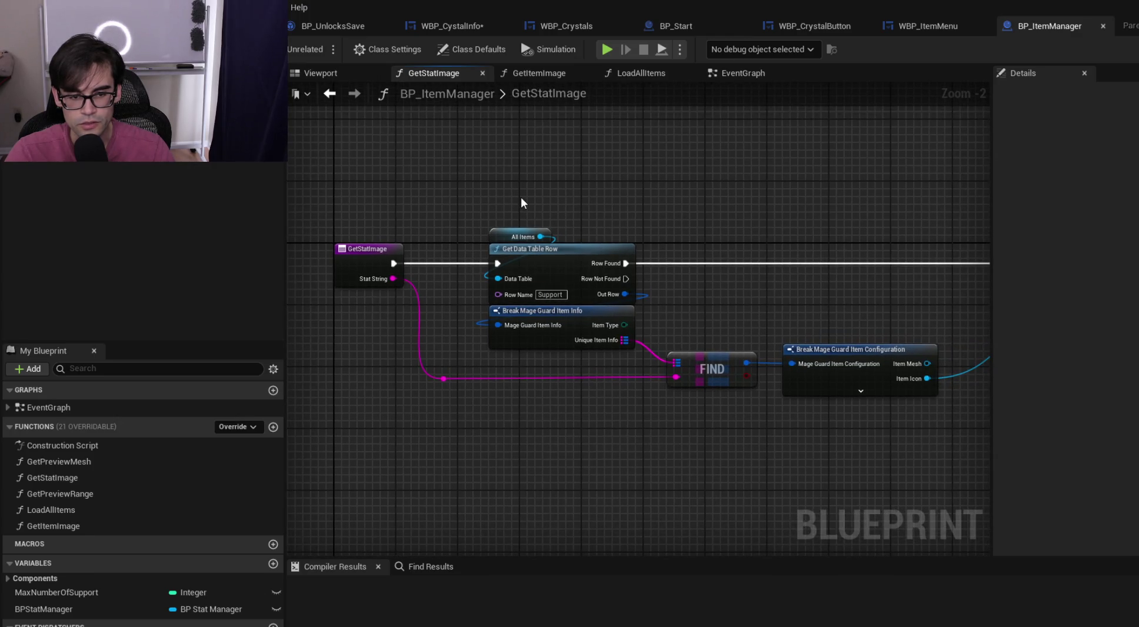
{"action": "left_click_drag", "start_coordinate": [848, 347], "coordinate": [737, 353]}
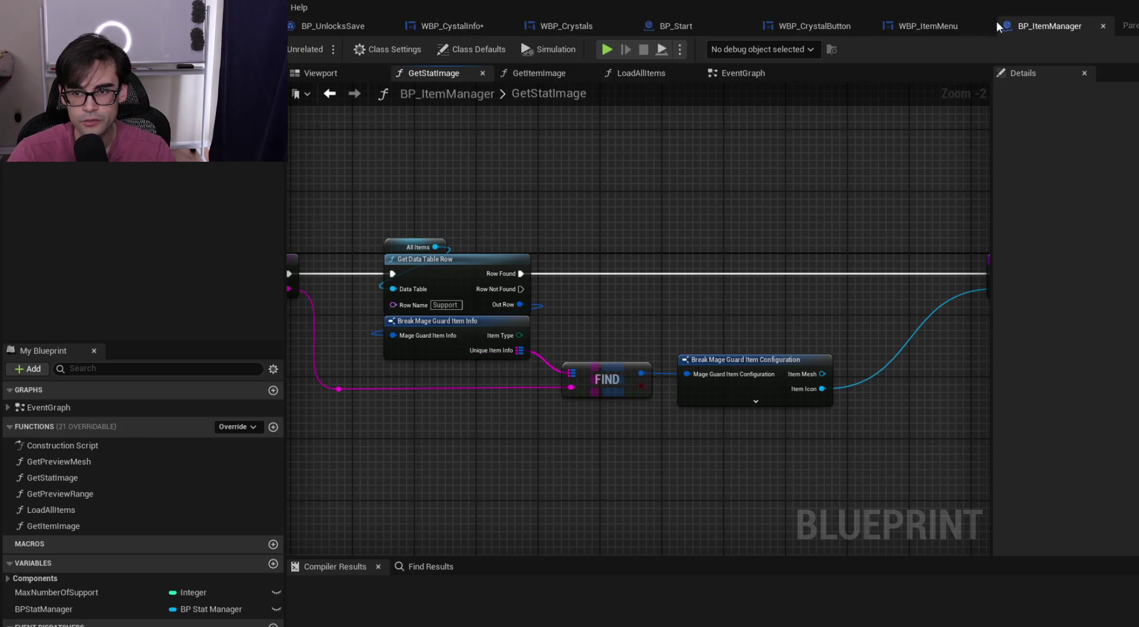
{"action": "left_click", "coordinate": [958, 27]}
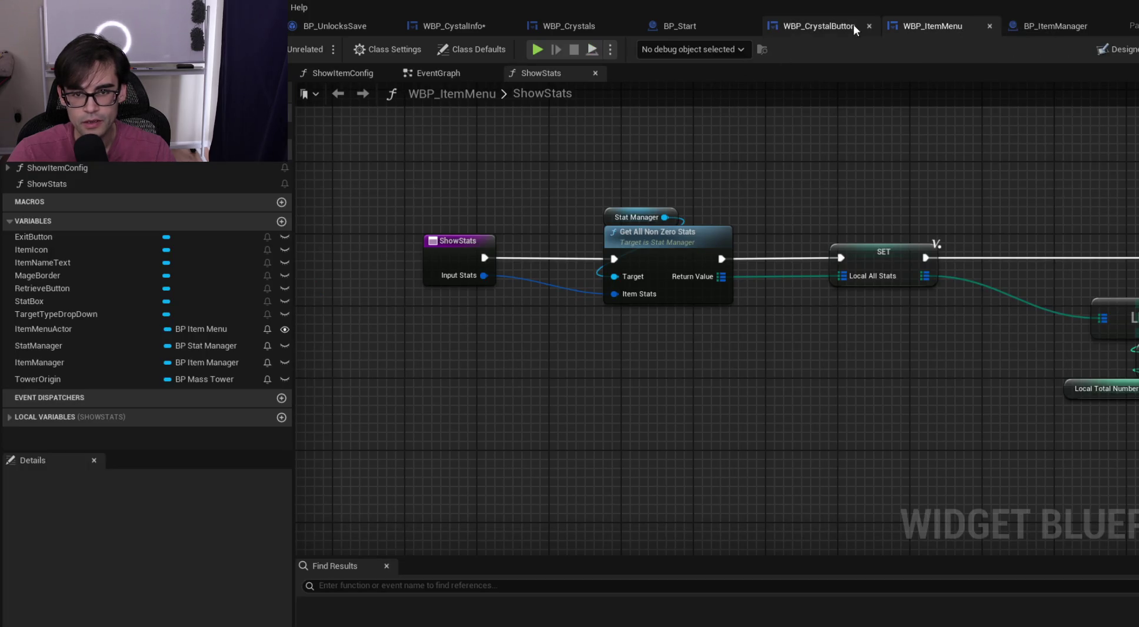
Examine the Item Icon output in WBP_Crystals' PopulateCrystalInfo graph
{"action": "left_click", "coordinate": [568, 26]}
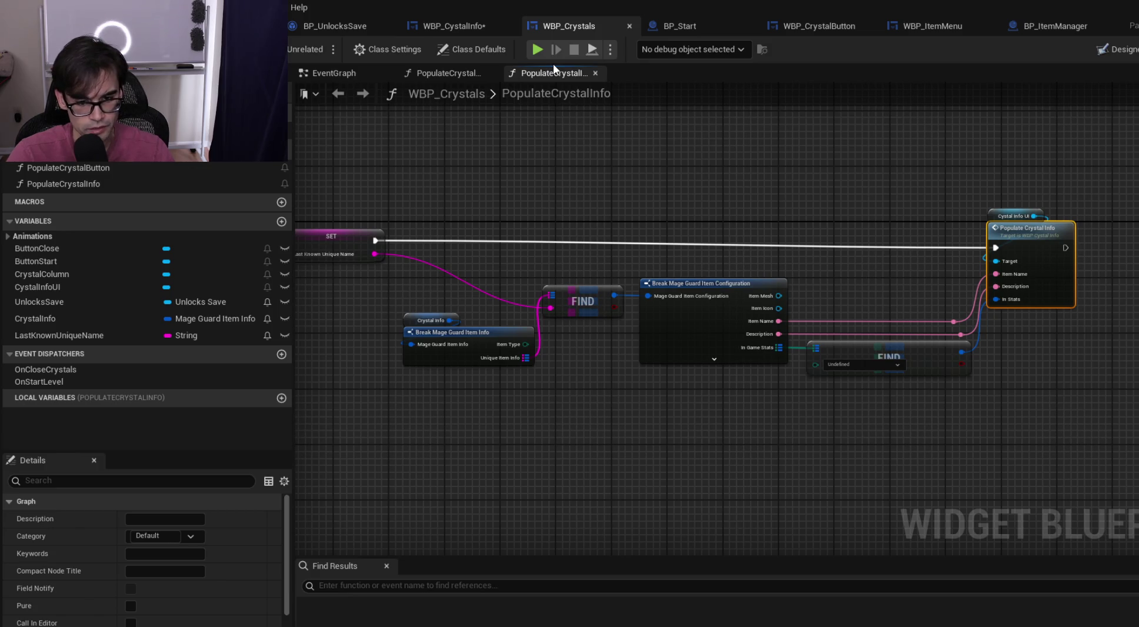
{"action": "scroll", "coordinate": [780, 322], "scroll_direction": "up", "scroll_amount": 2}
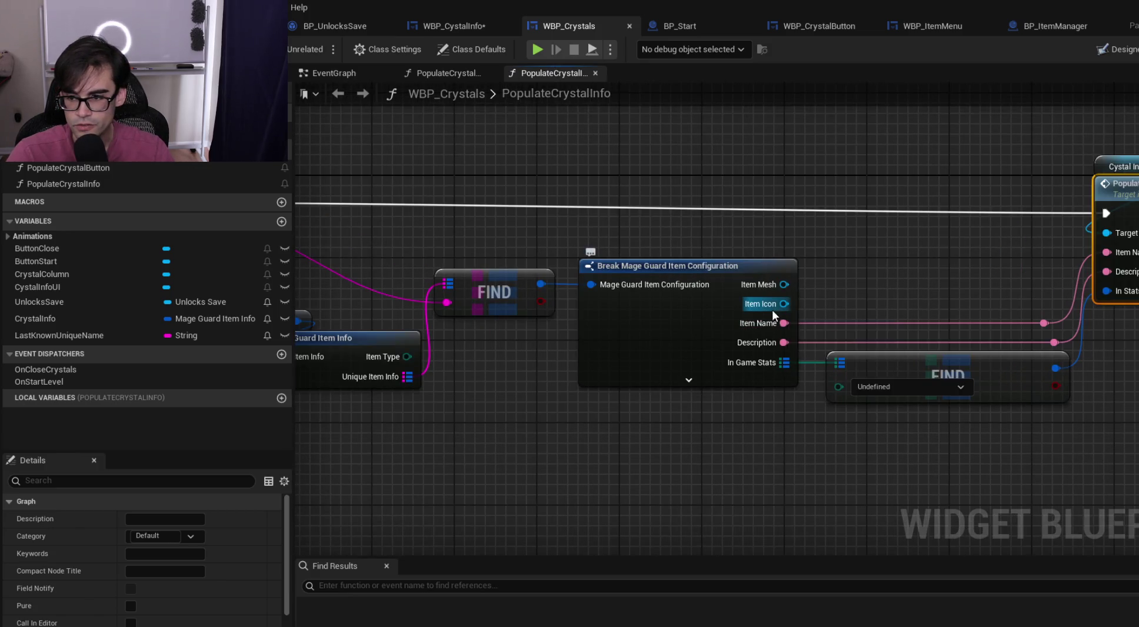
{"action": "mouse_move", "coordinate": [782, 304]}
{"action": "left_mouse_down"}
{"action": "mouse_move", "coordinate": [893, 288]}
{"action": "mouse_move", "coordinate": [839, 286]}
{"action": "left_mouse_up"}
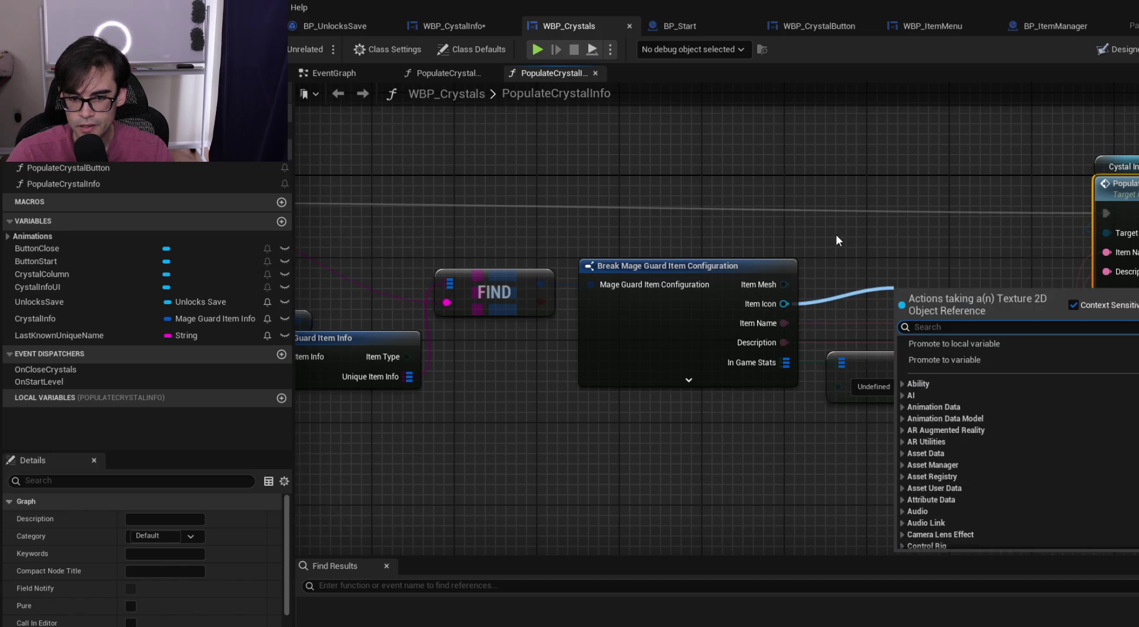
{"action": "left_click", "coordinate": [839, 240]}
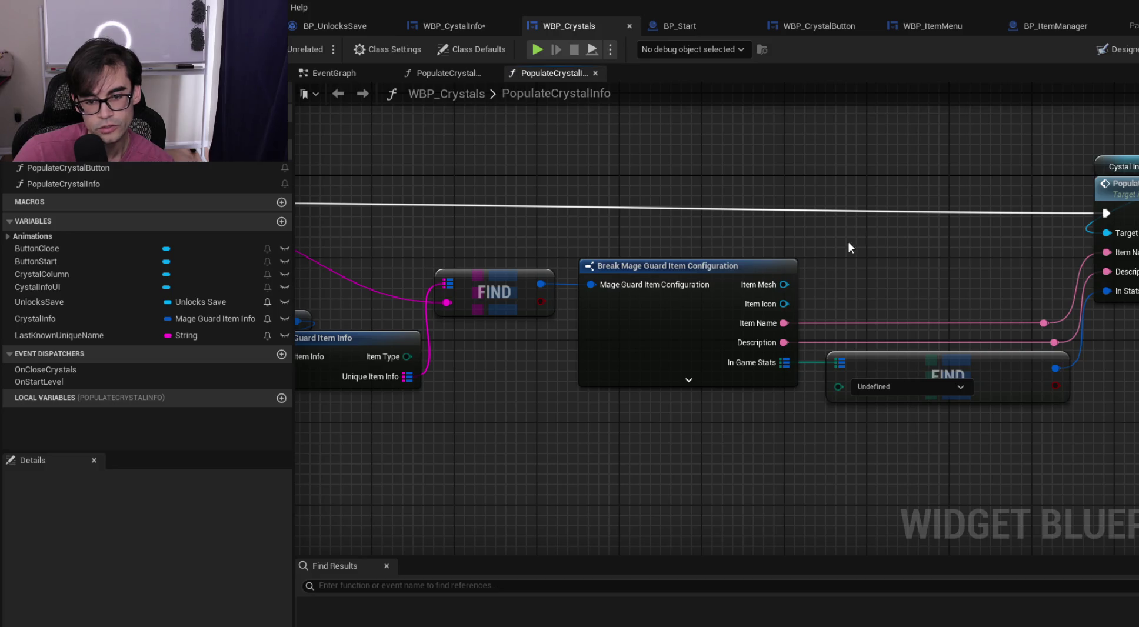
{"action": "scroll", "coordinate": [850, 239], "scroll_direction": "down", "scroll_amount": 2}
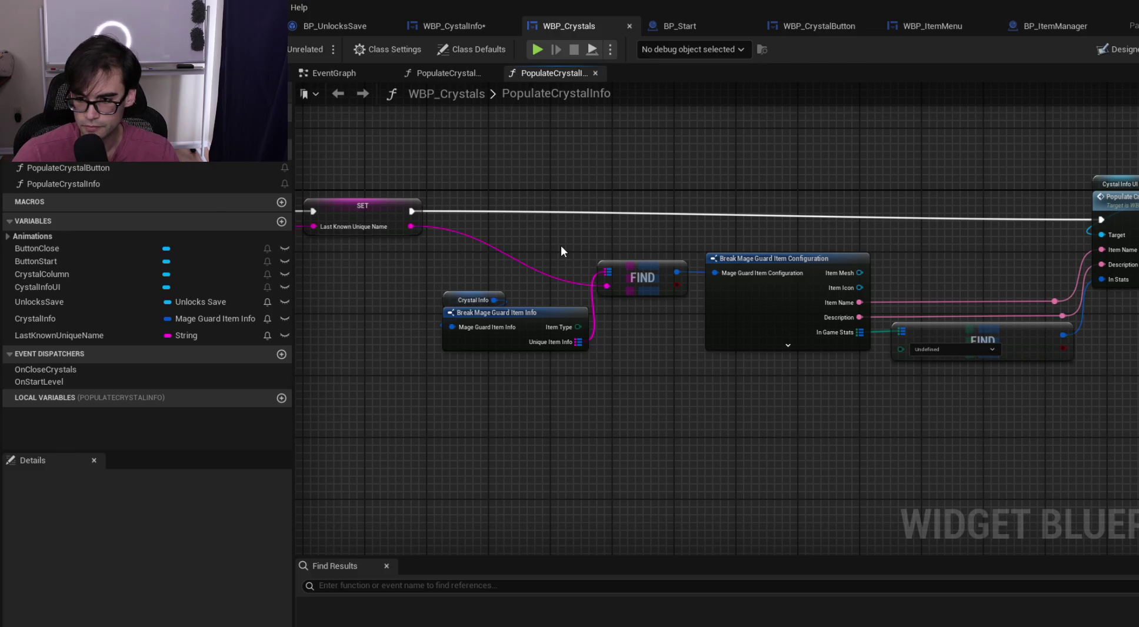
Open WBP_CystalInfo's PopulateCrystalInfo graph through the Populate Crystal Info call node
{"action": "double_click", "coordinate": [1130, 201]}
{"action": "mouse_move", "coordinate": [744, 276]}
{"action": "left_mouse_down"}
{"action": "mouse_move", "coordinate": [883, 265]}
{"action": "mouse_move", "coordinate": [711, 295]}
{"action": "mouse_move", "coordinate": [749, 279]}
{"action": "mouse_move", "coordinate": [667, 275]}
{"action": "left_mouse_up"}
{"action": "scroll", "coordinate": [667, 275], "scroll_direction": "up", "scroll_amount": 1}
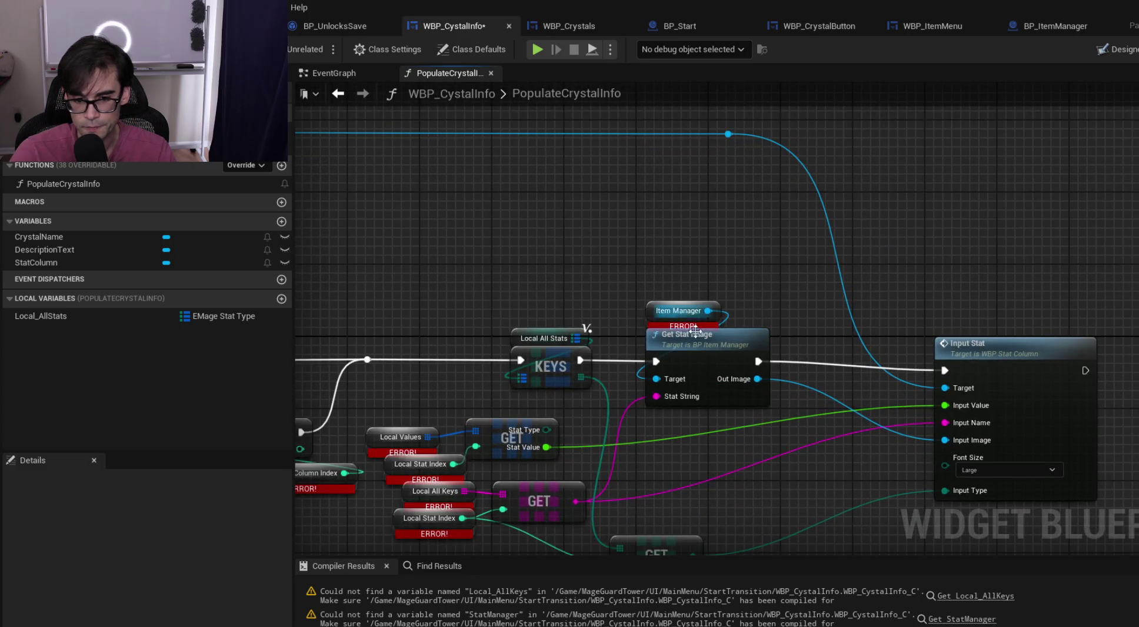
Break all of Input Stat's input links: Target, Value, Name, Image and Type
{"action": "left_click_drag", "start_coordinate": [688, 320], "coordinate": [724, 356]}
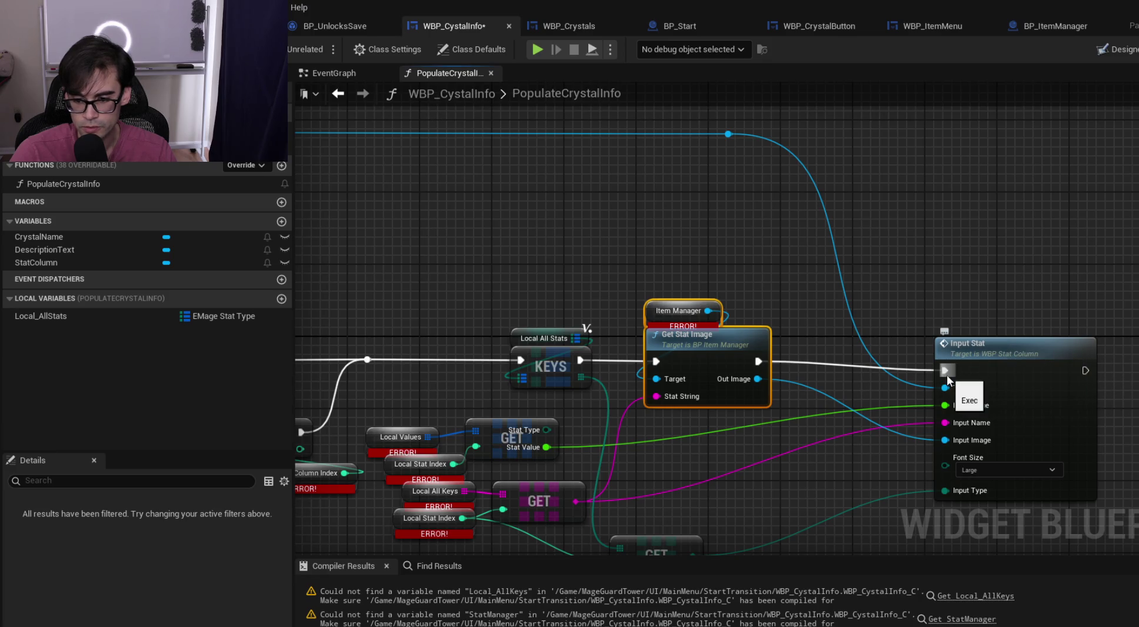
{"action": "left_click", "coordinate": [1007, 474]}
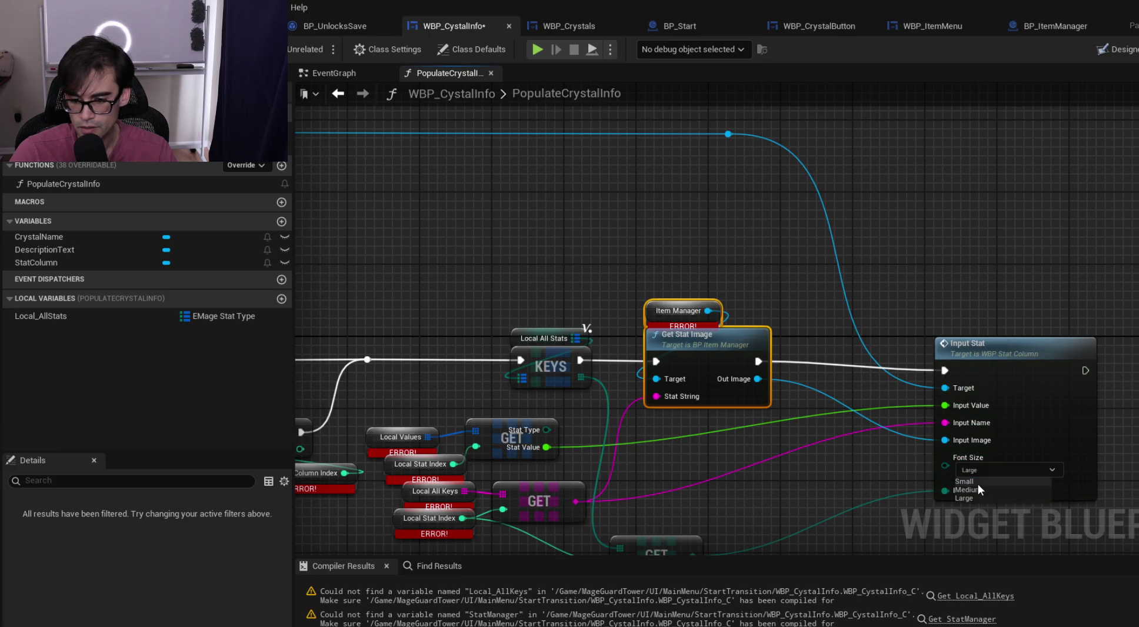
{"action": "left_click", "coordinate": [995, 481]}
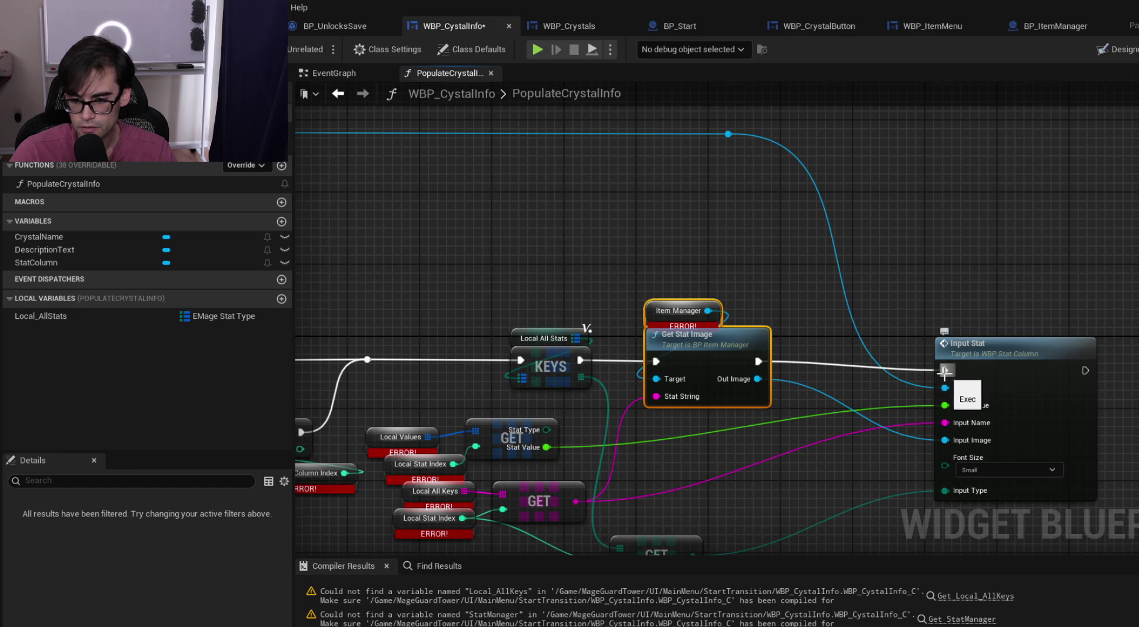
{"action": "left_click", "coordinate": [945, 388], "text": "alt"}
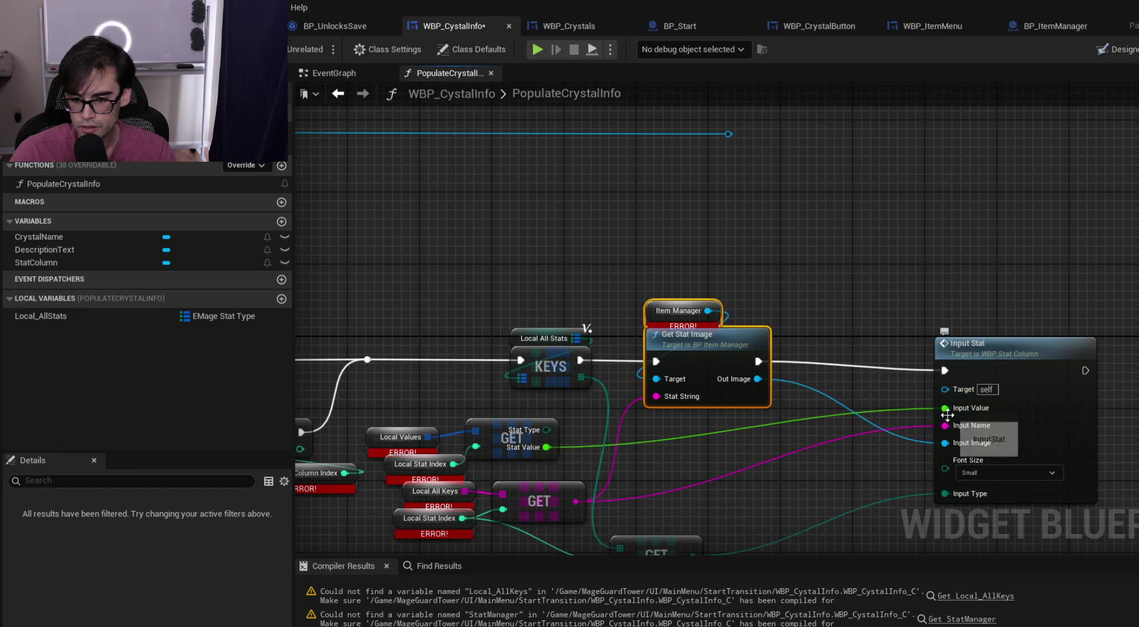
{"action": "left_click_drag", "start_coordinate": [945, 388], "coordinate": [728, 133]}
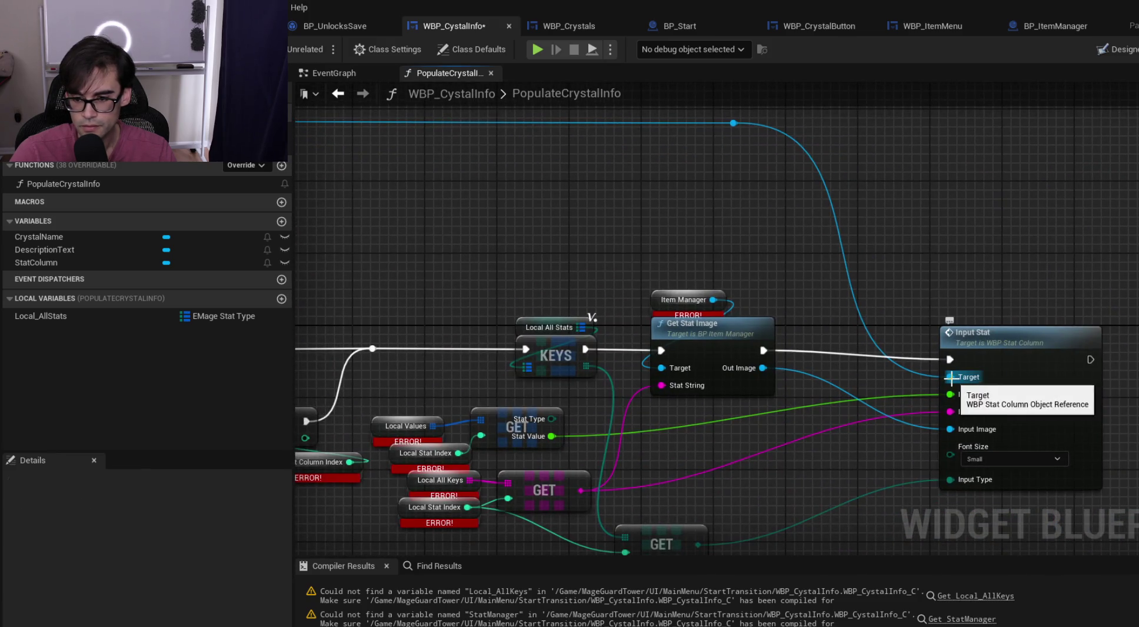
{"action": "left_click", "coordinate": [950, 379], "text": "alt"}
{"action": "left_click", "coordinate": [950, 397], "text": "alt"}
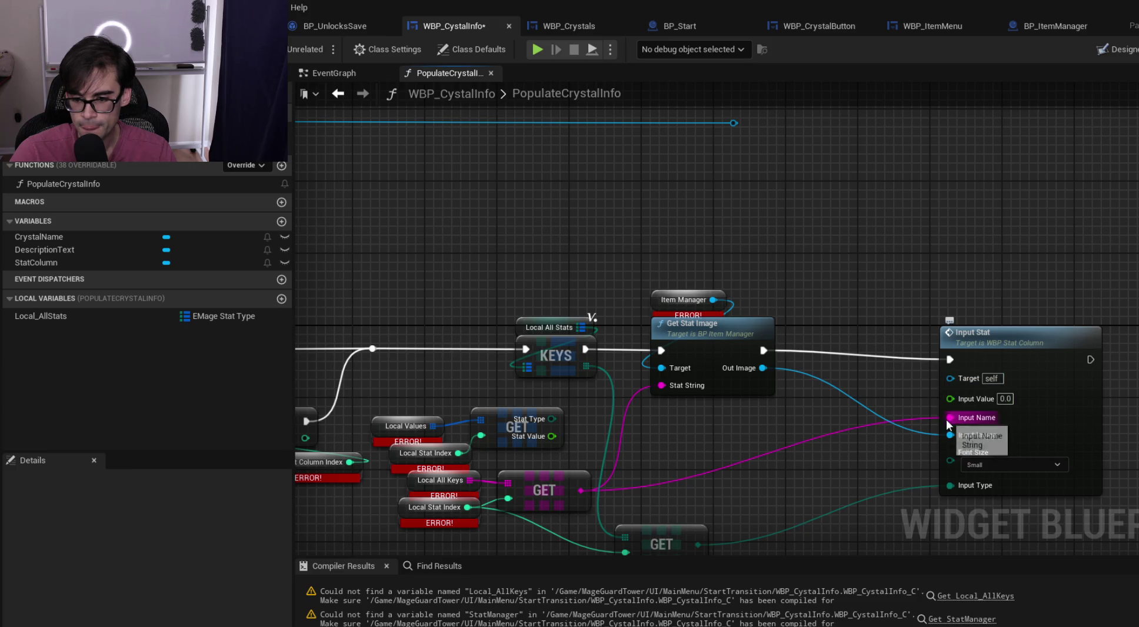
{"action": "left_click", "coordinate": [950, 418], "text": "alt"}
{"action": "left_click", "coordinate": [950, 436], "text": "alt"}
{"action": "left_click", "coordinate": [950, 502], "text": "alt"}
{"action": "left_click", "coordinate": [1053, 347]}
Shift the function's whole node group right and down to open up space
{"action": "scroll", "coordinate": [757, 260], "scroll_direction": "down", "scroll_amount": 6}
{"action": "scroll", "coordinate": [640, 269], "scroll_direction": "up", "scroll_amount": 5}
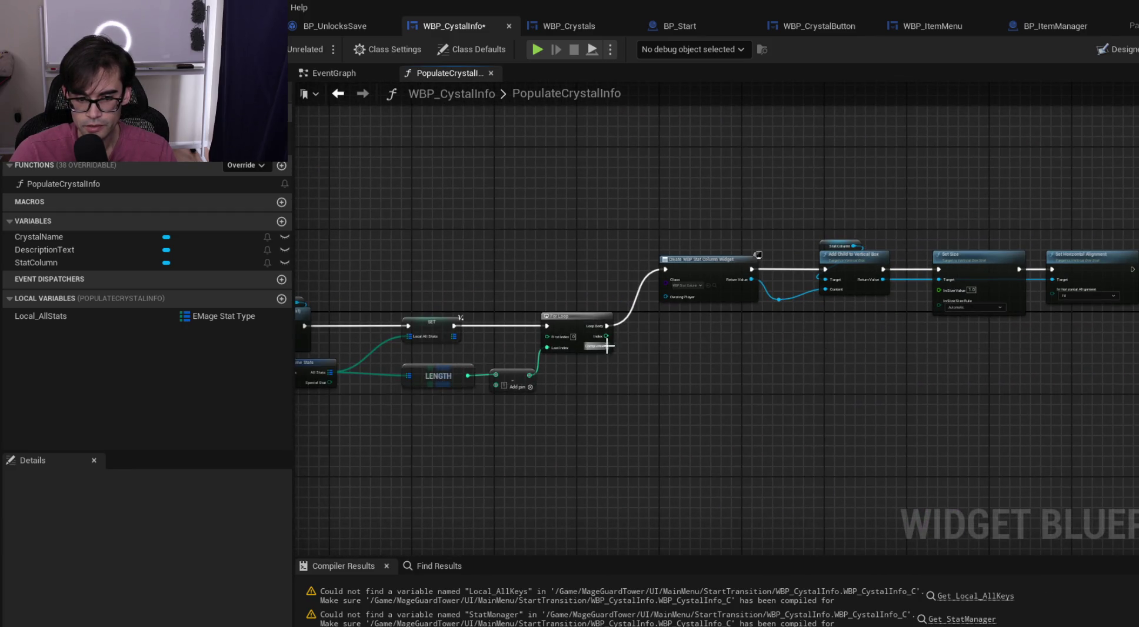
{"action": "scroll", "coordinate": [538, 367], "scroll_direction": "down", "scroll_amount": 5}
{"action": "mouse_move", "coordinate": [491, 228]}
{"action": "left_mouse_down"}
{"action": "mouse_move", "coordinate": [889, 399]}
{"action": "mouse_move", "coordinate": [1071, 400]}
{"action": "left_mouse_up"}
{"action": "mouse_move", "coordinate": [599, 313]}
{"action": "left_mouse_down"}
{"action": "mouse_move", "coordinate": [1121, 306]}
{"action": "mouse_move", "coordinate": [1104, 303]}
{"action": "left_mouse_up"}
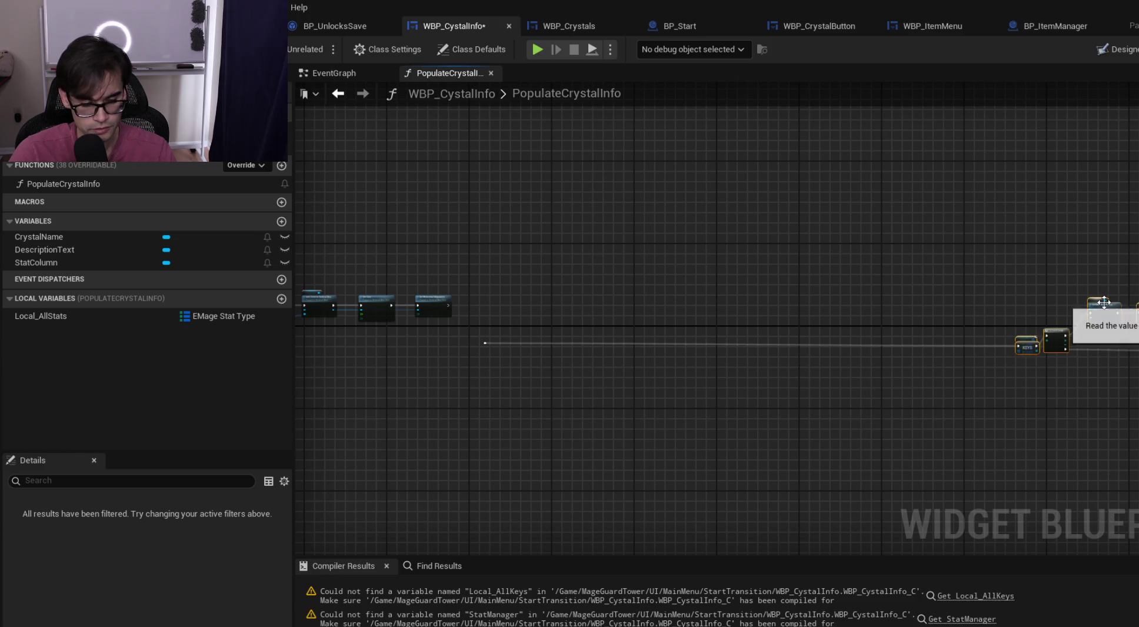
{"action": "key", "text": "ctrl+z"}
{"action": "left_click_drag", "start_coordinate": [465, 242], "coordinate": [1116, 466]}
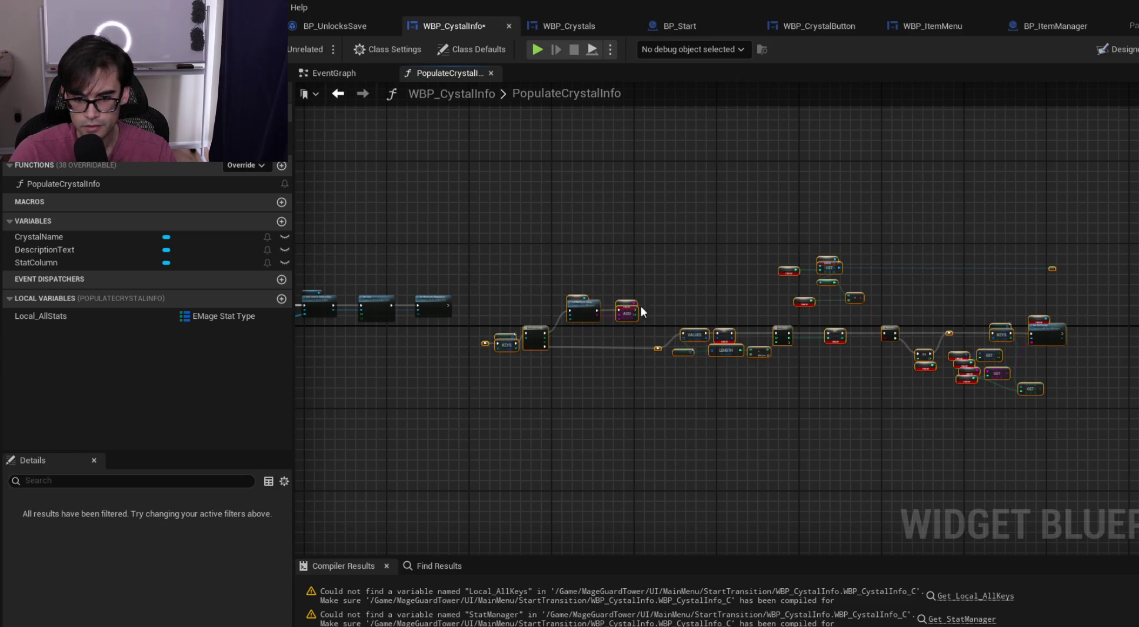
{"action": "left_click_drag", "start_coordinate": [598, 313], "coordinate": [895, 309]}
{"action": "key", "text": "ctrl+z"}
{"action": "scroll", "coordinate": [801, 336], "scroll_direction": "up", "scroll_amount": 3}
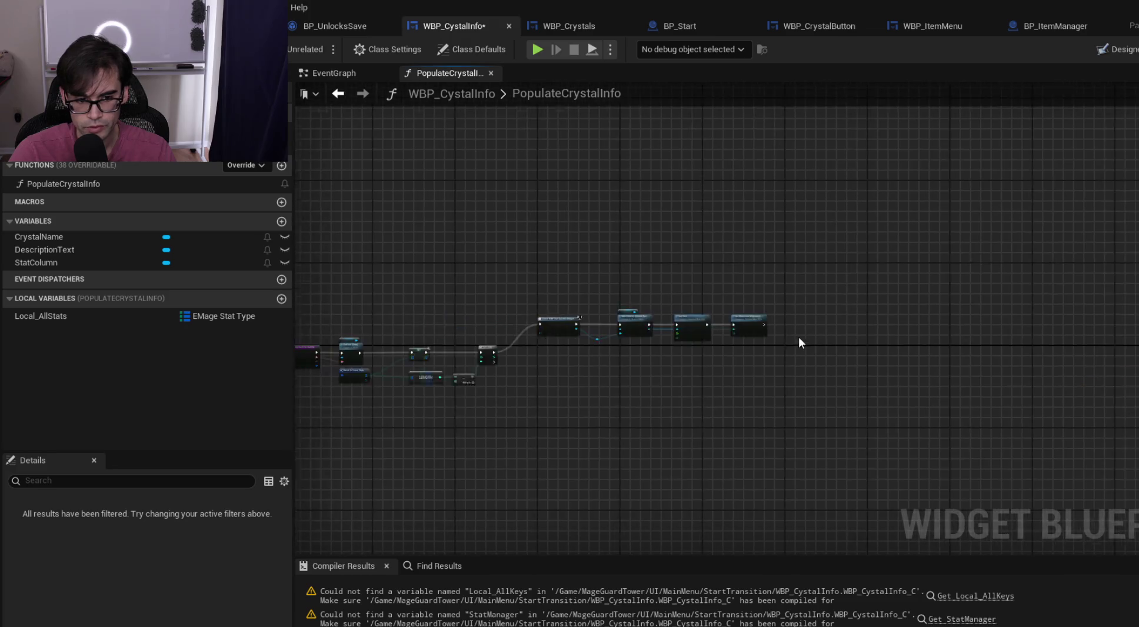
{"action": "key", "text": "ctrl+y"}
{"action": "scroll", "coordinate": [686, 347], "scroll_direction": "up", "scroll_amount": 2}
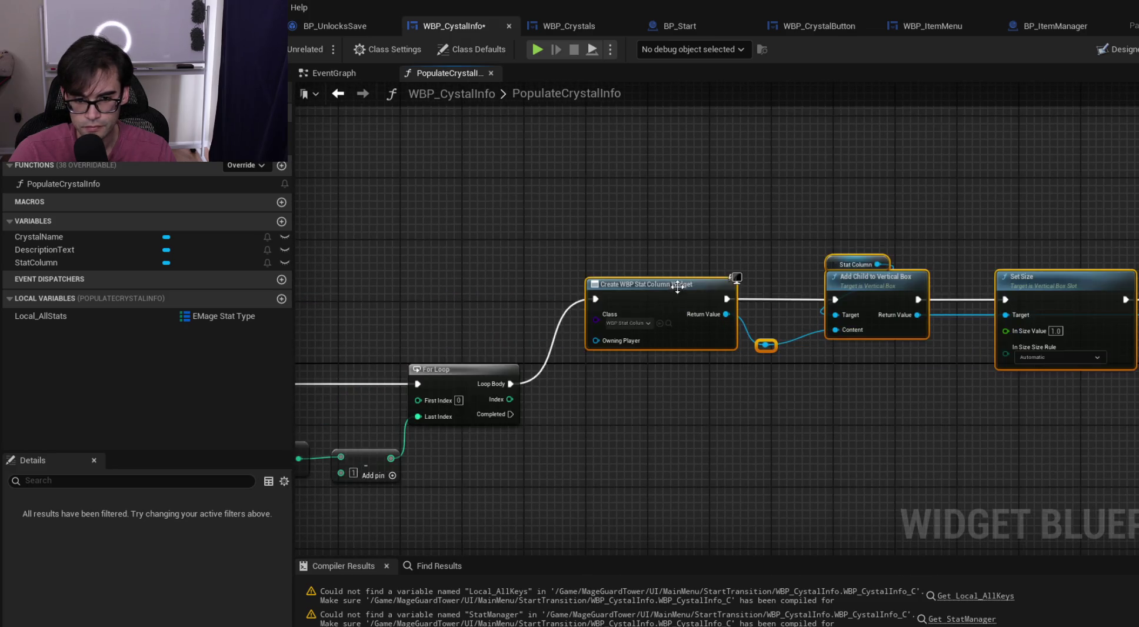
{"action": "left_click_drag", "start_coordinate": [684, 343], "coordinate": [681, 372]}
{"action": "left_click", "coordinate": [735, 310]}
Paste an Input Stat node into the empty area beside Set Size and Set Horizontal Alignment
{"action": "left_click_drag", "start_coordinate": [848, 333], "coordinate": [306, 338]}
{"action": "key", "text": "ctrl+v"}
{"action": "mouse_move", "coordinate": [910, 333]}
{"action": "left_mouse_down"}
{"action": "mouse_move", "coordinate": [974, 311]}
{"action": "mouse_move", "coordinate": [968, 335]}
{"action": "mouse_move", "coordinate": [1039, 341]}
{"action": "left_mouse_up"}
{"action": "left_click_drag", "start_coordinate": [903, 306], "coordinate": [835, 306]}
Move the Stat Column, Add Child, Set Size and alignment nodes right, then promote the widget Return Value to a local
{"action": "mouse_move", "coordinate": [341, 347]}
{"action": "left_mouse_down"}
{"action": "mouse_move", "coordinate": [626, 314]}
{"action": "mouse_move", "coordinate": [624, 285]}
{"action": "left_mouse_up"}
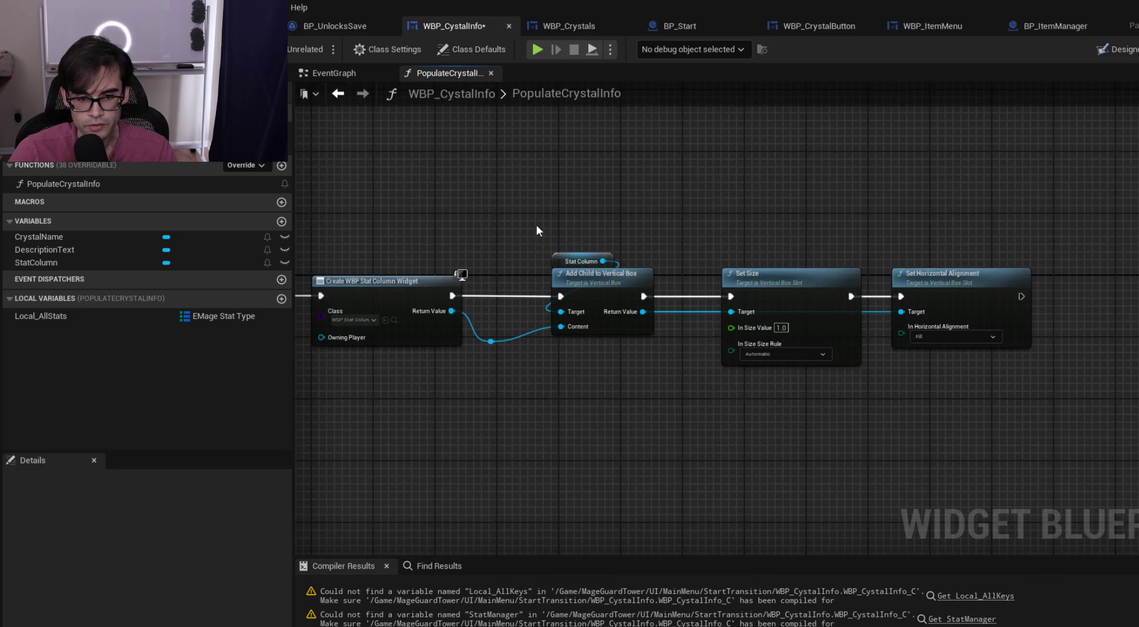
{"action": "left_click_drag", "start_coordinate": [536, 231], "coordinate": [1001, 379]}
{"action": "left_click_drag", "start_coordinate": [605, 280], "coordinate": [829, 279]}
{"action": "left_click_drag", "start_coordinate": [493, 343], "coordinate": [557, 289]}
{"action": "left_click", "coordinate": [647, 343]}
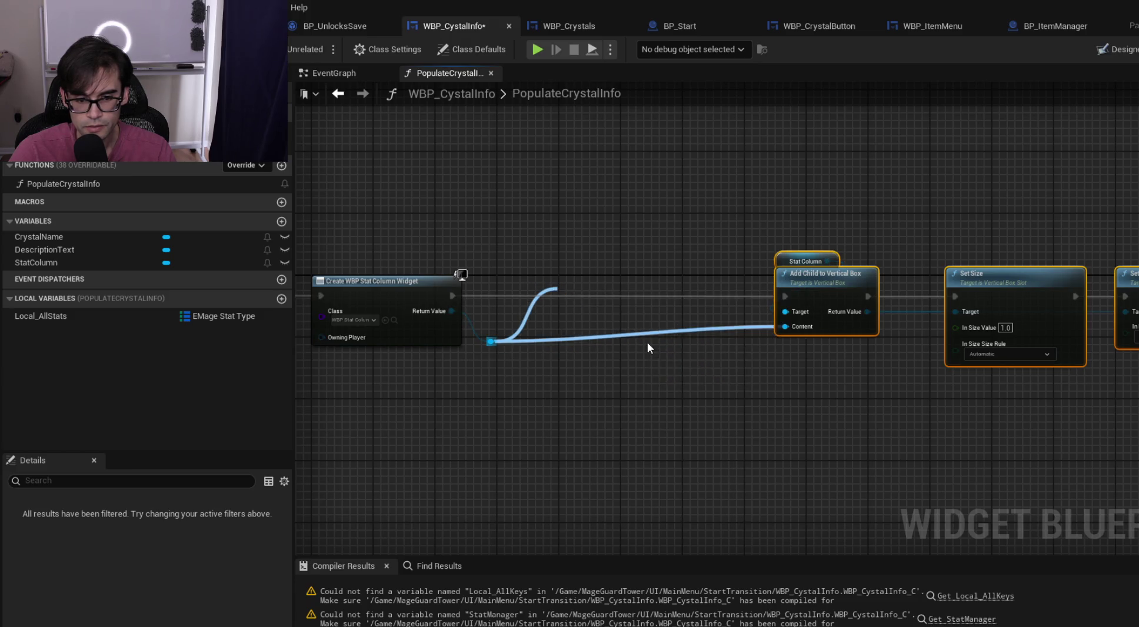
Name the variable Local_Stat, chain its SET after widget creation into Add Child's Content, and delete the reroute
{"action": "type", "text": "Local_Stat"}
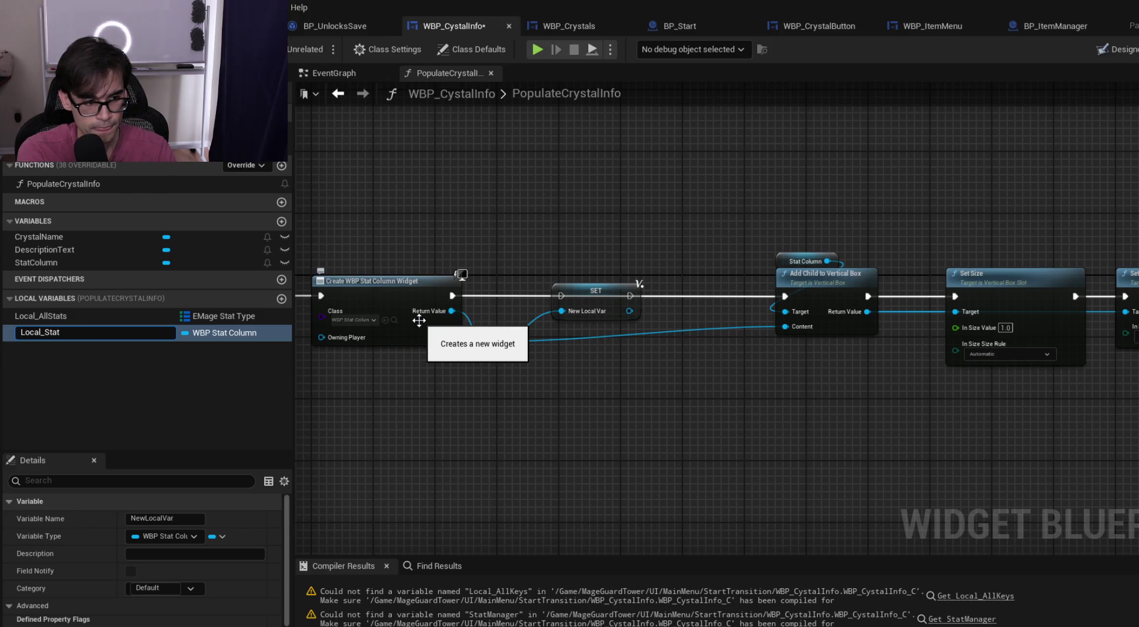
{"action": "key", "text": "Return"}
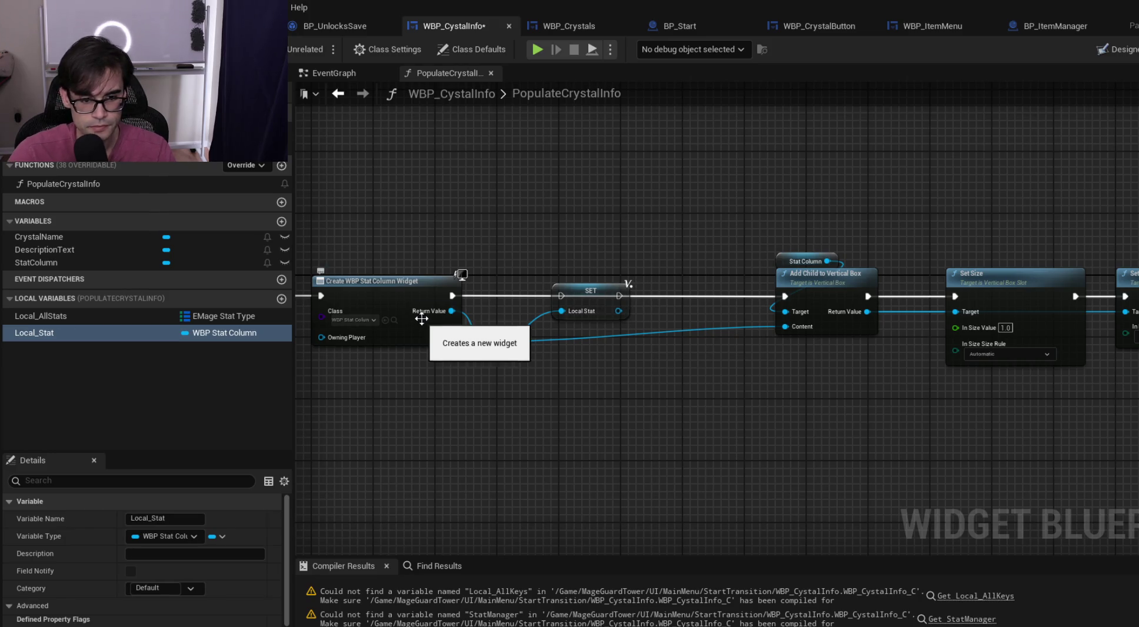
{"action": "left_click_drag", "start_coordinate": [452, 296], "coordinate": [785, 294]}
{"action": "left_click_drag", "start_coordinate": [619, 311], "coordinate": [792, 326]}
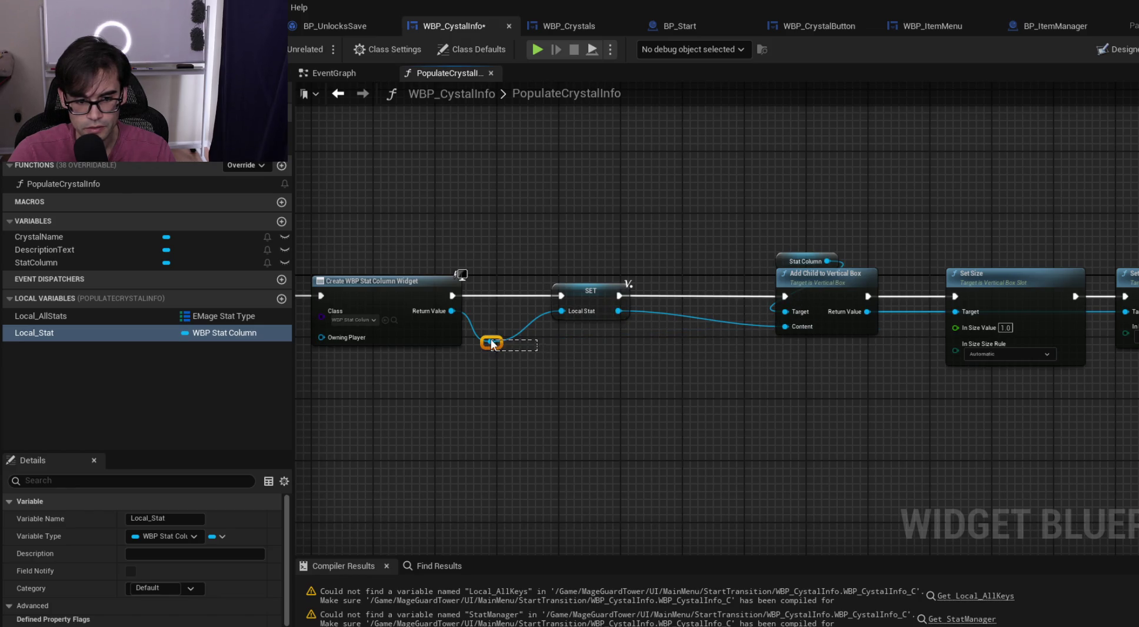
{"action": "left_click_drag", "start_coordinate": [492, 343], "coordinate": [494, 345]}
{"action": "key", "text": "Delete"}
{"action": "mouse_move", "coordinate": [452, 311]}
{"action": "left_mouse_down"}
{"action": "mouse_move", "coordinate": [561, 311]}
{"action": "mouse_move", "coordinate": [564, 291]}
{"action": "left_mouse_up"}
Wire a Local_Stat getter into Input Stat's Target and regroup Add Child, Set Size and alignment beside SET
{"action": "mouse_move", "coordinate": [554, 229]}
{"action": "left_mouse_down"}
{"action": "mouse_move", "coordinate": [699, 288]}
{"action": "mouse_move", "coordinate": [978, 291]}
{"action": "mouse_move", "coordinate": [817, 288]}
{"action": "left_mouse_up"}
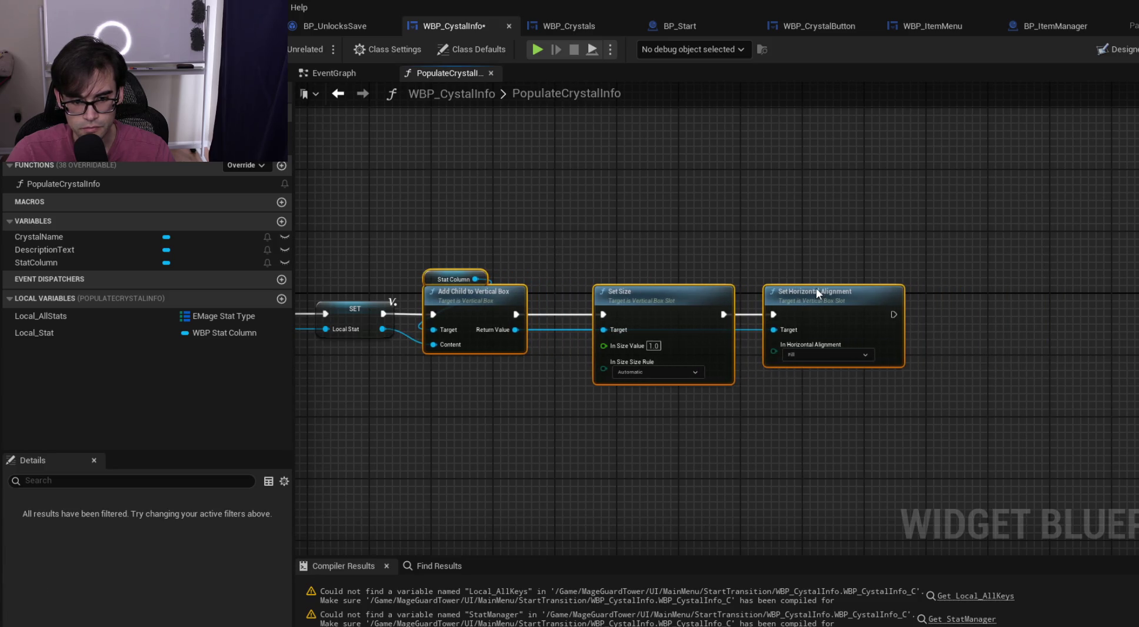
{"action": "left_click", "coordinate": [635, 273]}
{"action": "left_click_drag", "start_coordinate": [940, 219], "coordinate": [616, 212]}
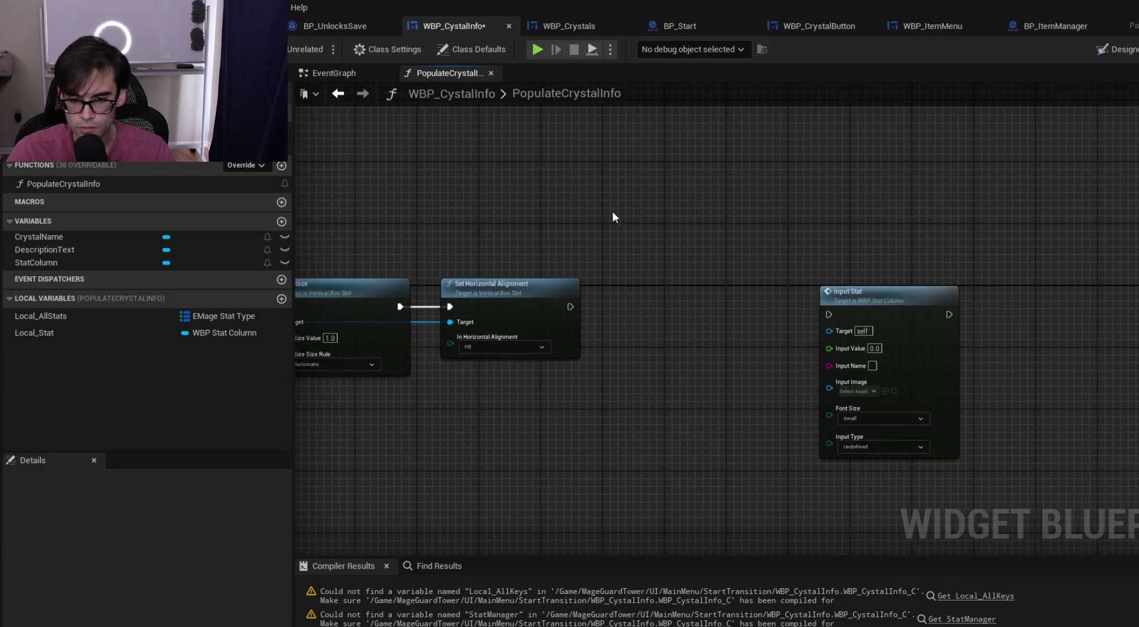
{"action": "left_click_drag", "start_coordinate": [886, 305], "coordinate": [951, 302]}
{"action": "left_click_drag", "start_coordinate": [38, 333], "coordinate": [883, 330]}
{"action": "left_click", "coordinate": [784, 326]}
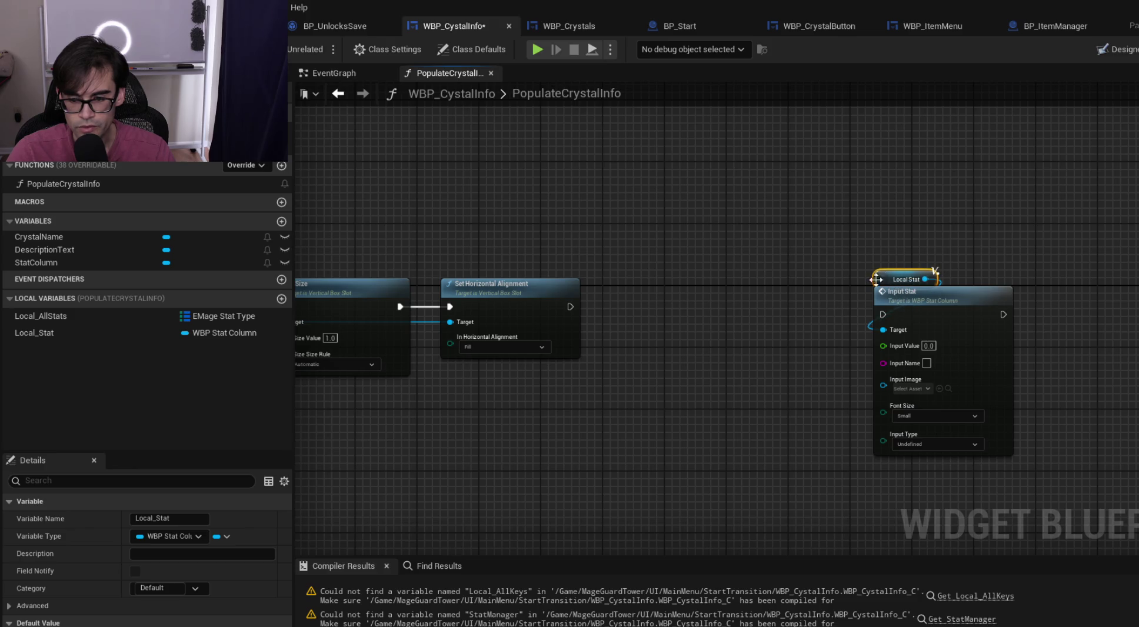
{"action": "left_click_drag", "start_coordinate": [883, 273], "coordinate": [925, 301]}
{"action": "left_click_drag", "start_coordinate": [925, 301], "coordinate": [949, 293]}
Rename the Local_Stat variable to Local_StatUI
{"action": "mouse_move", "coordinate": [634, 275]}
{"action": "left_mouse_down"}
{"action": "mouse_move", "coordinate": [661, 243]}
{"action": "mouse_move", "coordinate": [671, 377]}
{"action": "mouse_move", "coordinate": [623, 206]}
{"action": "left_mouse_up"}
{"action": "left_click_drag", "start_coordinate": [881, 236], "coordinate": [942, 233]}
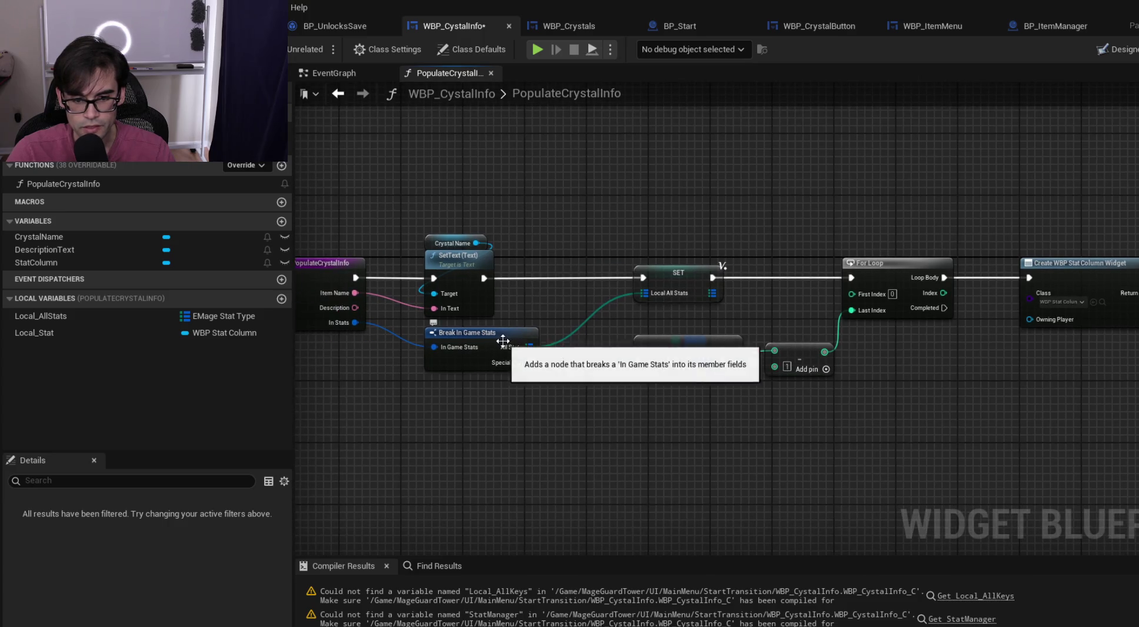
{"action": "left_click_drag", "start_coordinate": [877, 247], "coordinate": [227, 275]}
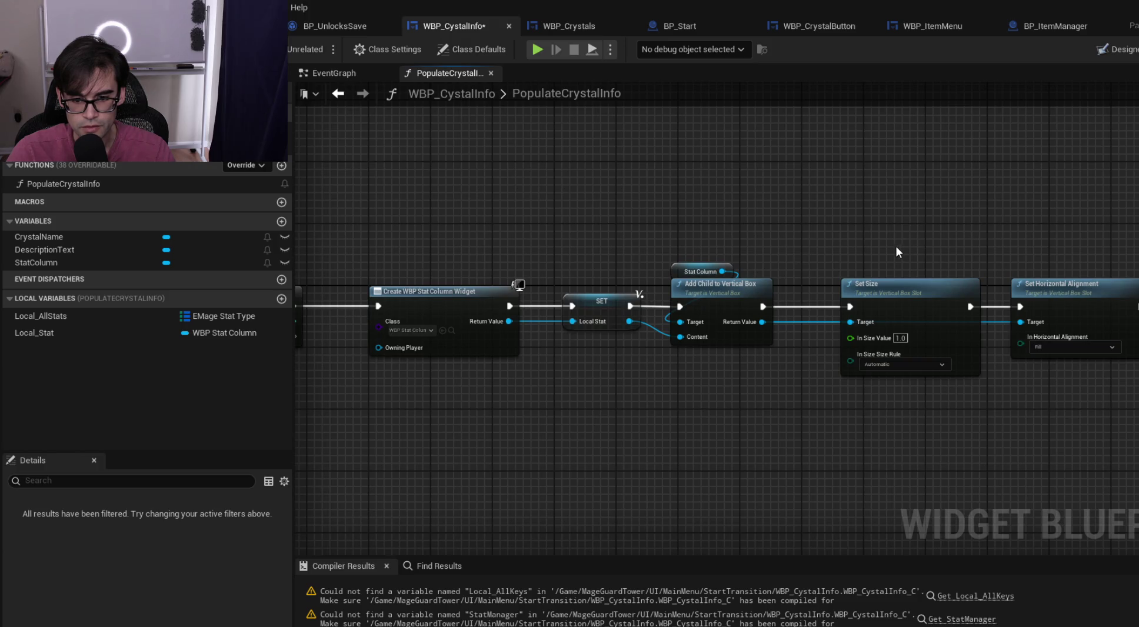
{"action": "left_click_drag", "start_coordinate": [678, 244], "coordinate": [768, 241]}
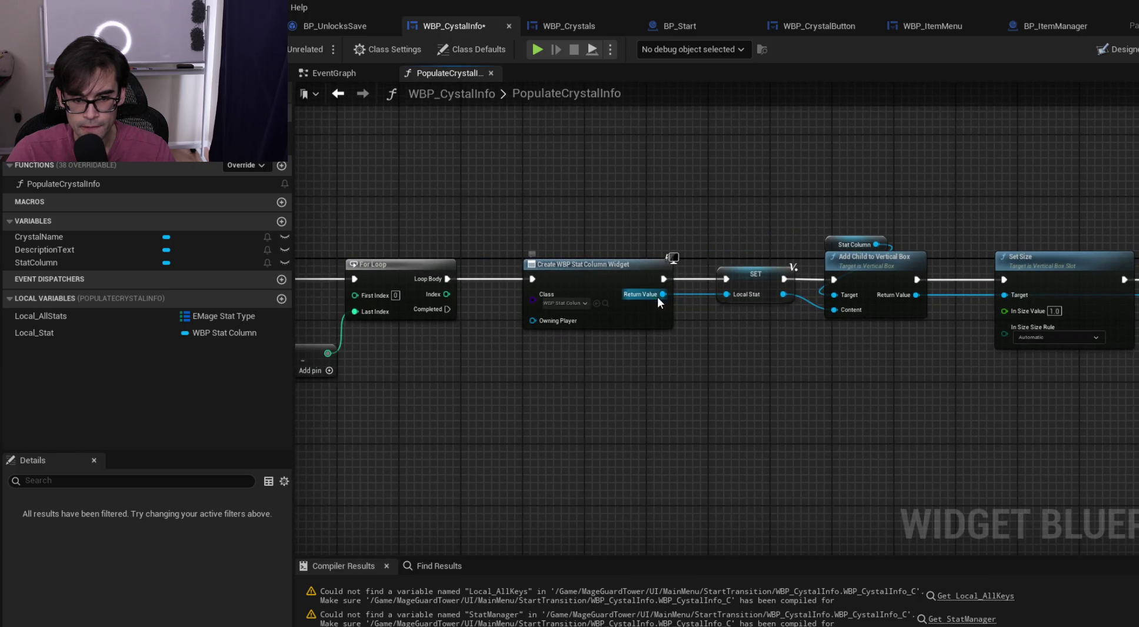
{"action": "left_click_drag", "start_coordinate": [677, 227], "coordinate": [887, 229]}
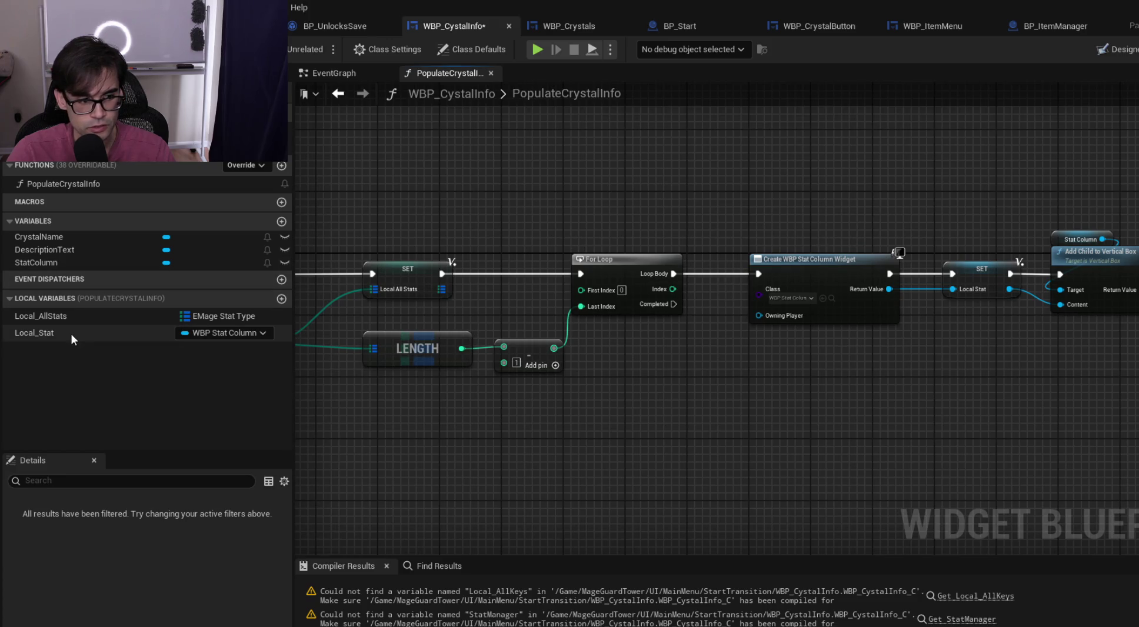
{"action": "left_click", "coordinate": [46, 334]}
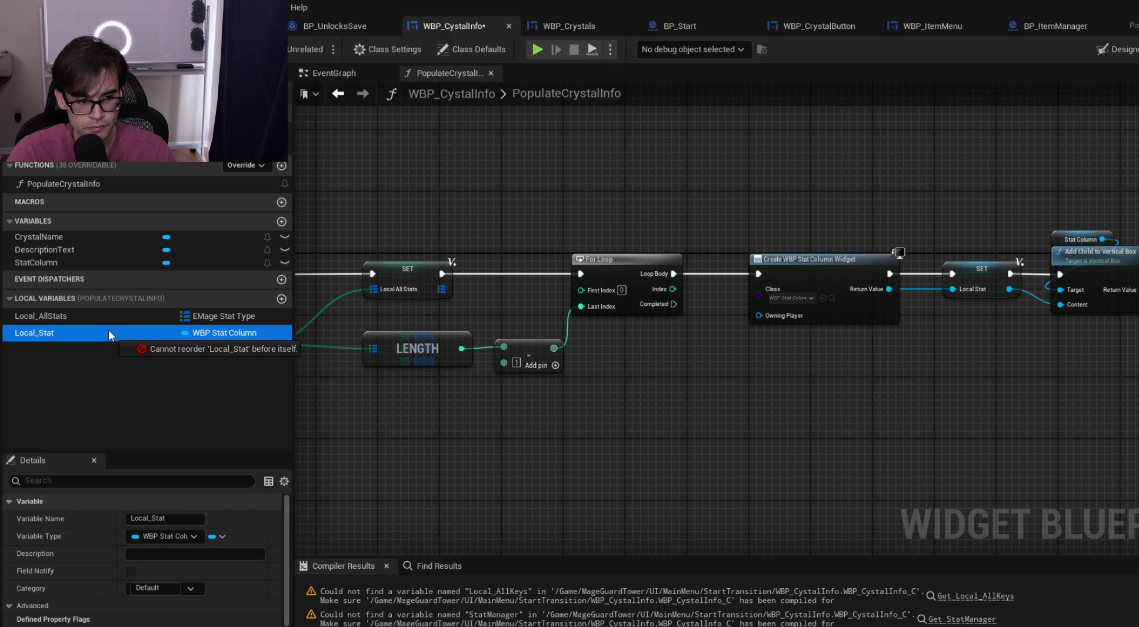
{"action": "left_click", "coordinate": [65, 359]}
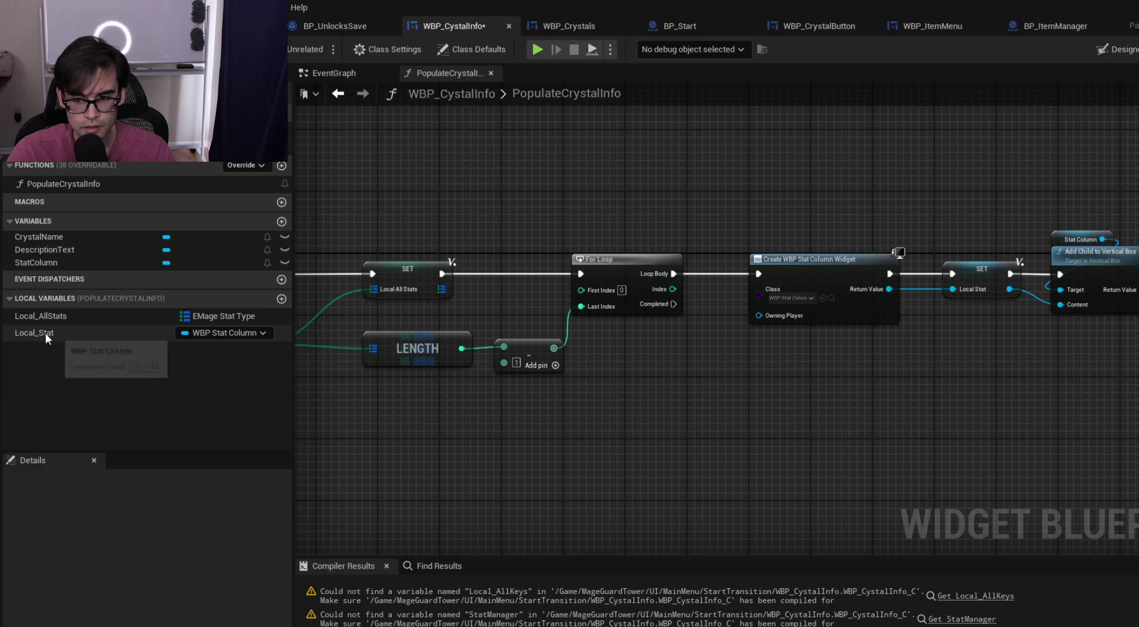
{"action": "left_click", "coordinate": [45, 333]}
{"action": "key", "text": "F2"}
{"action": "type", "text": "UI"}
{"action": "key", "text": "Return"}
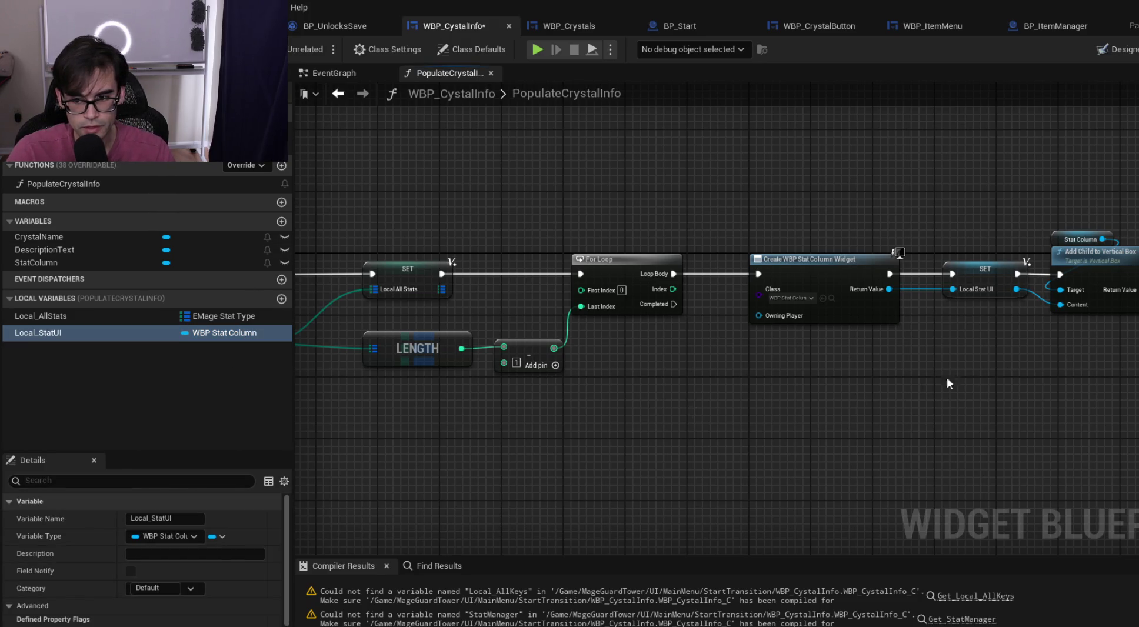
{"action": "left_click_drag", "start_coordinate": [922, 389], "coordinate": [475, 390]}
{"action": "left_click_drag", "start_coordinate": [544, 380], "coordinate": [754, 383]}
Place a Local All Stats getter node beneath the For Loop
{"action": "mouse_move", "coordinate": [614, 381]}
{"action": "left_mouse_down"}
{"action": "mouse_move", "coordinate": [310, 381]}
{"action": "mouse_move", "coordinate": [309, 356]}
{"action": "left_mouse_up"}
{"action": "mouse_move", "coordinate": [31, 309]}
{"action": "left_mouse_down"}
{"action": "mouse_move", "coordinate": [466, 394]}
{"action": "mouse_move", "coordinate": [713, 403]}
{"action": "mouse_move", "coordinate": [418, 408]}
{"action": "mouse_move", "coordinate": [644, 420]}
{"action": "mouse_move", "coordinate": [514, 414]}
{"action": "mouse_move", "coordinate": [634, 419]}
{"action": "left_mouse_up"}
{"action": "left_click", "coordinate": [530, 421]}
{"action": "left_click", "coordinate": [606, 419]}
{"action": "type", "text": "find"}
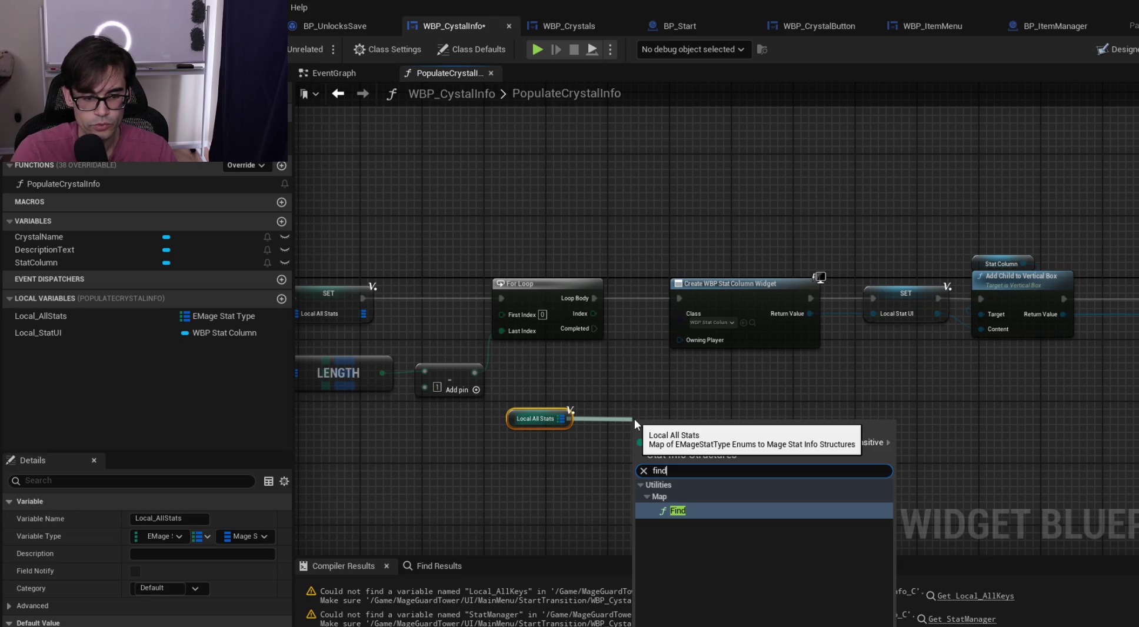
{"action": "left_click", "coordinate": [657, 386]}
List the Utilities > Map functions for Break In Game Stats' All Stats output
{"action": "left_click_drag", "start_coordinate": [618, 387], "coordinate": [815, 383]}
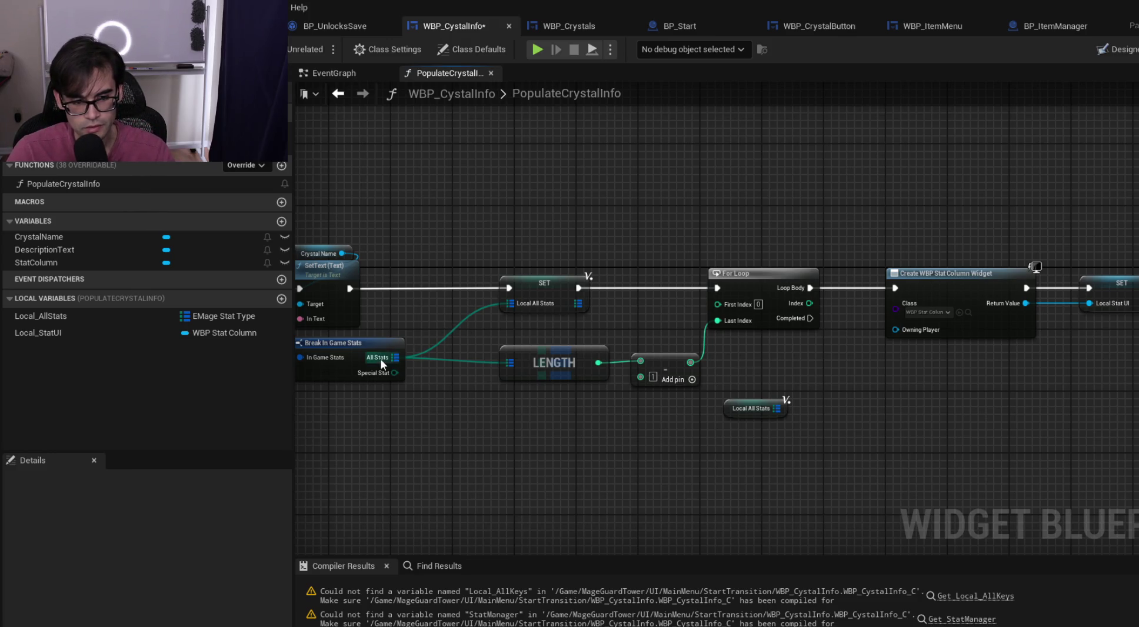
{"action": "left_click_drag", "start_coordinate": [399, 359], "coordinate": [712, 237]}
{"action": "type", "text": "for"}
{"action": "key", "text": "BackSpace"}
{"action": "key", "text": "BackSpace"}
{"action": "key", "text": "BackSpace"}
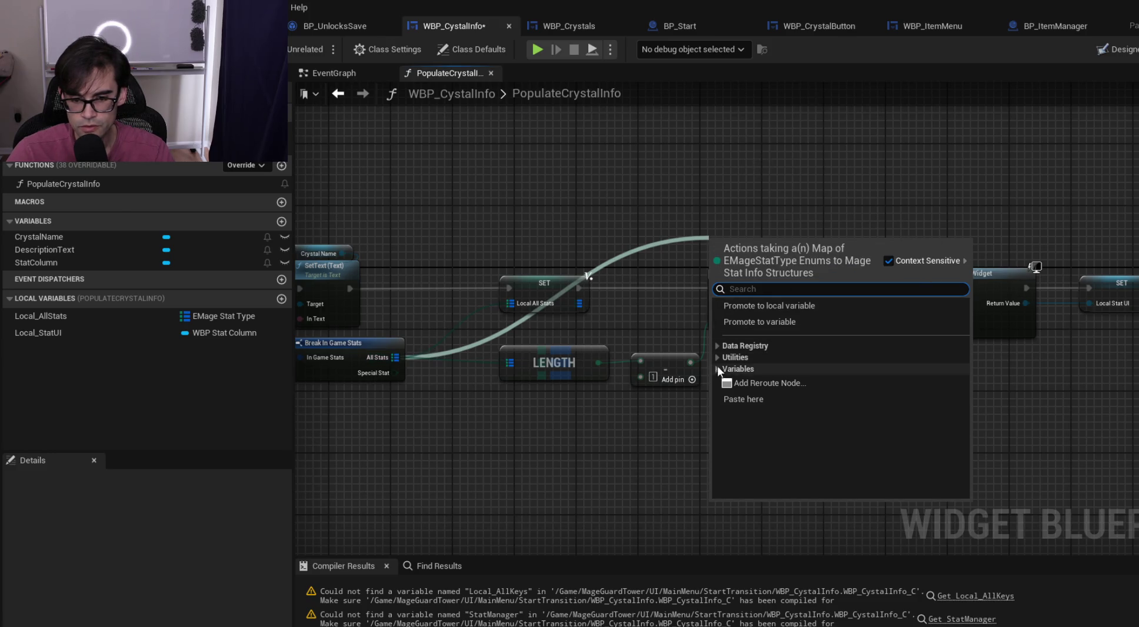
{"action": "left_click", "coordinate": [717, 358]}
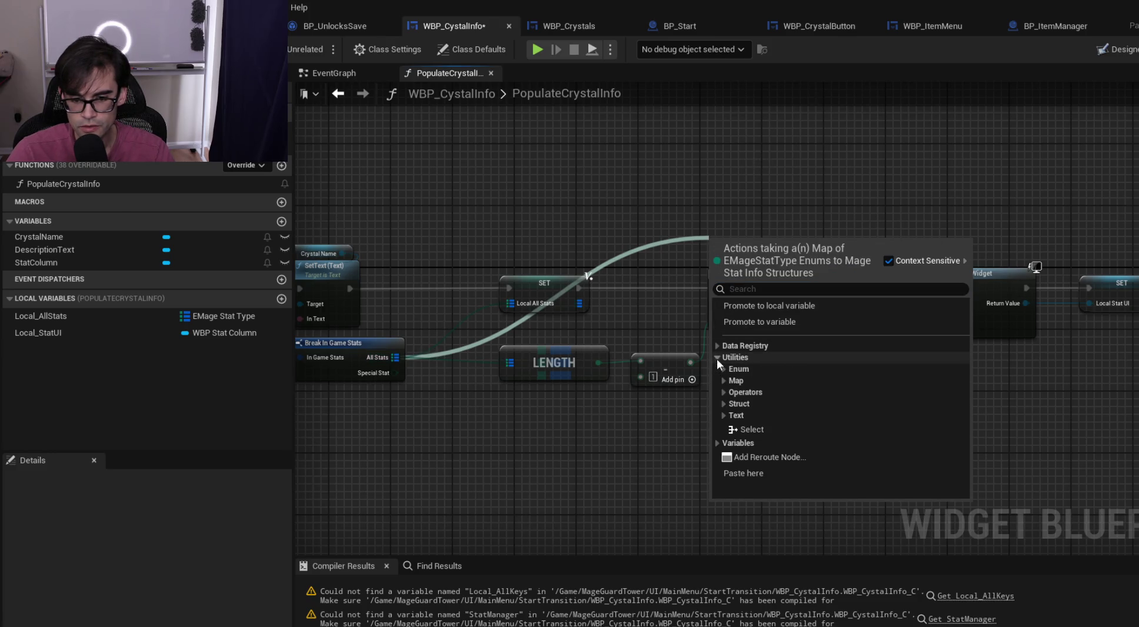
{"action": "left_click", "coordinate": [723, 405]}
{"action": "left_click", "coordinate": [722, 406]}
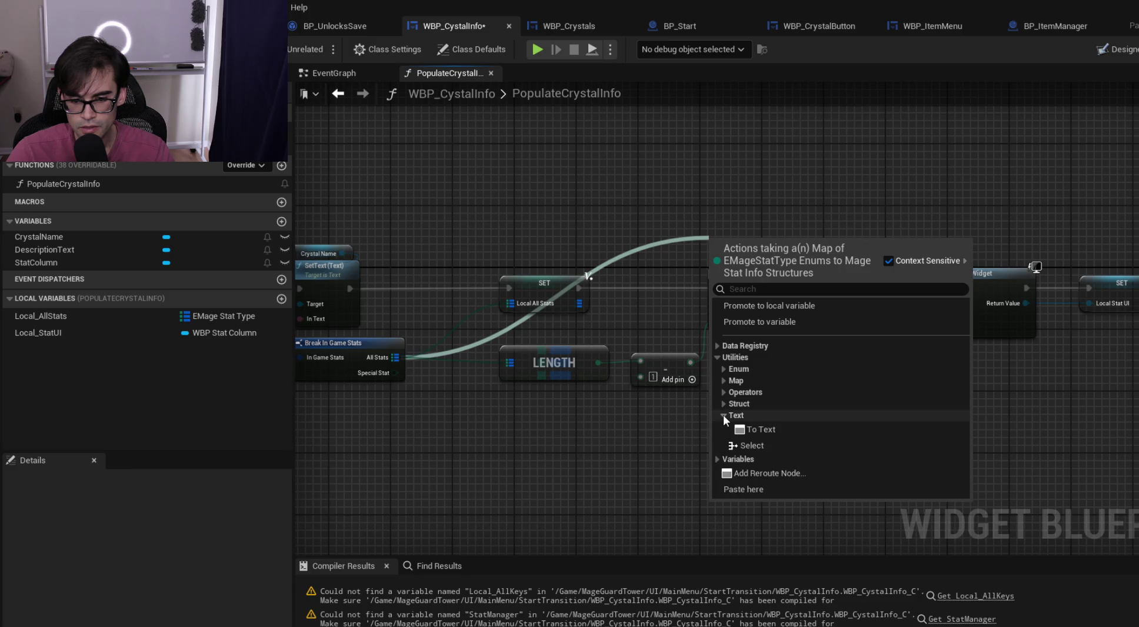
{"action": "left_click", "coordinate": [725, 380]}
{"action": "scroll", "coordinate": [870, 441], "scroll_direction": "down", "scroll_amount": 2}
{"action": "scroll", "coordinate": [863, 411], "scroll_direction": "down", "scroll_amount": 1}
{"action": "scroll", "coordinate": [857, 415], "scroll_direction": "up", "scroll_amount": 1}
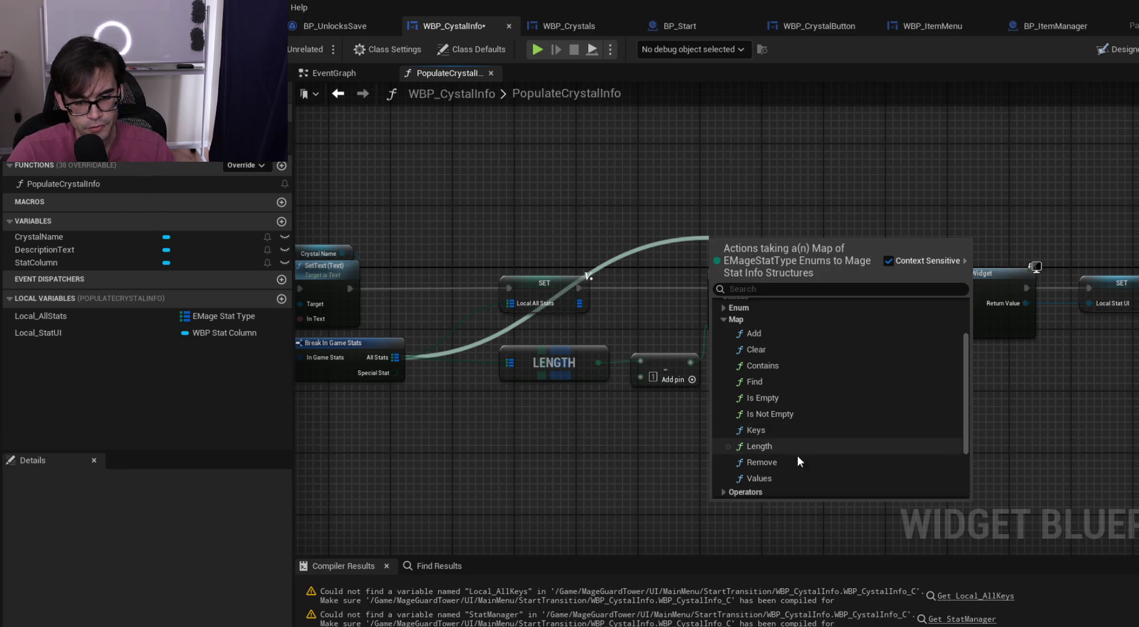
Delete the LENGTH and subtract nodes that fed the old loop
{"action": "scroll", "coordinate": [833, 438], "scroll_direction": "down", "scroll_amount": 1}
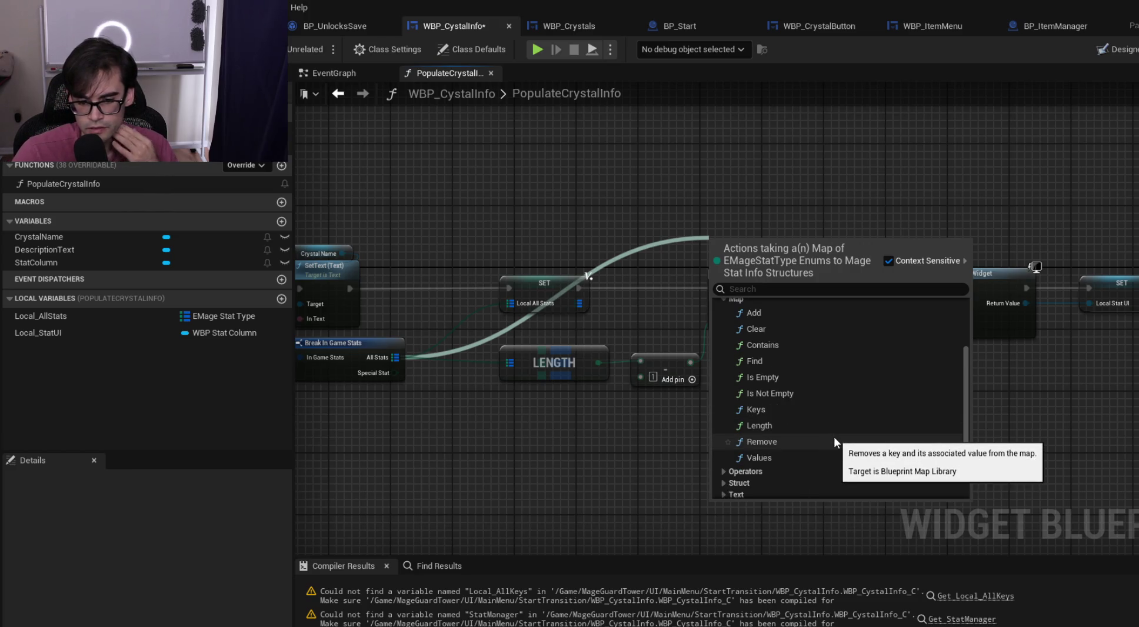
{"action": "scroll", "coordinate": [853, 437], "scroll_direction": "up", "scroll_amount": 1}
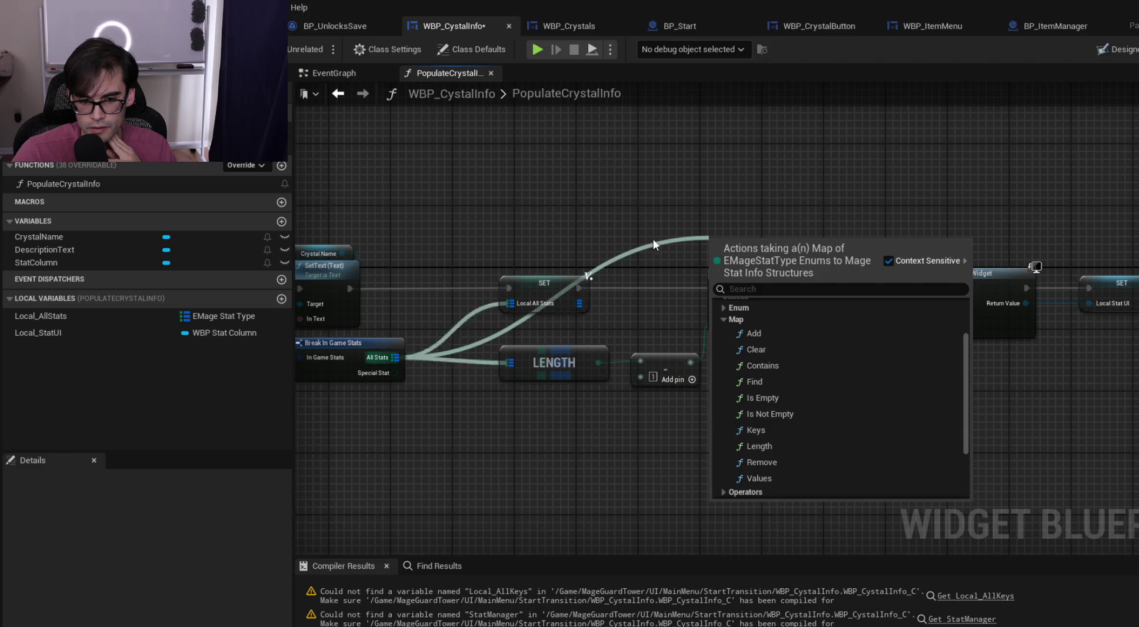
{"action": "left_click", "coordinate": [669, 209]}
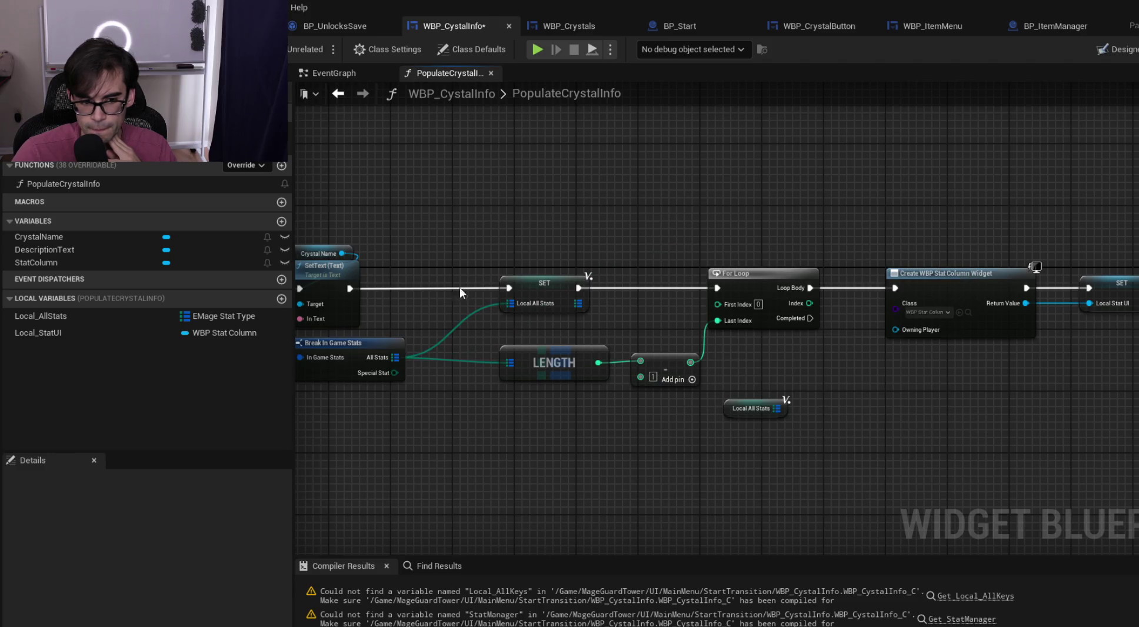
{"action": "left_click_drag", "start_coordinate": [553, 236], "coordinate": [670, 296]}
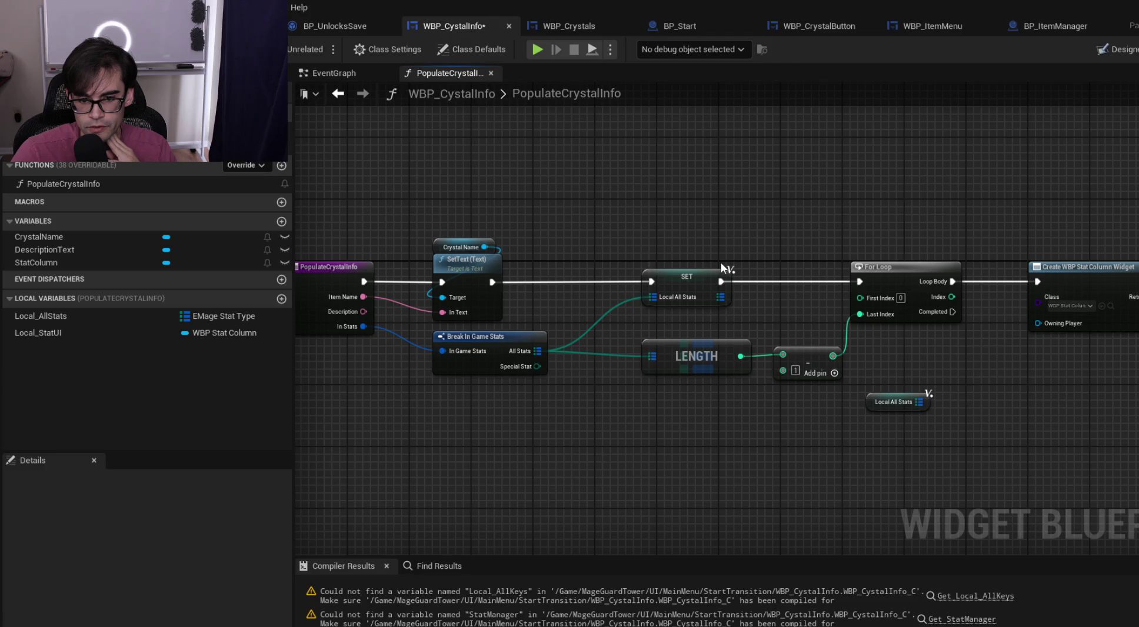
{"action": "left_click_drag", "start_coordinate": [684, 323], "coordinate": [795, 383]}
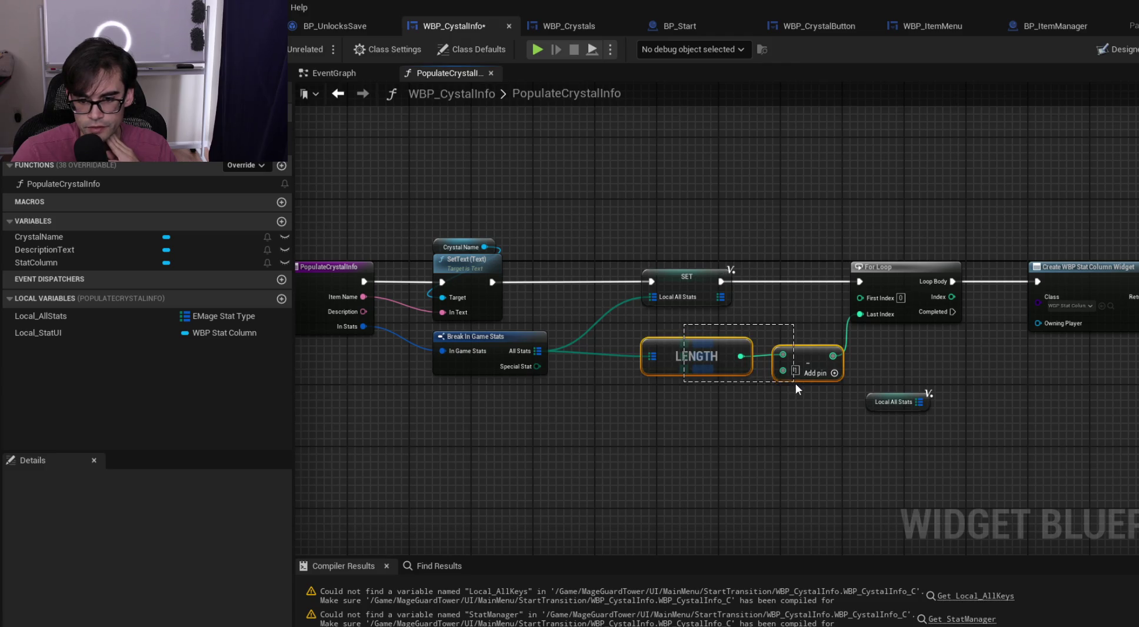
{"action": "left_click_drag", "start_coordinate": [701, 349], "coordinate": [655, 395]}
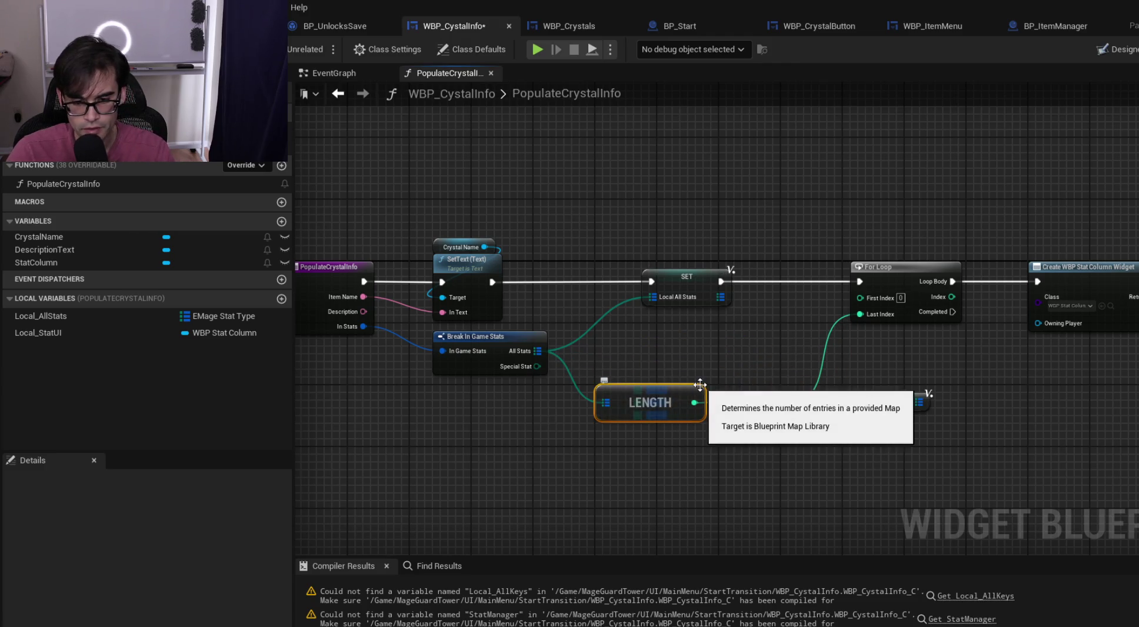
{"action": "key", "text": "Delete"}
Add a Keys node on the All Stats map feeding a new For Each Loop
{"action": "left_click_drag", "start_coordinate": [539, 352], "coordinate": [651, 394]}
{"action": "type", "text": "ge"}
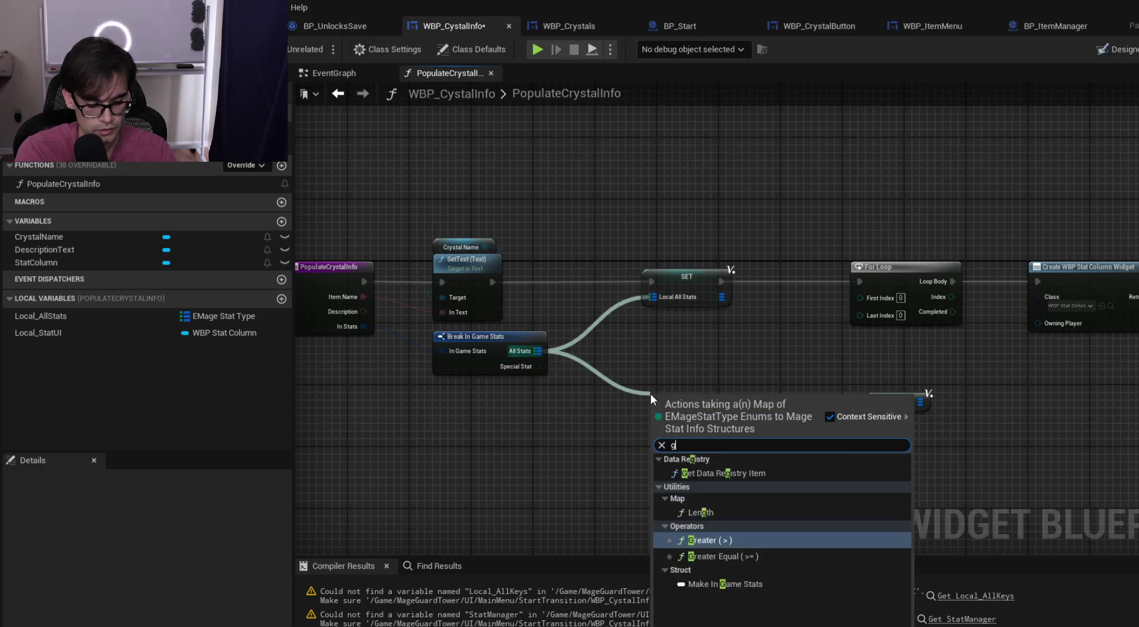
{"action": "key", "text": "BackSpace"}
{"action": "key", "text": "BackSpace"}
{"action": "type", "text": "keys"}
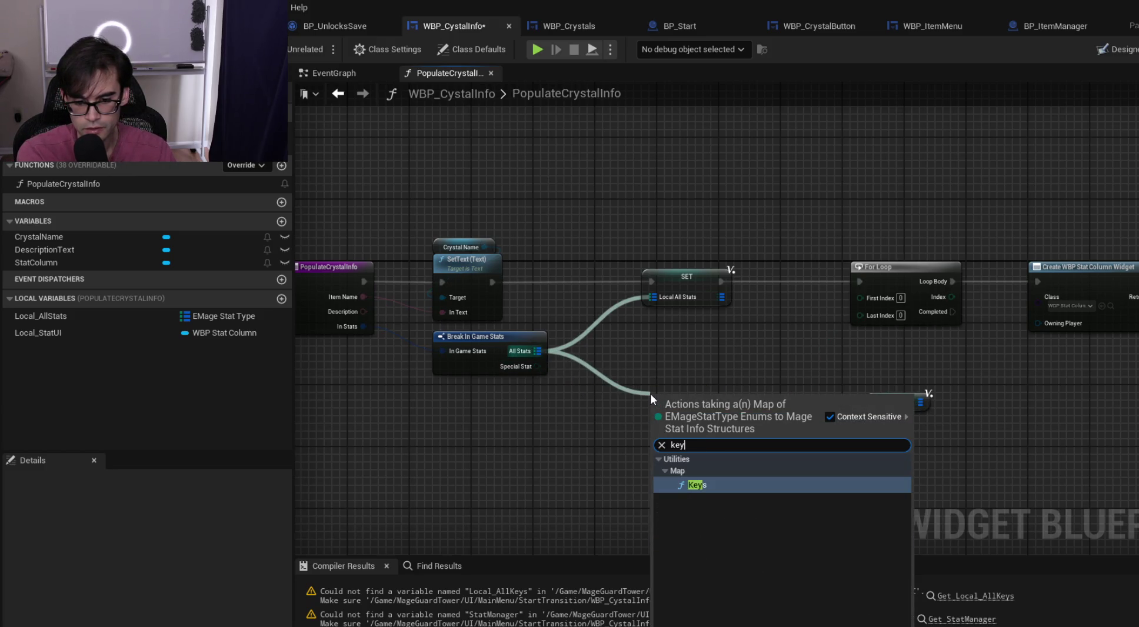
{"action": "key", "text": "Return"}
{"action": "left_click_drag", "start_coordinate": [711, 419], "coordinate": [808, 348]}
{"action": "left_click", "coordinate": [808, 346]}
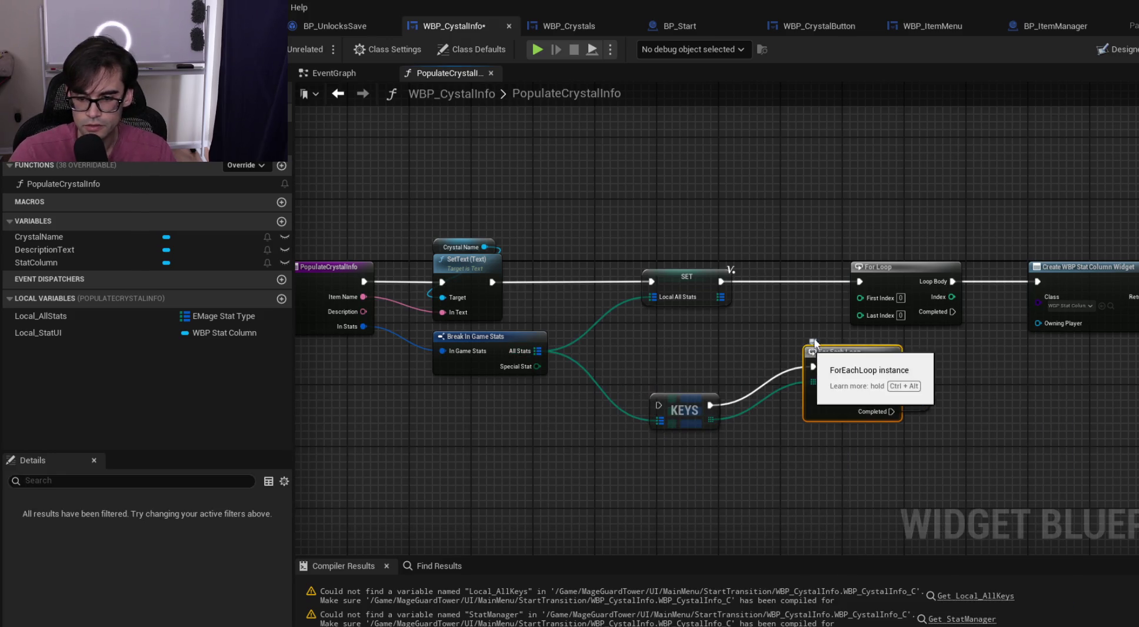
Replace the old For Loop with the For Each Loop and wire Loop Body to widget creation
{"action": "left_click_drag", "start_coordinate": [694, 411], "coordinate": [804, 286]}
{"action": "mouse_move", "coordinate": [725, 282]}
{"action": "left_mouse_down"}
{"action": "mouse_move", "coordinate": [766, 278]}
{"action": "mouse_move", "coordinate": [734, 293]}
{"action": "mouse_move", "coordinate": [766, 295]}
{"action": "left_mouse_up"}
{"action": "left_click", "coordinate": [760, 269]}
{"action": "key", "text": "Delete"}
{"action": "left_click_drag", "start_coordinate": [697, 353], "coordinate": [764, 268]}
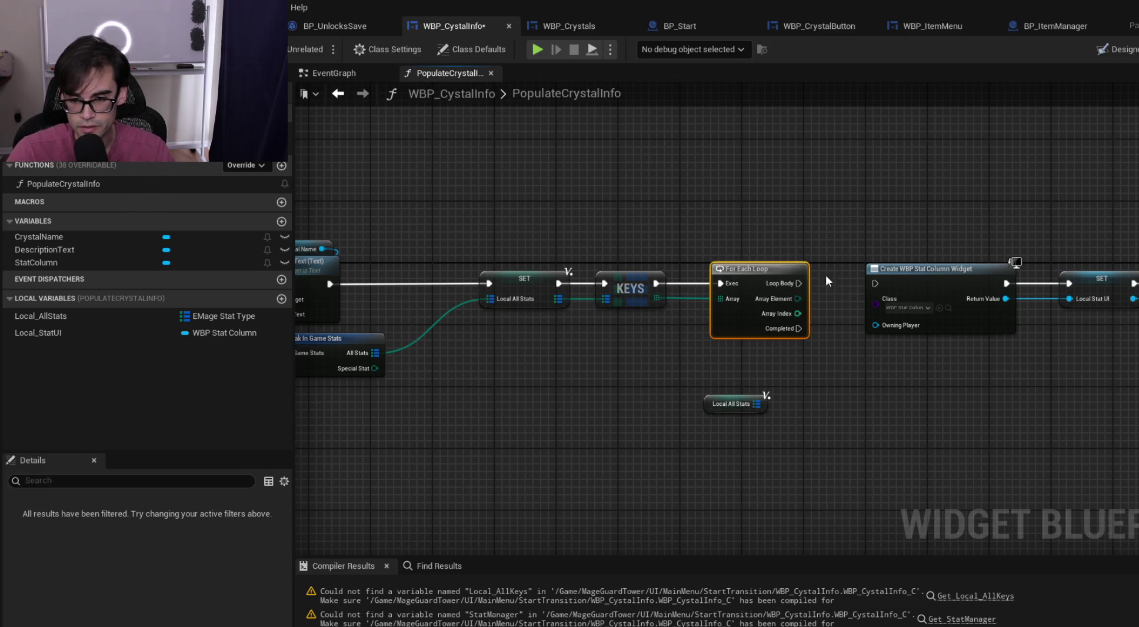
{"action": "mouse_move", "coordinate": [799, 283]}
{"action": "left_mouse_down"}
{"action": "mouse_move", "coordinate": [844, 271]}
{"action": "mouse_move", "coordinate": [876, 283]}
{"action": "left_mouse_up"}
{"action": "left_click_drag", "start_coordinate": [701, 408], "coordinate": [829, 464]}
{"action": "mouse_move", "coordinate": [681, 381]}
{"action": "left_mouse_down"}
{"action": "mouse_move", "coordinate": [623, 389]}
{"action": "mouse_move", "coordinate": [669, 276]}
{"action": "mouse_move", "coordinate": [495, 222]}
{"action": "mouse_move", "coordinate": [1116, 335]}
{"action": "left_mouse_up"}
{"action": "scroll", "coordinate": [543, 239], "scroll_direction": "down", "scroll_amount": 1}
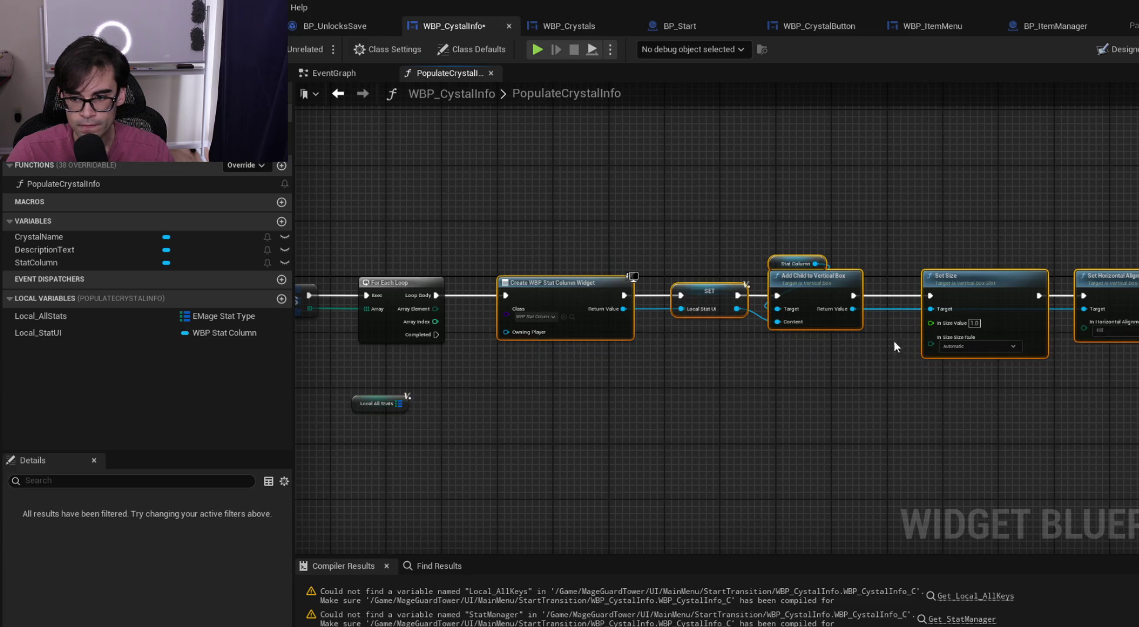
Promote Array Element to Local_CurrentStatType, running its SET between Loop Body and Create WBP Stat Column Widget
{"action": "left_click_drag", "start_coordinate": [559, 289], "coordinate": [700, 290]}
{"action": "left_click", "coordinate": [496, 281]}
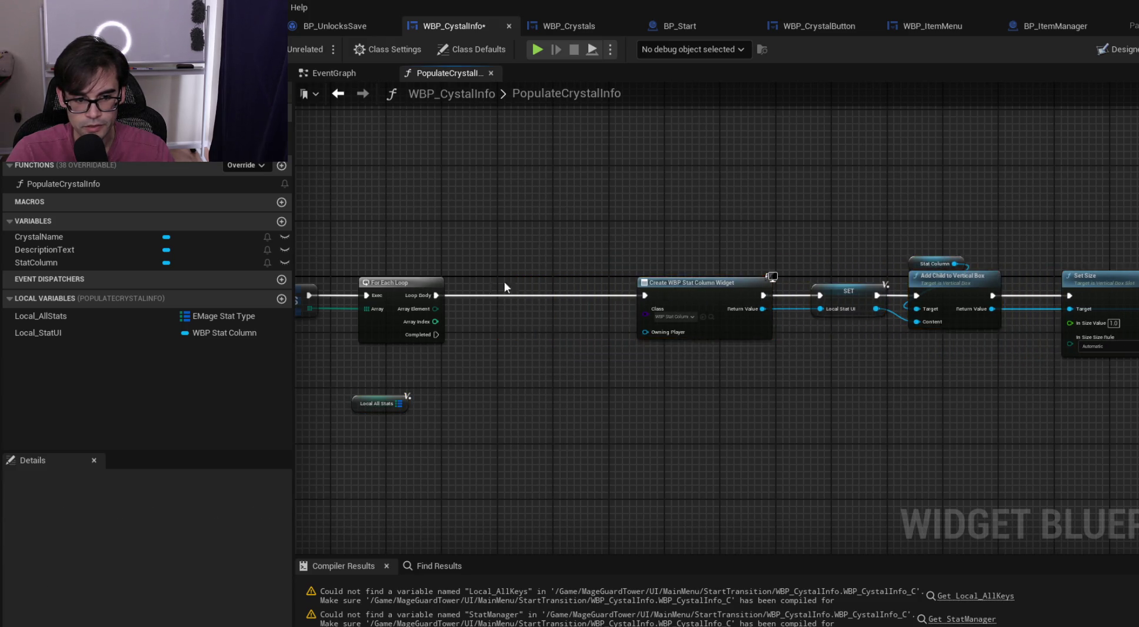
{"action": "scroll", "coordinate": [495, 281], "scroll_direction": "up", "scroll_amount": 2}
{"action": "left_click_drag", "start_coordinate": [561, 313], "coordinate": [623, 290]}
{"action": "left_click", "coordinate": [698, 346]}
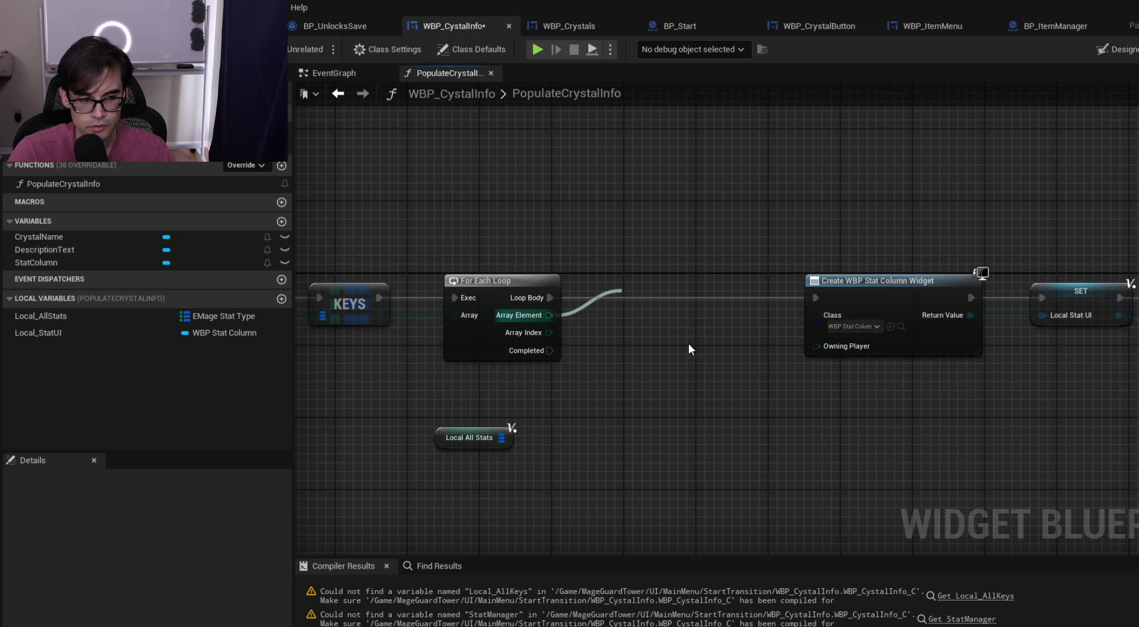
{"action": "type", "text": "Local_Current"}
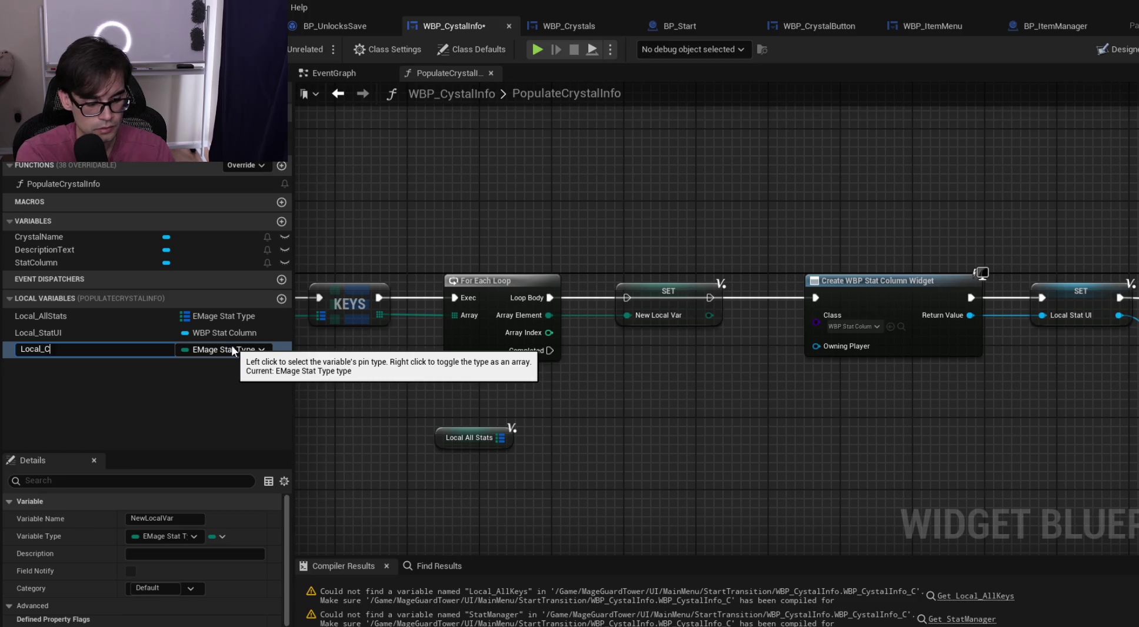
{"action": "type", "text": "Stat"}
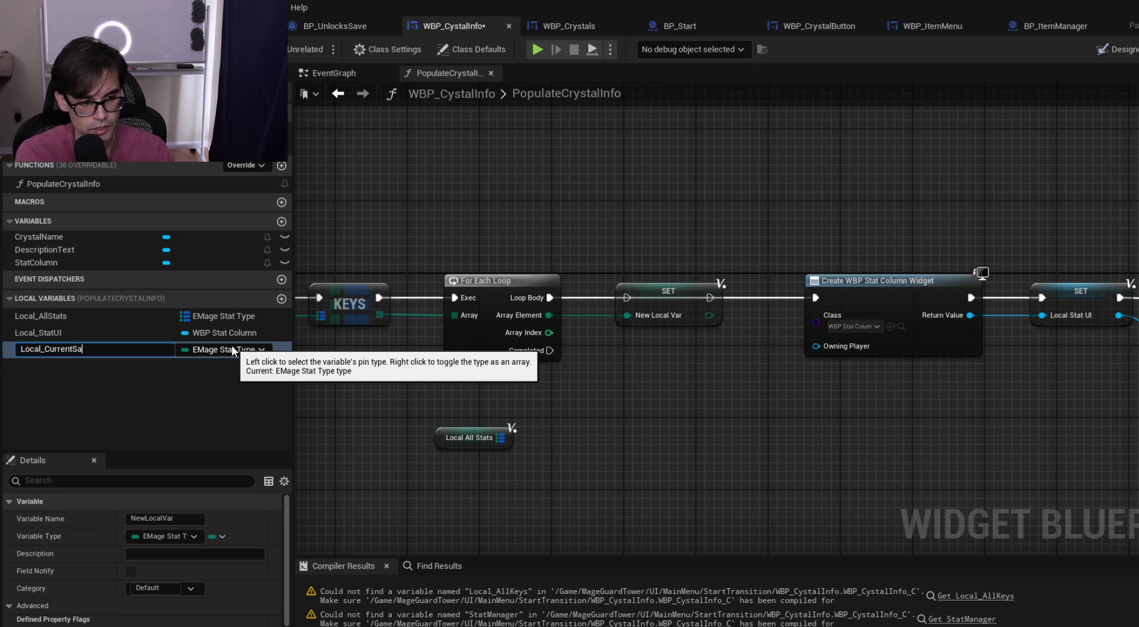
{"action": "type", "text": "Type"}
{"action": "key", "text": "Return"}
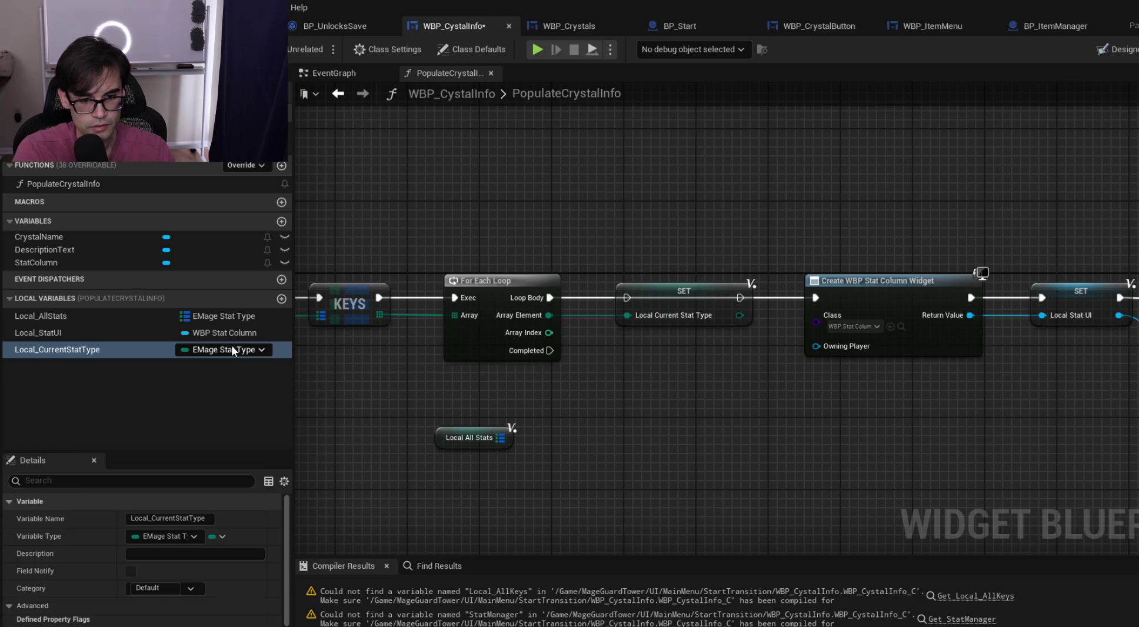
{"action": "left_click_drag", "start_coordinate": [550, 298], "coordinate": [629, 301]}
{"action": "left_click_drag", "start_coordinate": [740, 297], "coordinate": [817, 295]}
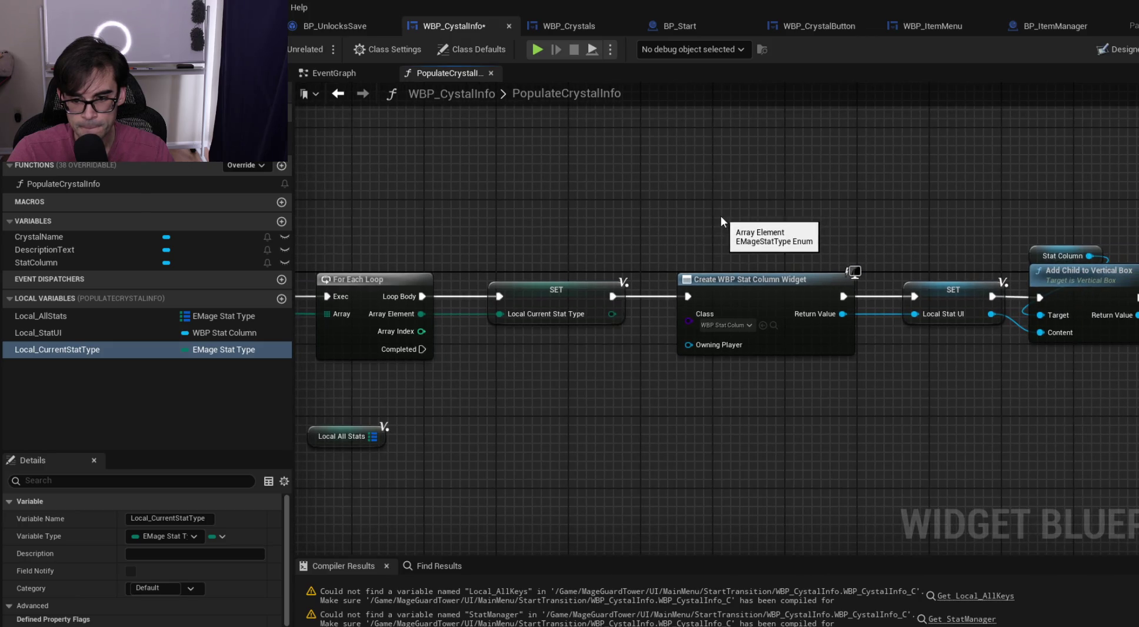
{"action": "scroll", "coordinate": [721, 216], "scroll_direction": "down", "scroll_amount": 1}
{"action": "mouse_move", "coordinate": [348, 377]}
{"action": "left_mouse_down"}
{"action": "mouse_move", "coordinate": [373, 395]}
{"action": "mouse_move", "coordinate": [468, 396]}
{"action": "mouse_move", "coordinate": [677, 373]}
{"action": "mouse_move", "coordinate": [695, 330]}
{"action": "mouse_move", "coordinate": [712, 351]}
{"action": "left_mouse_up"}
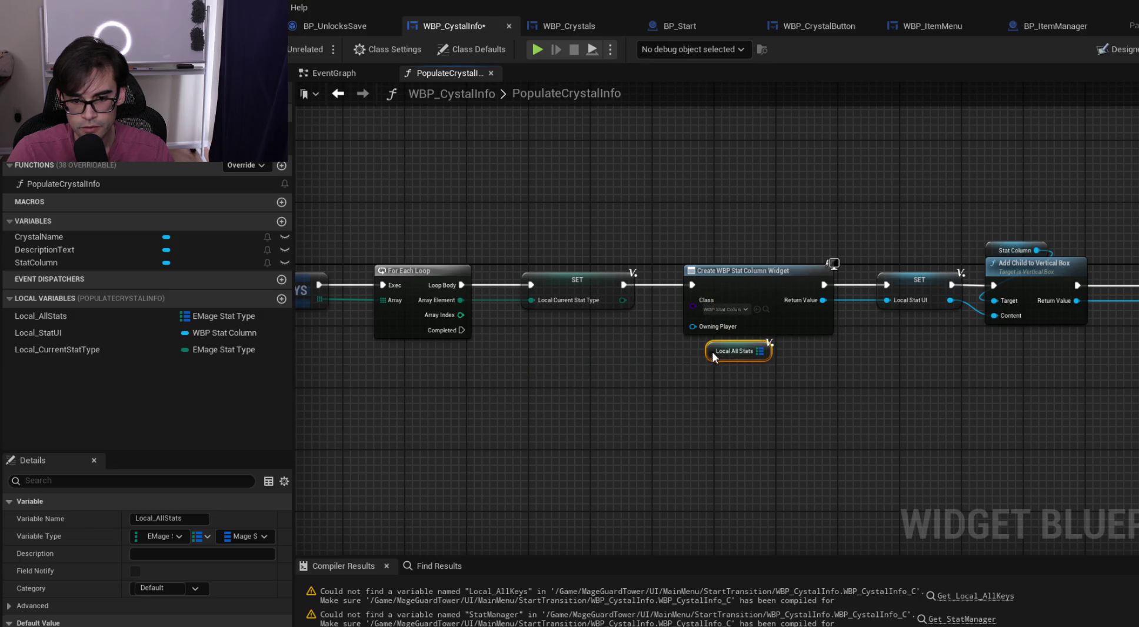
Add a Get Player Controller node wired into the widget's Owning Player
{"action": "left_click", "coordinate": [706, 241]}
{"action": "right_click", "coordinate": [717, 231]}
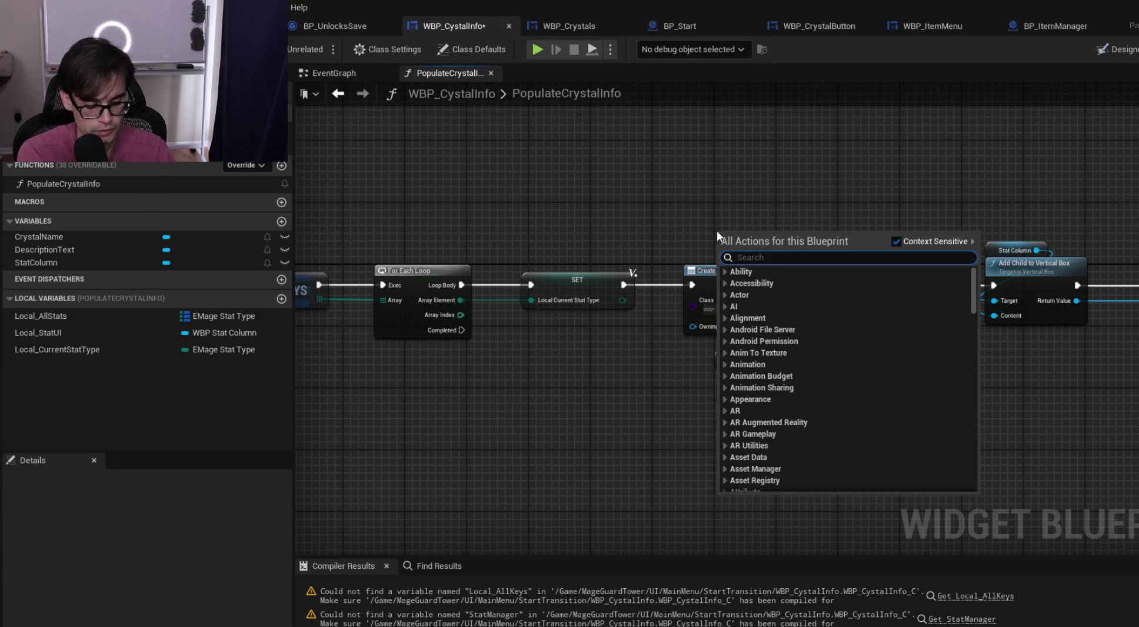
{"action": "type", "text": "player contro"}
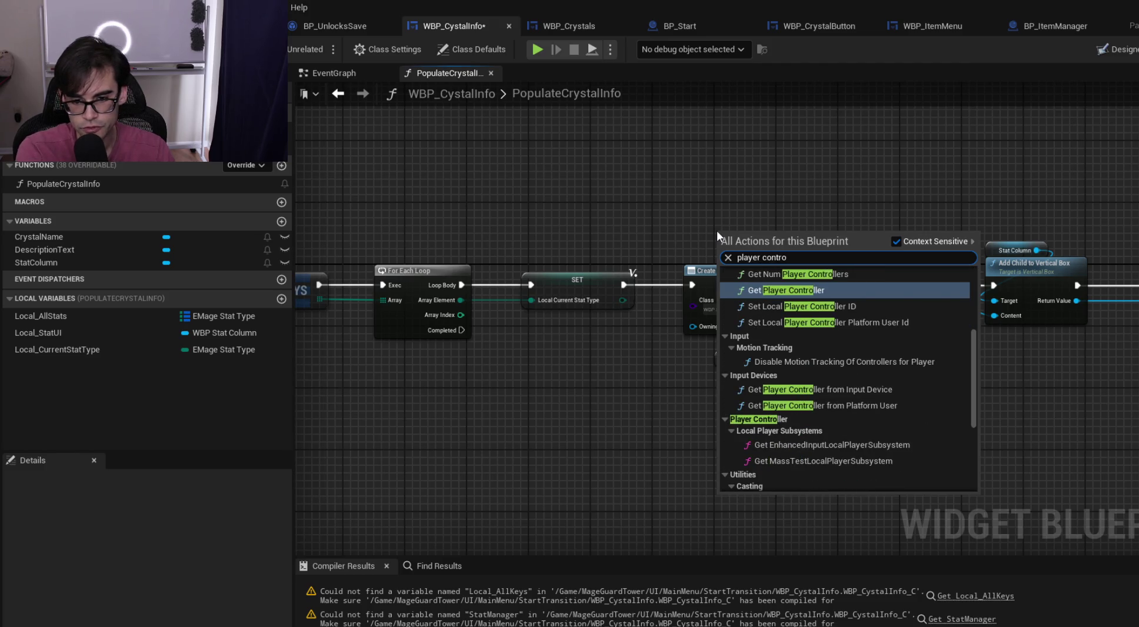
{"action": "key", "text": "Return"}
{"action": "left_click_drag", "start_coordinate": [827, 246], "coordinate": [711, 323]}
{"action": "left_click_drag", "start_coordinate": [748, 234], "coordinate": [717, 242]}
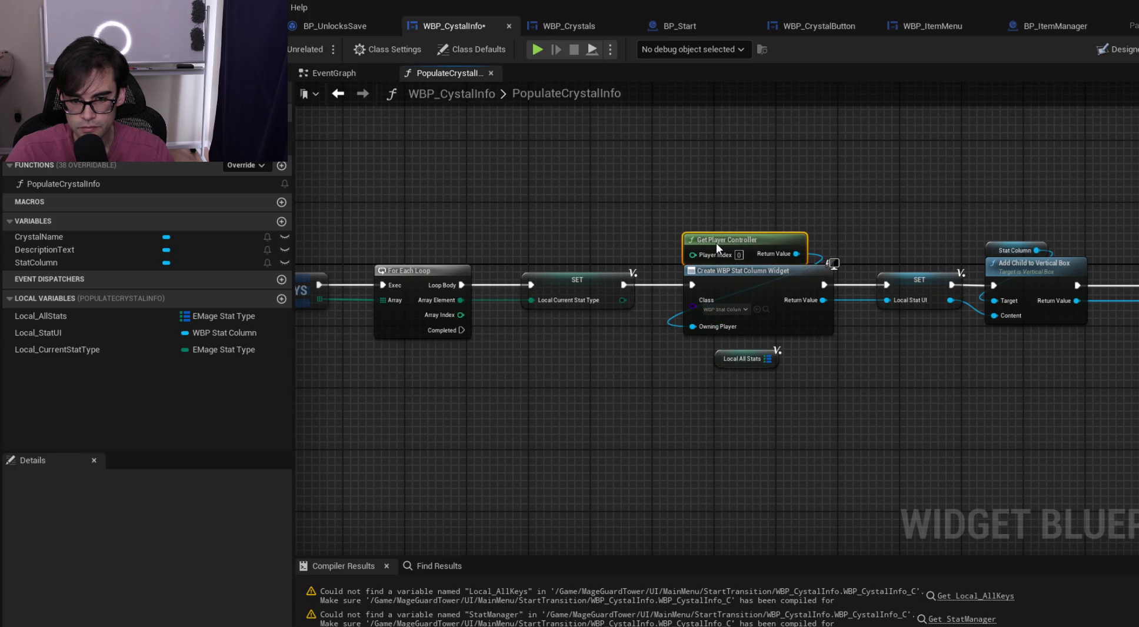
Rearrange Local All Stats and the Add Child, Set Size and alignment nodes to make room
{"action": "mouse_move", "coordinate": [722, 359]}
{"action": "left_mouse_down"}
{"action": "mouse_move", "coordinate": [916, 359]}
{"action": "mouse_move", "coordinate": [720, 395]}
{"action": "left_mouse_up"}
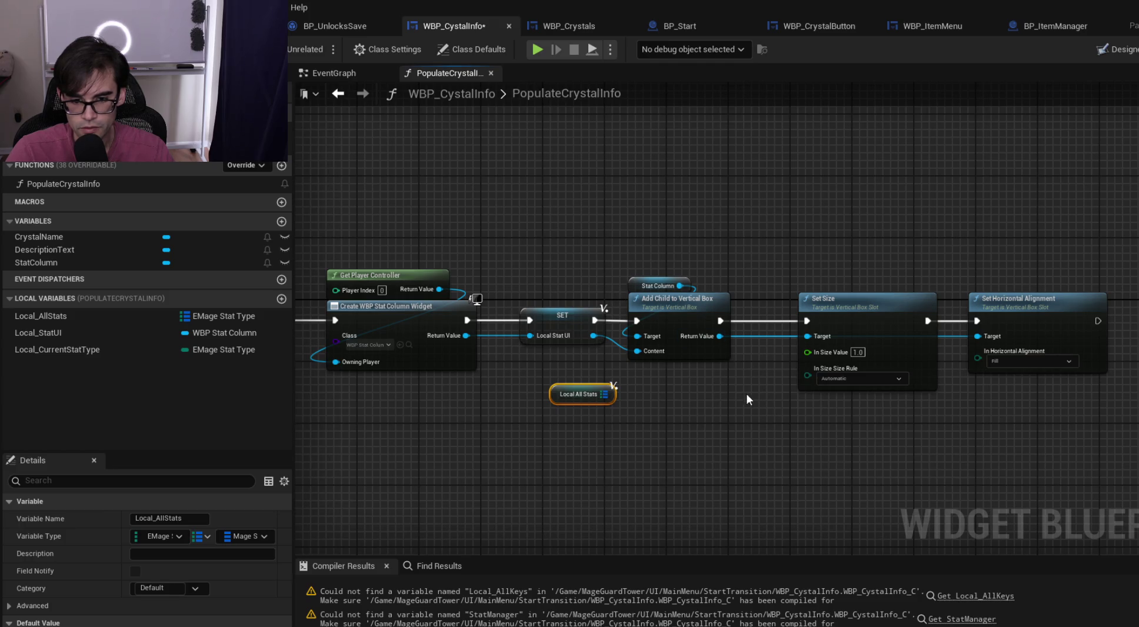
{"action": "left_click_drag", "start_coordinate": [855, 304], "coordinate": [833, 306]}
{"action": "left_click_drag", "start_coordinate": [1063, 306], "coordinate": [1040, 307]}
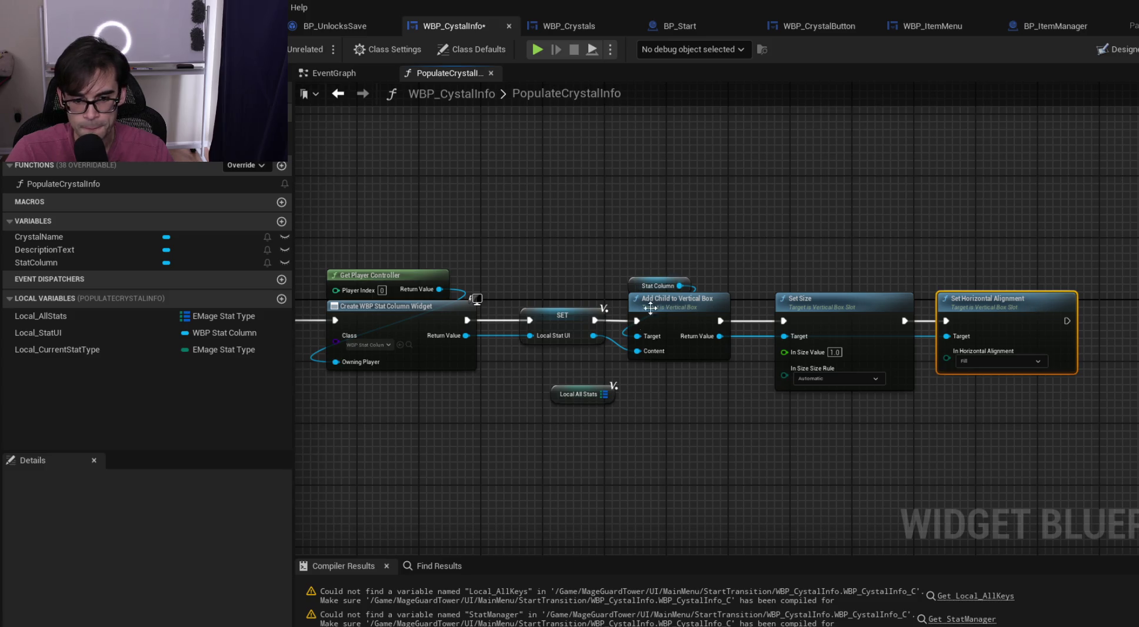
{"action": "mouse_move", "coordinate": [554, 395]}
{"action": "left_mouse_down"}
{"action": "mouse_move", "coordinate": [485, 417]}
{"action": "mouse_move", "coordinate": [918, 309]}
{"action": "mouse_move", "coordinate": [946, 371]}
{"action": "mouse_move", "coordinate": [812, 371]}
{"action": "mouse_move", "coordinate": [777, 406]}
{"action": "left_mouse_up"}
{"action": "scroll", "coordinate": [489, 415], "scroll_direction": "down", "scroll_amount": 3}
{"action": "scroll", "coordinate": [946, 371], "scroll_direction": "up", "scroll_amount": 2}
{"action": "scroll", "coordinate": [703, 375], "scroll_direction": "down", "scroll_amount": 1}
{"action": "left_click_drag", "start_coordinate": [703, 375], "coordinate": [1095, 341]}
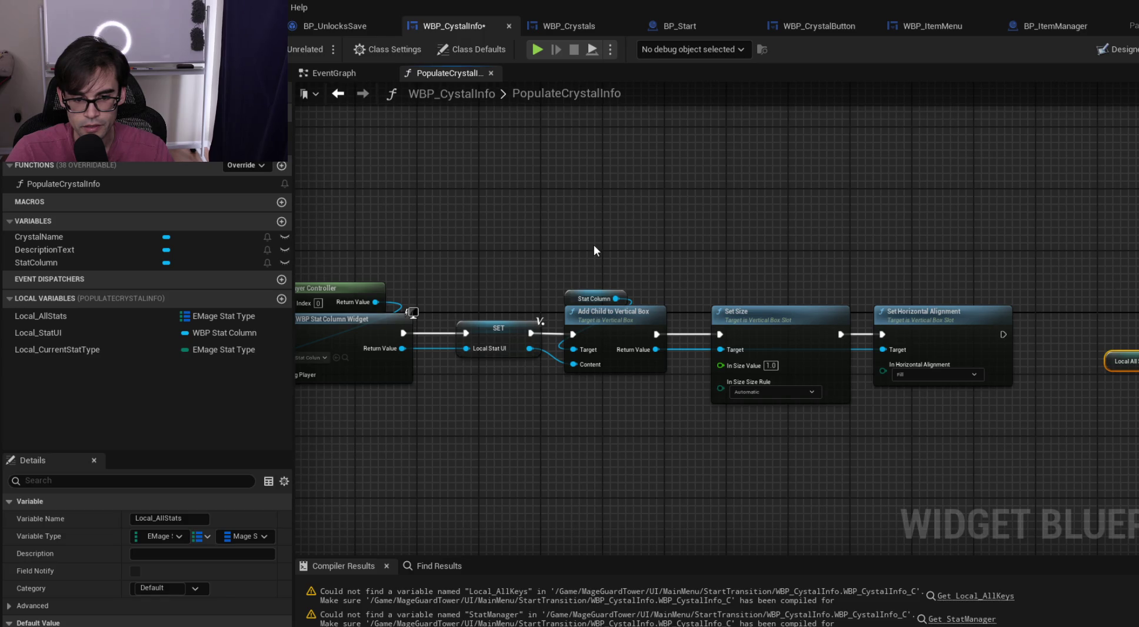
{"action": "left_click_drag", "start_coordinate": [596, 246], "coordinate": [935, 424]}
{"action": "left_click_drag", "start_coordinate": [656, 309], "coordinate": [767, 173]}
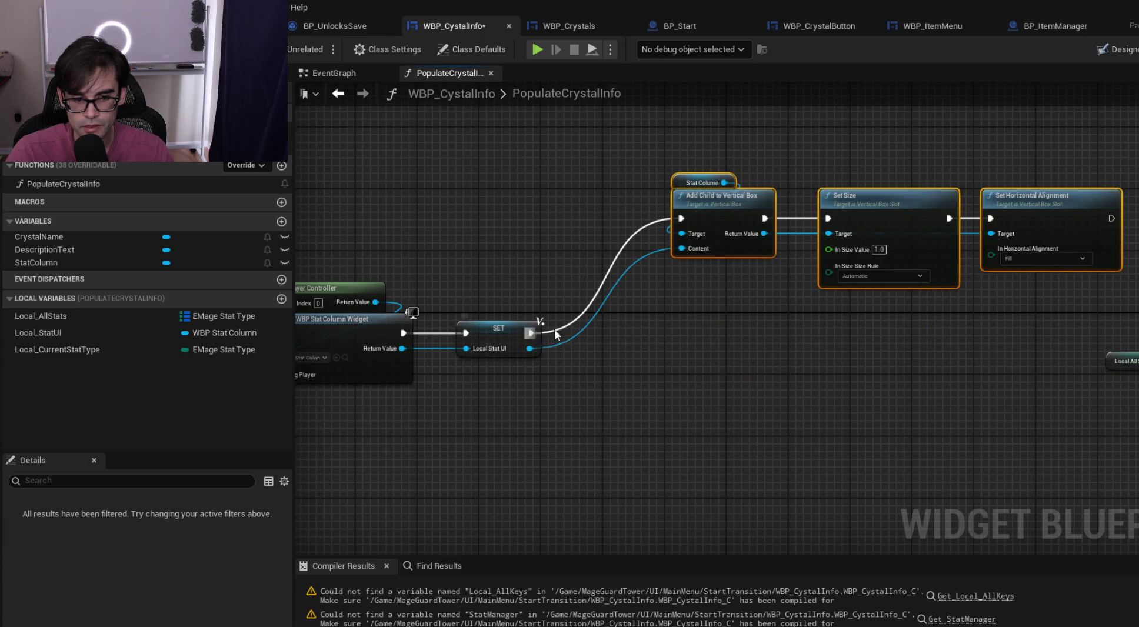
Add a Sequence after SET Local Stat UI and reroute the Local Stat UI wire beside Content
{"action": "left_click_drag", "start_coordinate": [541, 334], "coordinate": [621, 325]}
{"action": "type", "text": "set"}
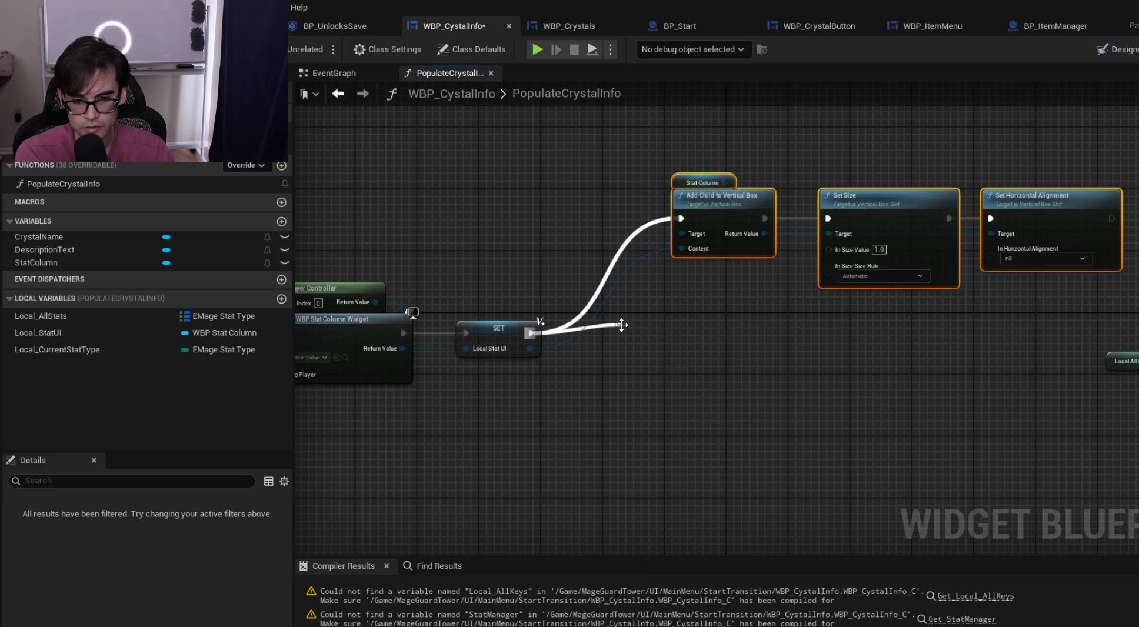
{"action": "left_click_drag", "start_coordinate": [676, 148], "coordinate": [1045, 247]}
{"action": "mouse_move", "coordinate": [732, 203]}
{"action": "left_mouse_down"}
{"action": "mouse_move", "coordinate": [749, 139]}
{"action": "mouse_move", "coordinate": [779, 141]}
{"action": "mouse_move", "coordinate": [763, 149]}
{"action": "left_mouse_up"}
{"action": "mouse_move", "coordinate": [490, 334]}
{"action": "left_mouse_down"}
{"action": "mouse_move", "coordinate": [514, 311]}
{"action": "mouse_move", "coordinate": [508, 339]}
{"action": "left_mouse_up"}
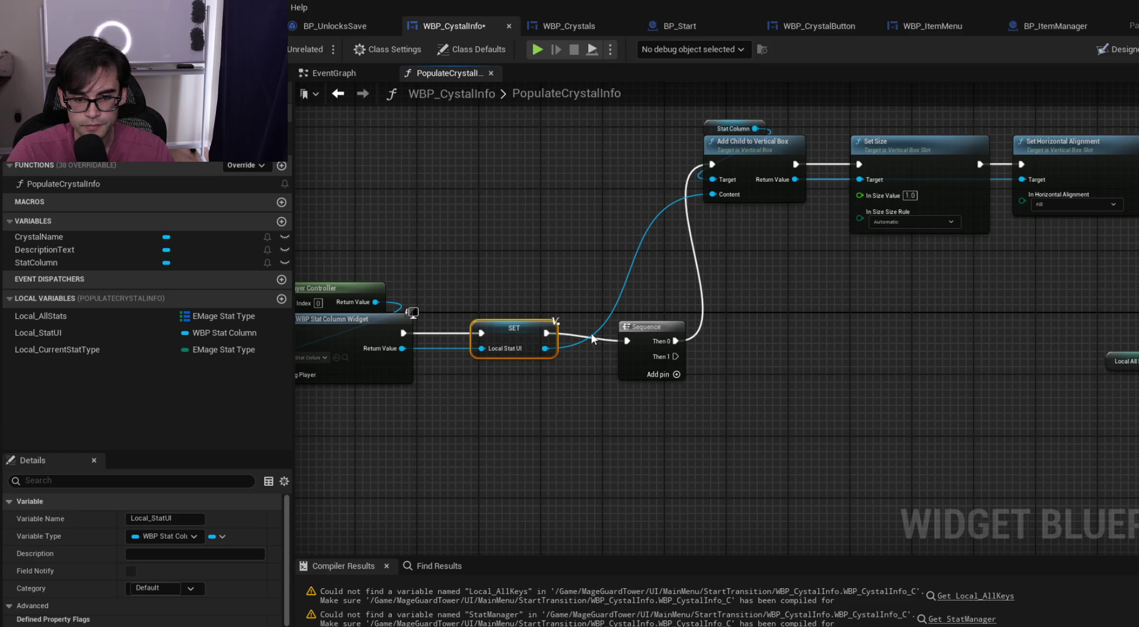
{"action": "double_click", "coordinate": [605, 315]}
{"action": "left_click_drag", "start_coordinate": [604, 316], "coordinate": [631, 193]}
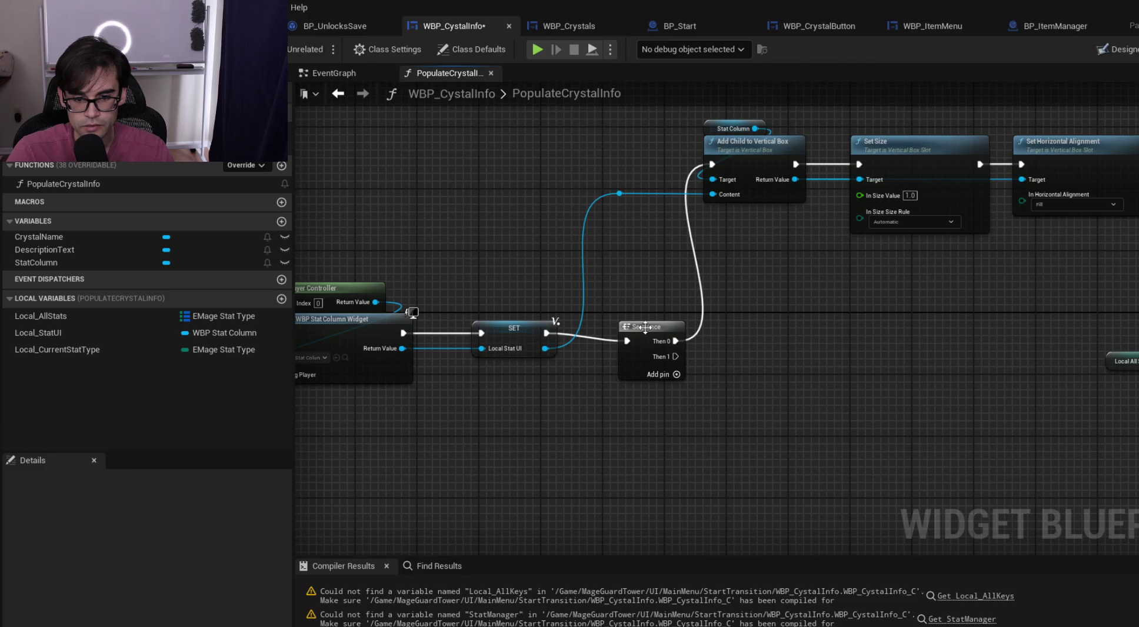
{"action": "left_click_drag", "start_coordinate": [647, 326], "coordinate": [639, 311]}
{"action": "left_click_drag", "start_coordinate": [823, 332], "coordinate": [627, 376]}
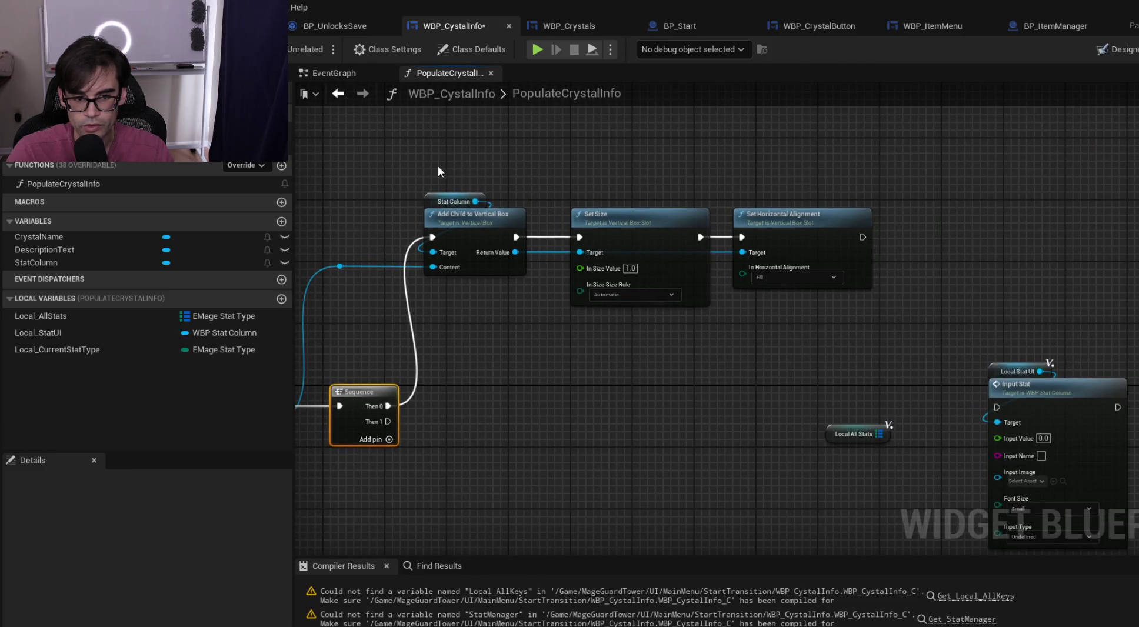
{"action": "left_click_drag", "start_coordinate": [333, 177], "coordinate": [889, 309]}
{"action": "mouse_move", "coordinate": [495, 224]}
{"action": "left_mouse_down"}
{"action": "mouse_move", "coordinate": [493, 181]}
{"action": "mouse_move", "coordinate": [518, 185]}
{"action": "left_mouse_up"}
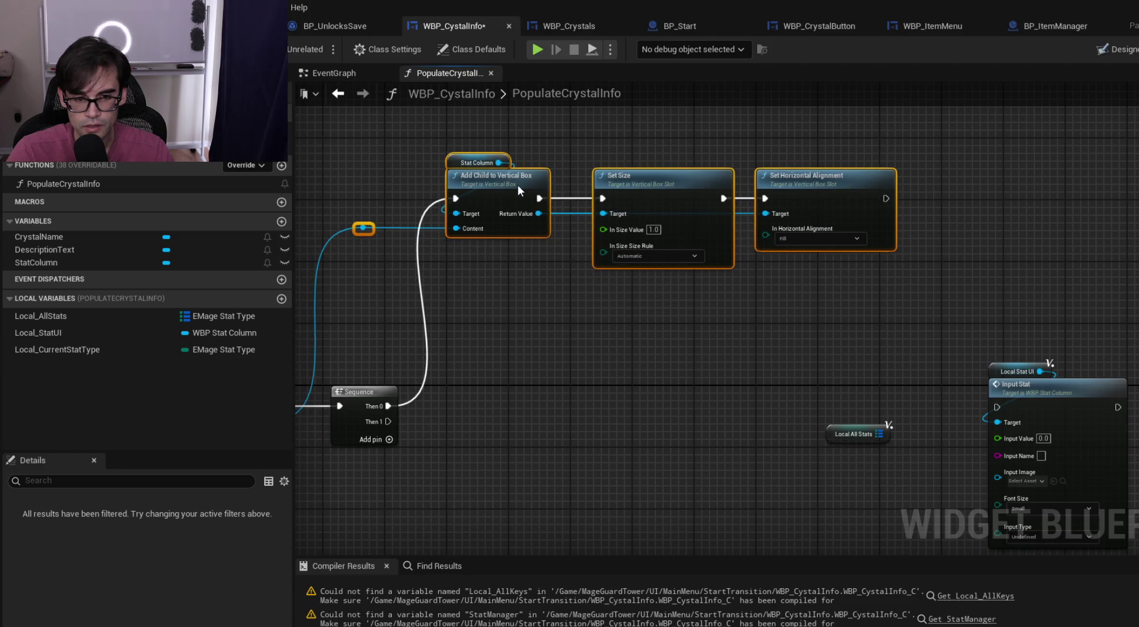
{"action": "left_click", "coordinate": [583, 300]}
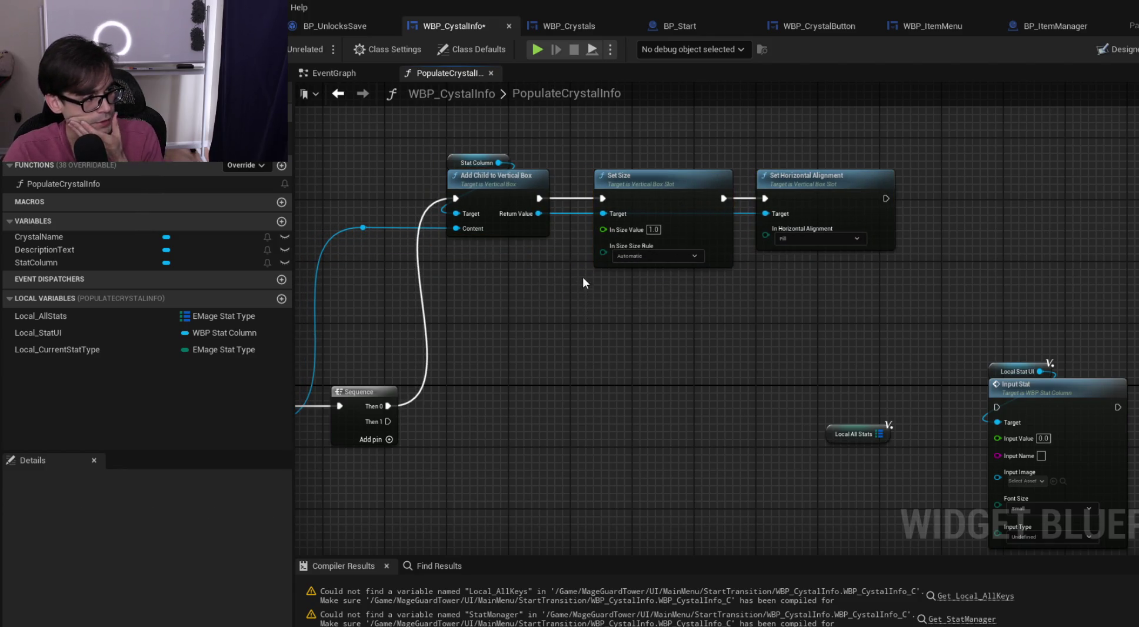
{"action": "left_click_drag", "start_coordinate": [950, 312], "coordinate": [766, 256]}
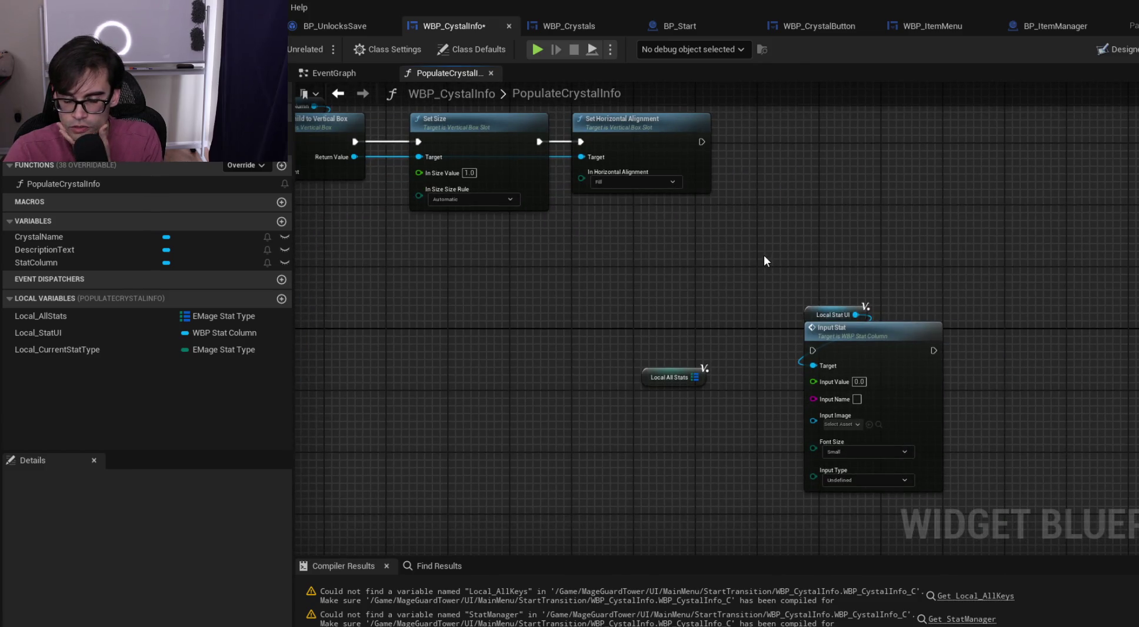
{"action": "left_click_drag", "start_coordinate": [625, 281], "coordinate": [948, 402]}
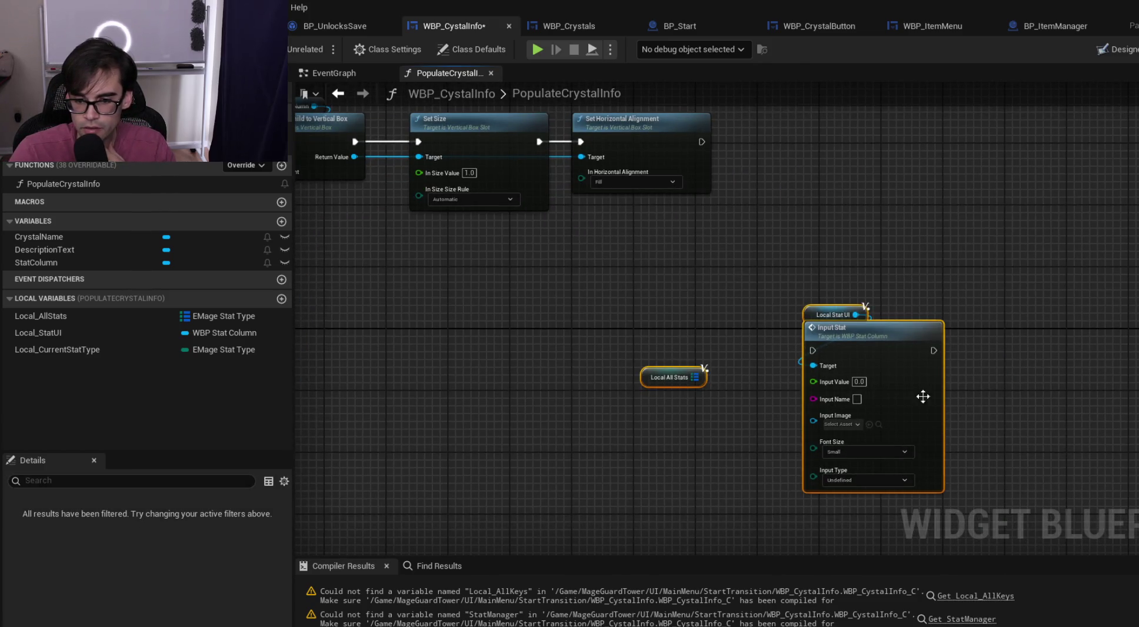
{"action": "left_click_drag", "start_coordinate": [841, 341], "coordinate": [547, 308]}
{"action": "mouse_move", "coordinate": [770, 274]}
{"action": "left_mouse_down"}
{"action": "mouse_move", "coordinate": [980, 309]}
{"action": "mouse_move", "coordinate": [828, 320]}
{"action": "mouse_move", "coordinate": [836, 330]}
{"action": "mouse_move", "coordinate": [1058, 332]}
{"action": "left_mouse_up"}
{"action": "left_click", "coordinate": [777, 291]}
{"action": "mouse_move", "coordinate": [614, 382]}
{"action": "left_mouse_down"}
{"action": "mouse_move", "coordinate": [602, 357]}
{"action": "mouse_move", "coordinate": [661, 346]}
{"action": "left_mouse_up"}
{"action": "type", "text": "fi"}
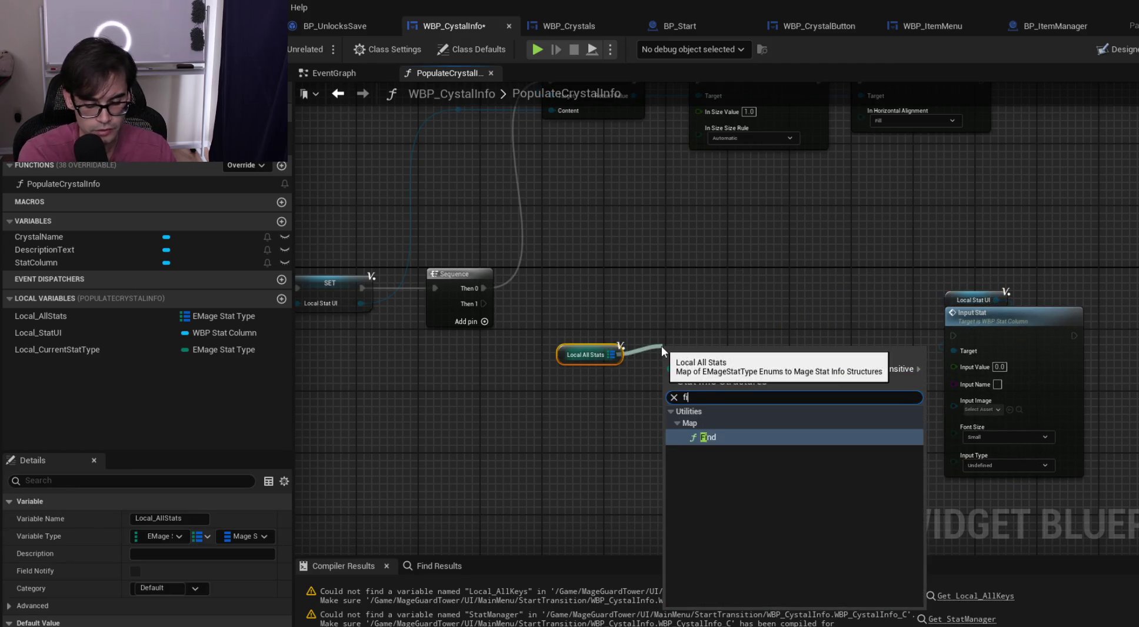
{"action": "type", "text": "n"}
{"action": "key", "text": "Return"}
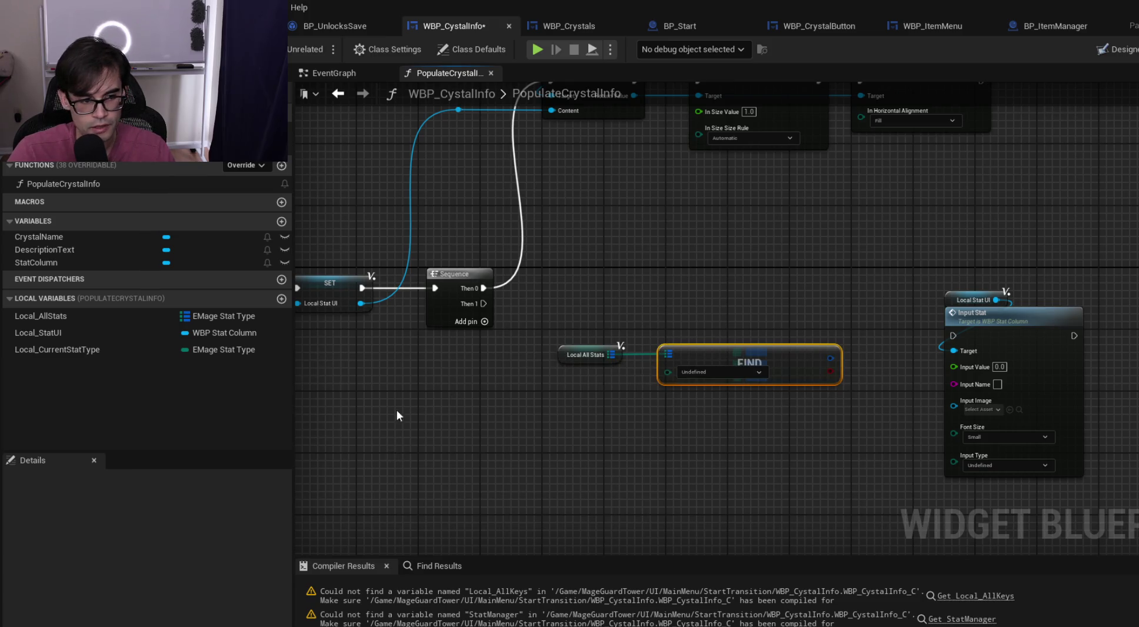
{"action": "mouse_move", "coordinate": [62, 351]}
{"action": "left_mouse_down"}
{"action": "mouse_move", "coordinate": [137, 373]}
{"action": "mouse_move", "coordinate": [668, 373]}
{"action": "left_mouse_up"}
{"action": "left_click_drag", "start_coordinate": [558, 385], "coordinate": [560, 376]}
{"action": "left_click_drag", "start_coordinate": [555, 337], "coordinate": [599, 421]}
{"action": "left_click", "coordinate": [690, 357], "text": "shift"}
{"action": "mouse_move", "coordinate": [690, 357]}
{"action": "left_mouse_down"}
{"action": "mouse_move", "coordinate": [643, 387]}
{"action": "mouse_move", "coordinate": [800, 377]}
{"action": "left_mouse_up"}
{"action": "left_click", "coordinate": [723, 384]}
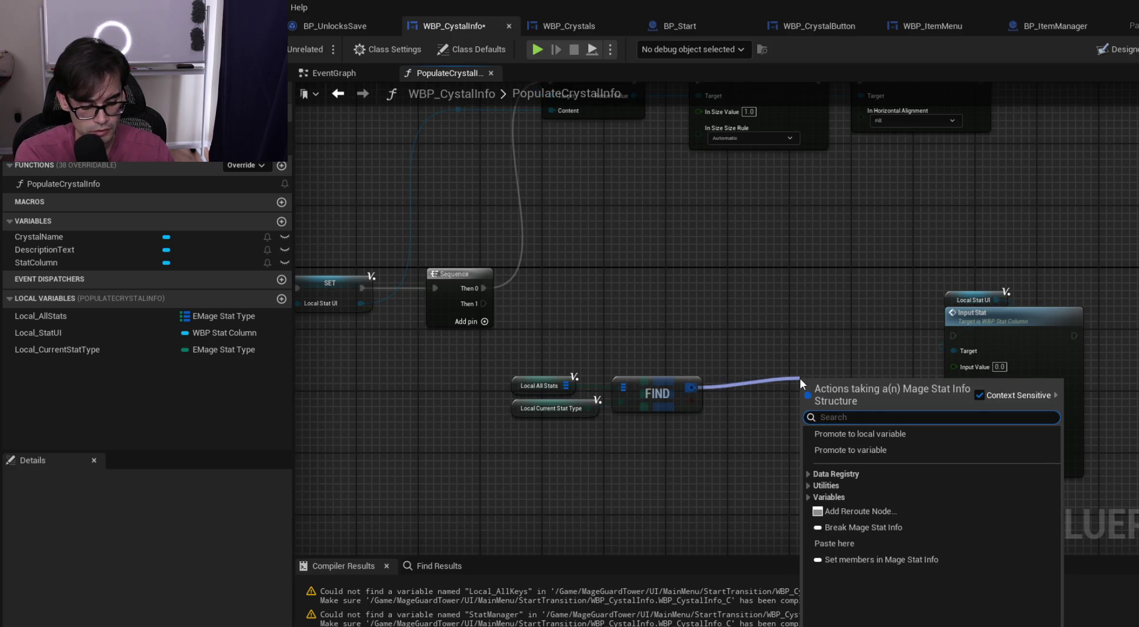
{"action": "type", "text": "break"}
{"action": "key", "text": "Return"}
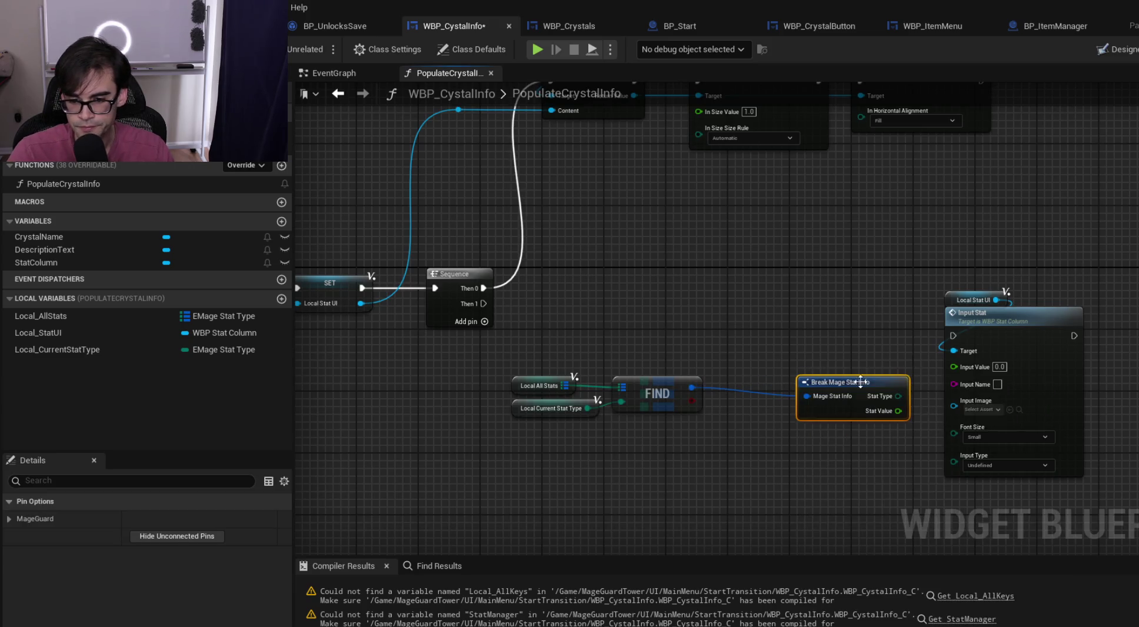
{"action": "mouse_move", "coordinate": [872, 386]}
{"action": "left_mouse_down"}
{"action": "mouse_move", "coordinate": [788, 378]}
{"action": "mouse_move", "coordinate": [972, 370]}
{"action": "left_mouse_up"}
{"action": "left_click_drag", "start_coordinate": [583, 369], "coordinate": [827, 420]}
{"action": "mouse_move", "coordinate": [768, 366]}
{"action": "left_mouse_down"}
{"action": "mouse_move", "coordinate": [776, 343]}
{"action": "mouse_move", "coordinate": [838, 331]}
{"action": "left_mouse_up"}
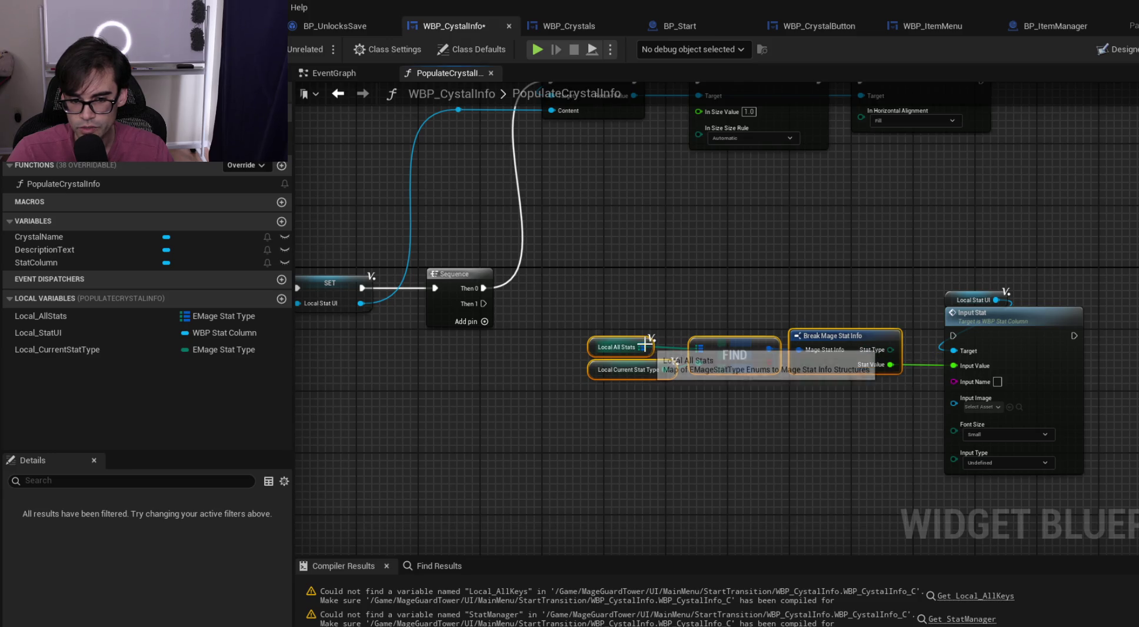
{"action": "mouse_move", "coordinate": [626, 361]}
{"action": "left_mouse_down"}
{"action": "mouse_move", "coordinate": [1096, 339]}
{"action": "mouse_move", "coordinate": [827, 364]}
{"action": "mouse_move", "coordinate": [927, 383]}
{"action": "mouse_move", "coordinate": [1136, 388]}
{"action": "left_mouse_up"}
{"action": "scroll", "coordinate": [919, 381], "scroll_direction": "up", "scroll_amount": 1}
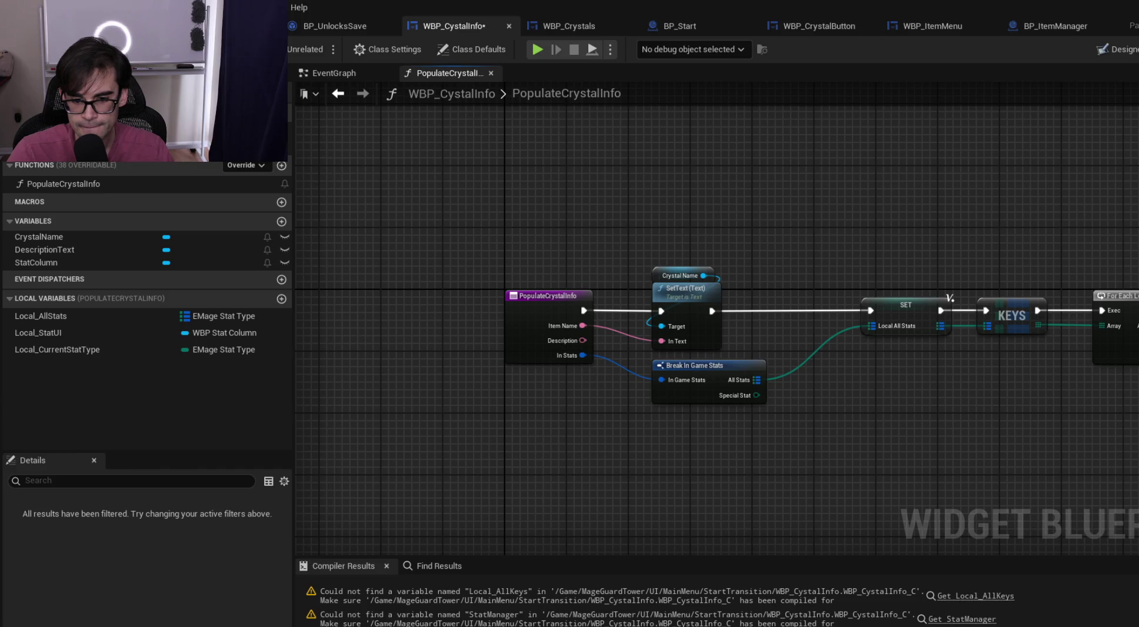
{"action": "left_click_drag", "start_coordinate": [1136, 389], "coordinate": [564, 405]}
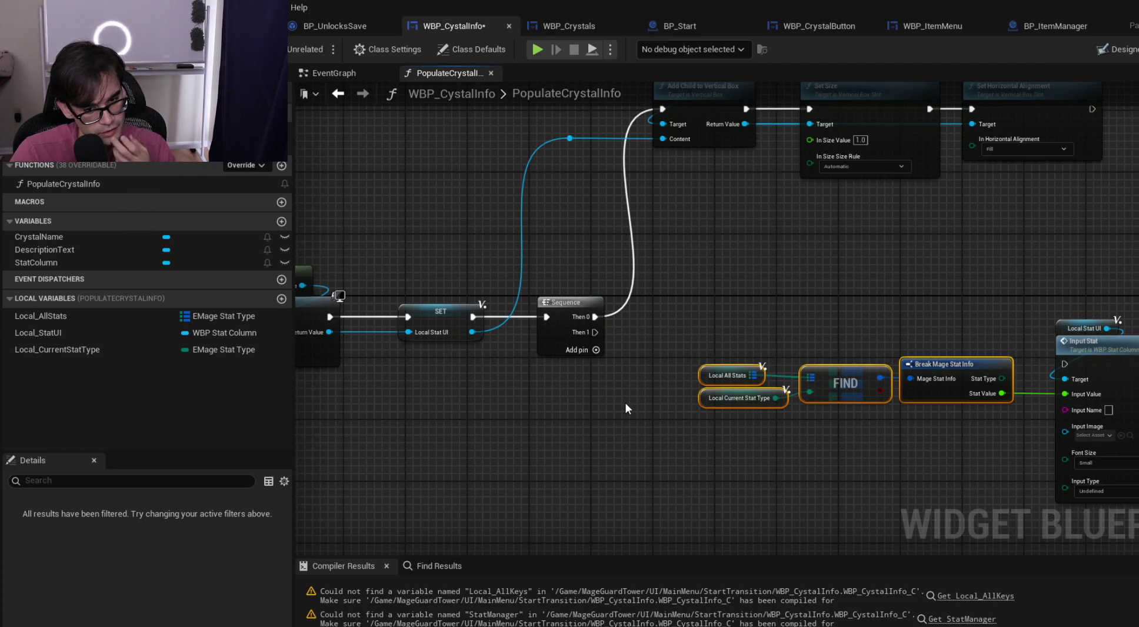
{"action": "scroll", "coordinate": [714, 297], "scroll_direction": "down", "scroll_amount": 5}
{"action": "scroll", "coordinate": [604, 314], "scroll_direction": "up", "scroll_amount": 5}
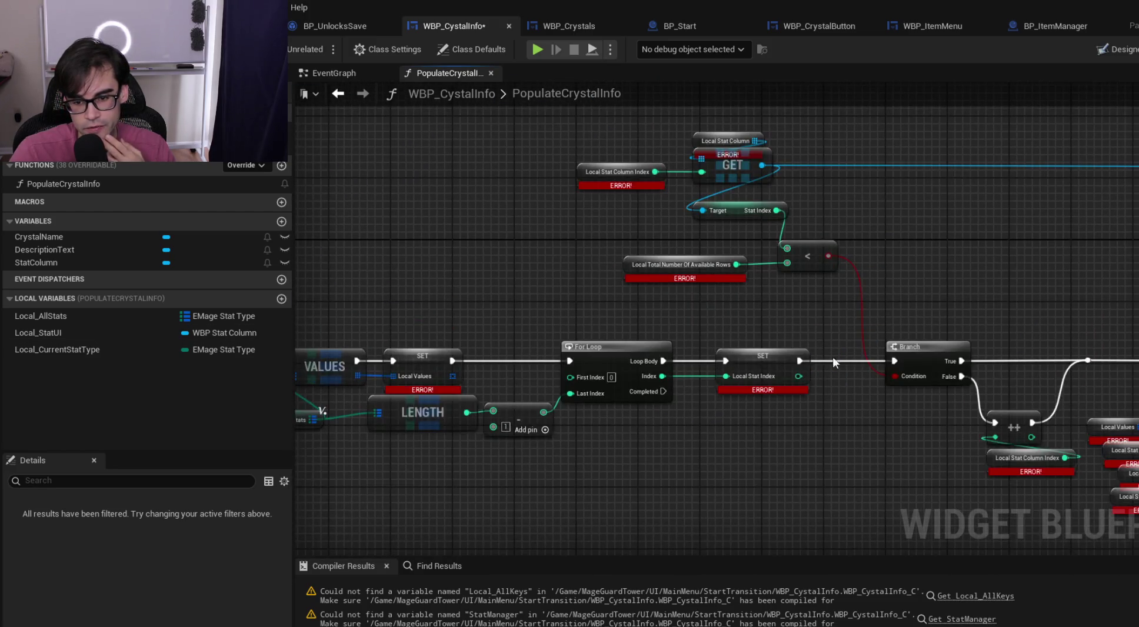
{"action": "scroll", "coordinate": [859, 361], "scroll_direction": "up", "scroll_amount": 1}
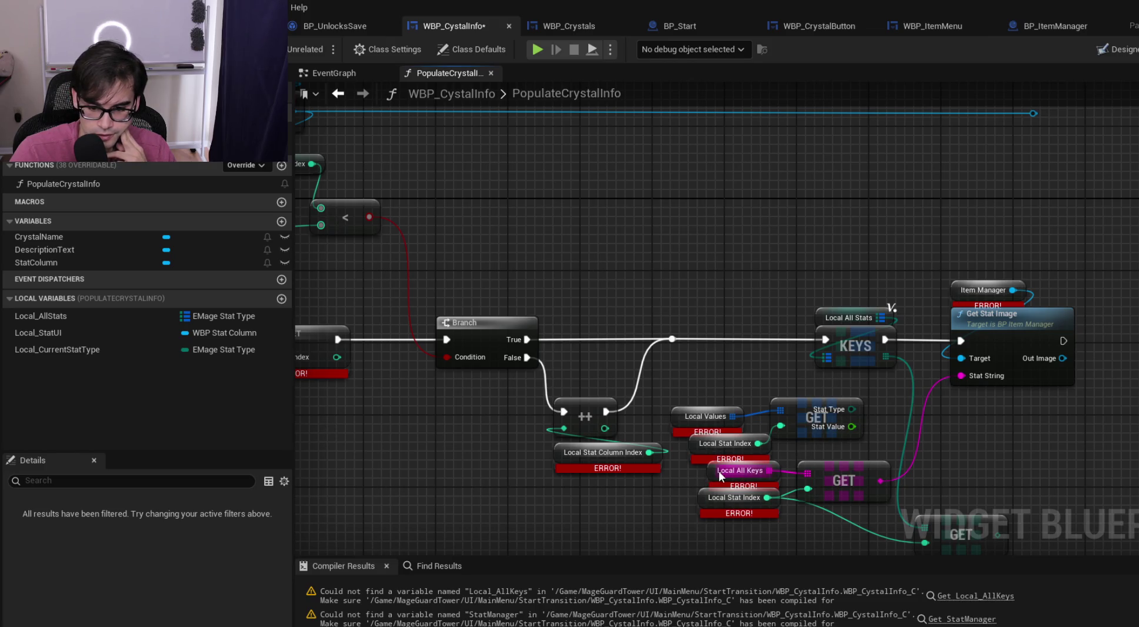
{"action": "mouse_move", "coordinate": [554, 462]}
{"action": "left_mouse_down"}
{"action": "mouse_move", "coordinate": [637, 451]}
{"action": "mouse_move", "coordinate": [825, 457]}
{"action": "left_mouse_up"}
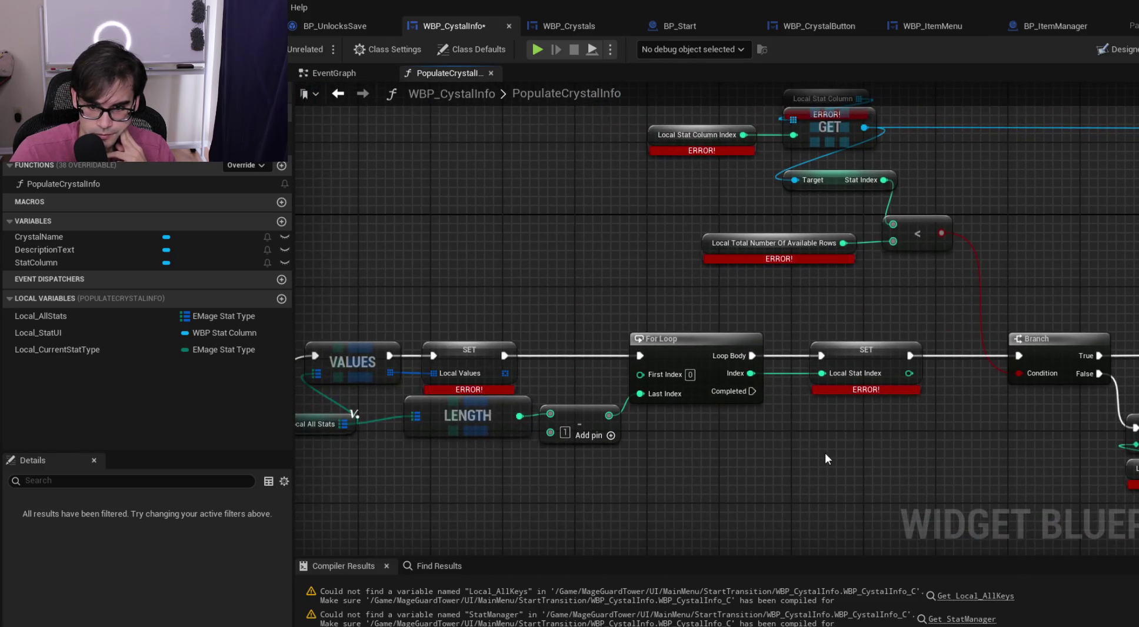
{"action": "scroll", "coordinate": [825, 452], "scroll_direction": "down", "scroll_amount": 1}
{"action": "left_click_drag", "start_coordinate": [474, 428], "coordinate": [1136, 409]}
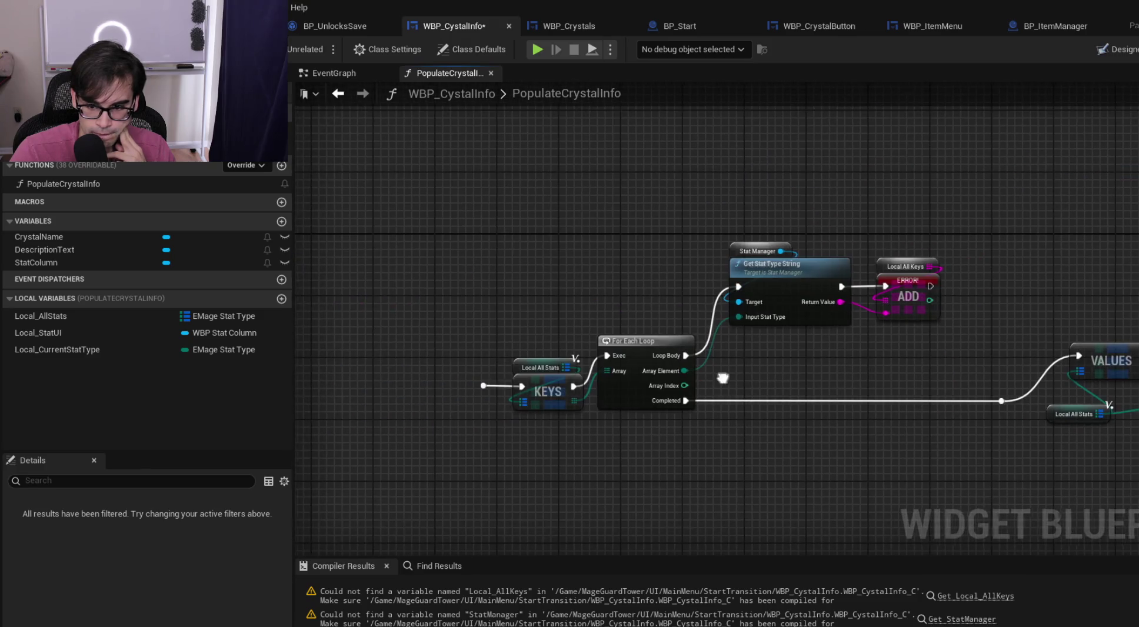
{"action": "scroll", "coordinate": [730, 335], "scroll_direction": "down", "scroll_amount": 2}
{"action": "mouse_move", "coordinate": [729, 335]}
{"action": "left_mouse_down"}
{"action": "mouse_move", "coordinate": [856, 330]}
{"action": "mouse_move", "coordinate": [957, 351]}
{"action": "mouse_move", "coordinate": [750, 360]}
{"action": "left_mouse_up"}
{"action": "scroll", "coordinate": [750, 361], "scroll_direction": "up", "scroll_amount": 2}
{"action": "mouse_move", "coordinate": [816, 351]}
{"action": "left_mouse_down"}
{"action": "mouse_move", "coordinate": [1034, 364]}
{"action": "mouse_move", "coordinate": [623, 373]}
{"action": "left_mouse_up"}
{"action": "mouse_move", "coordinate": [693, 374]}
{"action": "left_mouse_down"}
{"action": "mouse_move", "coordinate": [753, 363]}
{"action": "mouse_move", "coordinate": [609, 272]}
{"action": "mouse_move", "coordinate": [617, 253]}
{"action": "mouse_move", "coordinate": [837, 327]}
{"action": "mouse_move", "coordinate": [546, 356]}
{"action": "mouse_move", "coordinate": [651, 369]}
{"action": "mouse_move", "coordinate": [686, 356]}
{"action": "mouse_move", "coordinate": [523, 248]}
{"action": "mouse_move", "coordinate": [1061, 412]}
{"action": "mouse_move", "coordinate": [921, 421]}
{"action": "left_mouse_up"}
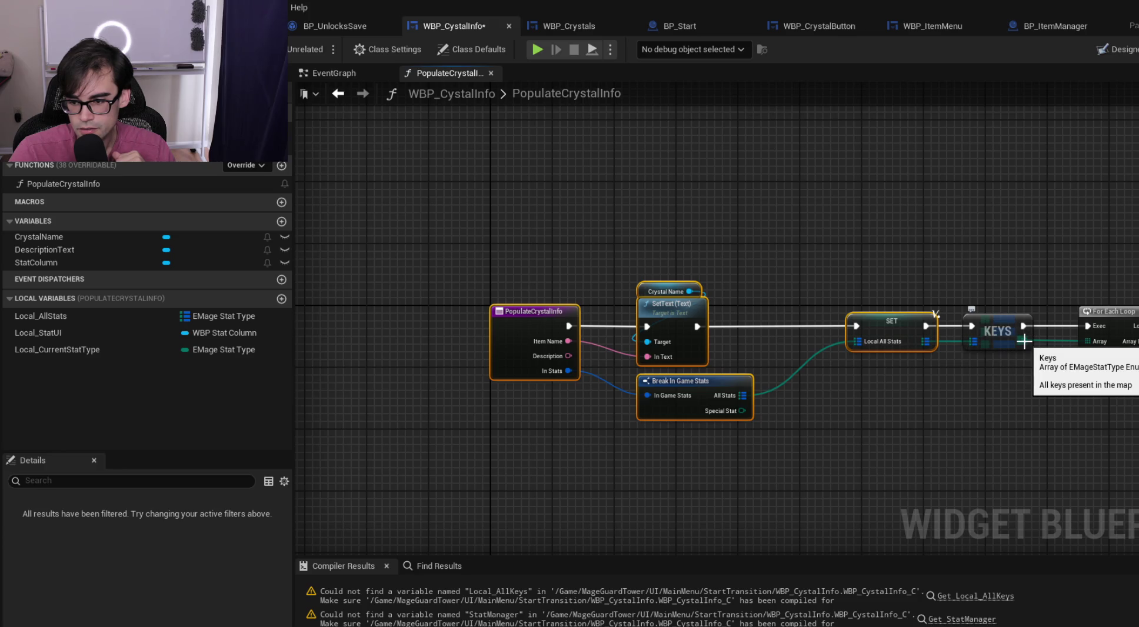
{"action": "scroll", "coordinate": [404, 357], "scroll_direction": "down", "scroll_amount": 6}
{"action": "scroll", "coordinate": [747, 330], "scroll_direction": "up", "scroll_amount": 4}
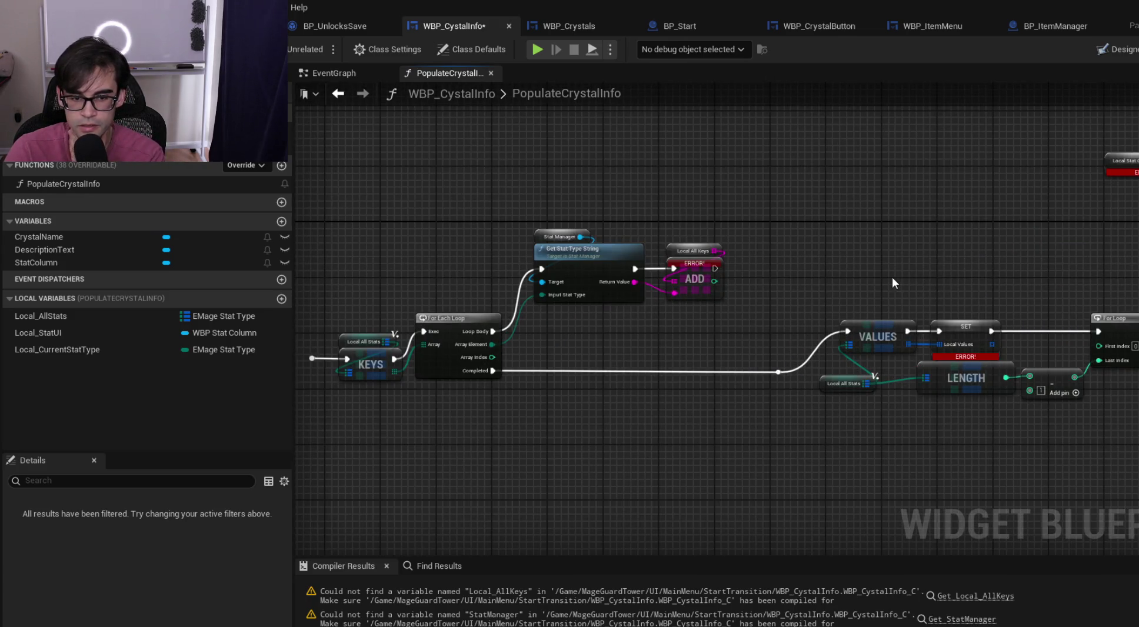
{"action": "scroll", "coordinate": [551, 263], "scroll_direction": "up", "scroll_amount": 1}
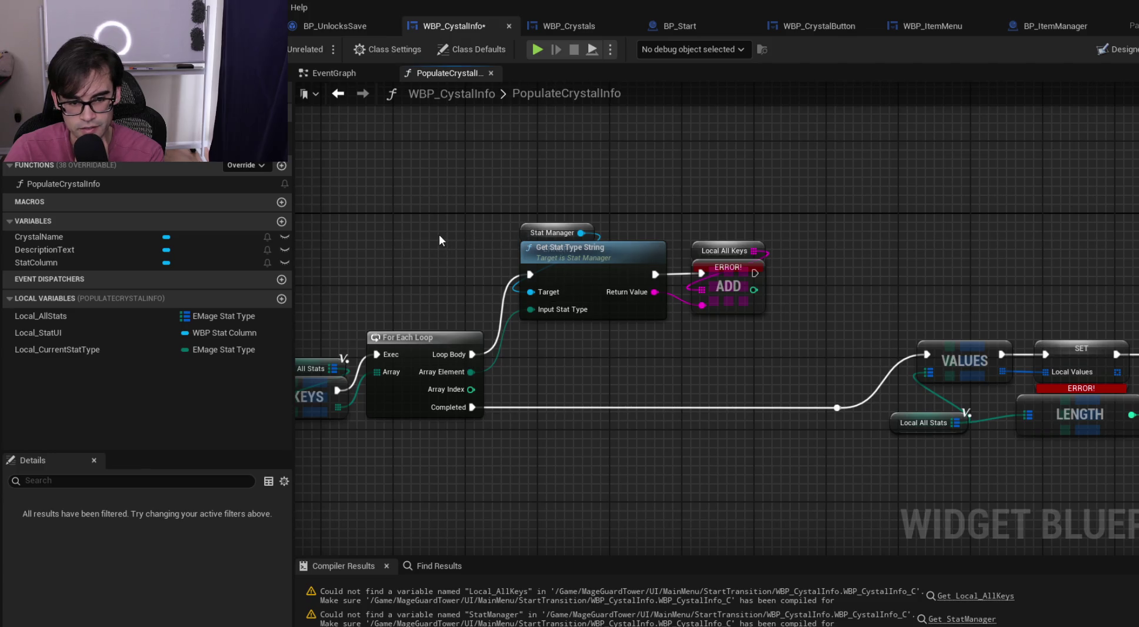
Select the Stat Manager, Get Stat Type String and ADD nodes and paste copies beside FIND
{"action": "left_click_drag", "start_coordinate": [439, 235], "coordinate": [608, 258]}
{"action": "left_click_drag", "start_coordinate": [666, 223], "coordinate": [965, 347]}
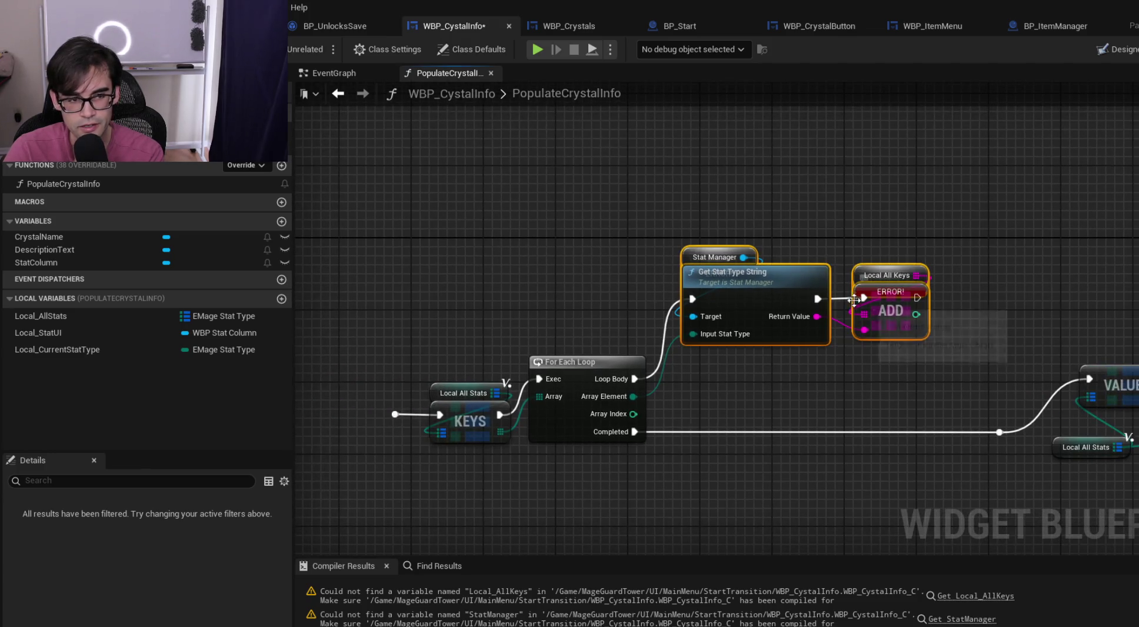
{"action": "mouse_move", "coordinate": [463, 233]}
{"action": "left_mouse_down"}
{"action": "mouse_move", "coordinate": [847, 265]}
{"action": "mouse_move", "coordinate": [515, 244]}
{"action": "left_mouse_up"}
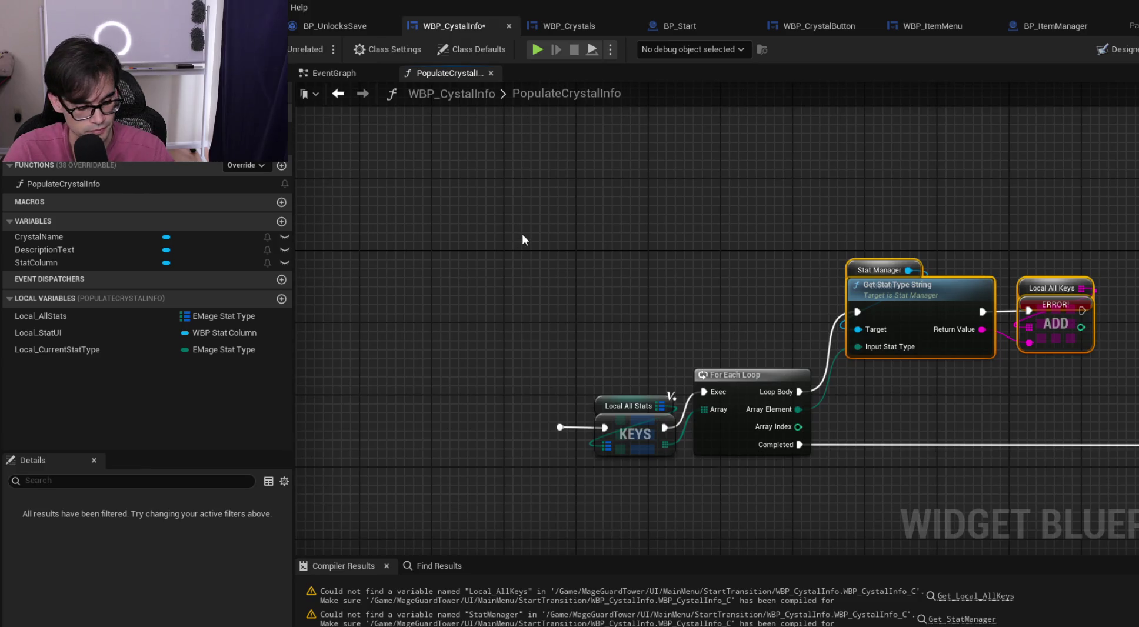
{"action": "scroll", "coordinate": [732, 236], "scroll_direction": "down", "scroll_amount": 3}
{"action": "left_click_drag", "start_coordinate": [752, 255], "coordinate": [843, 262]}
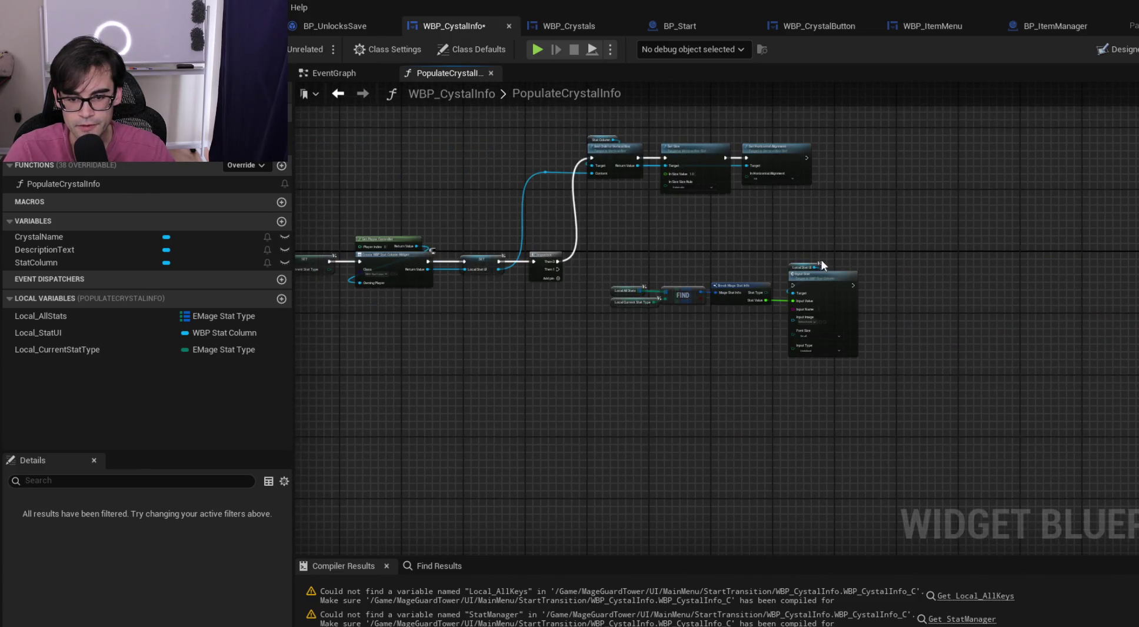
{"action": "scroll", "coordinate": [695, 245], "scroll_direction": "up", "scroll_amount": 2}
{"action": "key", "text": "ctrl+v"}
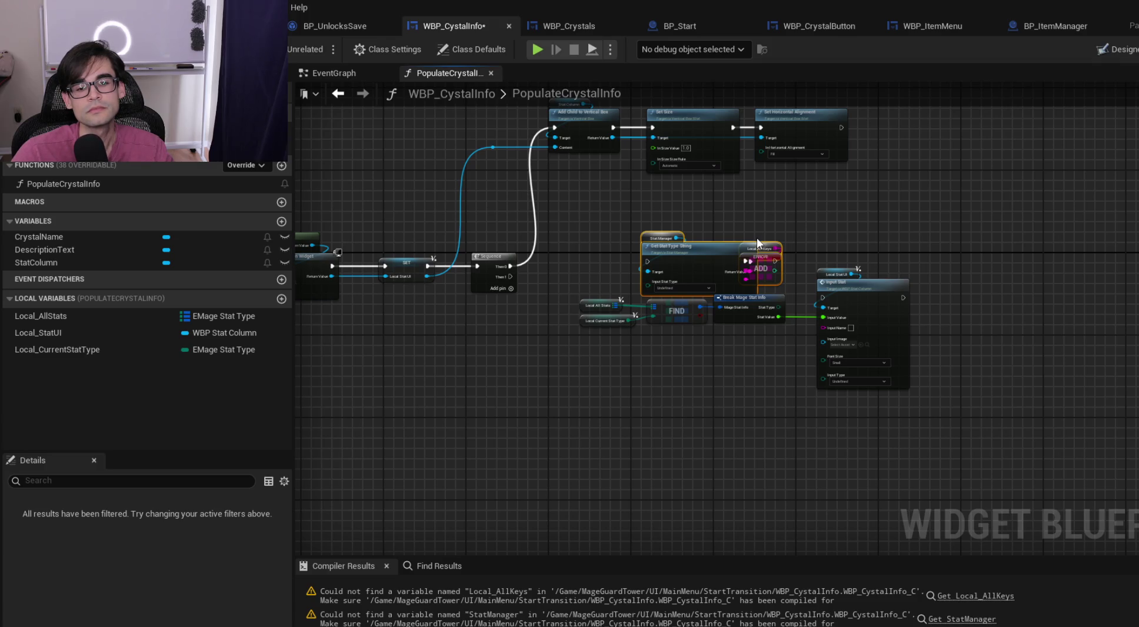
Delete the pasted Stat Manager, Get Stat Type String and ADD copies, then switch to the code editor
{"action": "scroll", "coordinate": [803, 205], "scroll_direction": "up", "scroll_amount": 2}
{"action": "left_click_drag", "start_coordinate": [743, 283], "coordinate": [756, 278]}
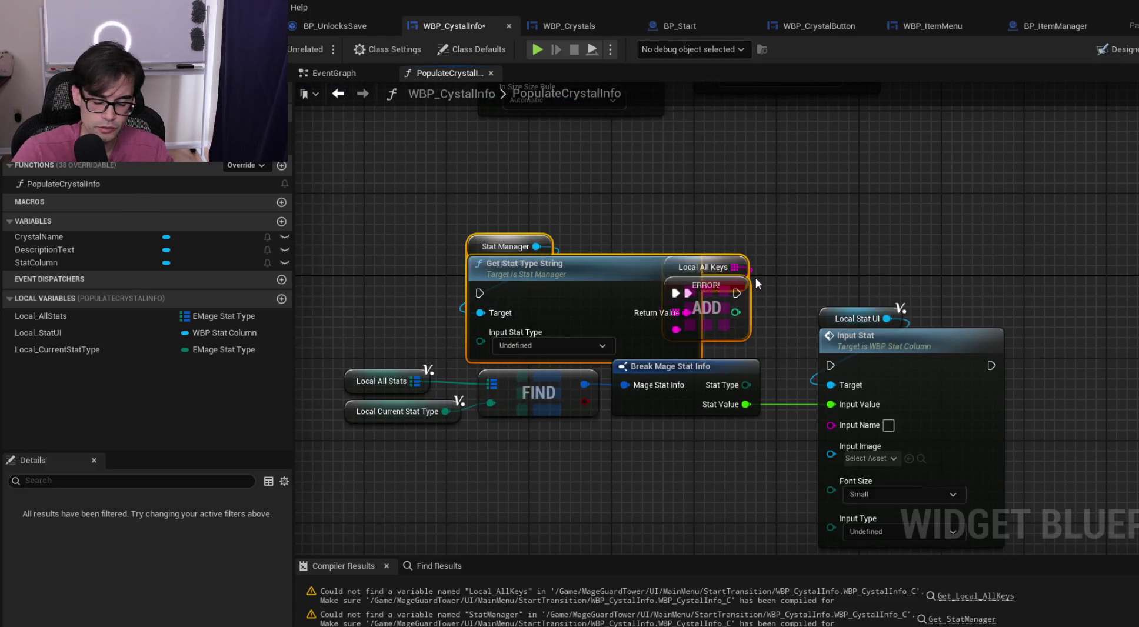
{"action": "key", "text": "Delete"}
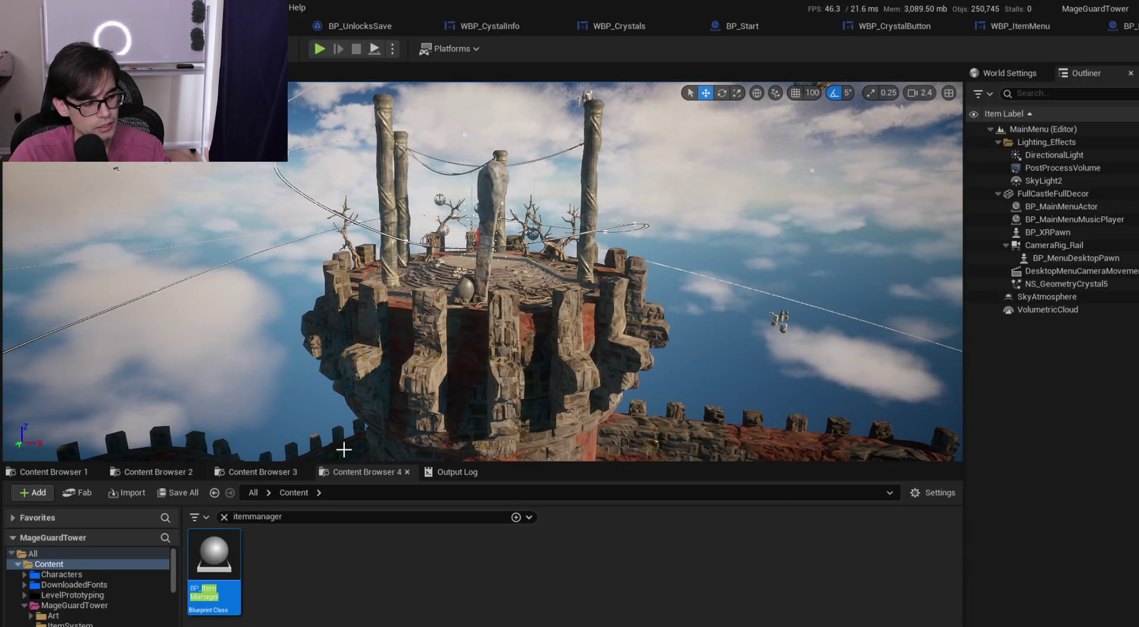
{"action": "key", "text": "alt+Tab"}
In StatManager.h, search for 'defense' to find the DefenseGS member declaration
{"action": "scroll", "coordinate": [553, 359], "scroll_direction": "up", "scroll_amount": 8}
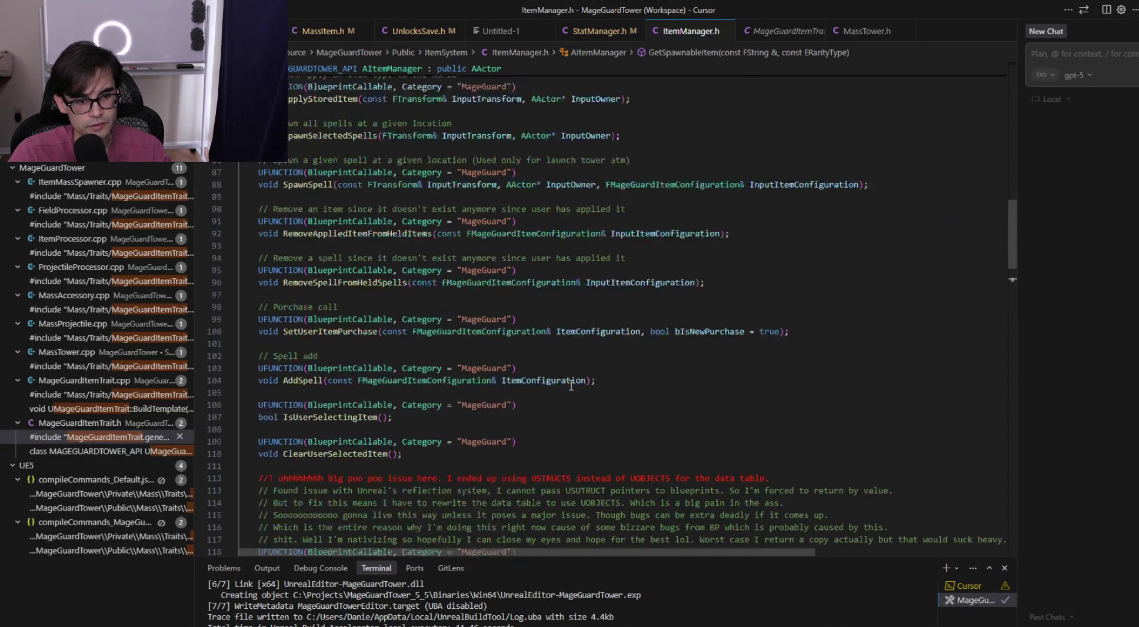
{"action": "scroll", "coordinate": [571, 385], "scroll_direction": "up", "scroll_amount": 3}
{"action": "scroll", "coordinate": [590, 385], "scroll_direction": "up", "scroll_amount": 10}
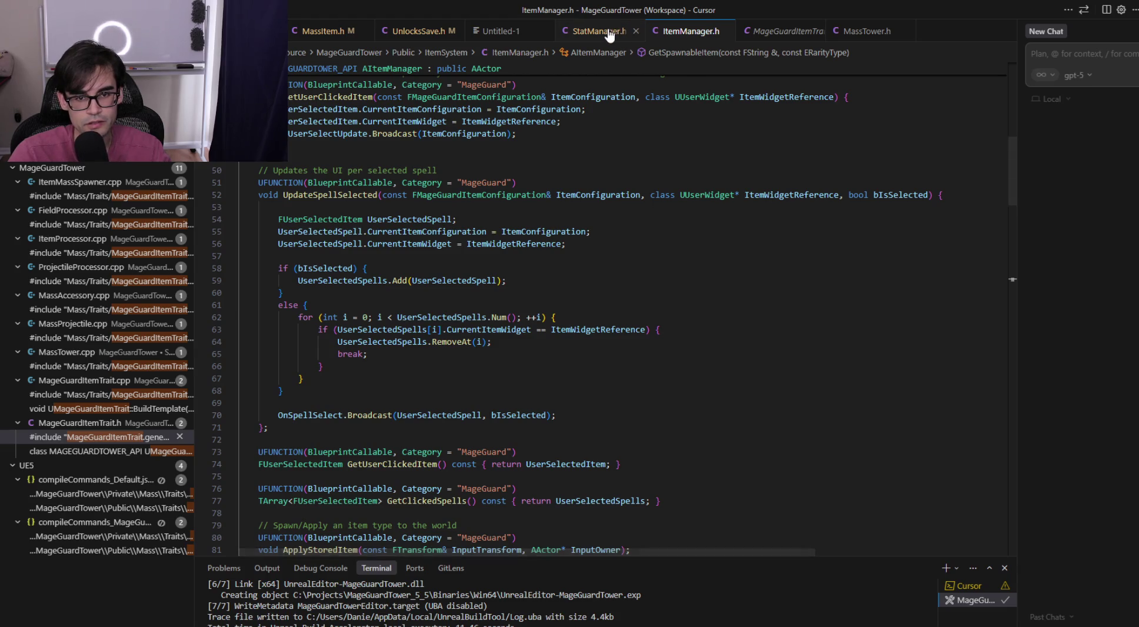
{"action": "key", "text": "ctrl+Tab"}
{"action": "scroll", "coordinate": [629, 402], "scroll_direction": "up", "scroll_amount": 4}
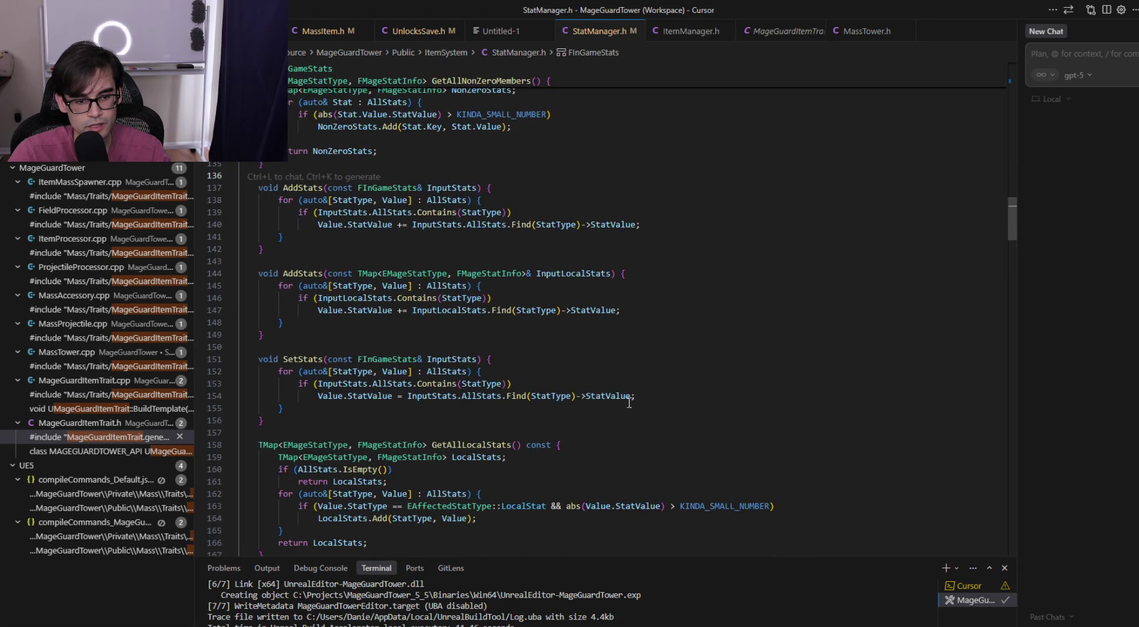
{"action": "scroll", "coordinate": [629, 402], "scroll_direction": "up", "scroll_amount": 17}
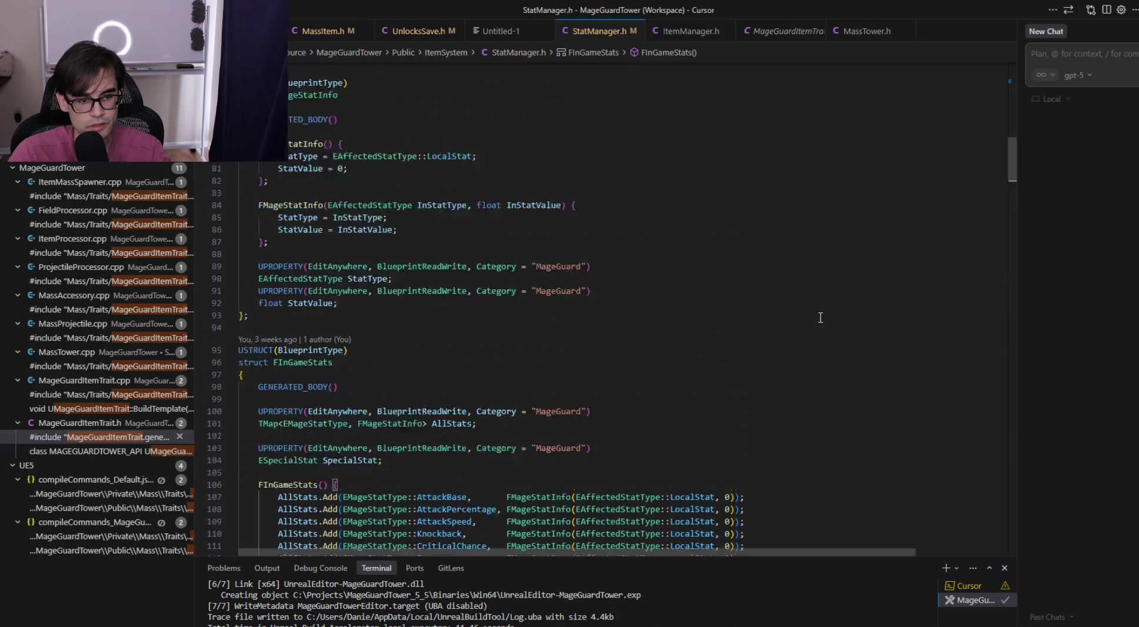
{"action": "scroll", "coordinate": [820, 318], "scroll_direction": "up", "scroll_amount": 4}
{"action": "key", "text": "ctrl+f"}
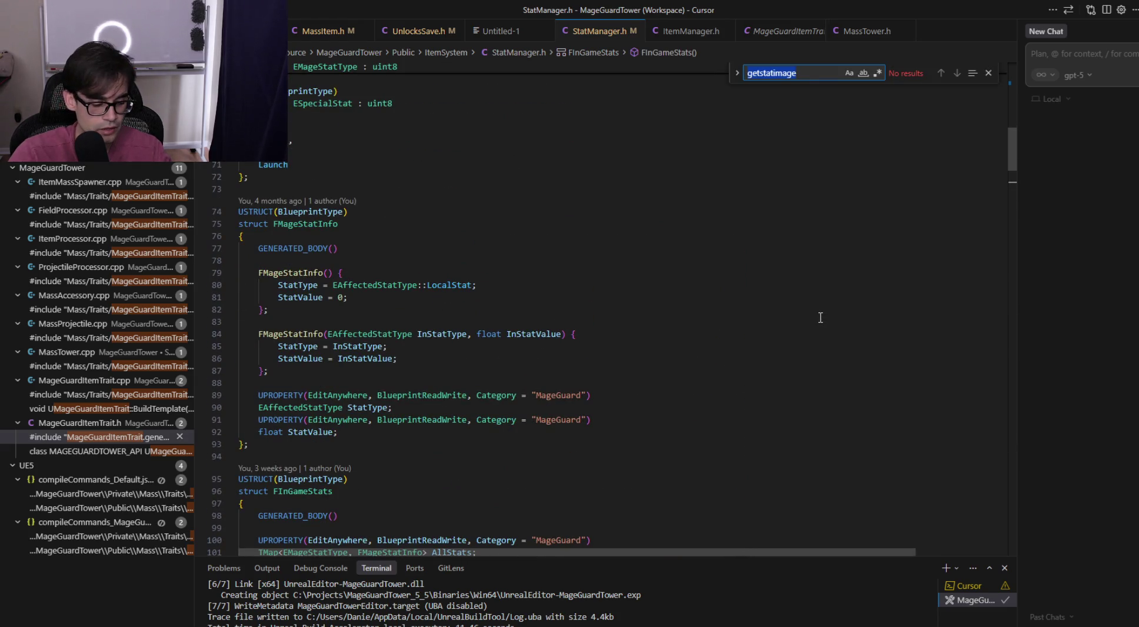
{"action": "type", "text": "defense"}
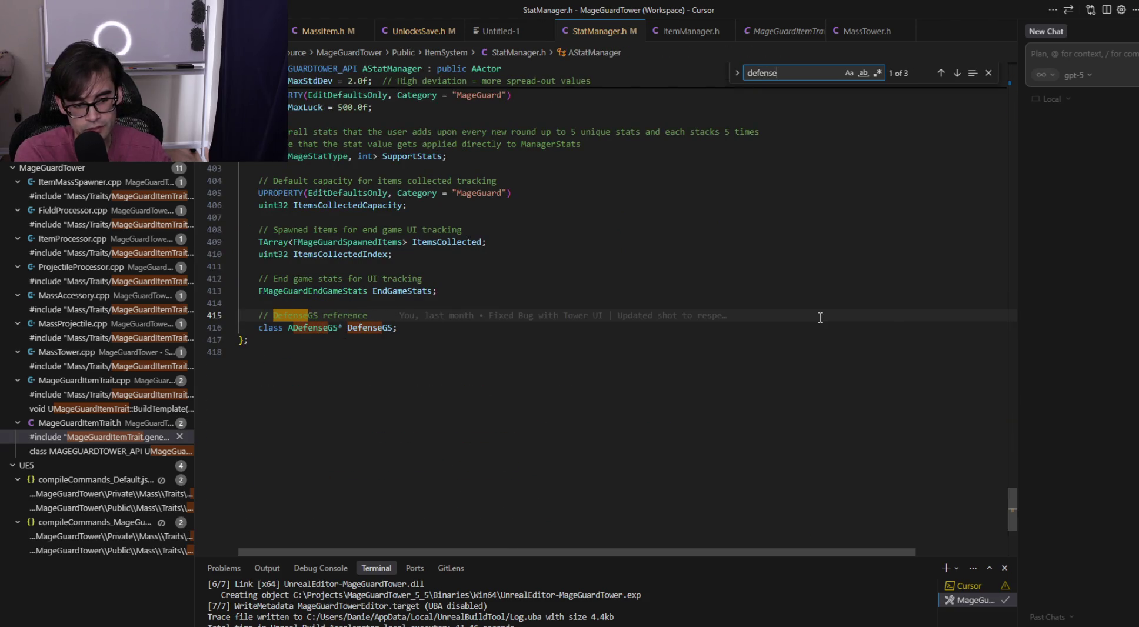
{"action": "key", "text": "Return"}
{"action": "key", "text": "Return"}
{"action": "key", "text": "Return"}
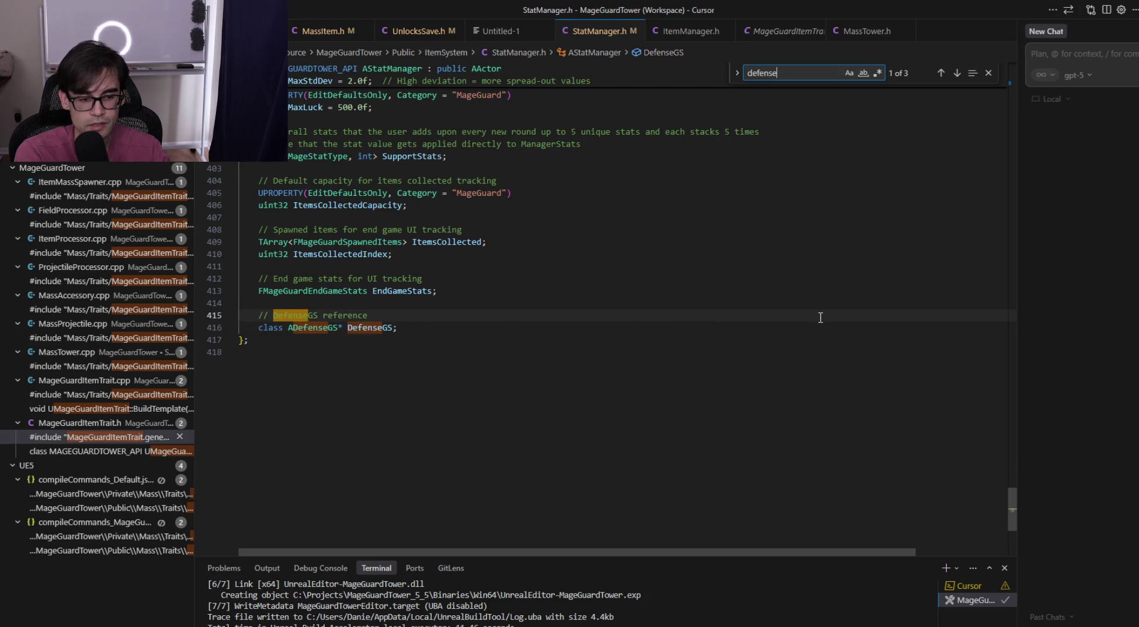
{"action": "key", "text": "Return"}
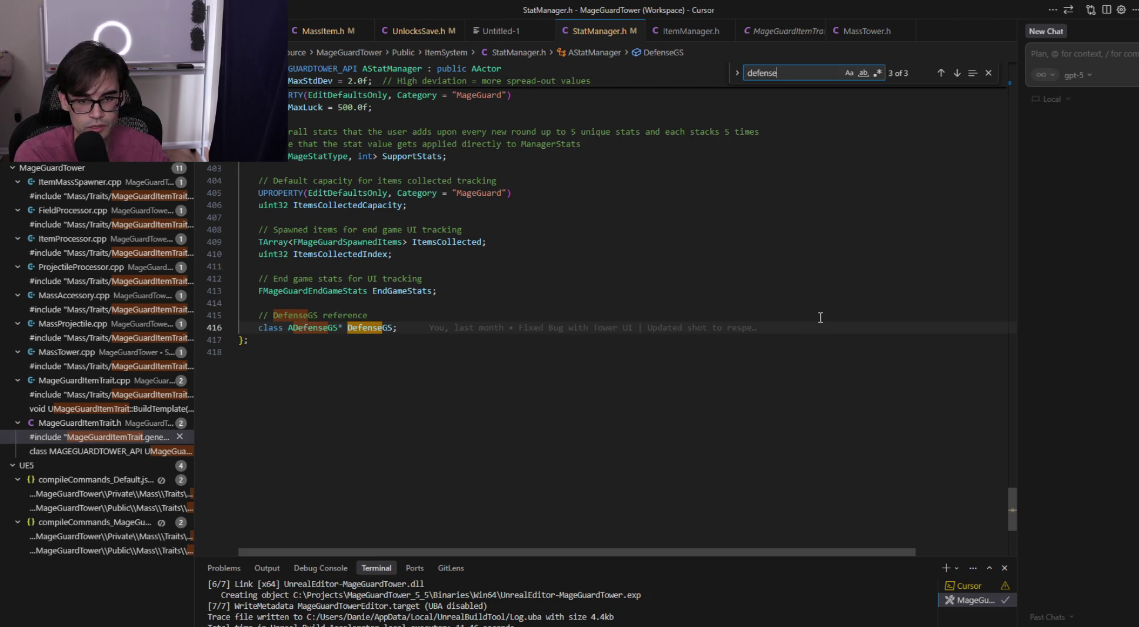
Close the search and open StatManager.cpp
{"action": "left_click", "coordinate": [988, 73]}
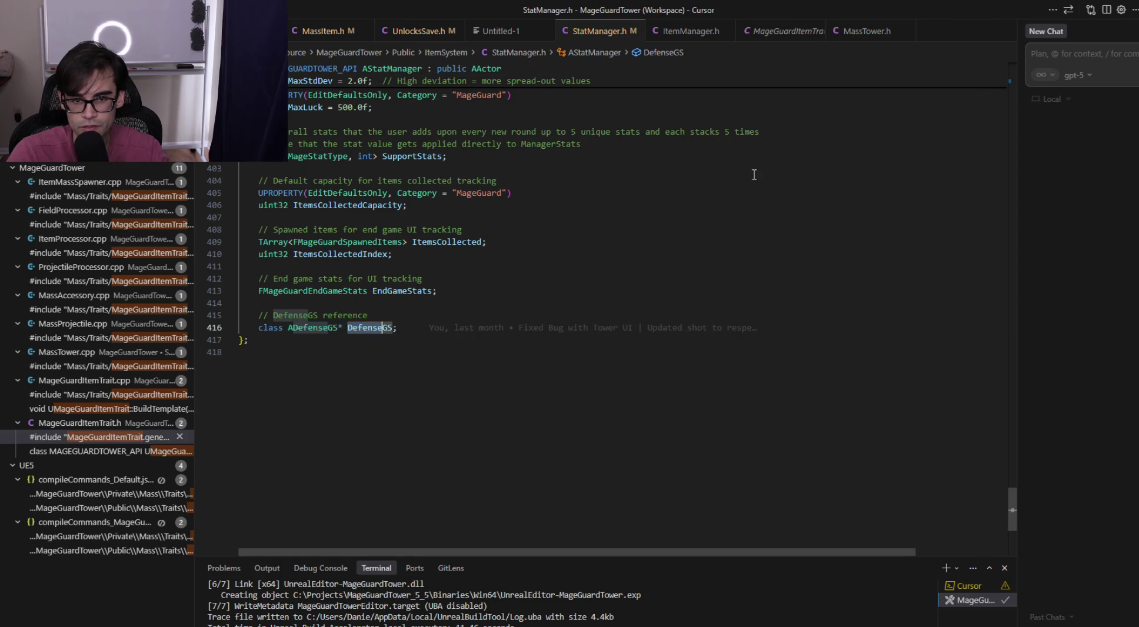
{"action": "left_click", "coordinate": [721, 203]}
{"action": "key", "text": "alt+o"}
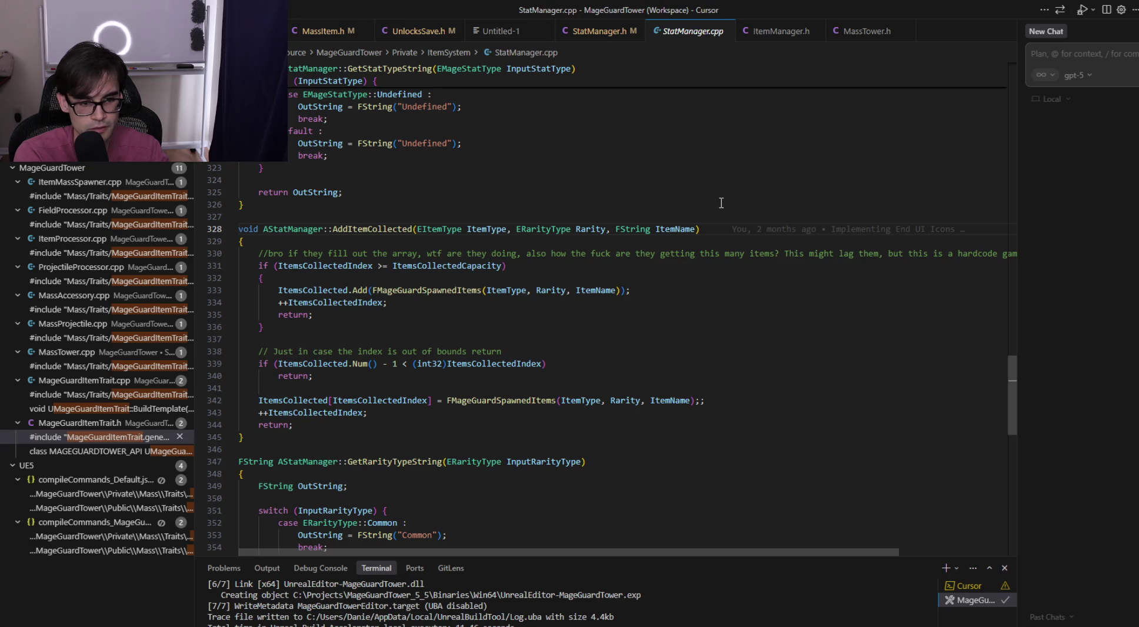
Search StatManager.cpp for 'defensegs' and step through its uses in BeginPlay, RegenerateHealthTick and CalculateCurrentGold
{"action": "key", "text": "ctrl+f"}
{"action": "type", "text": "def"}
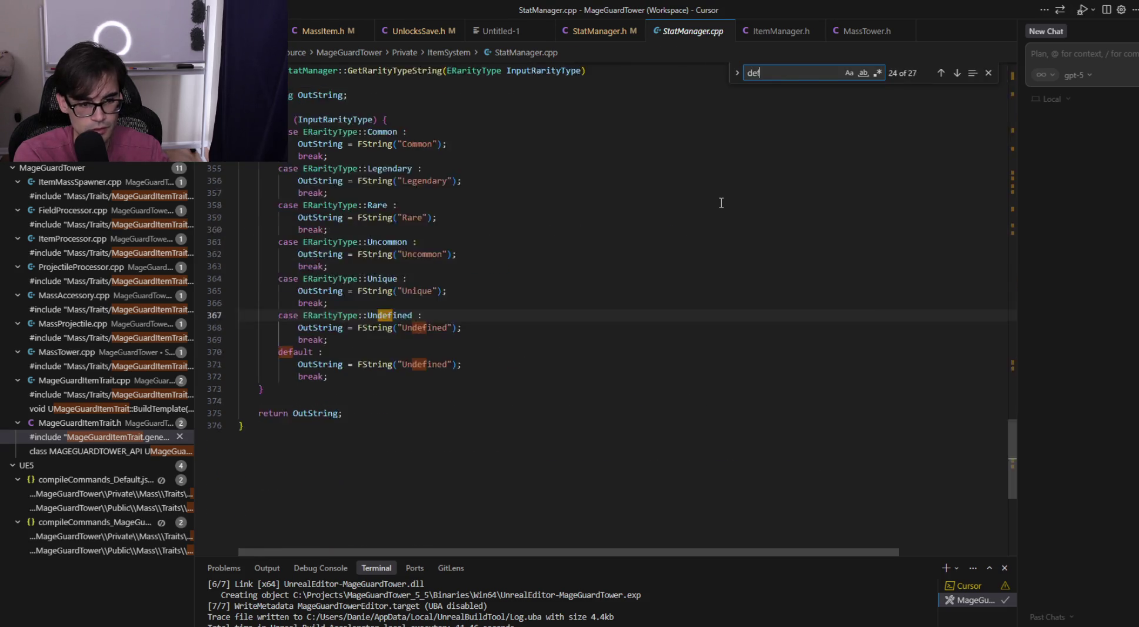
{"action": "type", "text": "ensegs"}
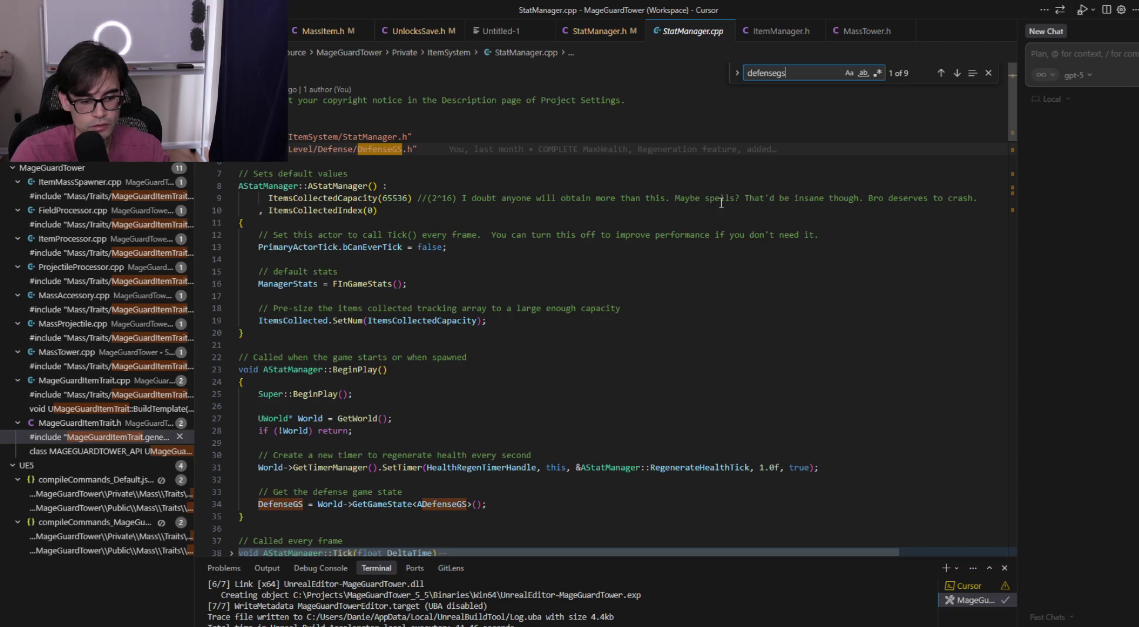
{"action": "scroll", "coordinate": [447, 356], "scroll_direction": "down", "scroll_amount": 1}
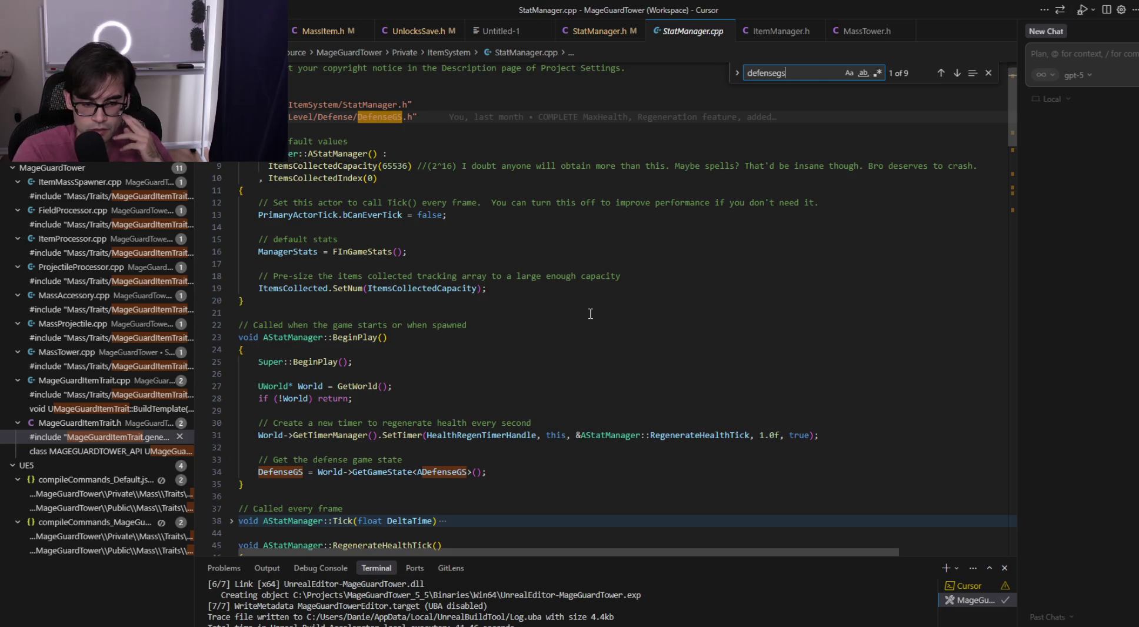
{"action": "key", "text": "Return"}
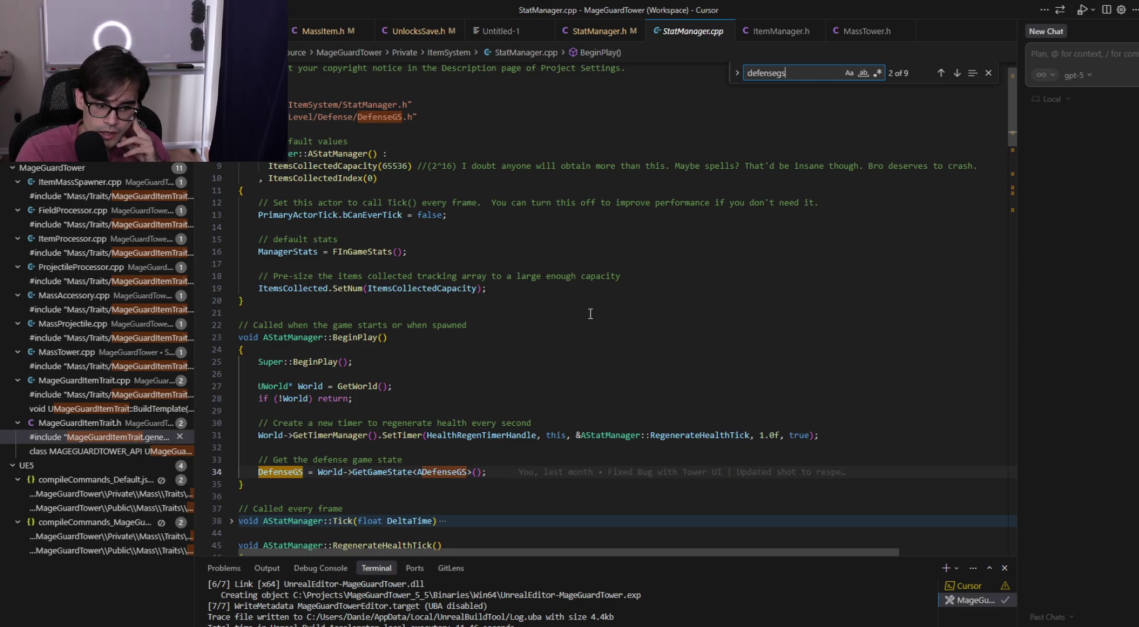
{"action": "key", "text": "Return"}
{"action": "key", "text": "Return"}
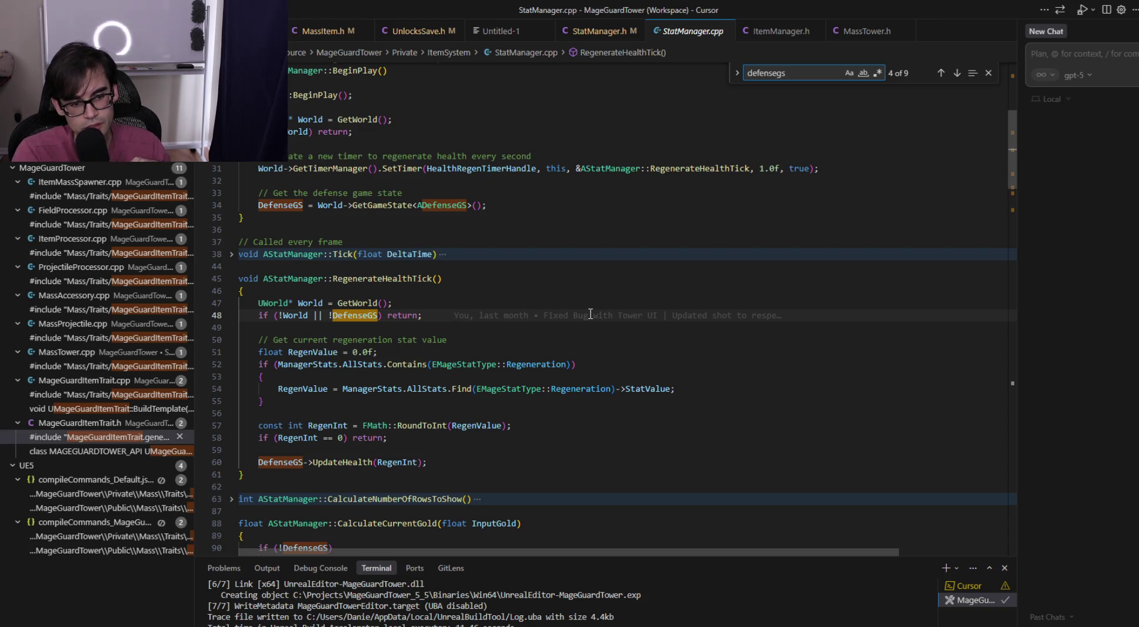
{"action": "key", "text": "Return"}
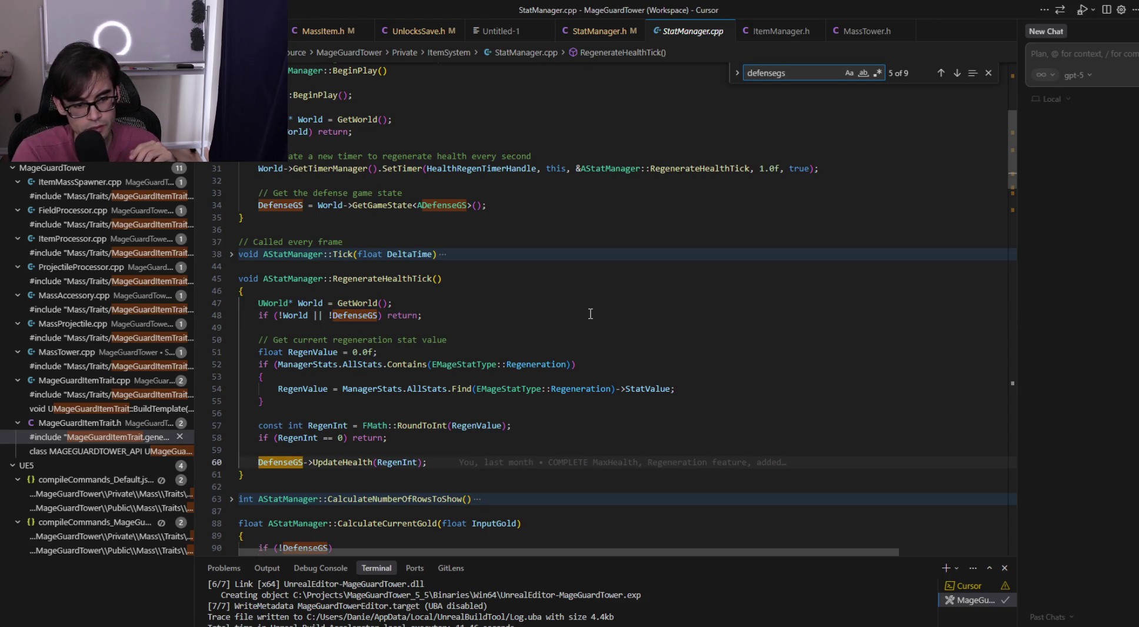
{"action": "key", "text": "Return"}
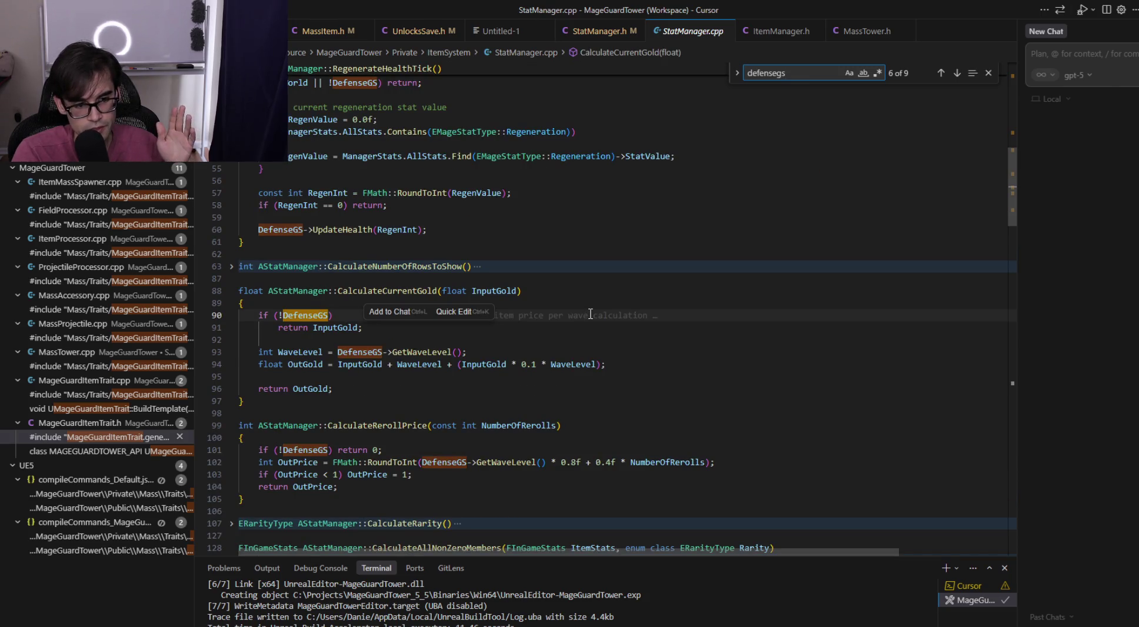
{"action": "key", "text": "Return"}
{"action": "key", "text": "Return"}
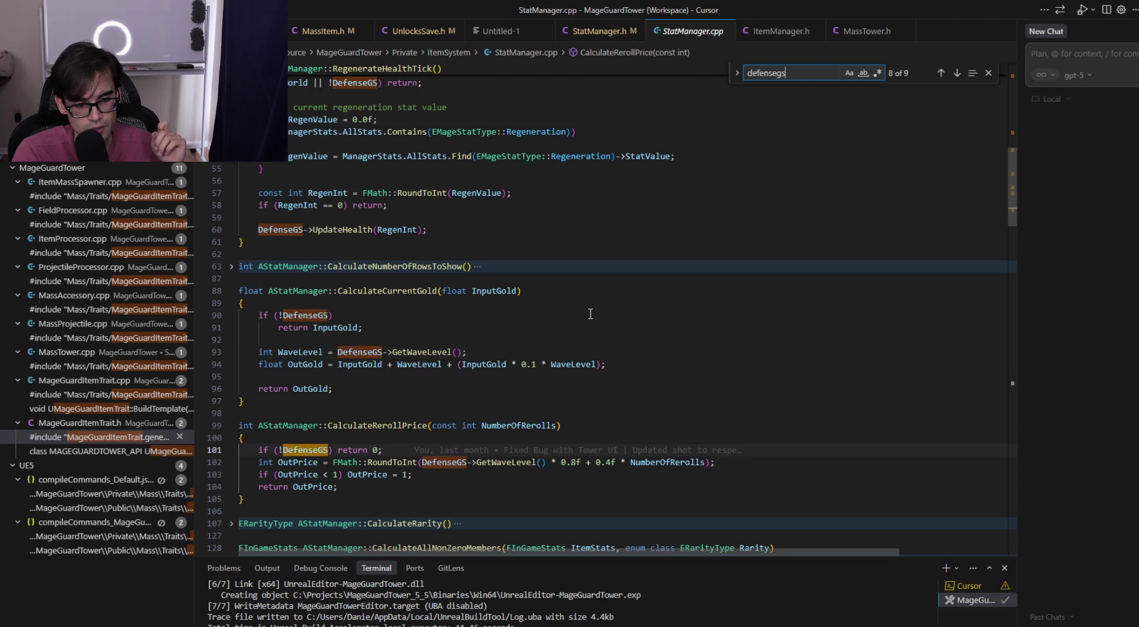
{"action": "key", "text": "Return"}
{"action": "key", "text": "Return"}
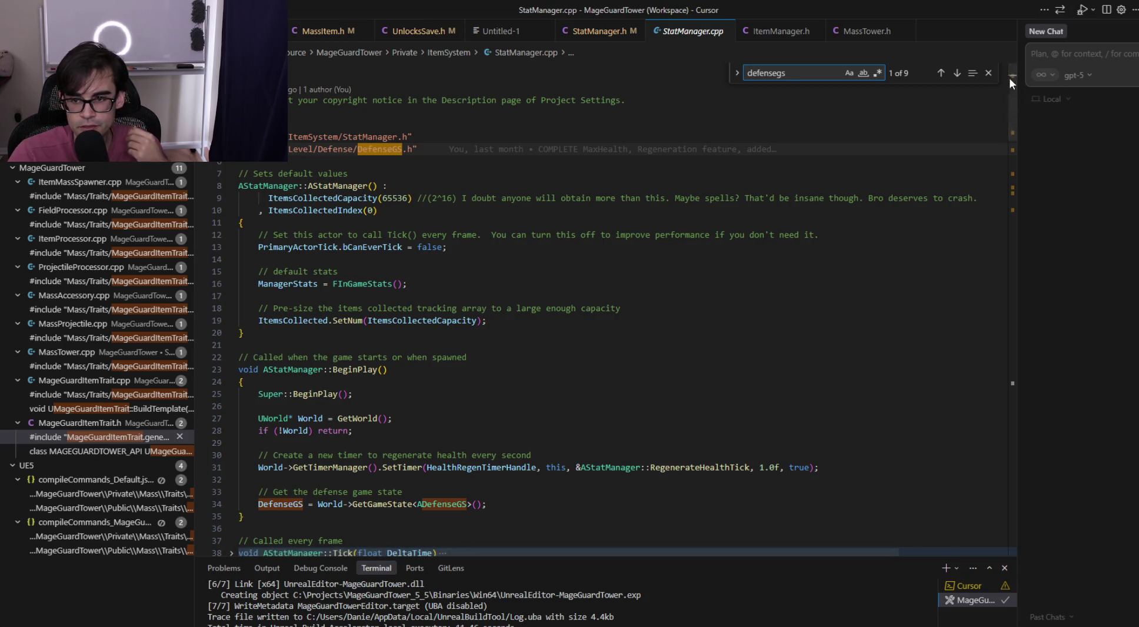
{"action": "left_click", "coordinate": [989, 73]}
Search the actor list for 'itemmanager' and add a StatManager actor to the MainMenu level
{"action": "key", "text": "alt+Tab"}
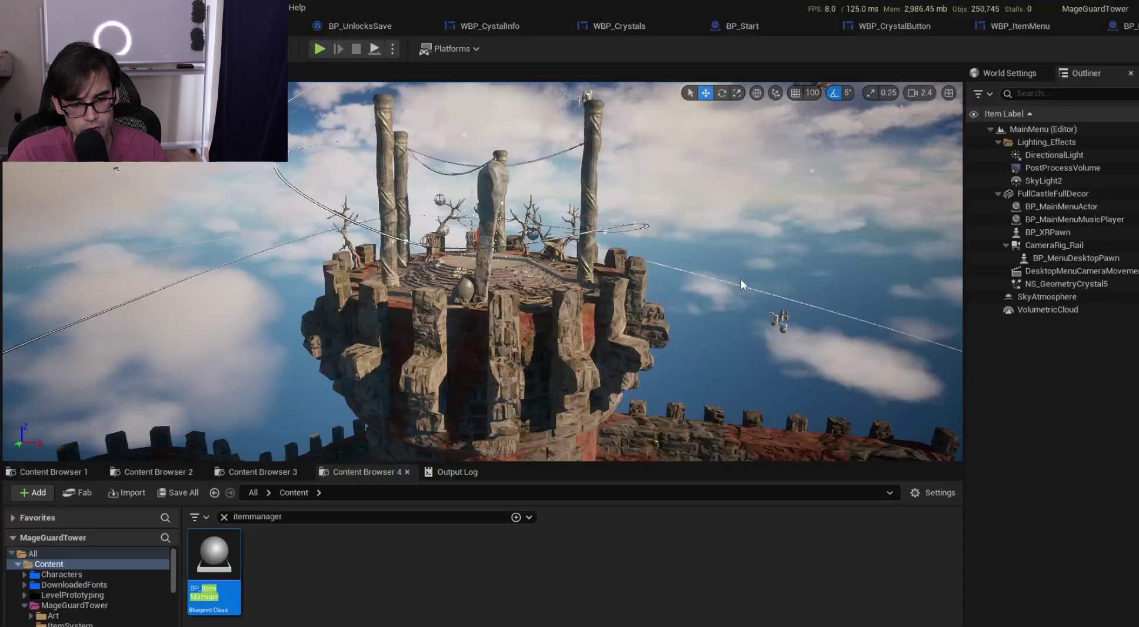
{"action": "left_click", "coordinate": [1027, 399]}
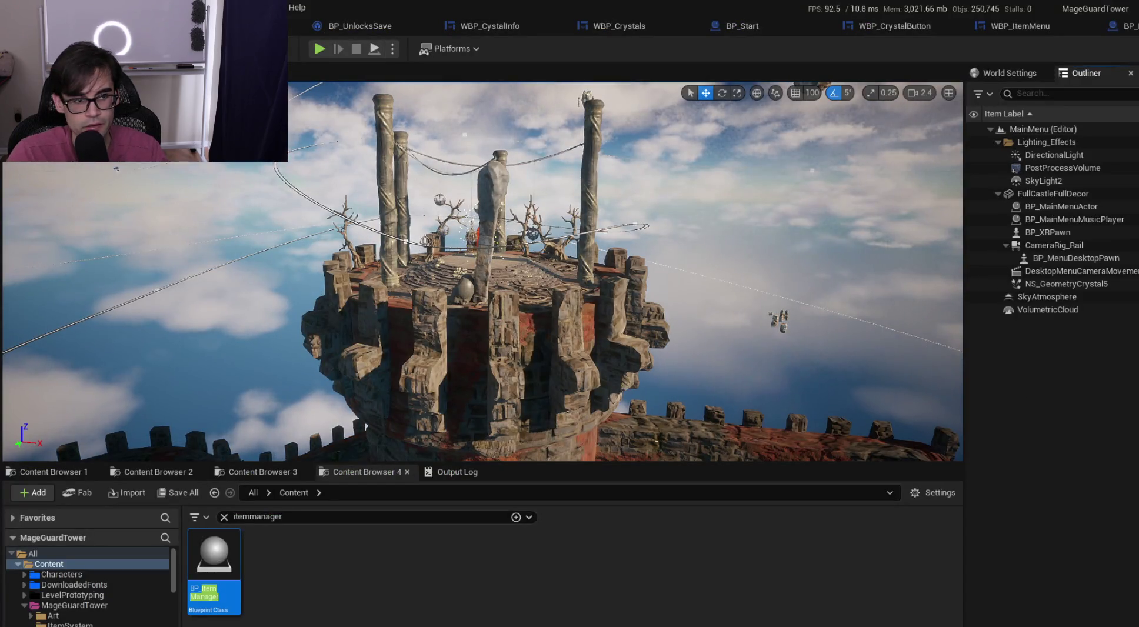
{"action": "left_click", "coordinate": [231, 48]}
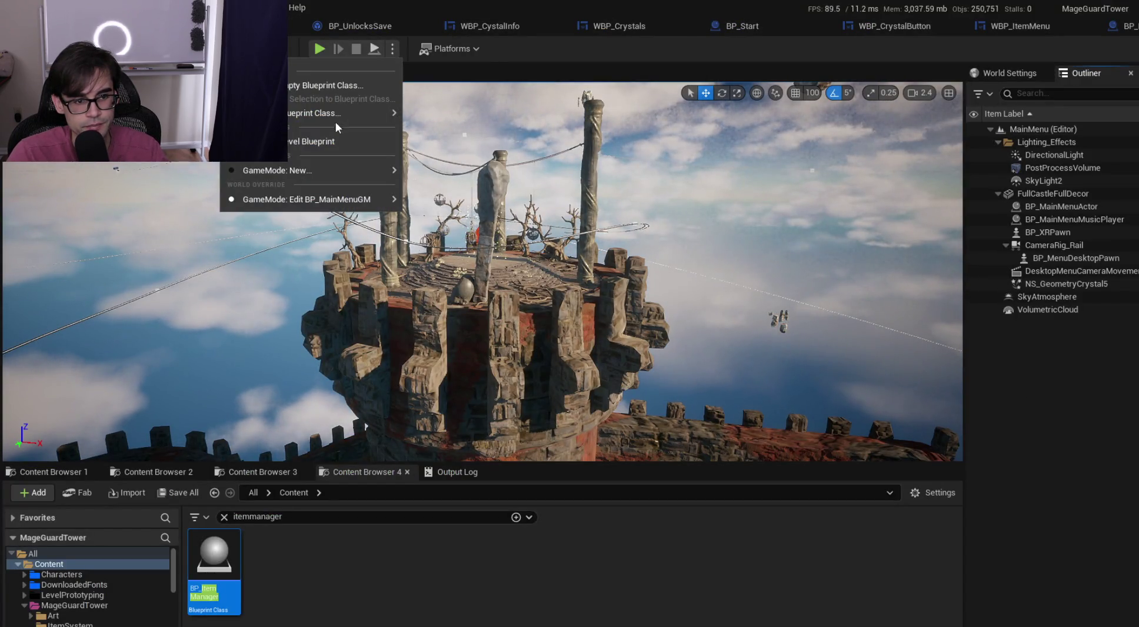
{"action": "mouse_move", "coordinate": [347, 114]}
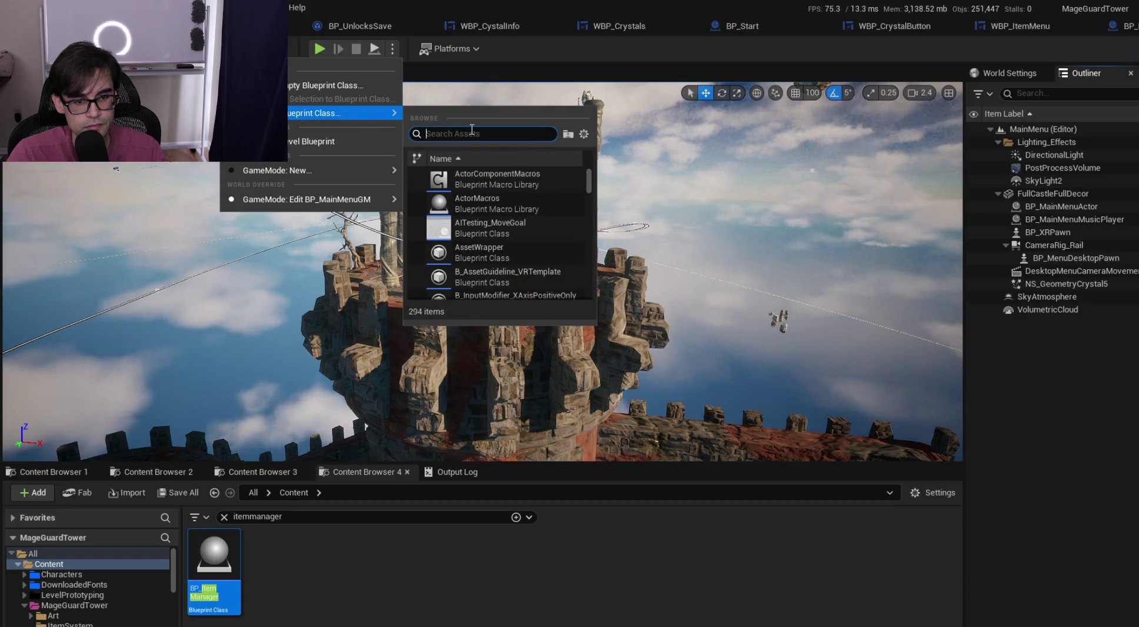
{"action": "type", "text": "item"}
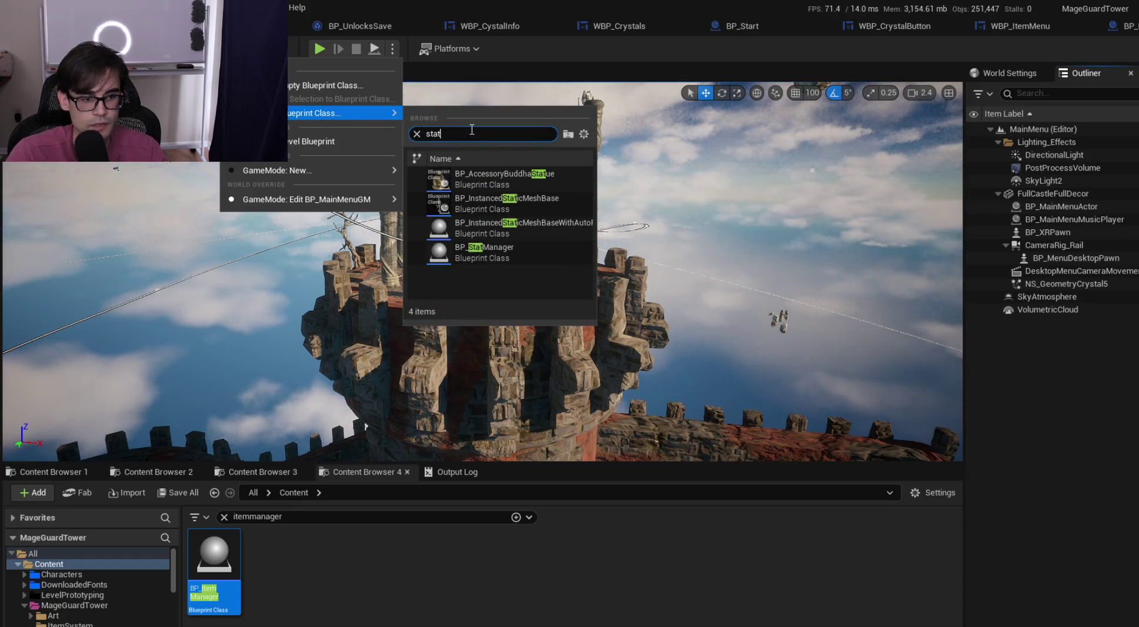
{"action": "left_click", "coordinate": [197, 49]}
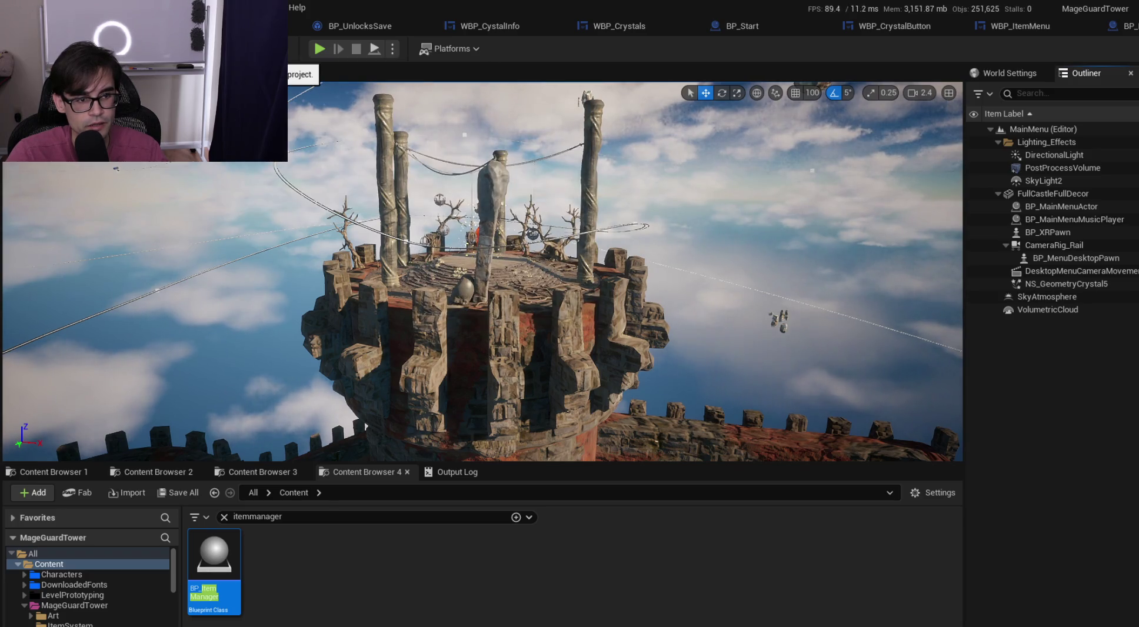
{"action": "left_click", "coordinate": [197, 48]}
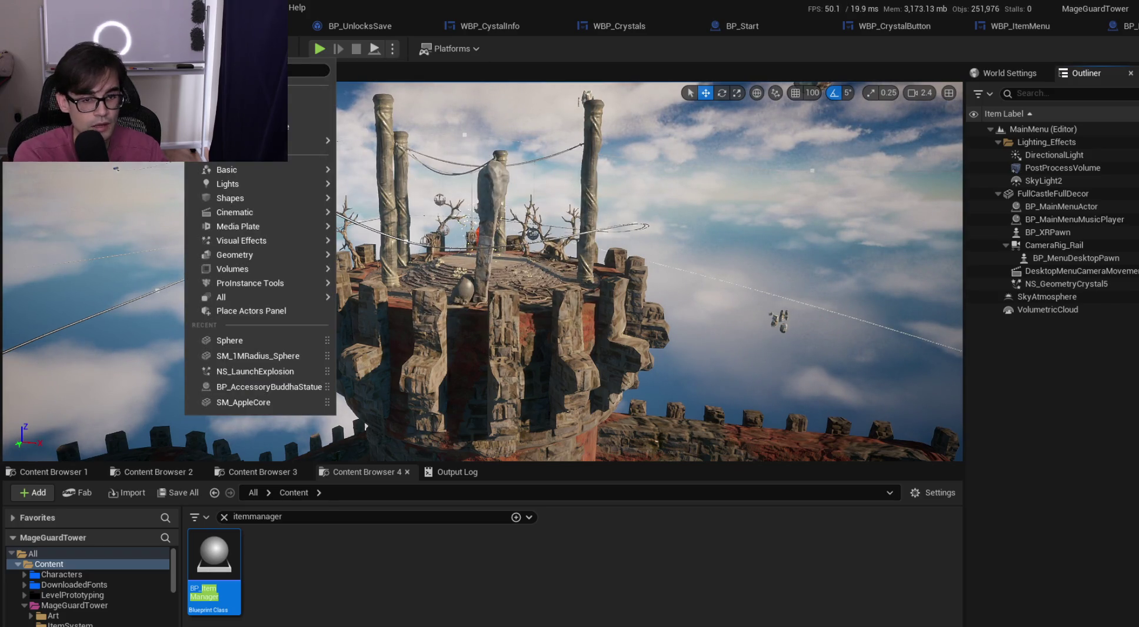
{"action": "type", "text": "itemmanager"}
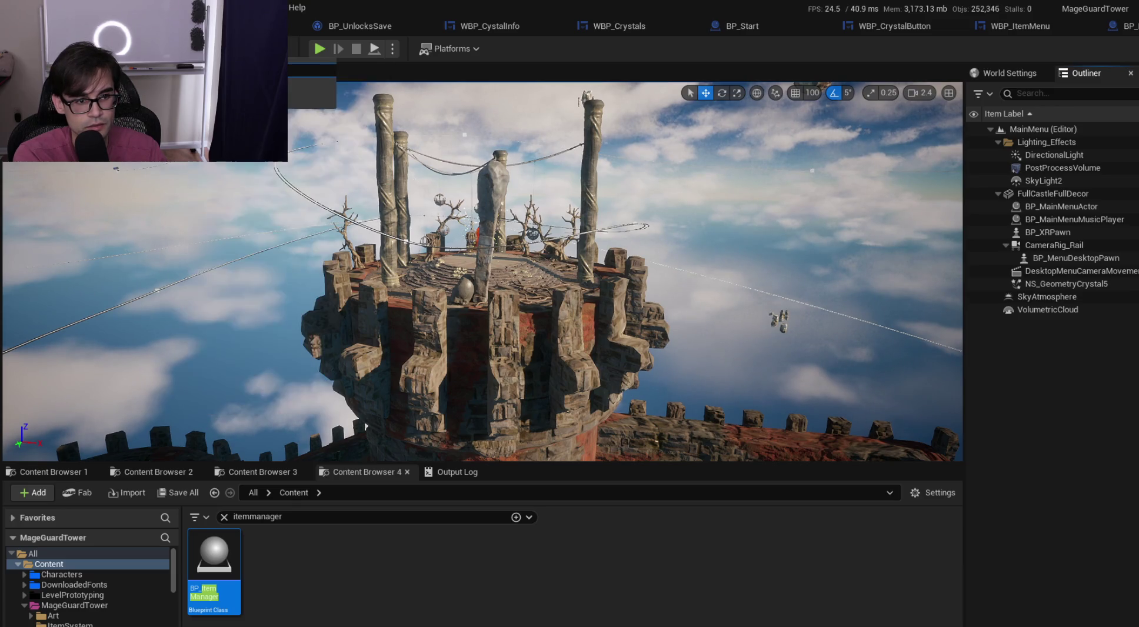
{"action": "left_click", "coordinate": [289, 94]}
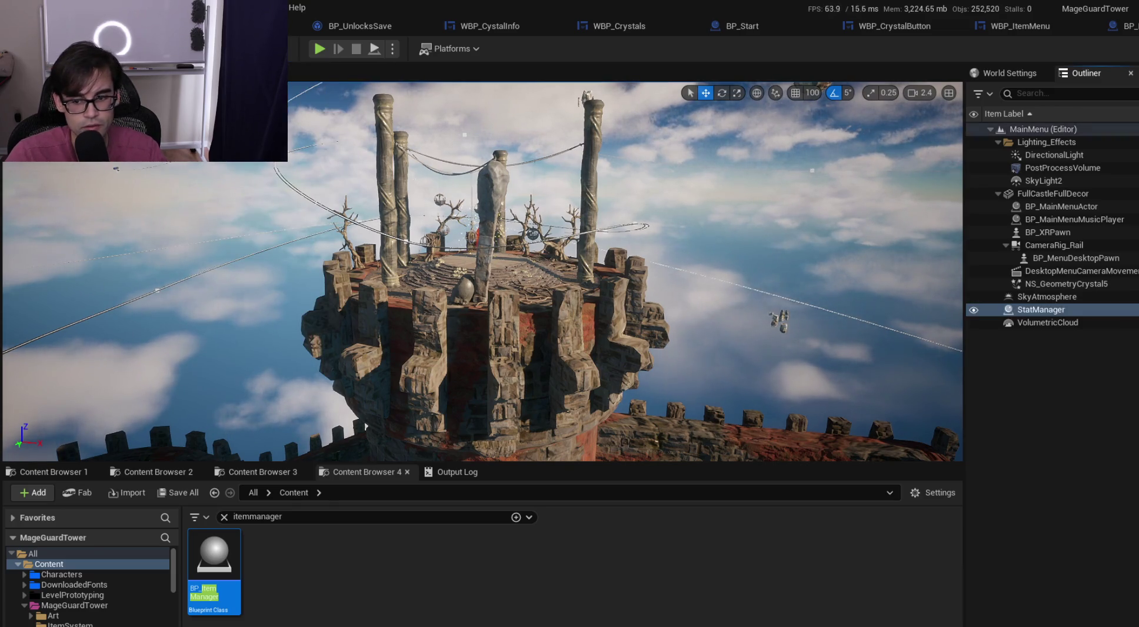
{"action": "left_click", "coordinate": [1050, 312]}
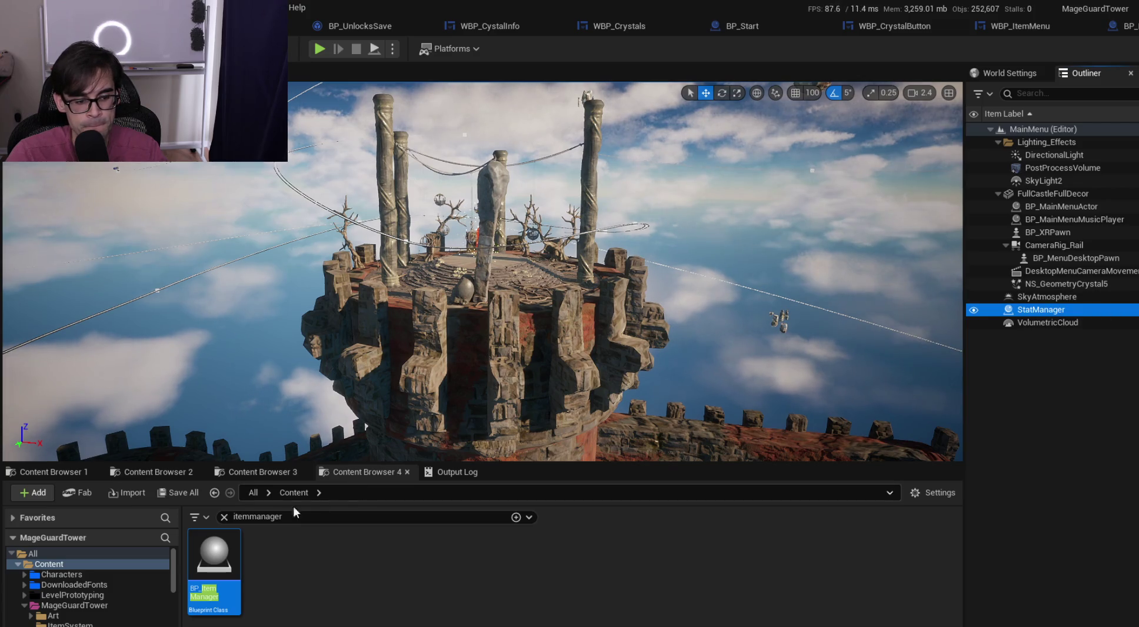
Drag BP_StatManager from a 'statmanager' Content Browser search beside the tower and delete the old StatManager actor
{"action": "left_click", "coordinate": [224, 517]}
{"action": "type", "text": "statmanager"}
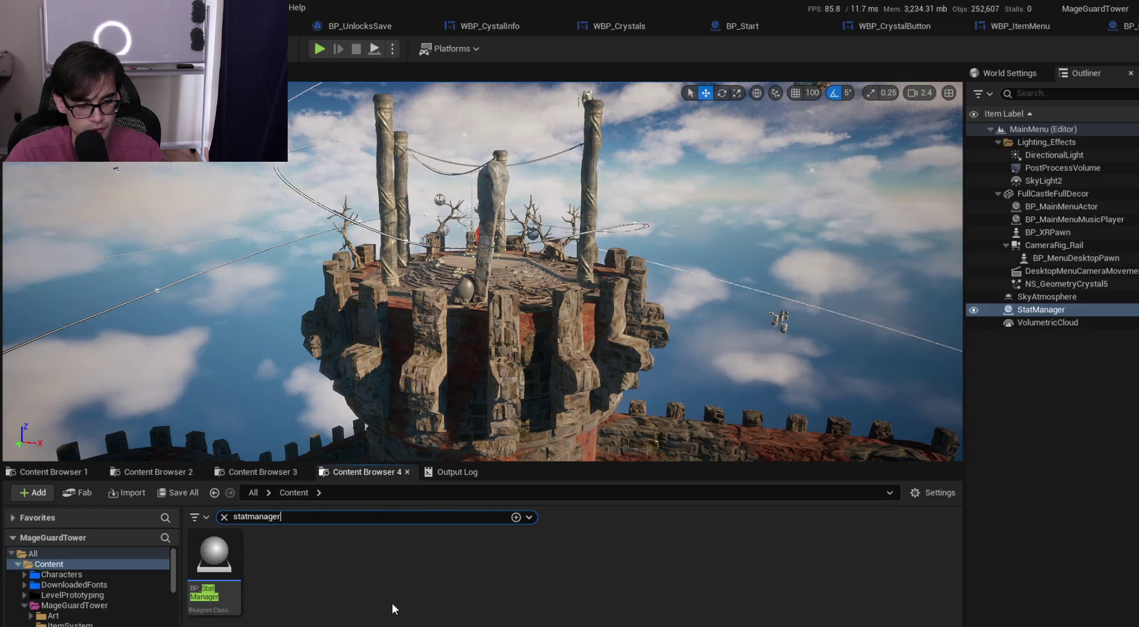
{"action": "mouse_move", "coordinate": [214, 559]}
{"action": "left_mouse_down"}
{"action": "mouse_move", "coordinate": [224, 565]}
{"action": "mouse_move", "coordinate": [695, 231]}
{"action": "left_mouse_up"}
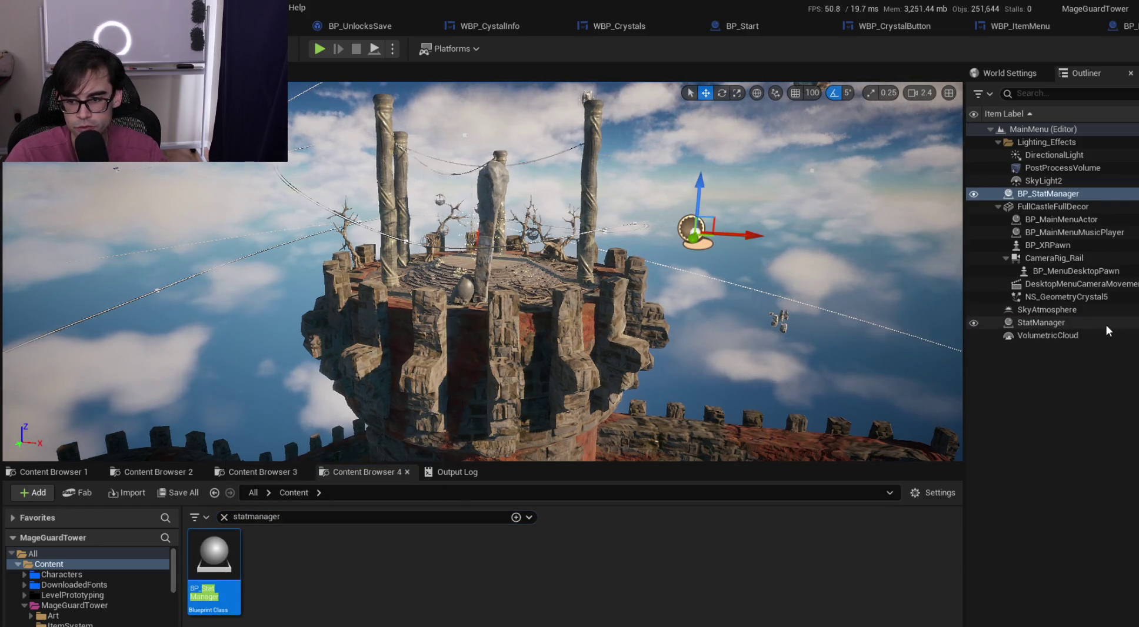
{"action": "left_click", "coordinate": [1055, 321]}
{"action": "key", "text": "Delete"}
{"action": "left_click", "coordinate": [1050, 194]}
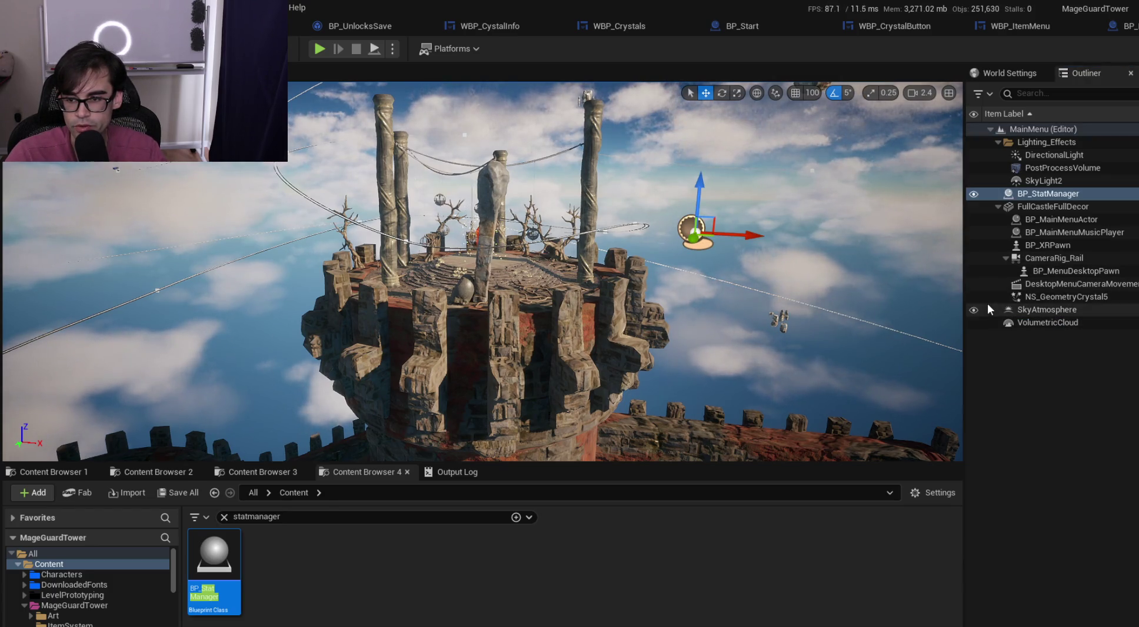
Open BP_StatManager and collapse its Luck, Health, Reroll and Max Spells stat entries
{"action": "key", "text": "ctrl+e"}
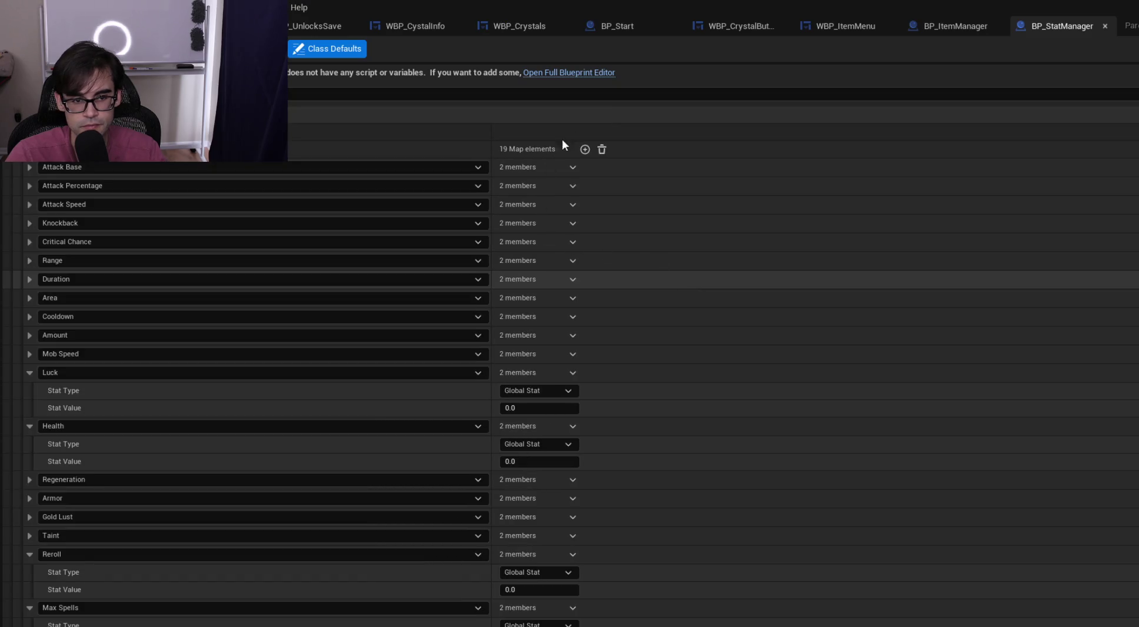
{"action": "scroll", "coordinate": [568, 251], "scroll_direction": "down", "scroll_amount": 5}
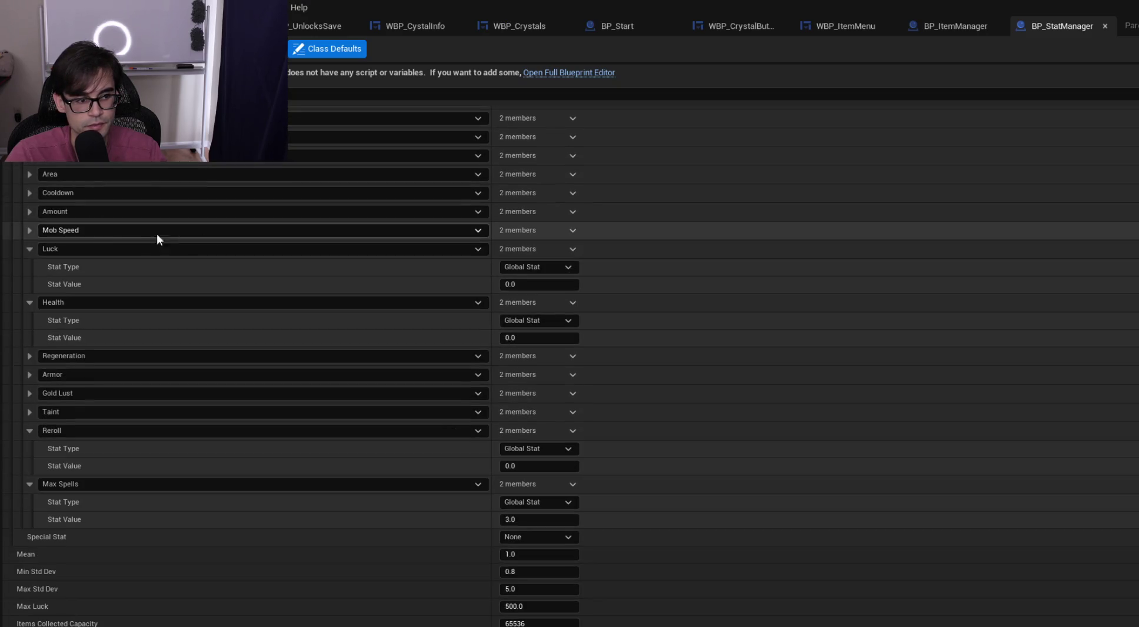
{"action": "left_click", "coordinate": [30, 249]}
{"action": "left_click", "coordinate": [28, 270]}
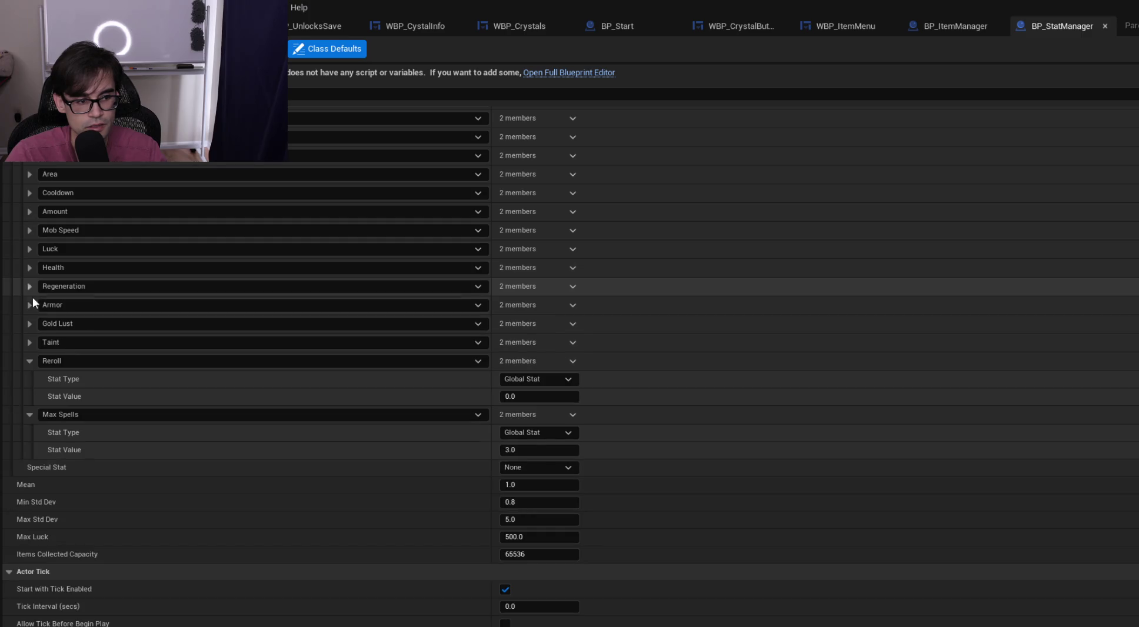
{"action": "left_click", "coordinate": [30, 362]}
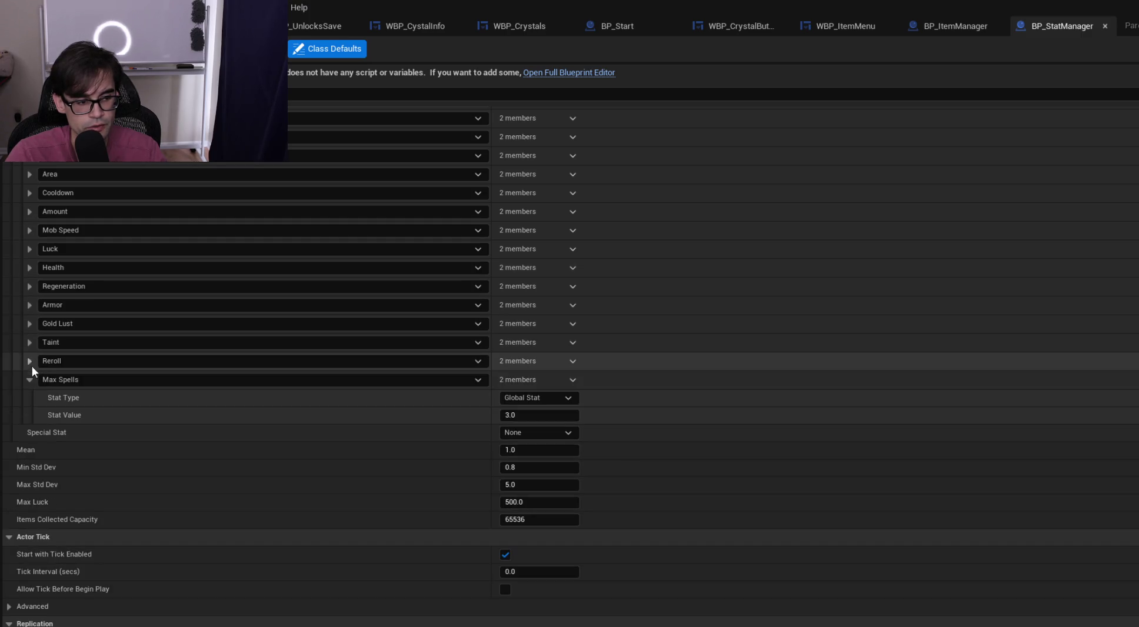
{"action": "left_click", "coordinate": [30, 379]}
{"action": "scroll", "coordinate": [324, 327], "scroll_direction": "up", "scroll_amount": 5}
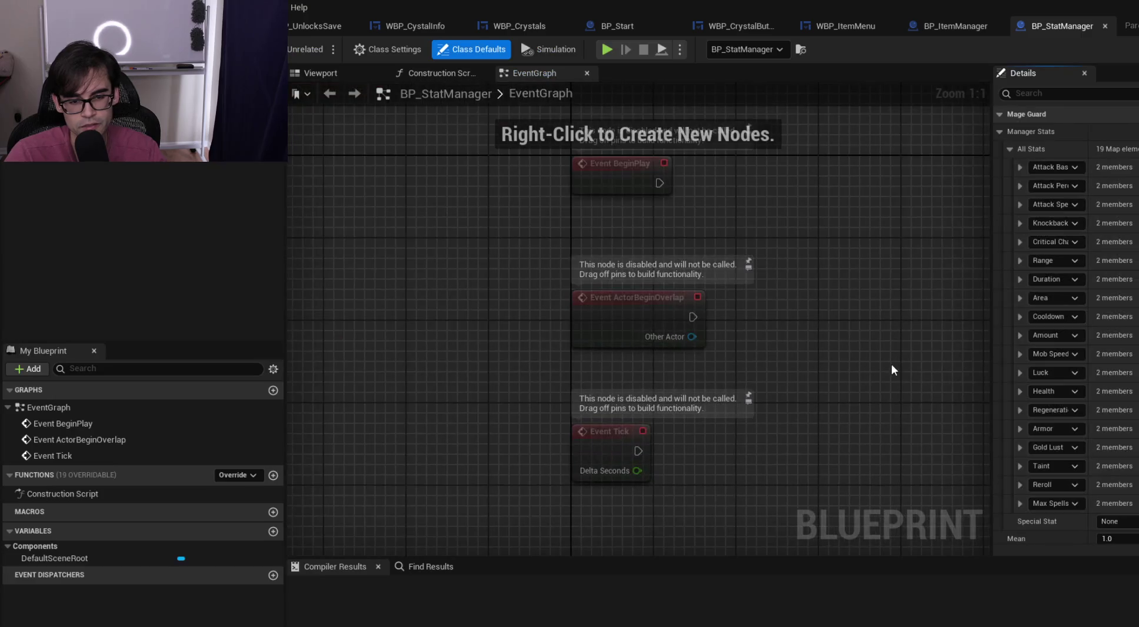
Delete the three disabled default event nodes in BP_StatManager, compile it, and close the blueprint
{"action": "mouse_move", "coordinate": [501, 205]}
{"action": "left_mouse_down"}
{"action": "mouse_move", "coordinate": [821, 404]}
{"action": "mouse_move", "coordinate": [835, 364]}
{"action": "left_mouse_up"}
{"action": "key", "text": "Delete"}
{"action": "left_click_drag", "start_coordinate": [568, 187], "coordinate": [559, 194]}
{"action": "key", "text": "ctrl+s"}
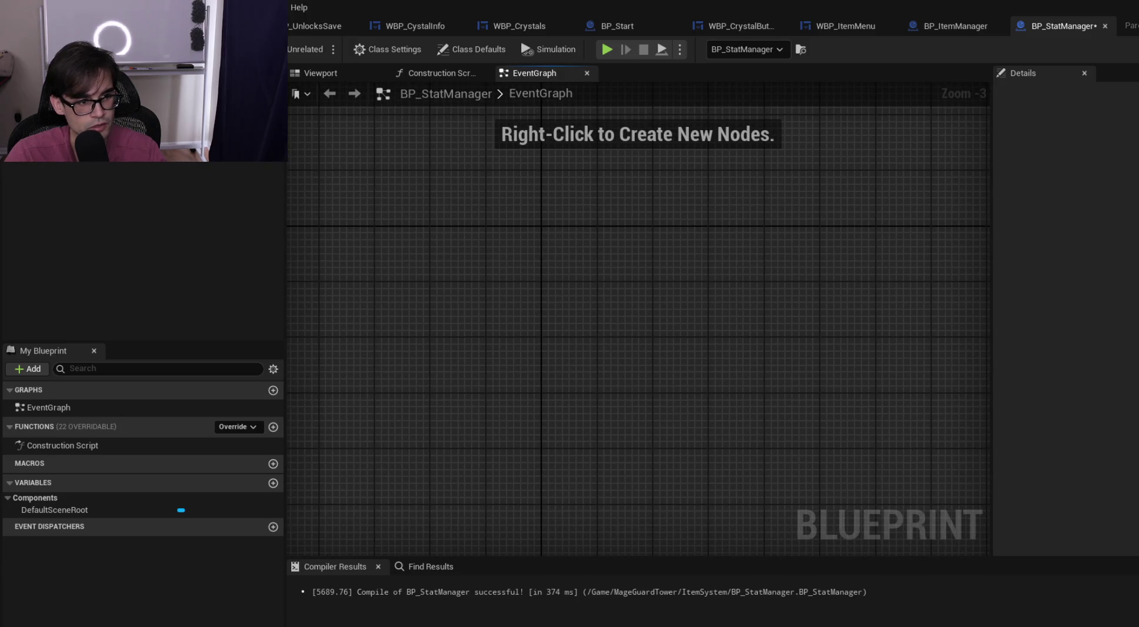
{"action": "left_click", "coordinate": [435, 73]}
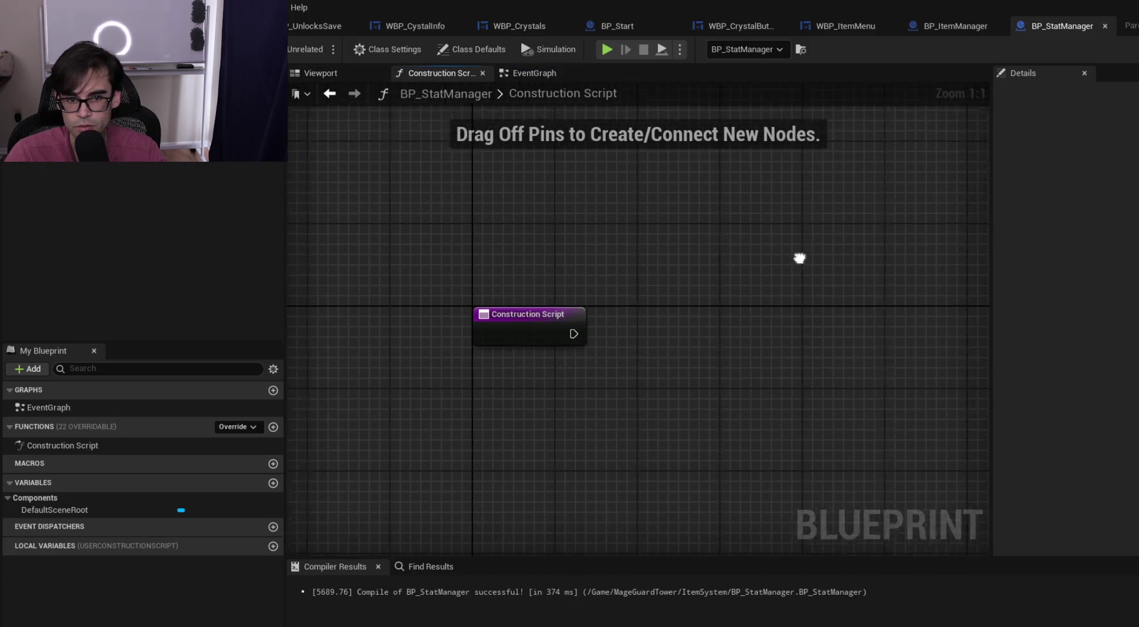
{"action": "left_click", "coordinate": [320, 73]}
{"action": "left_click", "coordinate": [520, 73]}
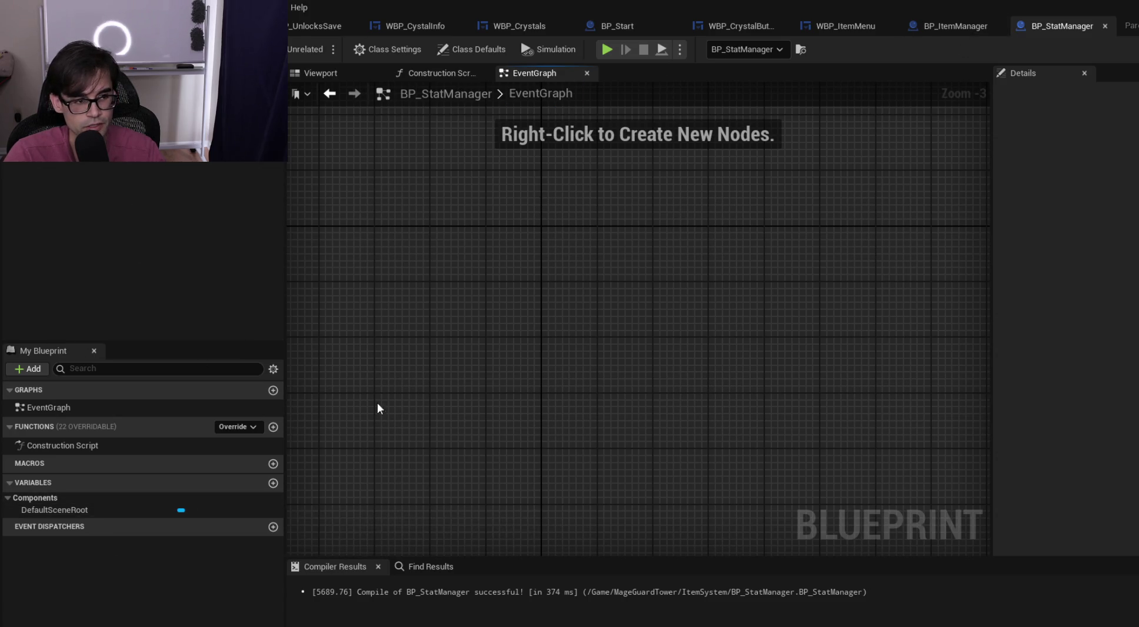
{"action": "left_click", "coordinate": [1105, 26]}
Check the SET nodes after Get Actor Of Class in BP_ItemManager's EventGraph, then close it
{"action": "mouse_move", "coordinate": [786, 126]}
{"action": "left_mouse_down"}
{"action": "mouse_move", "coordinate": [701, 236]}
{"action": "mouse_move", "coordinate": [593, 140]}
{"action": "left_mouse_up"}
{"action": "scroll", "coordinate": [613, 212], "scroll_direction": "down", "scroll_amount": 1}
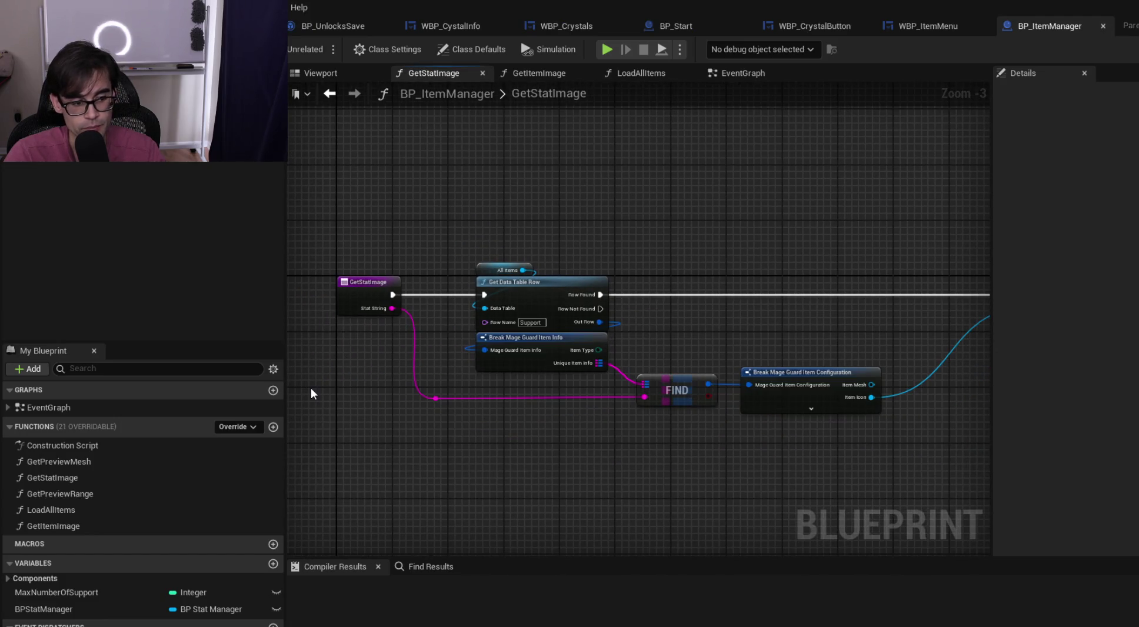
{"action": "left_click", "coordinate": [739, 72]}
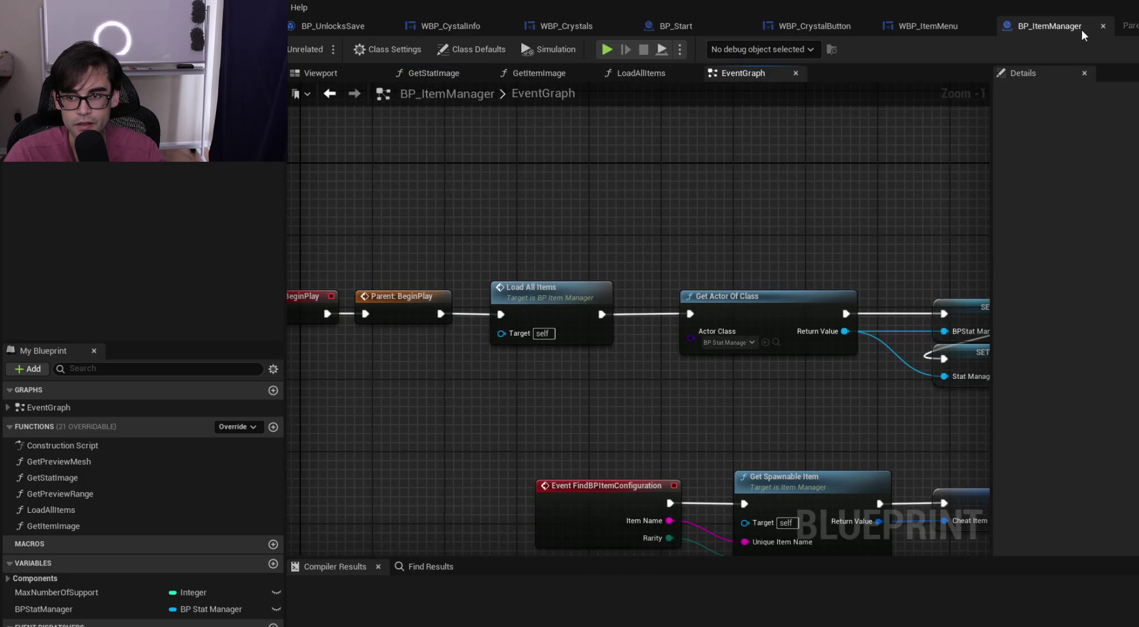
{"action": "left_click_drag", "start_coordinate": [943, 183], "coordinate": [697, 153]}
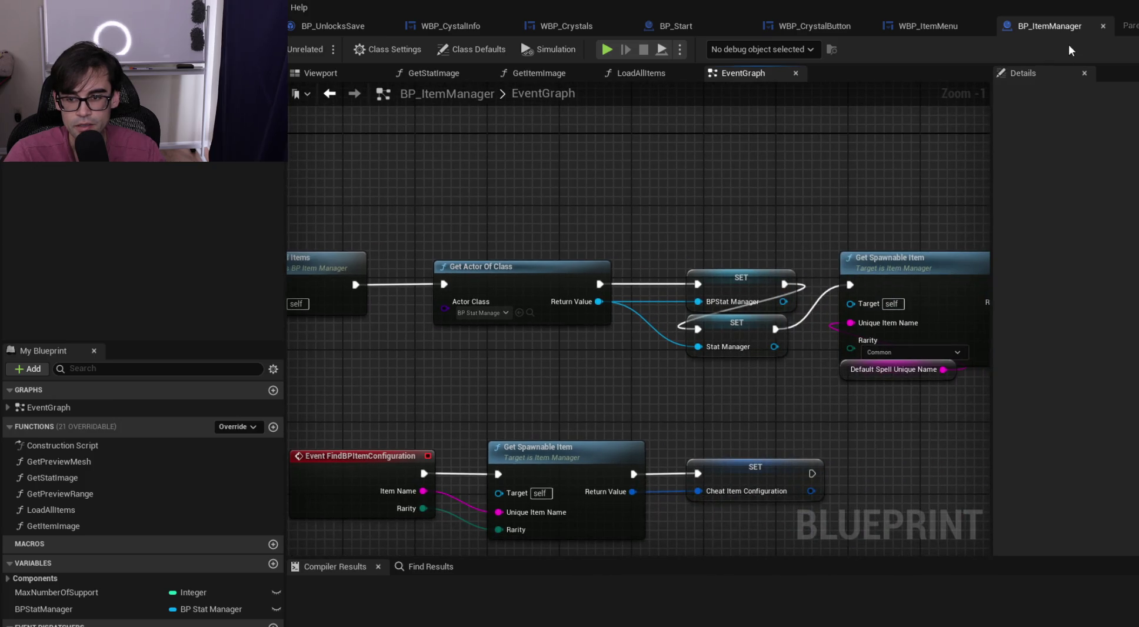
{"action": "left_click", "coordinate": [1103, 25]}
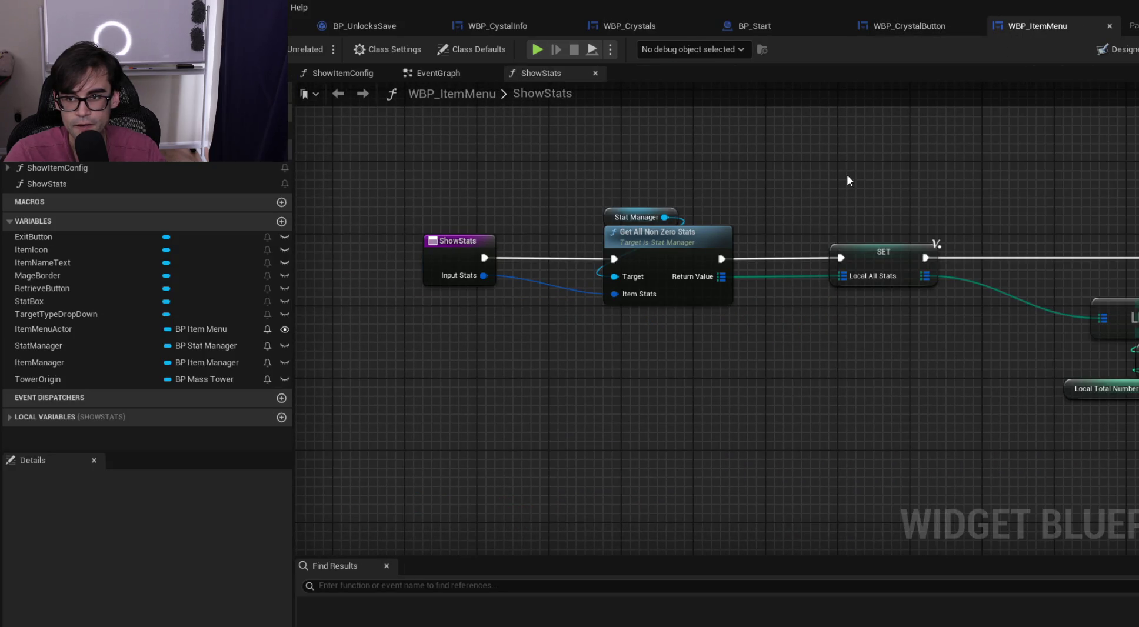
From WBP_Crystals, open Populate Crystal Info to reach WBP_CystalInfo's EventGraph
{"action": "left_click", "coordinate": [624, 26]}
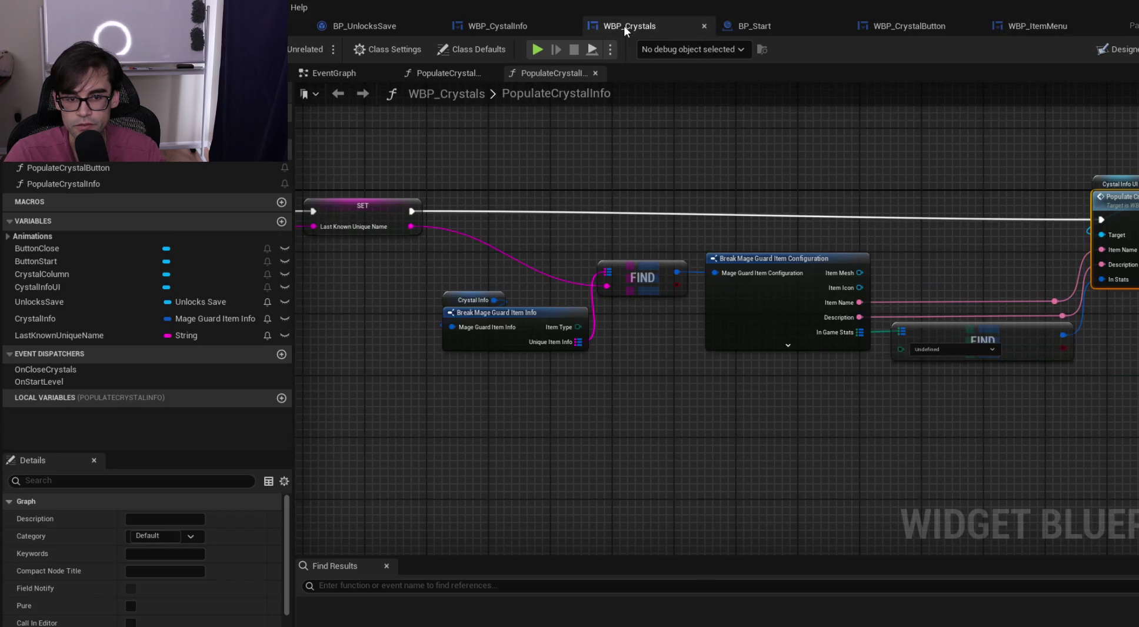
{"action": "mouse_move", "coordinate": [685, 187]}
{"action": "left_mouse_down"}
{"action": "mouse_move", "coordinate": [951, 234]}
{"action": "mouse_move", "coordinate": [402, 288]}
{"action": "left_mouse_up"}
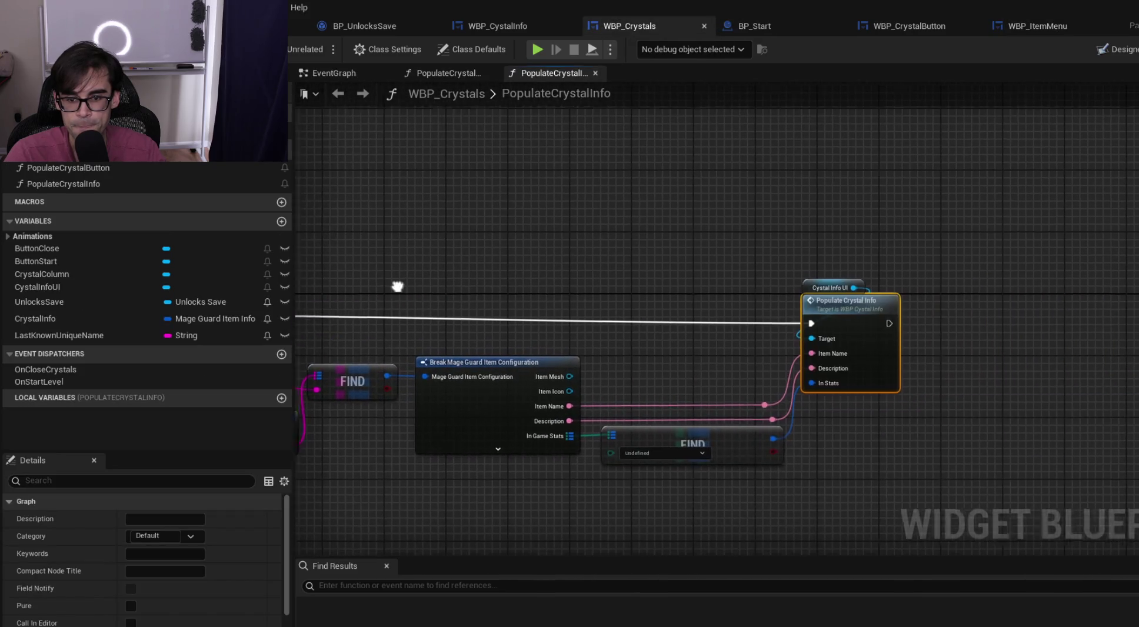
{"action": "double_click", "coordinate": [869, 307]}
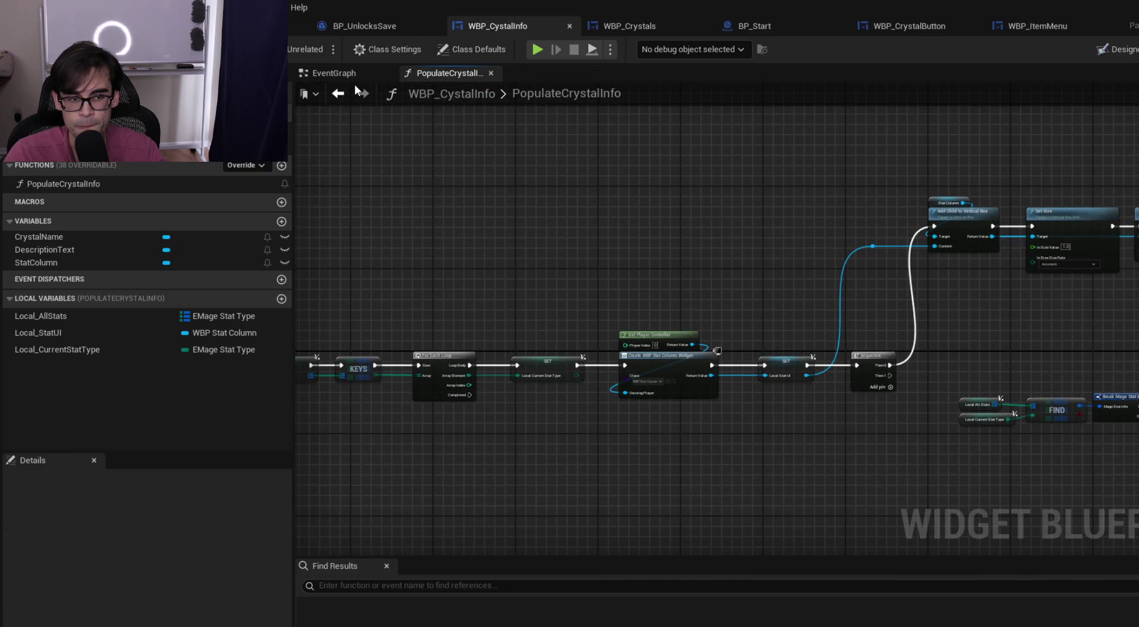
{"action": "left_click", "coordinate": [363, 93]}
{"action": "scroll", "coordinate": [711, 260], "scroll_direction": "up", "scroll_amount": 3}
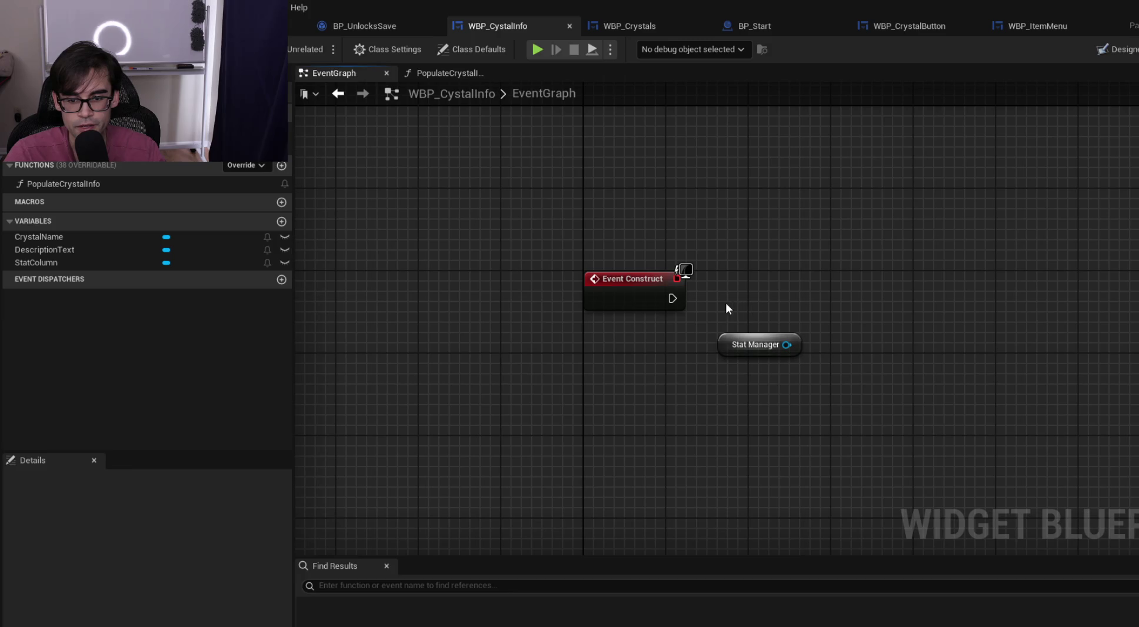
{"action": "left_click", "coordinate": [725, 343]}
{"action": "right_click", "coordinate": [725, 344]}
{"action": "left_click", "coordinate": [765, 373]}
{"action": "left_click_drag", "start_coordinate": [735, 347], "coordinate": [771, 161]}
{"action": "right_click", "coordinate": [820, 316]}
{"action": "type", "text": "get"}
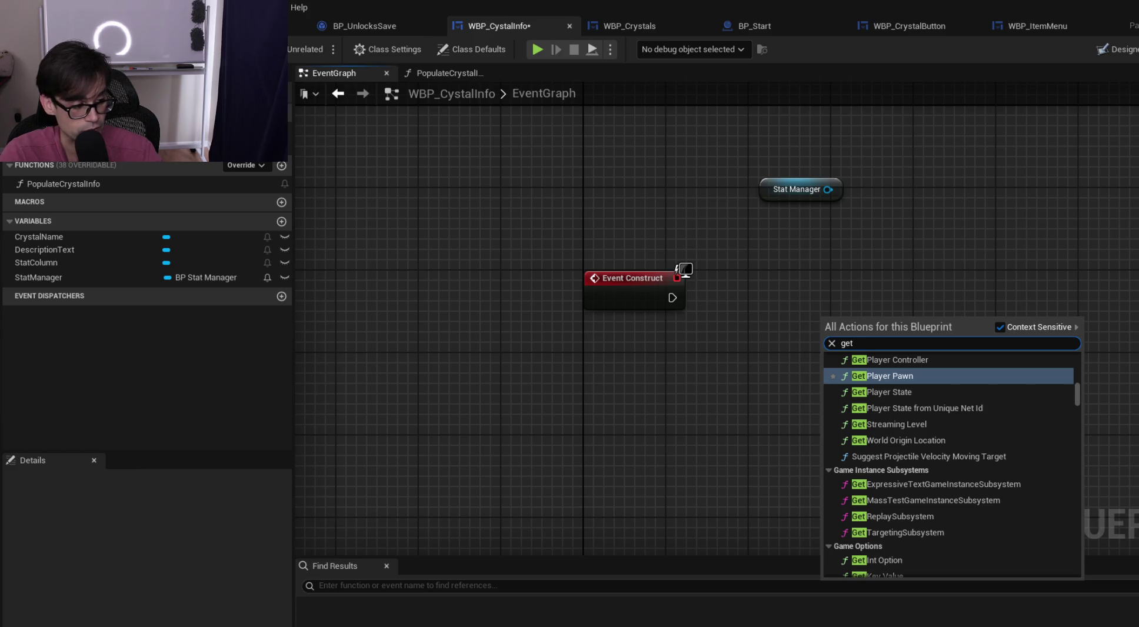
{"action": "key", "text": "Escape"}
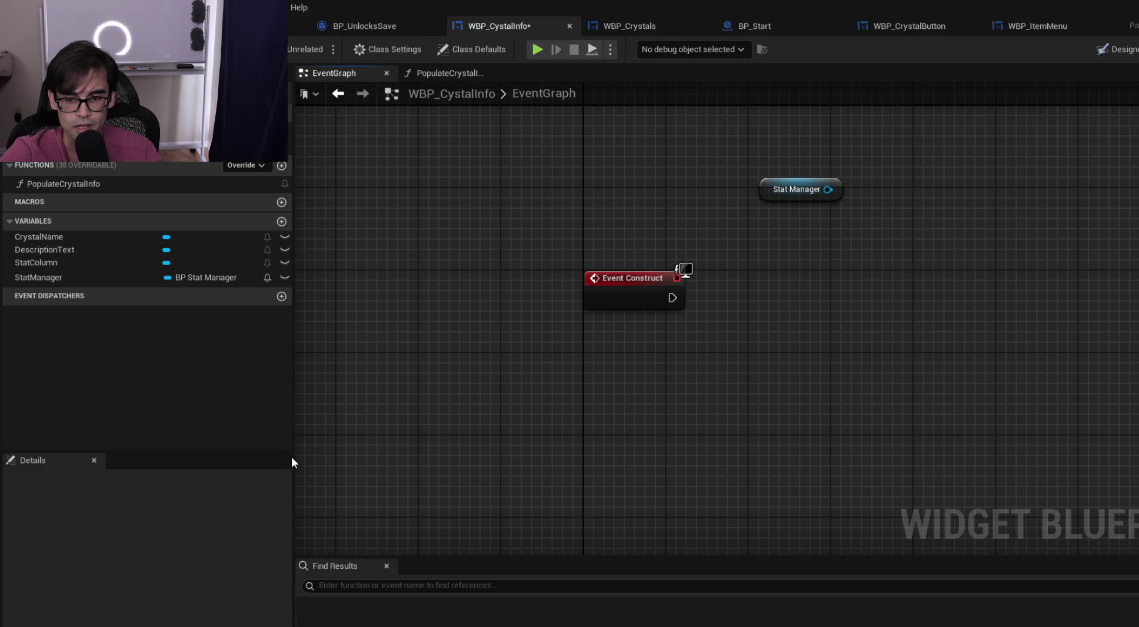
{"action": "left_click_drag", "start_coordinate": [597, 238], "coordinate": [574, 304]}
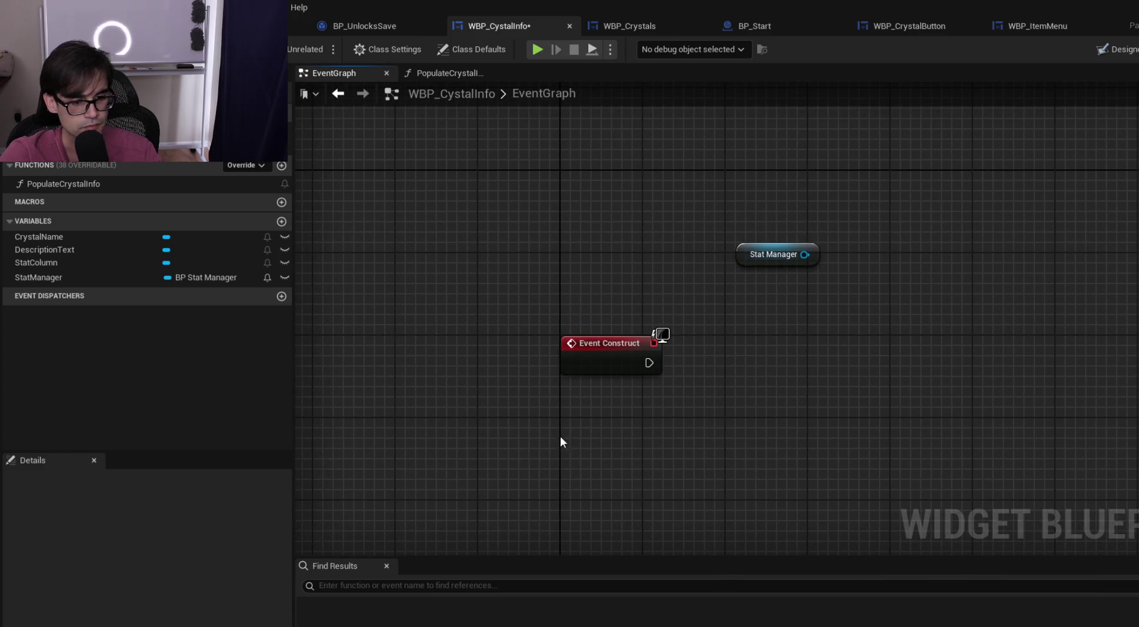
{"action": "mouse_move", "coordinate": [744, 255]}
{"action": "left_mouse_down"}
{"action": "mouse_move", "coordinate": [684, 194]}
{"action": "mouse_move", "coordinate": [746, 171]}
{"action": "mouse_move", "coordinate": [734, 174]}
{"action": "left_mouse_up"}
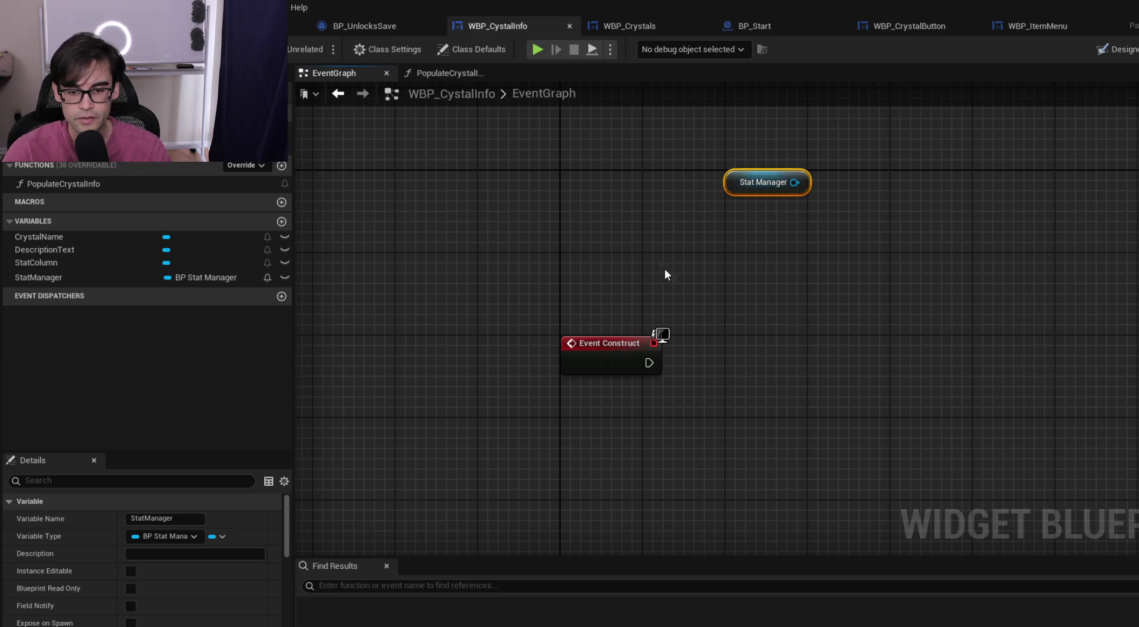
{"action": "left_click_drag", "start_coordinate": [737, 186], "coordinate": [737, 215]}
Add a Get Actor Of Class node to WBP_CystalInfo's EventGraph via a 'get actor' search
{"action": "left_click", "coordinate": [768, 317]}
{"action": "right_click", "coordinate": [774, 322]}
{"action": "type", "text": "get actor"}
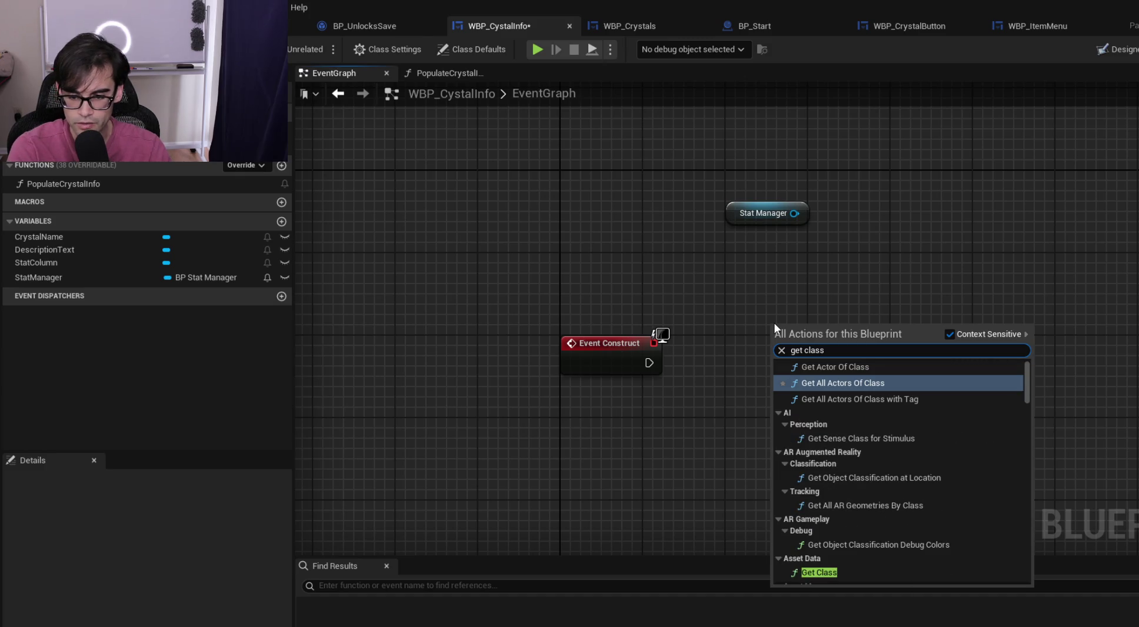
{"action": "key", "text": "Return"}
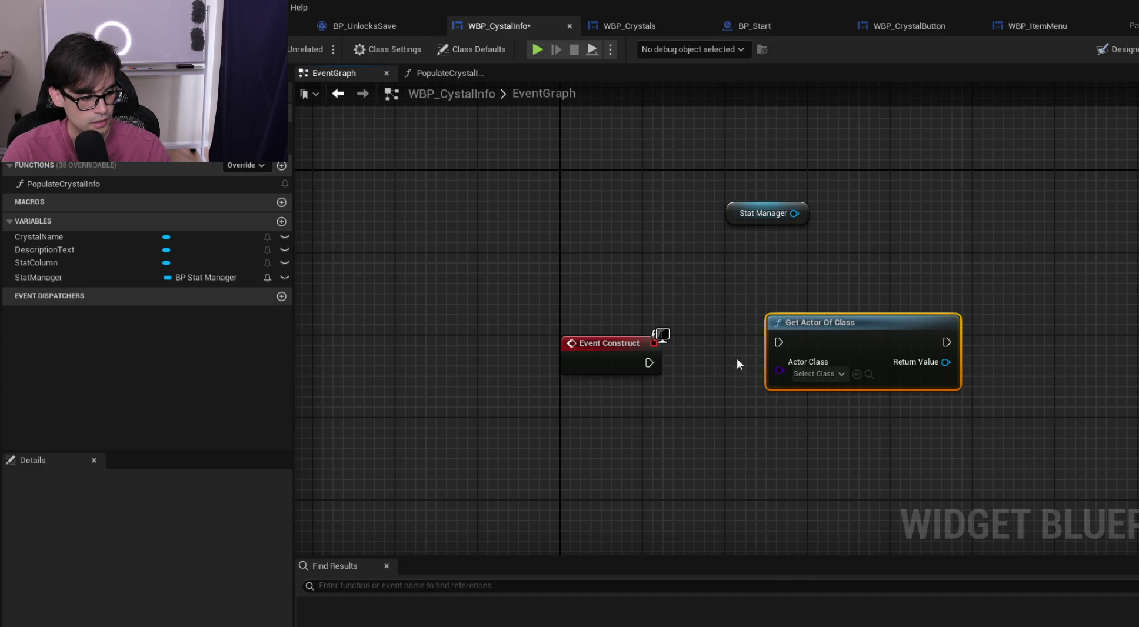
{"action": "left_click", "coordinate": [830, 378]}
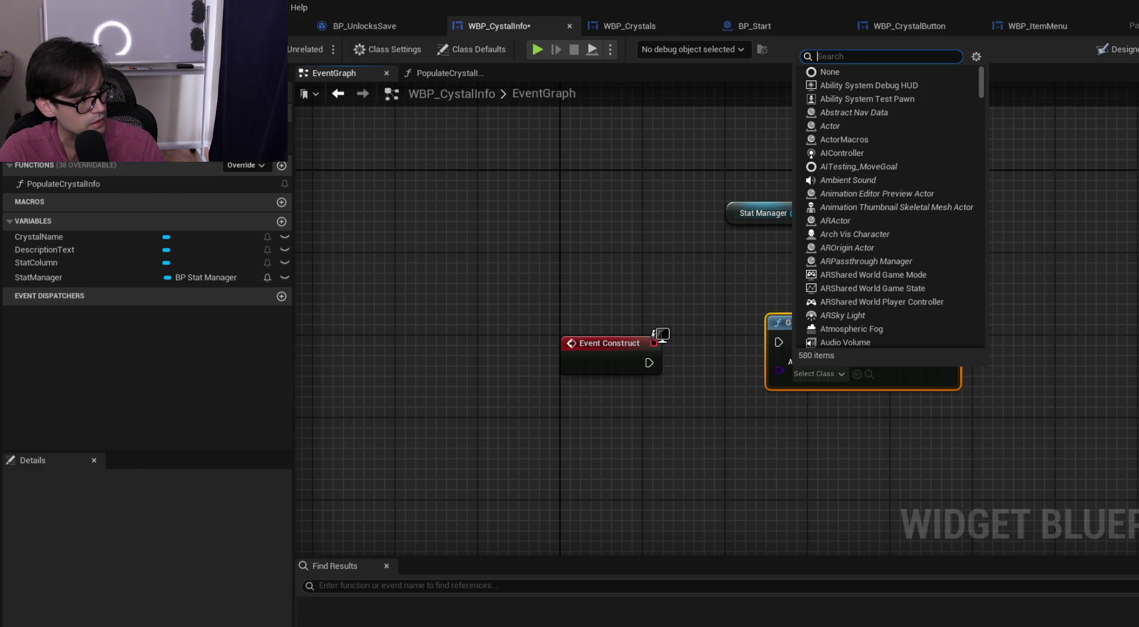
{"action": "key", "text": "Escape"}
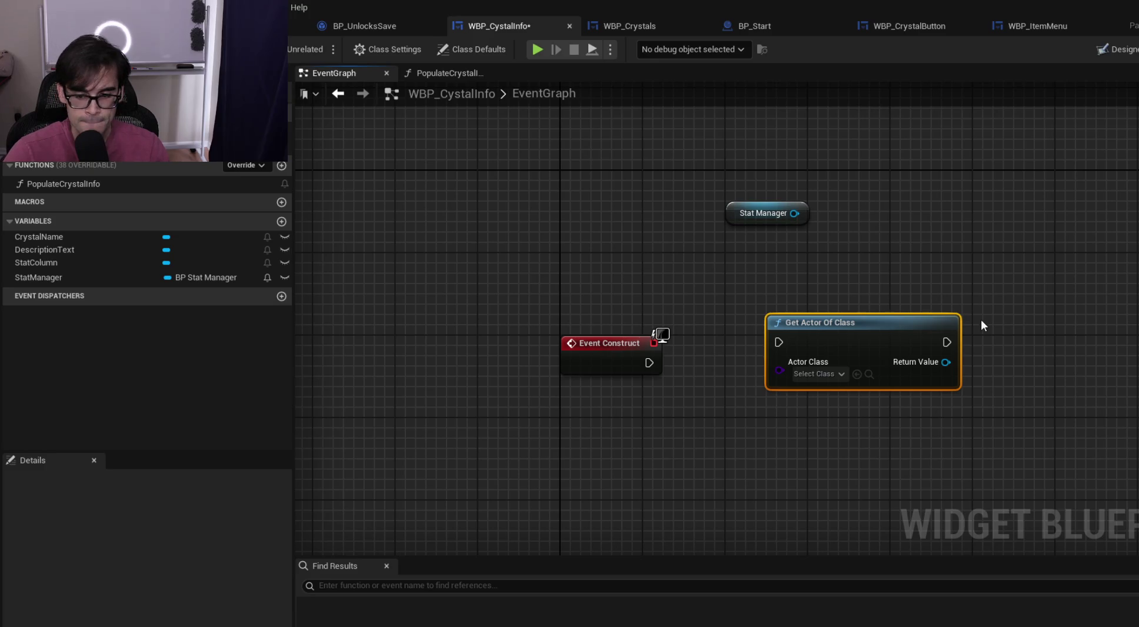
Line up Stat Manager beside Get Actor Of Class and wire Event Construct's execution into it
{"action": "mouse_move", "coordinate": [766, 218]}
{"action": "left_mouse_down"}
{"action": "mouse_move", "coordinate": [784, 302]}
{"action": "mouse_move", "coordinate": [771, 302]}
{"action": "left_mouse_up"}
{"action": "left_click_drag", "start_coordinate": [764, 255], "coordinate": [811, 334]}
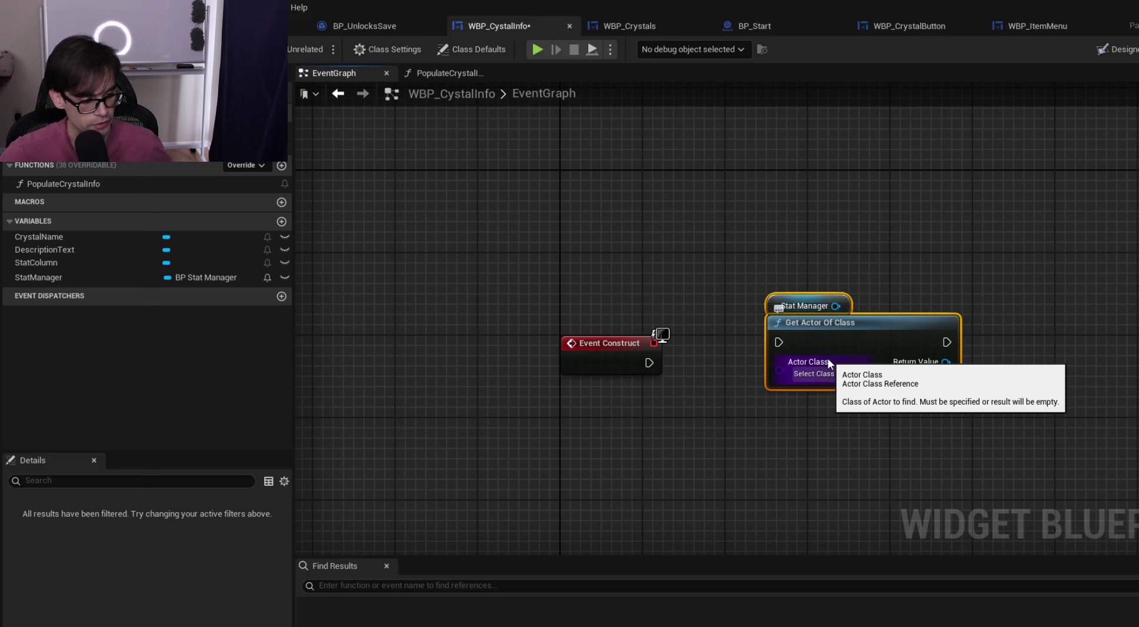
{"action": "mouse_move", "coordinate": [756, 280]}
{"action": "left_mouse_down"}
{"action": "mouse_move", "coordinate": [831, 354]}
{"action": "mouse_move", "coordinate": [955, 345]}
{"action": "mouse_move", "coordinate": [989, 410]}
{"action": "mouse_move", "coordinate": [727, 254]}
{"action": "left_mouse_up"}
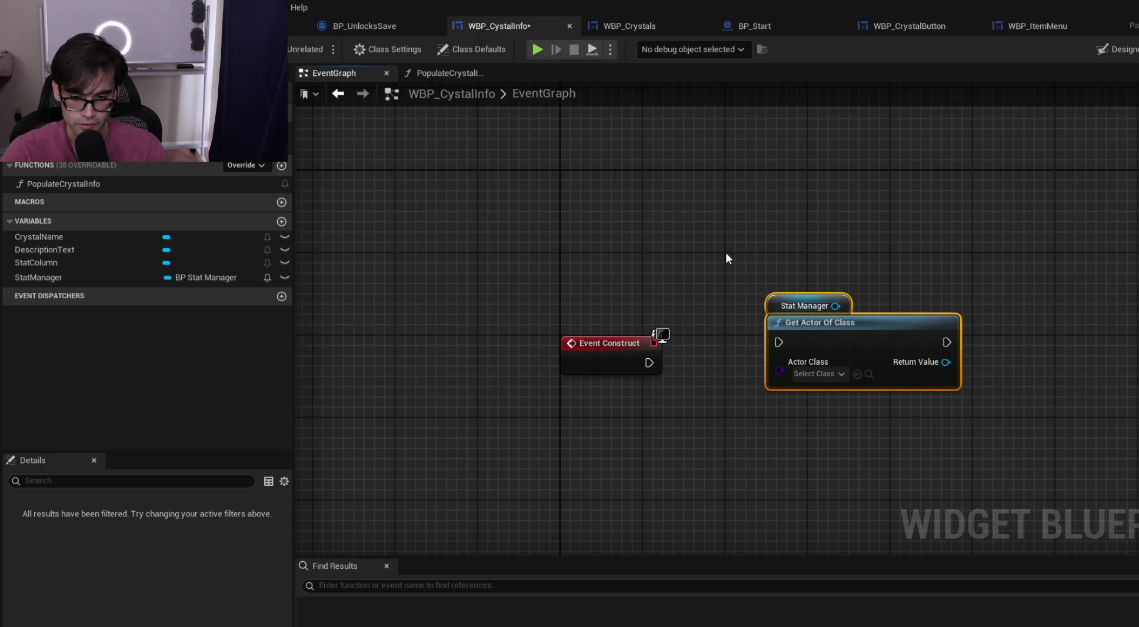
{"action": "mouse_move", "coordinate": [725, 253]}
{"action": "left_mouse_down"}
{"action": "mouse_move", "coordinate": [908, 396]}
{"action": "mouse_move", "coordinate": [972, 418]}
{"action": "left_mouse_up"}
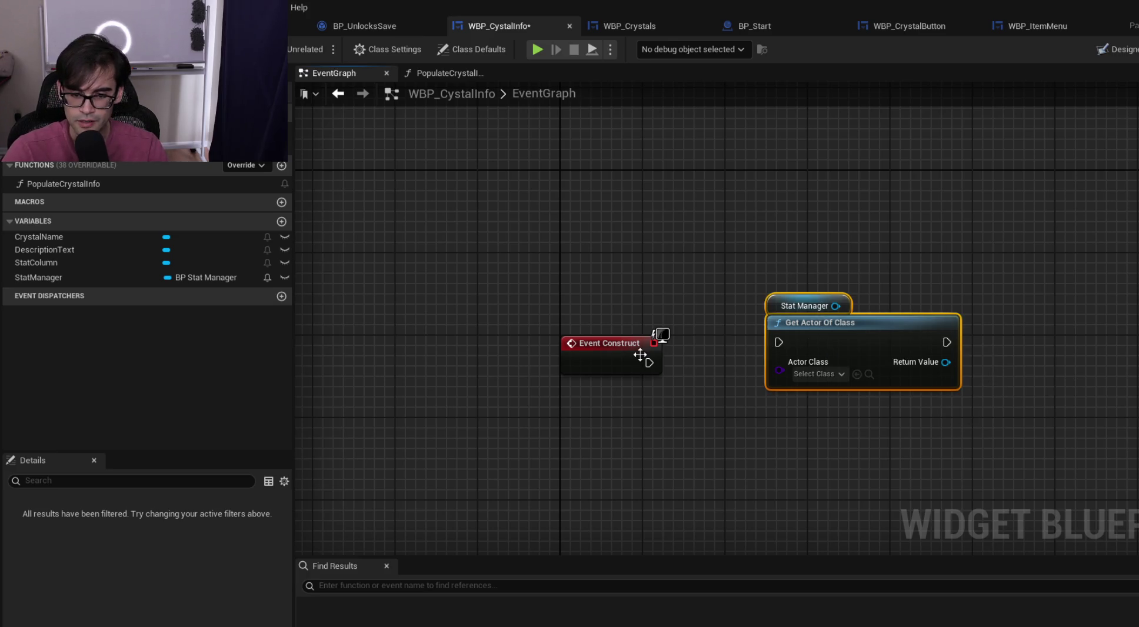
{"action": "mouse_move", "coordinate": [649, 362]}
{"action": "left_mouse_down"}
{"action": "mouse_move", "coordinate": [763, 340]}
{"action": "mouse_move", "coordinate": [808, 361]}
{"action": "mouse_move", "coordinate": [782, 362]}
{"action": "left_mouse_up"}
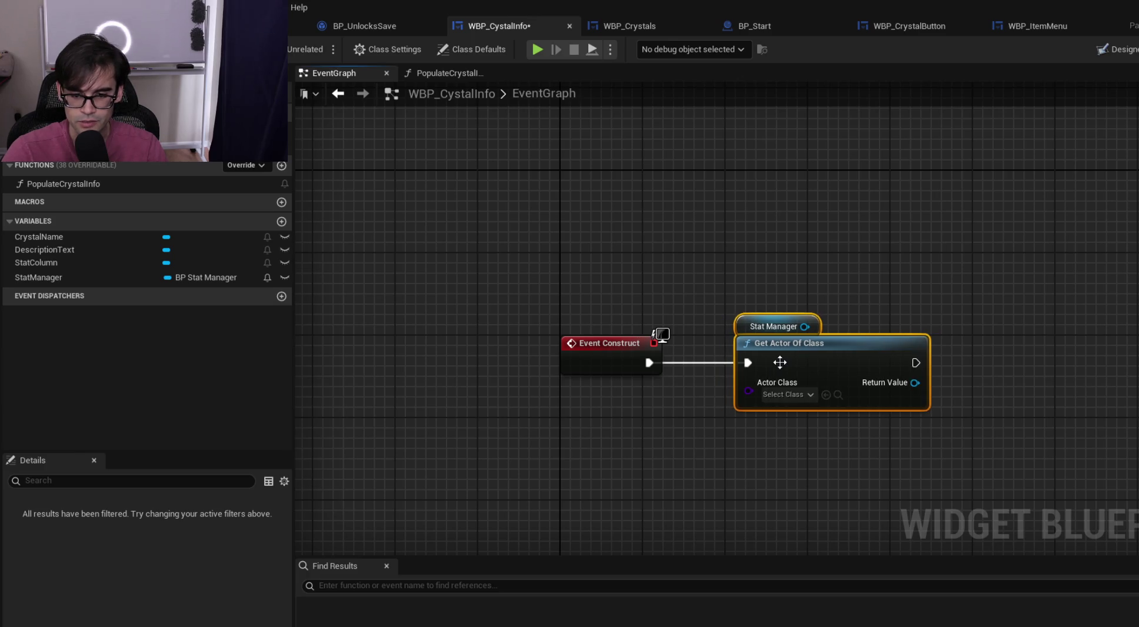
{"action": "left_click", "coordinate": [931, 271]}
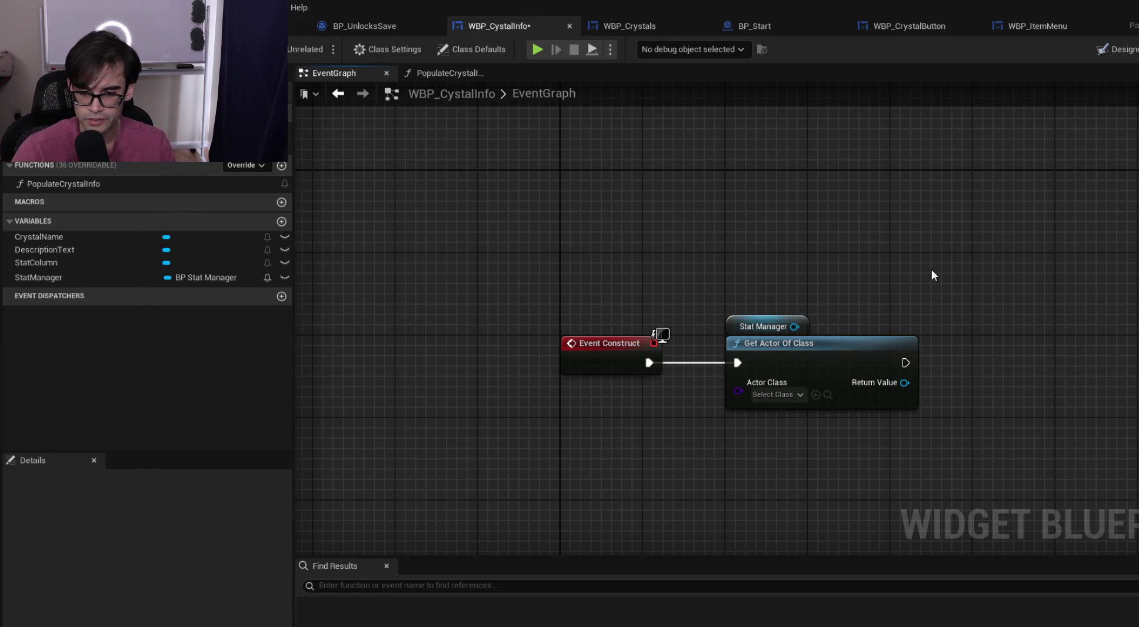
{"action": "mouse_move", "coordinate": [716, 292]}
{"action": "left_mouse_down"}
{"action": "mouse_move", "coordinate": [919, 429]}
{"action": "mouse_move", "coordinate": [981, 439]}
{"action": "mouse_move", "coordinate": [974, 498]}
{"action": "left_mouse_up"}
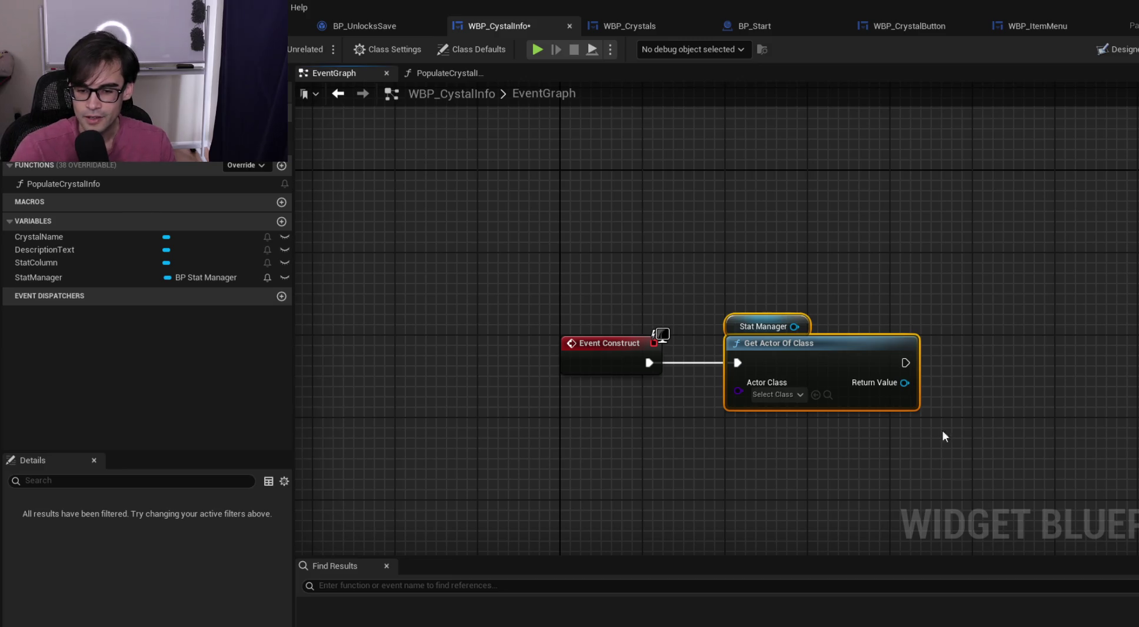
Set Get Actor Of Class's Actor Class to BP Stat Manager and tidy the node's position
{"action": "left_click", "coordinate": [788, 400]}
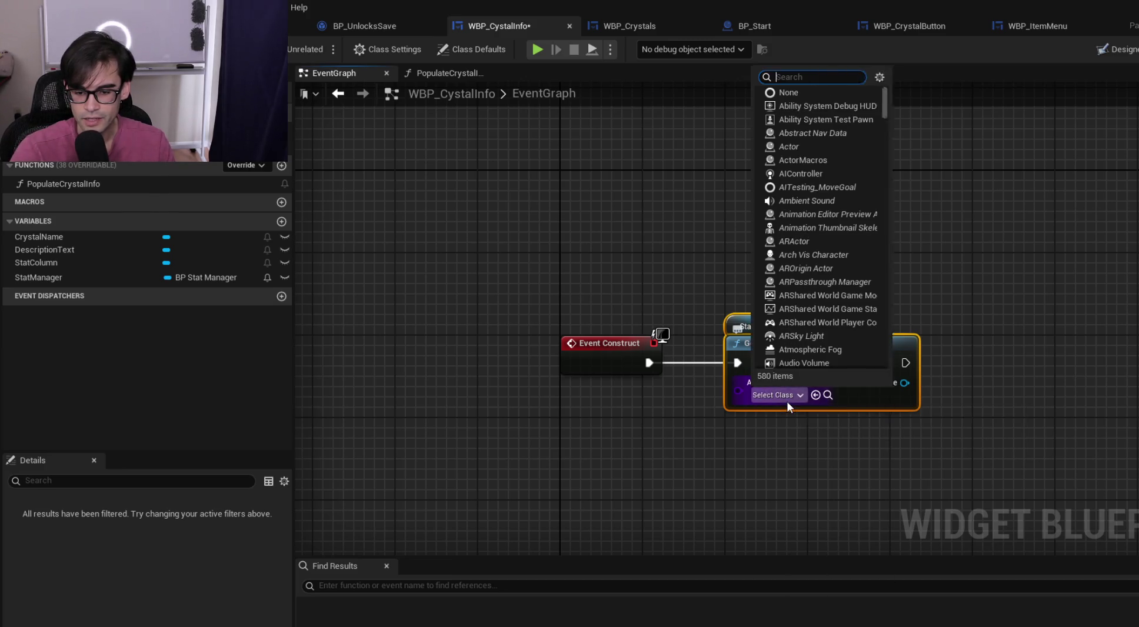
{"action": "type", "text": "stat manager"}
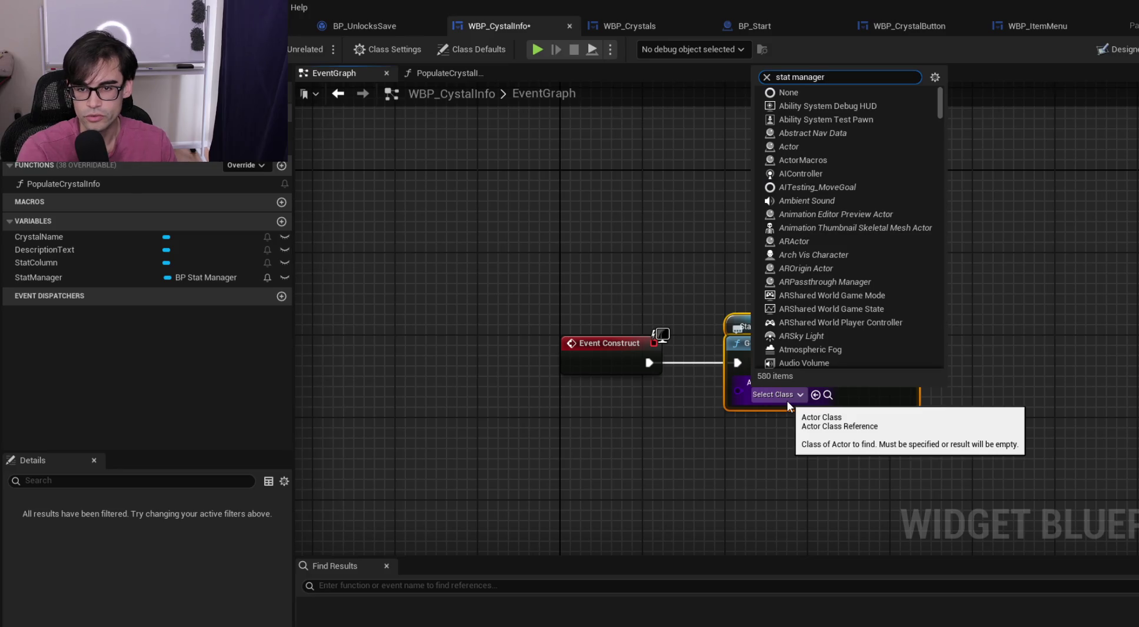
{"action": "left_click", "coordinate": [826, 447]}
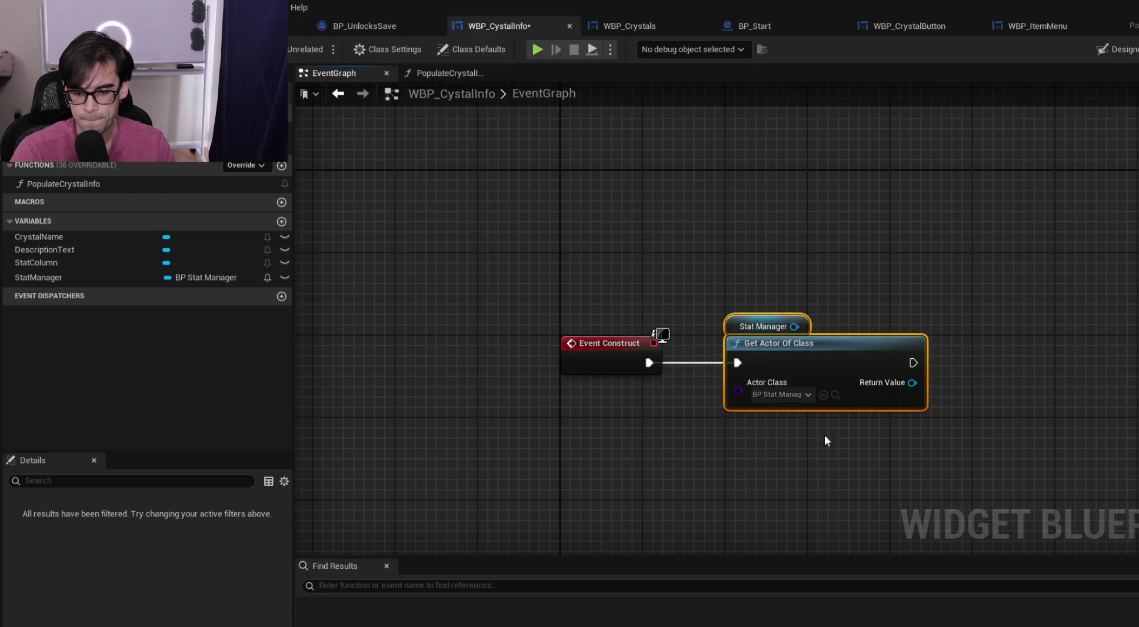
{"action": "mouse_move", "coordinate": [734, 326]}
{"action": "left_mouse_down"}
{"action": "mouse_move", "coordinate": [931, 285]}
{"action": "mouse_move", "coordinate": [839, 306]}
{"action": "mouse_move", "coordinate": [802, 332]}
{"action": "mouse_move", "coordinate": [764, 338]}
{"action": "mouse_move", "coordinate": [766, 327]}
{"action": "left_mouse_up"}
{"action": "left_click", "coordinate": [726, 275]}
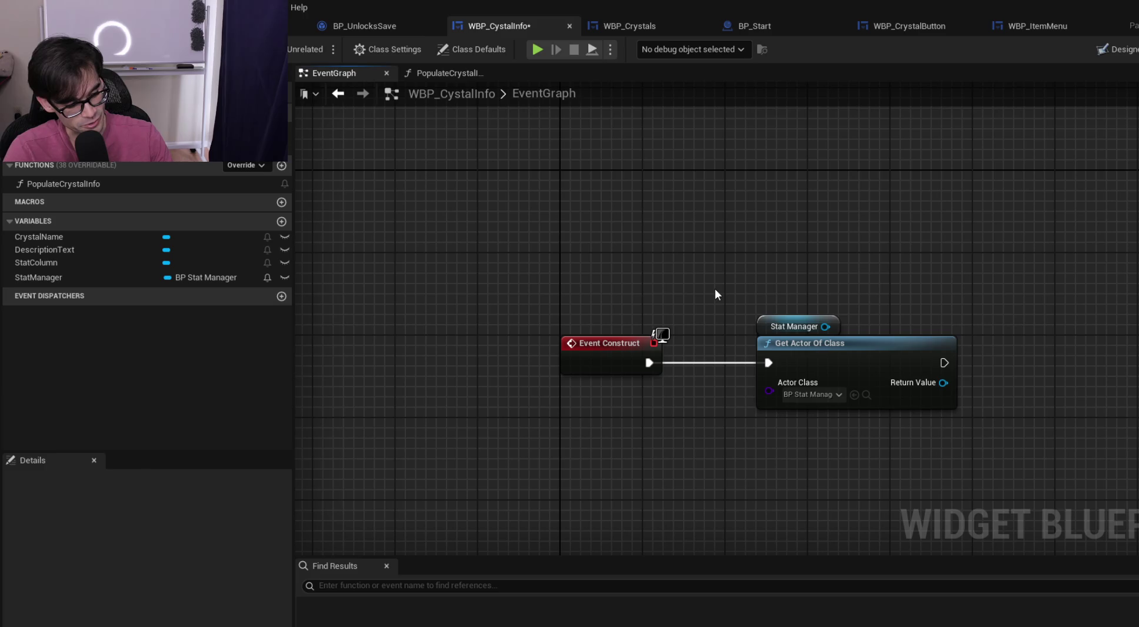
{"action": "left_click", "coordinate": [766, 326]}
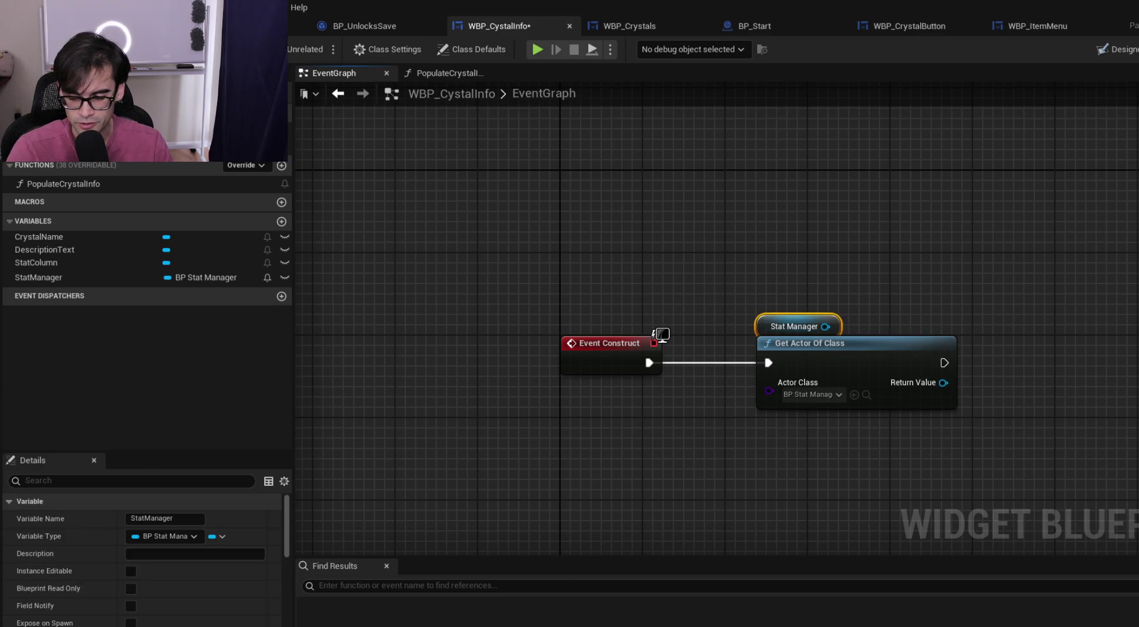
{"action": "key", "text": "super+alt+d"}
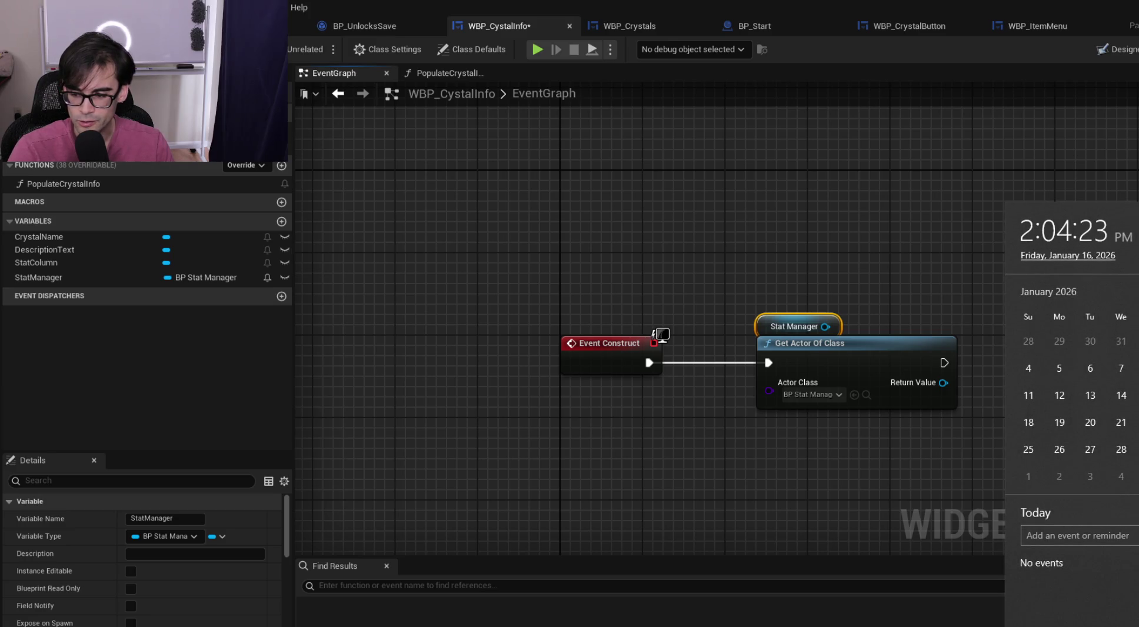
Reposition the Stat Manager getter node, then delete it
{"action": "key", "text": "Escape"}
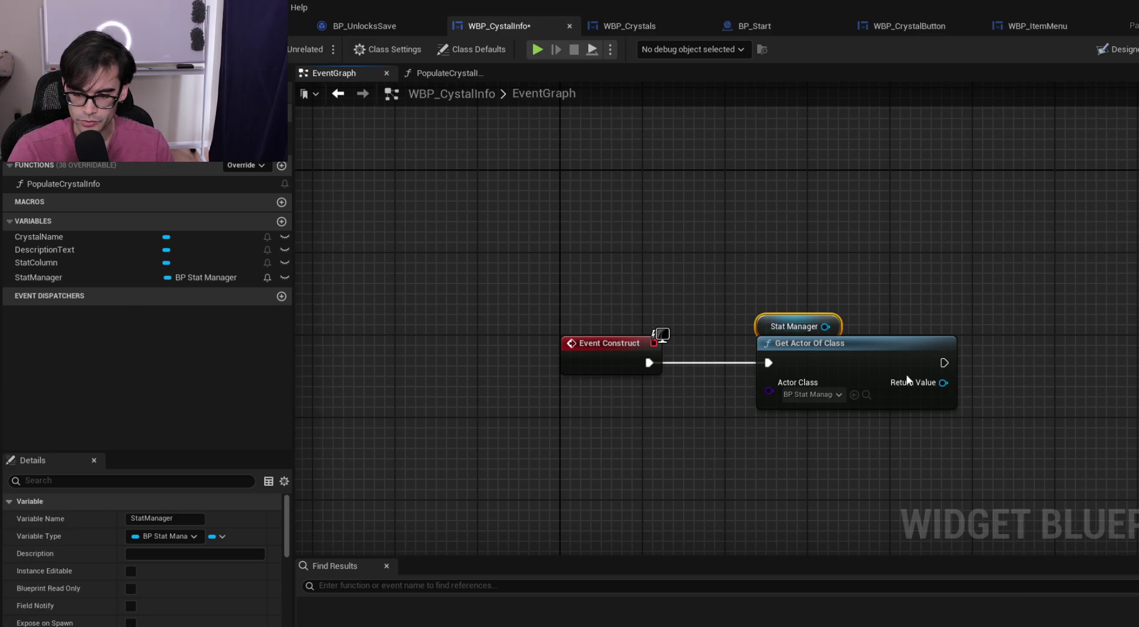
{"action": "left_click", "coordinate": [828, 290]}
{"action": "left_click", "coordinate": [784, 329]}
{"action": "mouse_move", "coordinate": [770, 326]}
{"action": "left_mouse_down"}
{"action": "mouse_move", "coordinate": [915, 285]}
{"action": "mouse_move", "coordinate": [996, 285]}
{"action": "mouse_move", "coordinate": [656, 313]}
{"action": "left_mouse_up"}
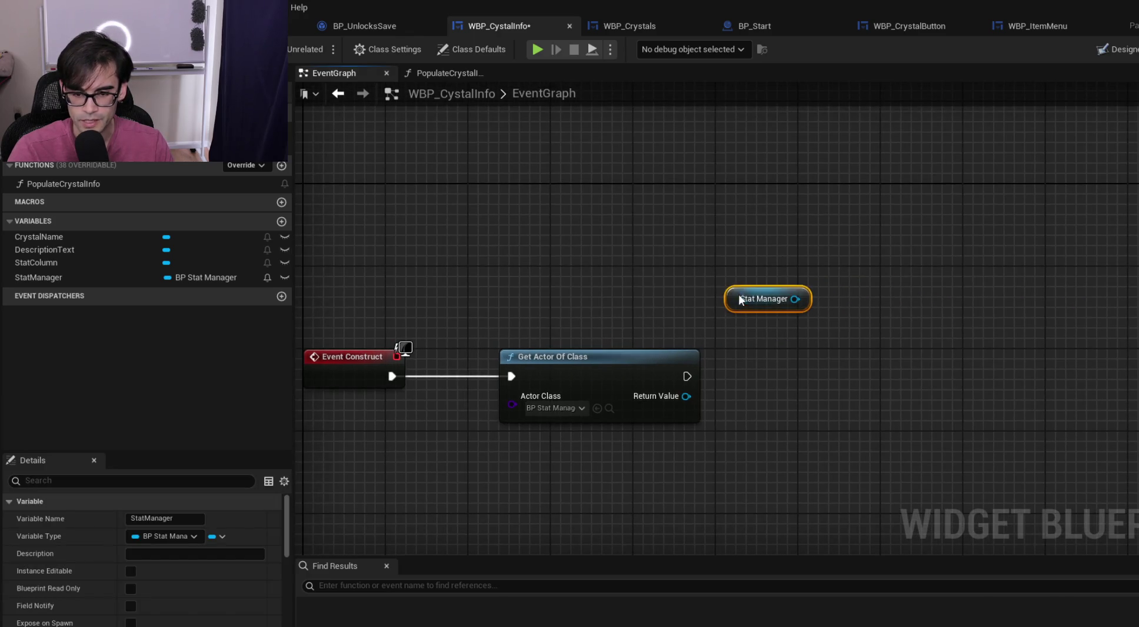
{"action": "key", "text": "super+alt+d"}
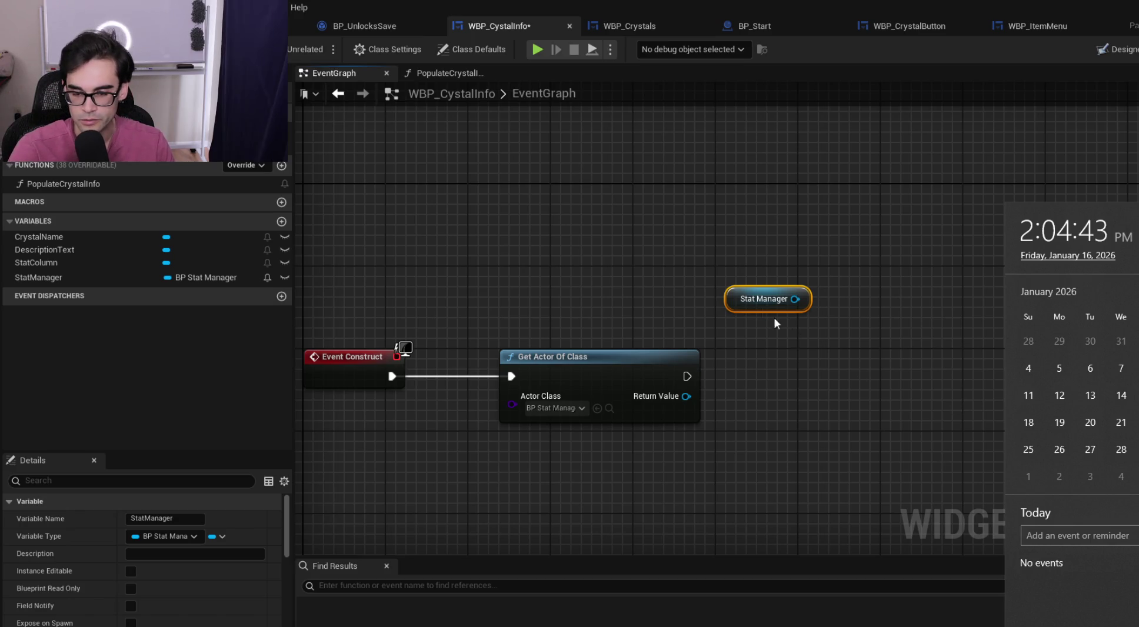
{"action": "left_click", "coordinate": [812, 338]}
{"action": "left_click_drag", "start_coordinate": [732, 299], "coordinate": [764, 288]}
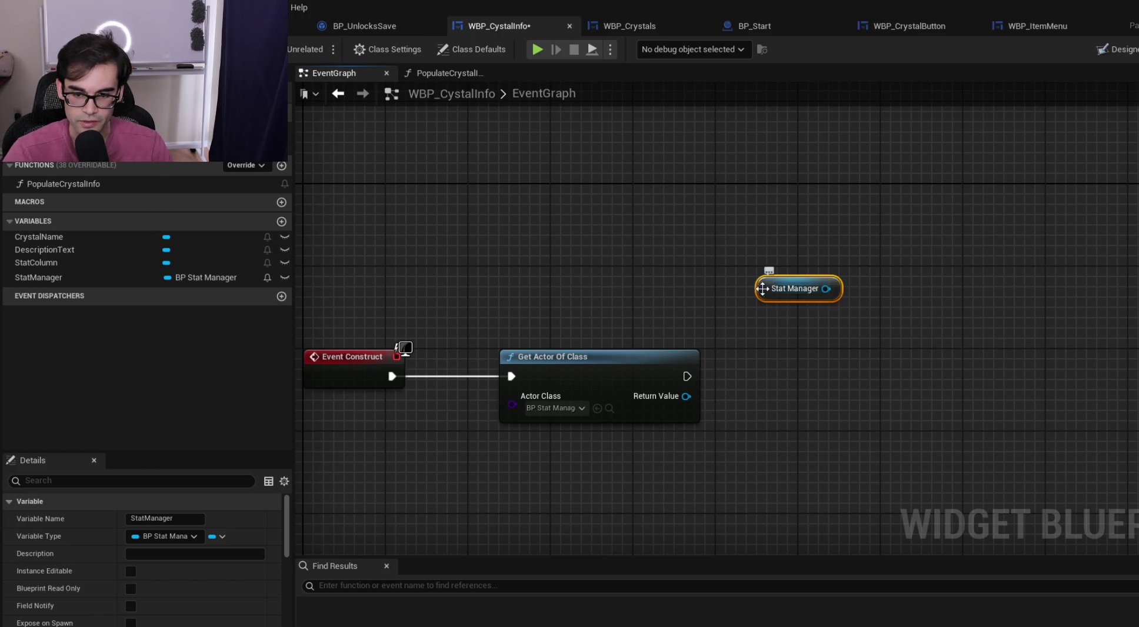
{"action": "left_click_drag", "start_coordinate": [760, 287], "coordinate": [760, 246]}
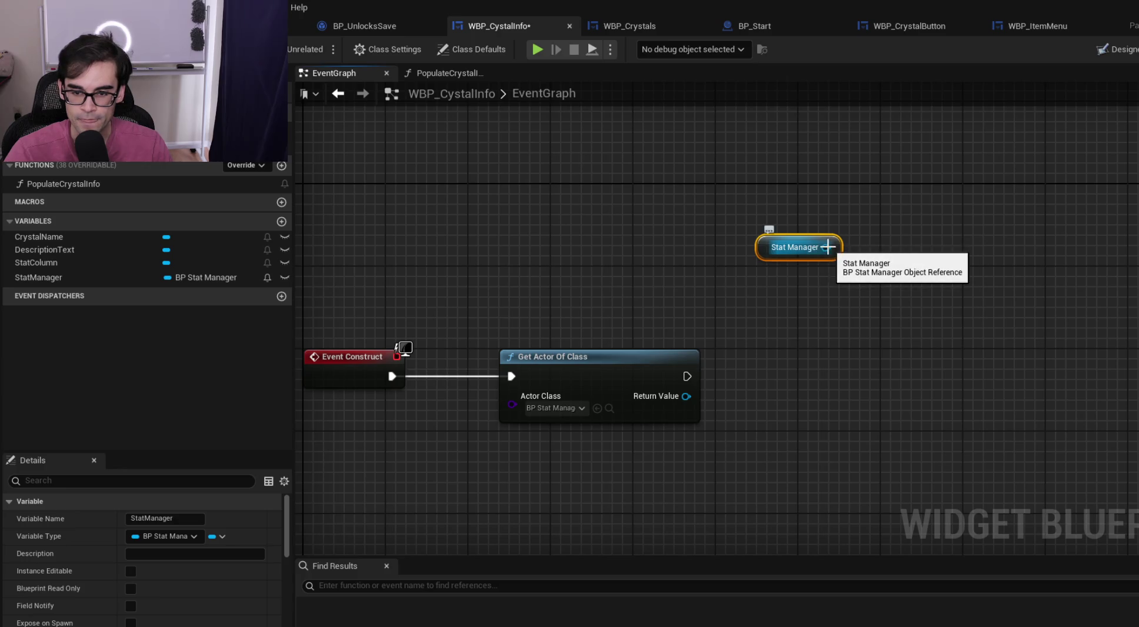
{"action": "left_click_drag", "start_coordinate": [826, 248], "coordinate": [824, 327]}
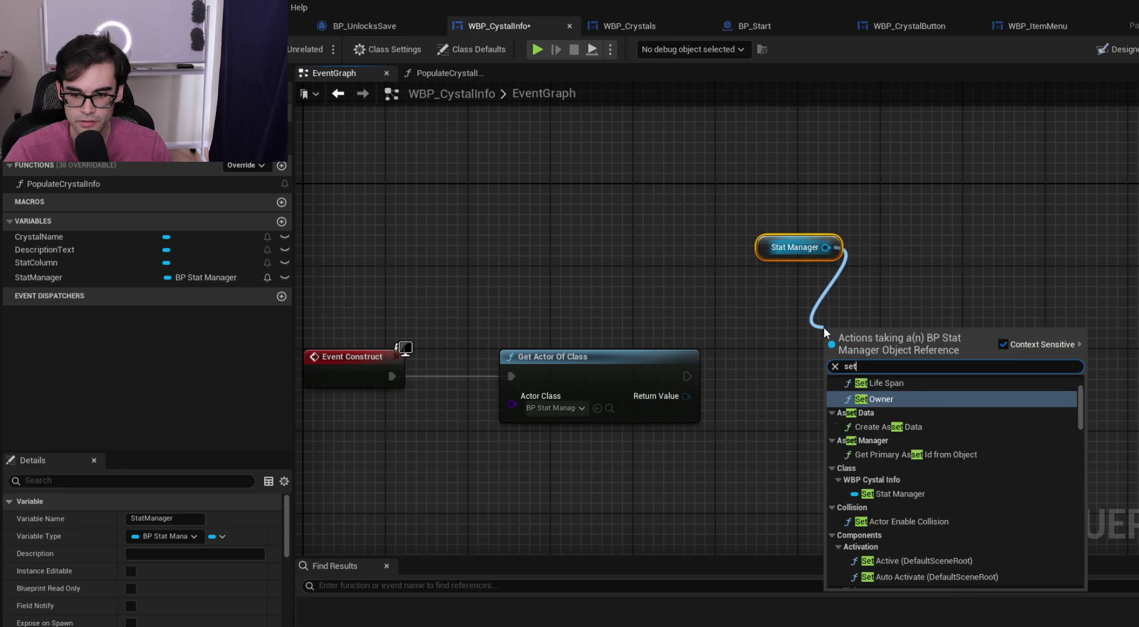
{"action": "left_click", "coordinate": [800, 281]}
{"action": "key", "text": "Delete"}
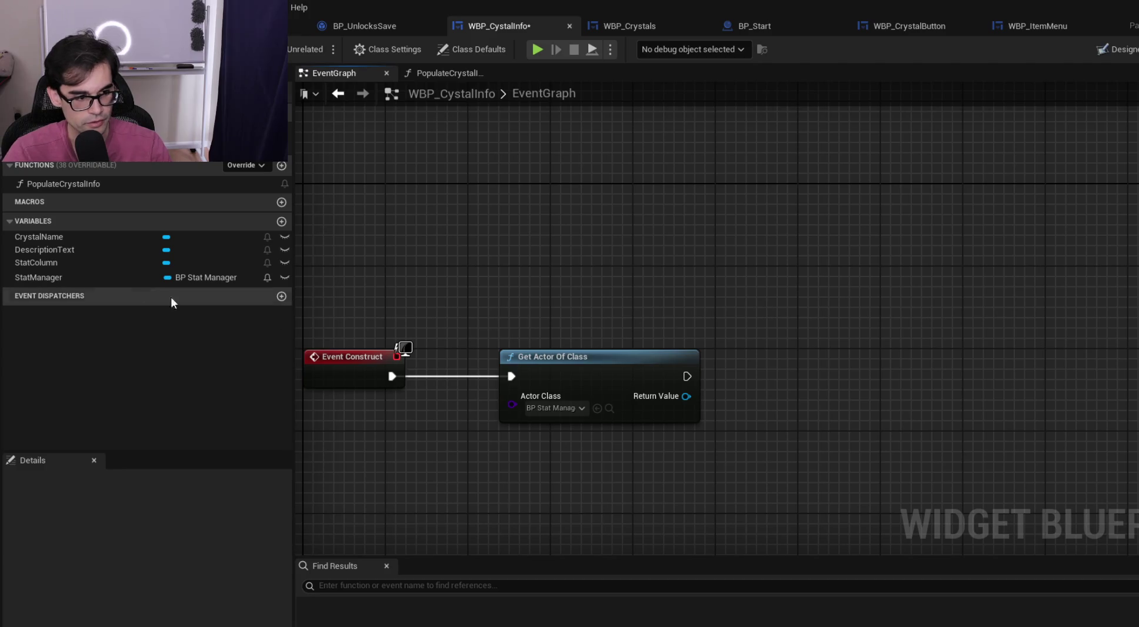
Add a SET Stat Manager node right of Get Actor Of Class and wire its execution in
{"action": "mouse_move", "coordinate": [40, 277]}
{"action": "left_mouse_down"}
{"action": "mouse_move", "coordinate": [597, 343]}
{"action": "mouse_move", "coordinate": [853, 339]}
{"action": "left_mouse_up"}
{"action": "left_click", "coordinate": [755, 387]}
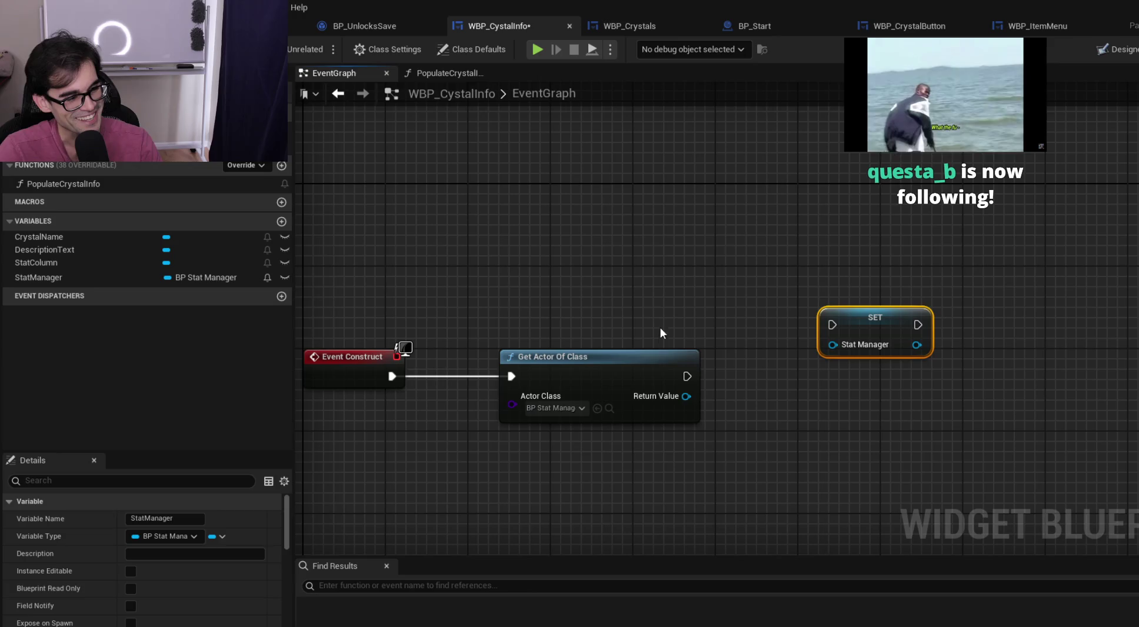
{"action": "mouse_move", "coordinate": [875, 319]}
{"action": "left_mouse_down"}
{"action": "mouse_move", "coordinate": [855, 350]}
{"action": "mouse_move", "coordinate": [802, 372]}
{"action": "left_mouse_up"}
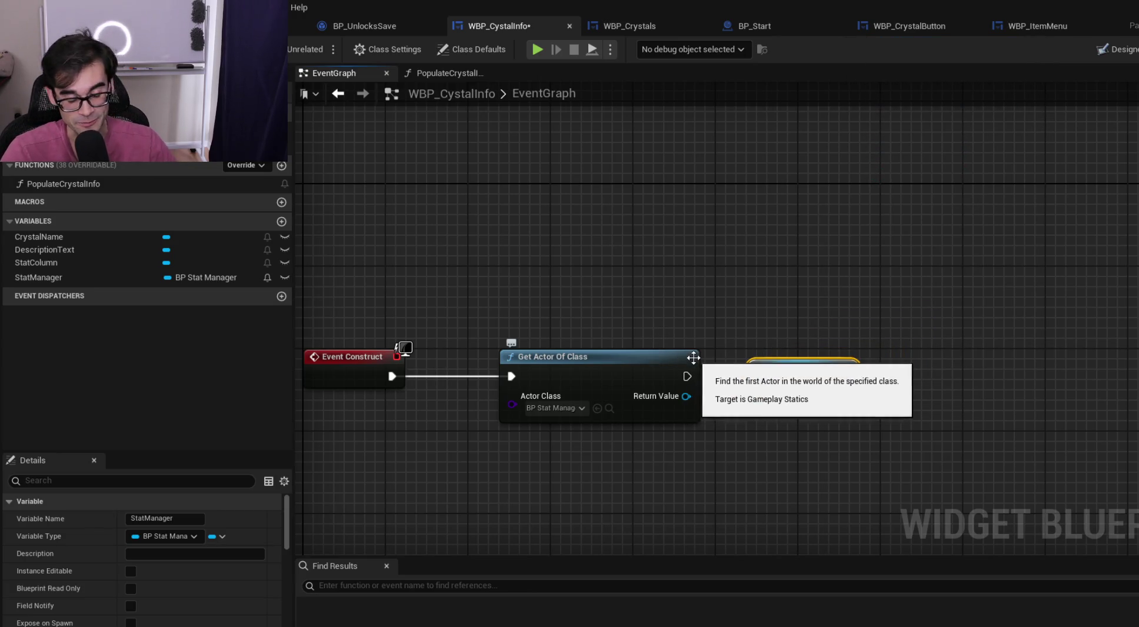
{"action": "left_click_drag", "start_coordinate": [687, 376], "coordinate": [764, 375]}
{"action": "left_click", "coordinate": [769, 273]}
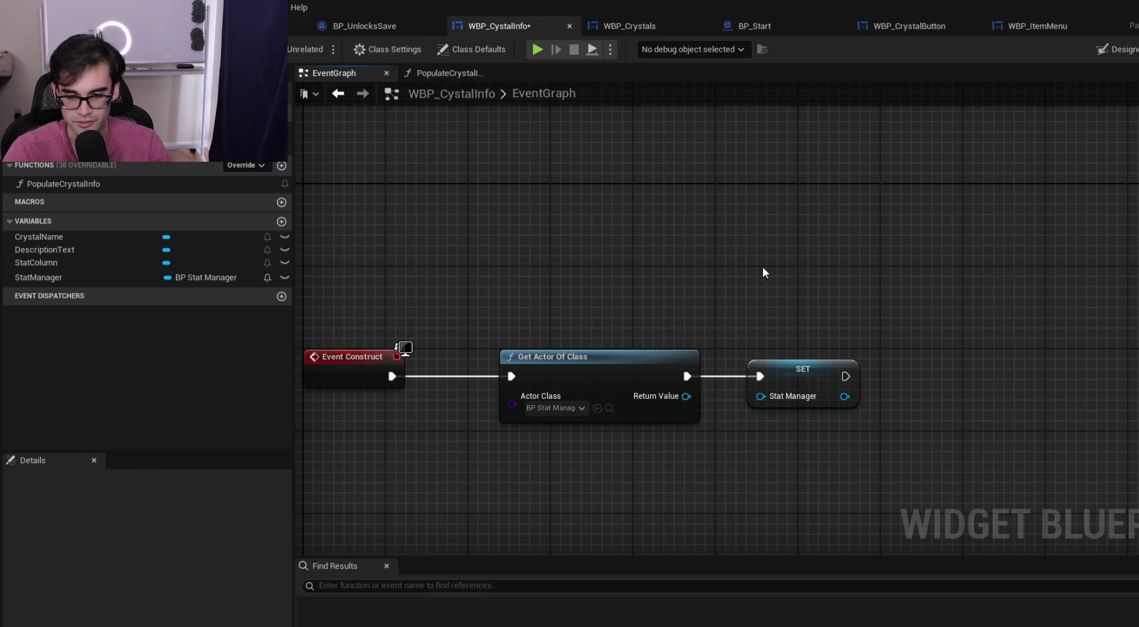
{"action": "left_click_drag", "start_coordinate": [807, 368], "coordinate": [829, 369]}
{"action": "left_click", "coordinate": [782, 329]}
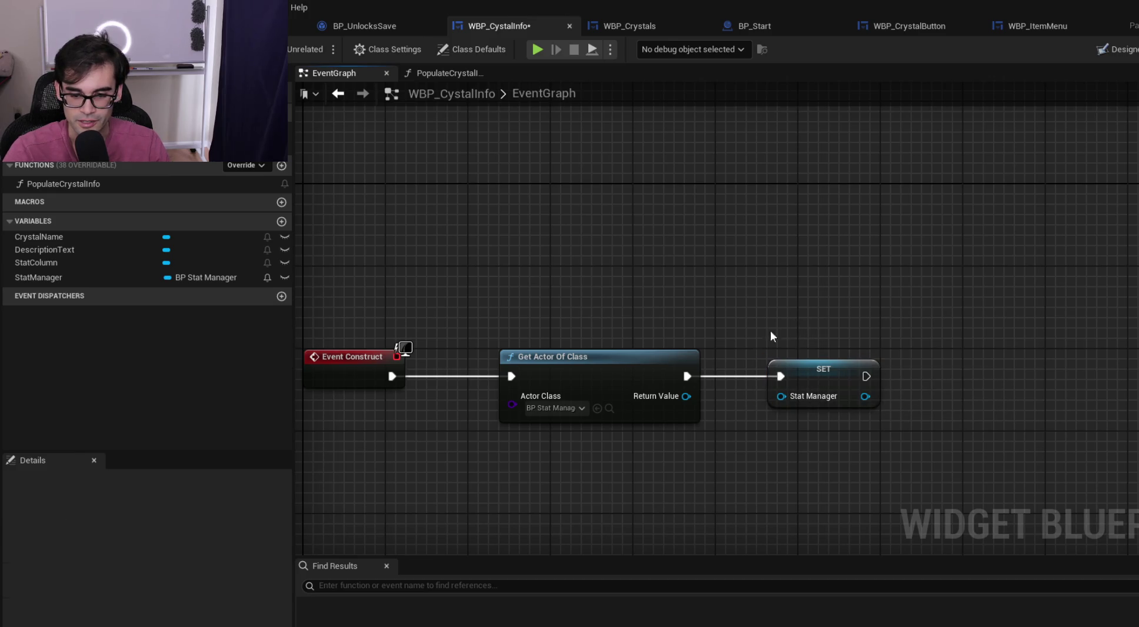